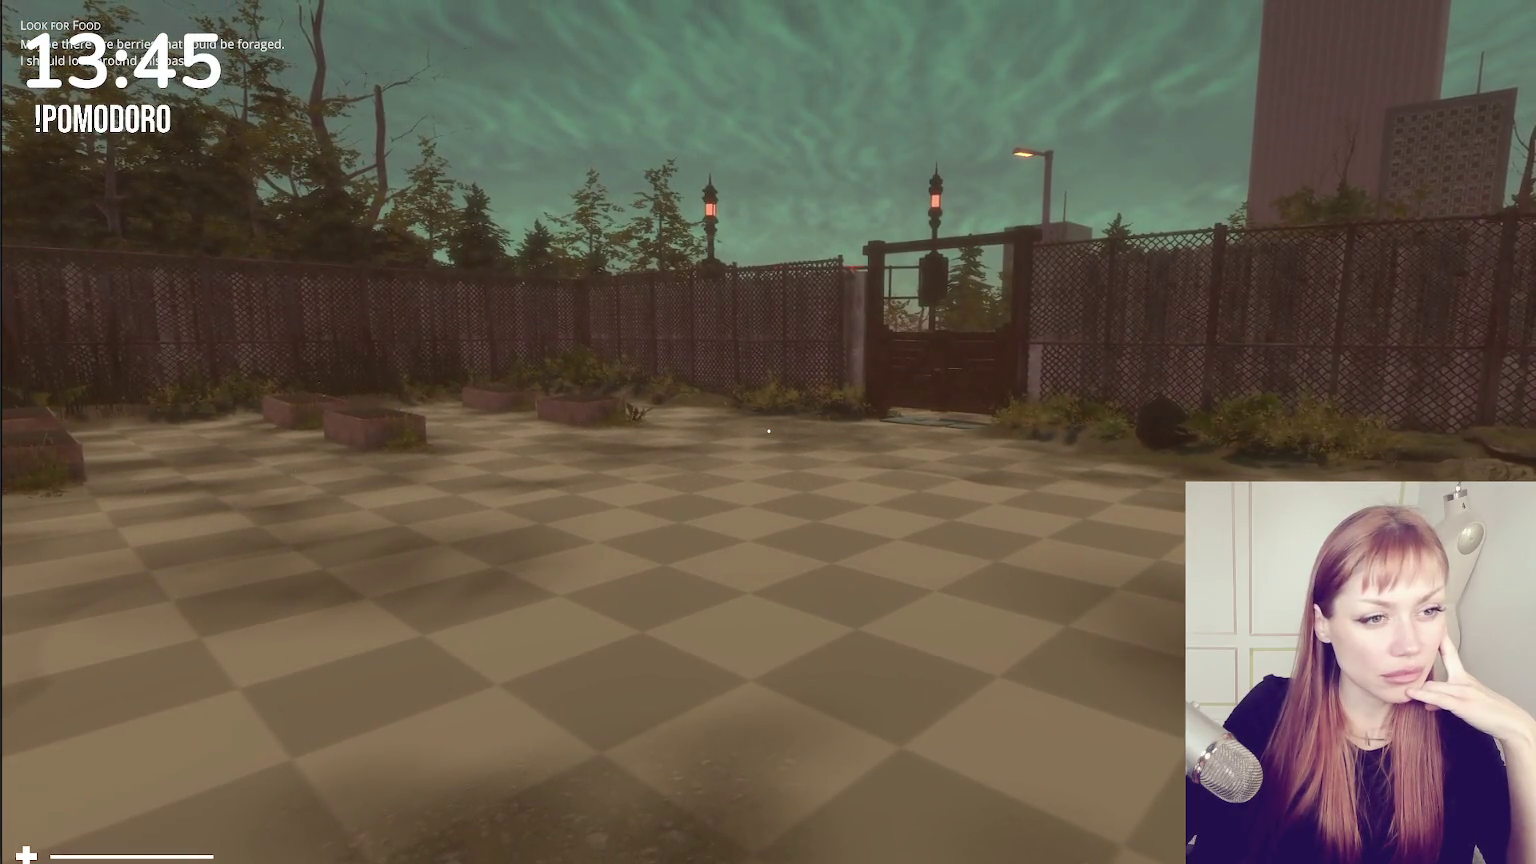
- Pause the running game, then zoom and orbit the Maya view over the empty grid
{"action": "left_click", "coordinate": [768, 431]}
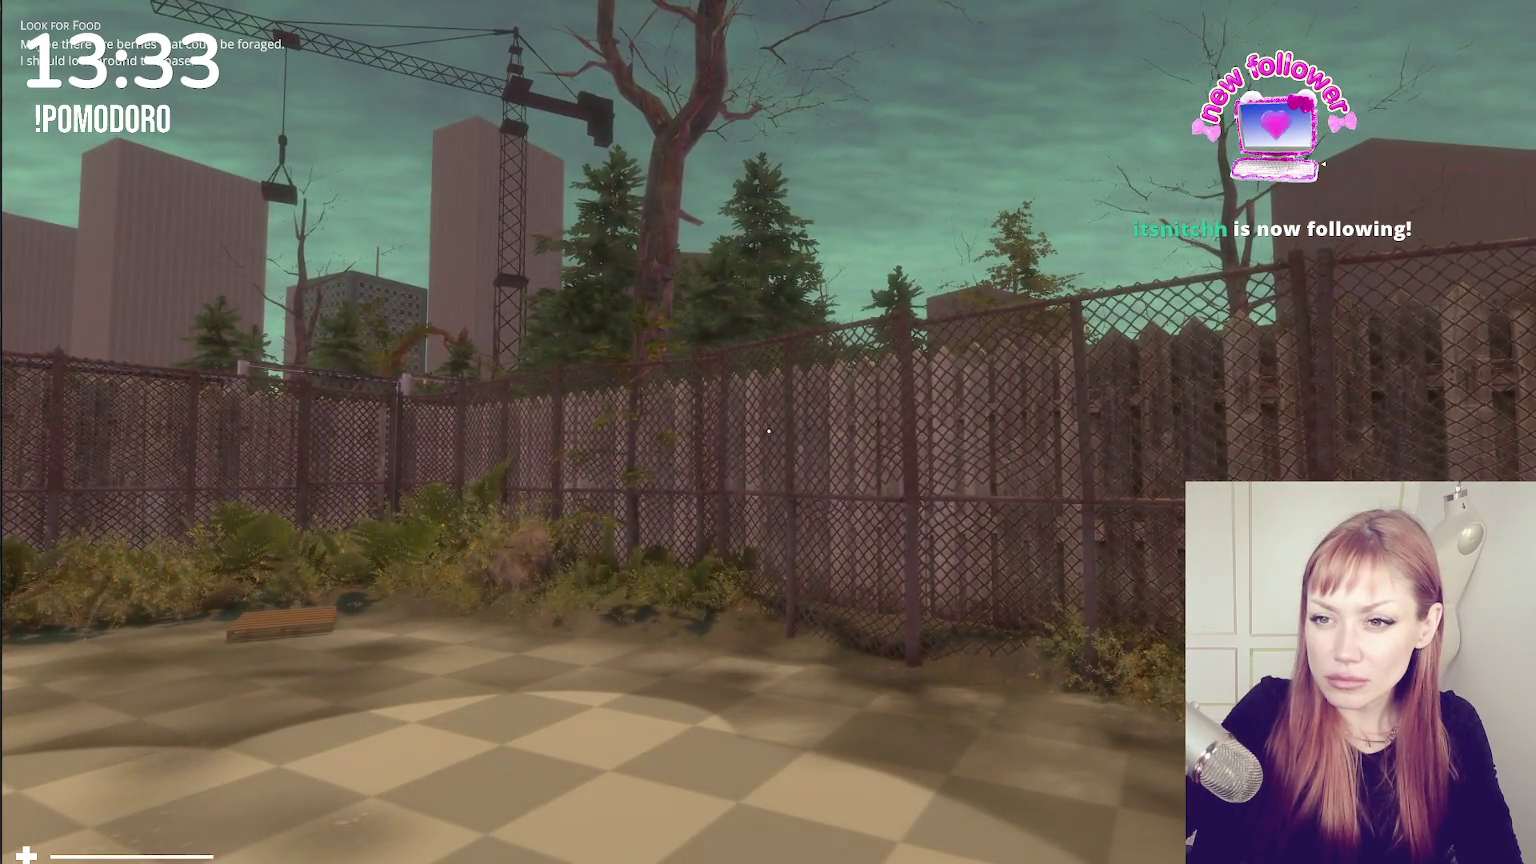
{"action": "mouse_move", "coordinate": [768, 431]}
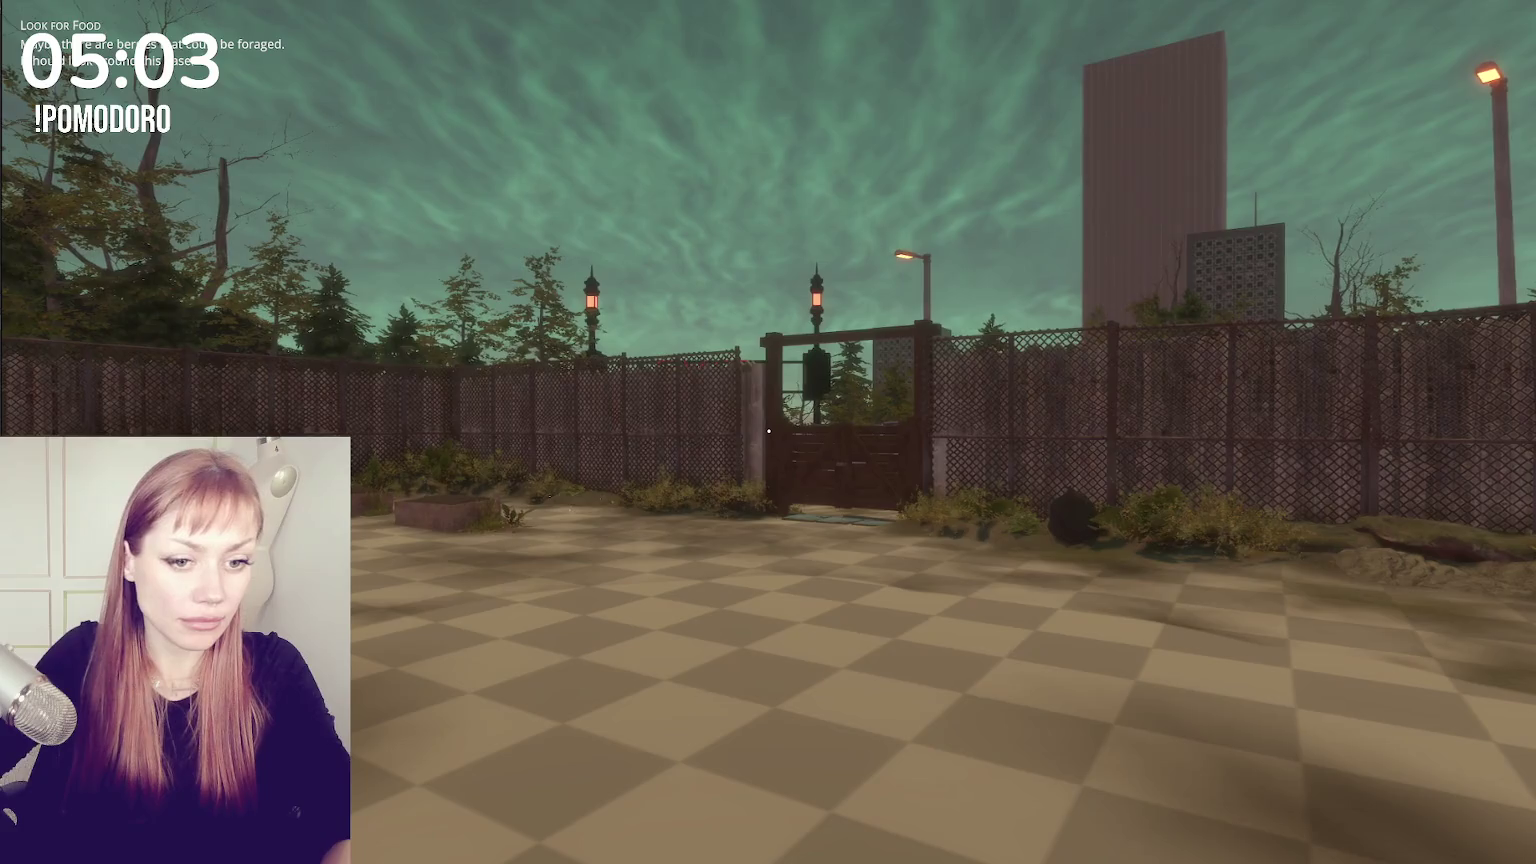
{"action": "key", "text": "ctrl+shift+a"}
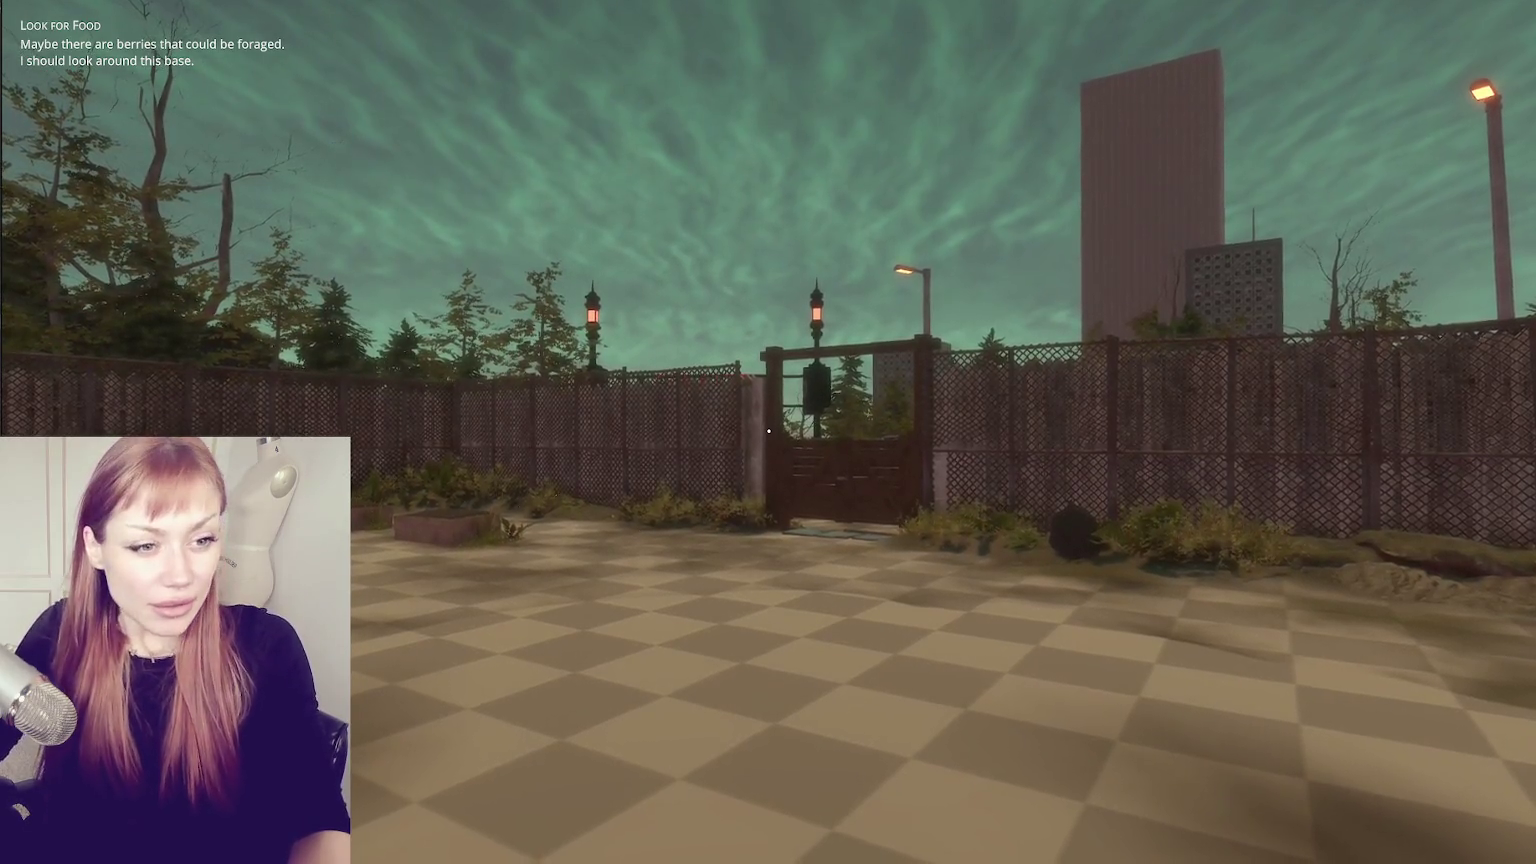
{"action": "key", "text": "w"}
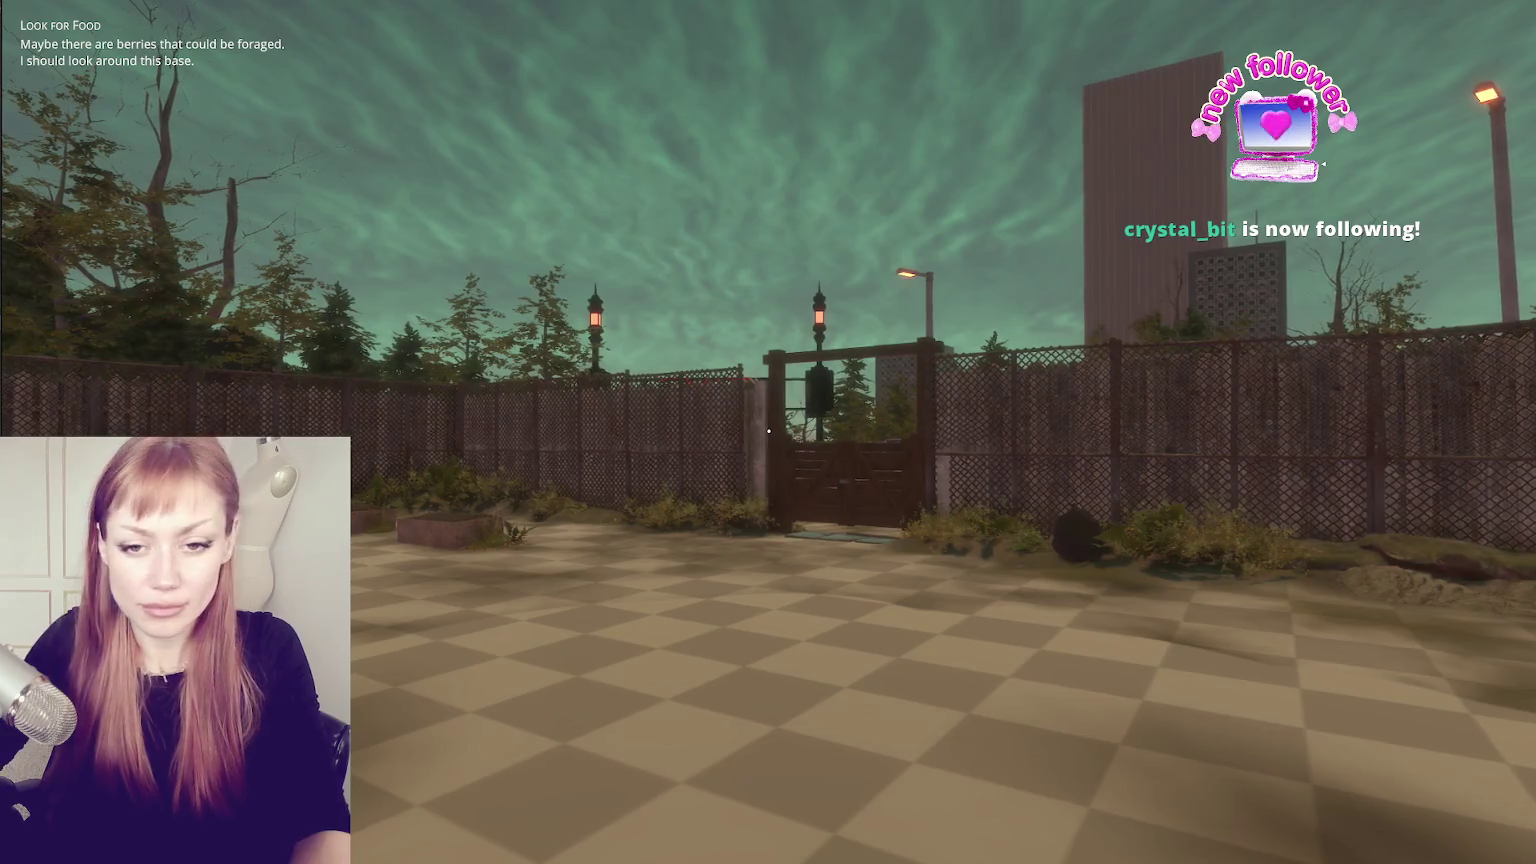
{"action": "left_click", "coordinate": [768, 431]}
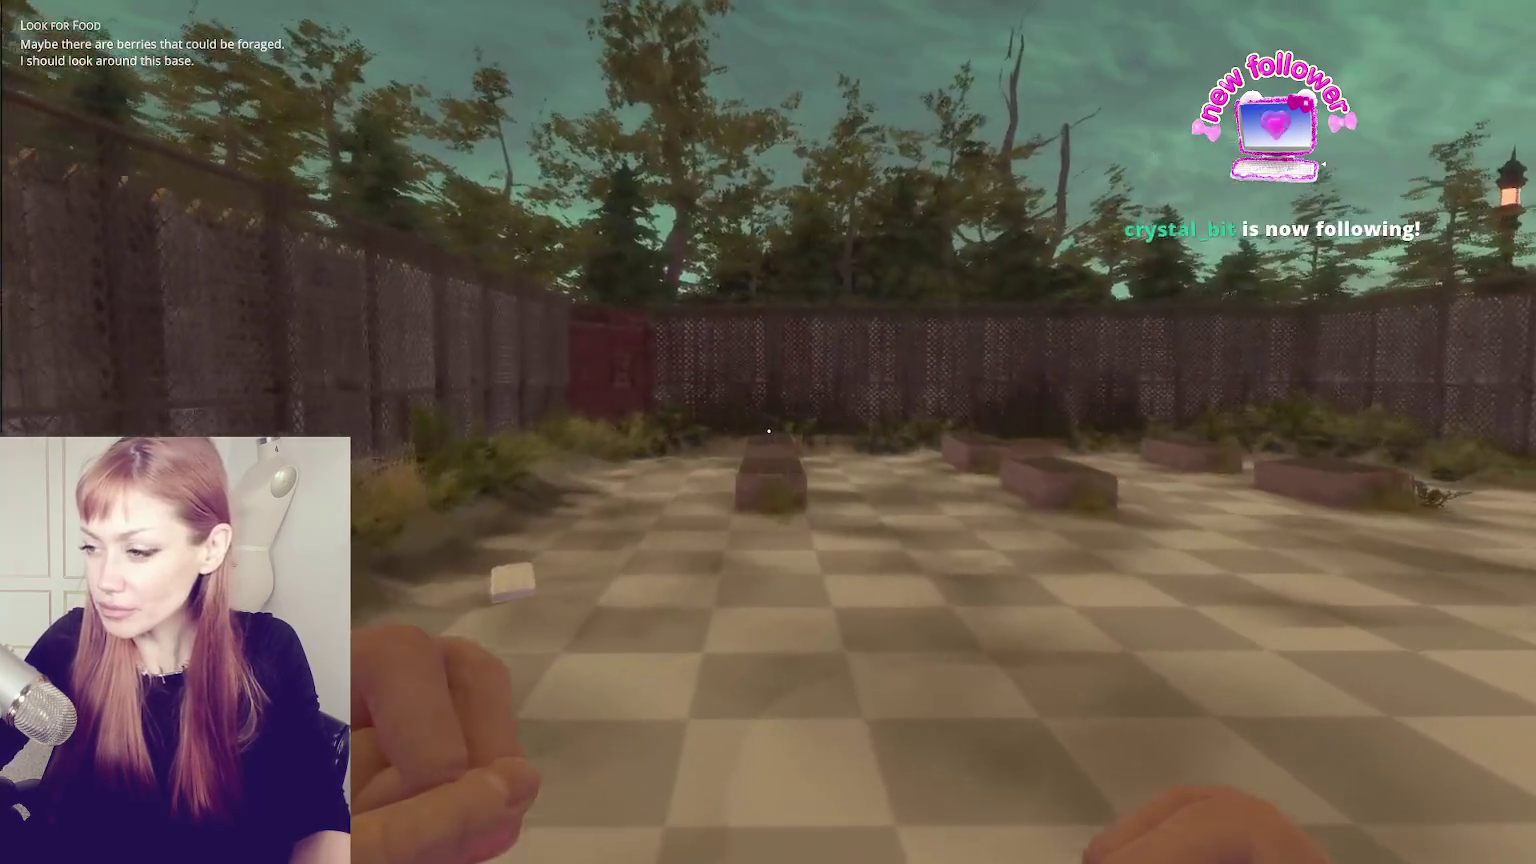
{"action": "key", "text": "Escape"}
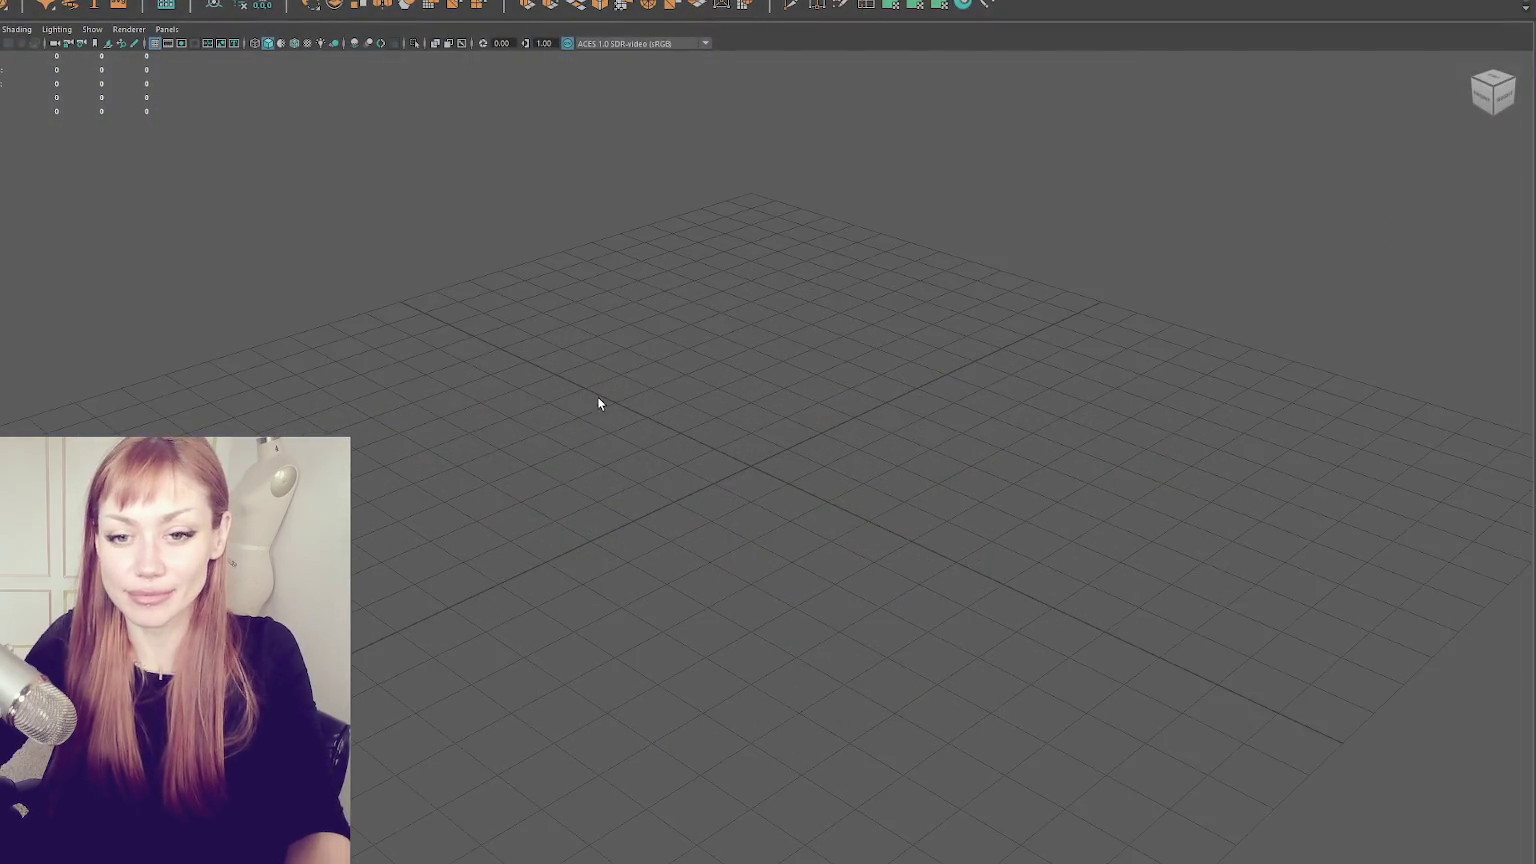
{"action": "scroll", "coordinate": [556, 346], "scroll_direction": "up", "scroll_amount": 3}
{"action": "mouse_move", "coordinate": [628, 476]}
{"action": "left_mouse_down"}
{"action": "mouse_move", "coordinate": [569, 495]}
{"action": "mouse_move", "coordinate": [604, 451]}
{"action": "left_mouse_up"}
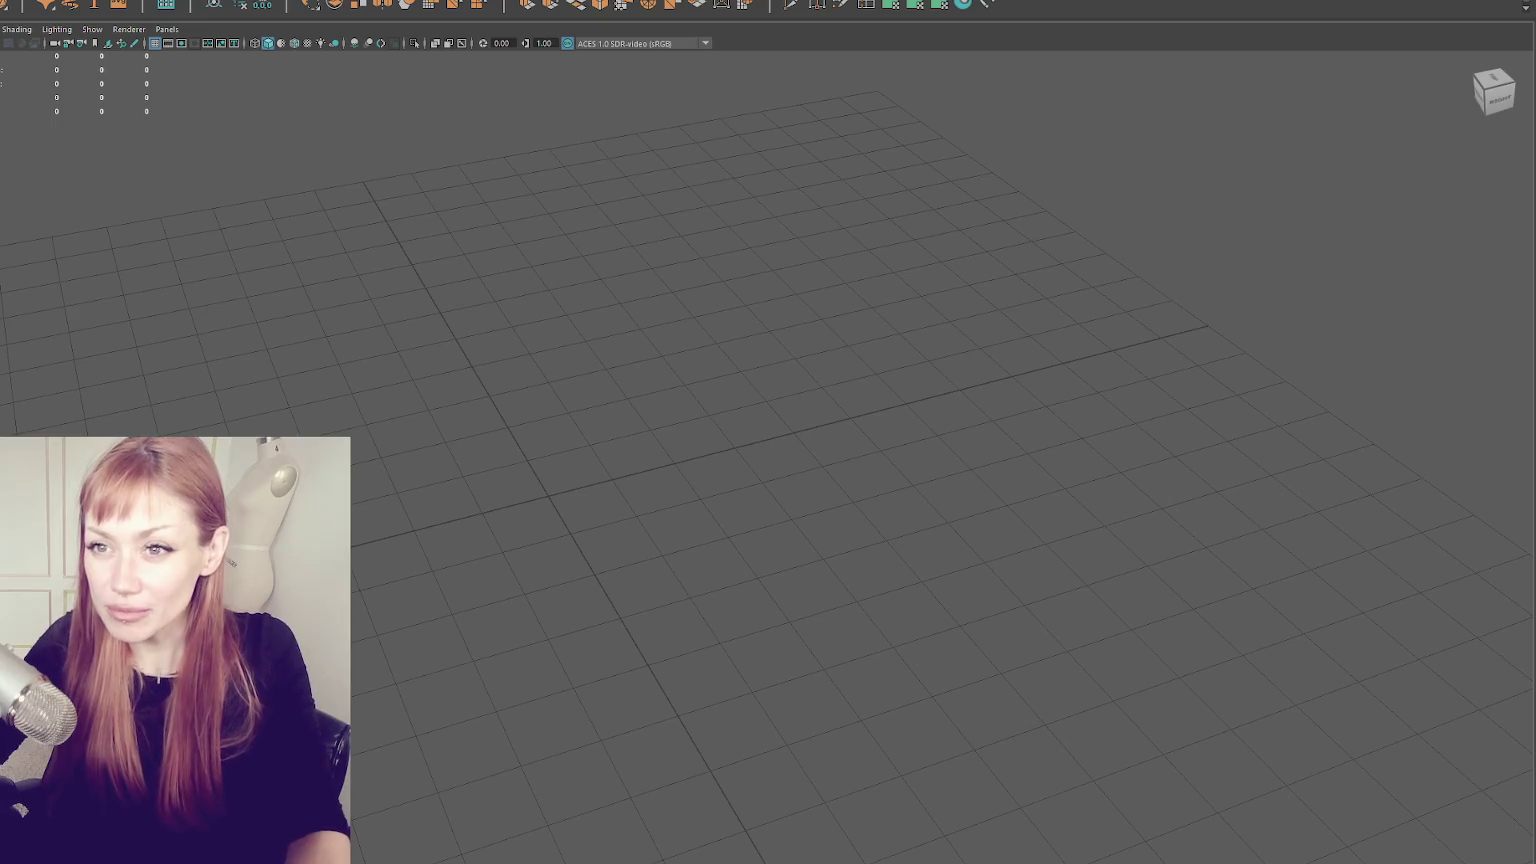
- Create a polygon cube at the origin and scale it to several times its default size
{"action": "left_click", "coordinate": [358, 4]}
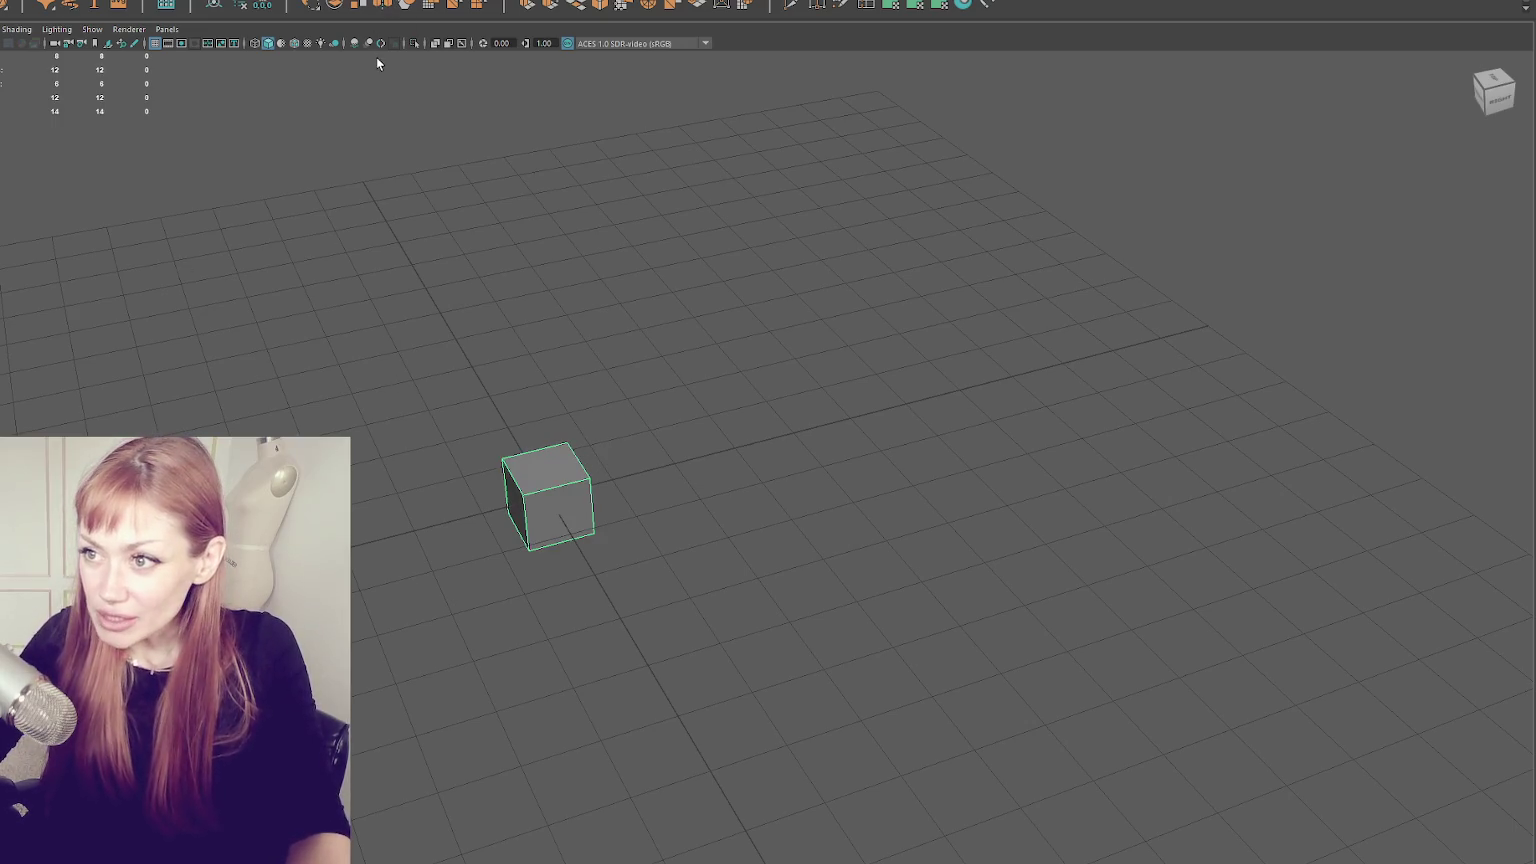
{"action": "left_click", "coordinate": [356, 40]}
{"action": "mouse_move", "coordinate": [528, 405]}
{"action": "left_mouse_down"}
{"action": "mouse_move", "coordinate": [590, 425]}
{"action": "mouse_move", "coordinate": [552, 477]}
{"action": "left_mouse_up"}
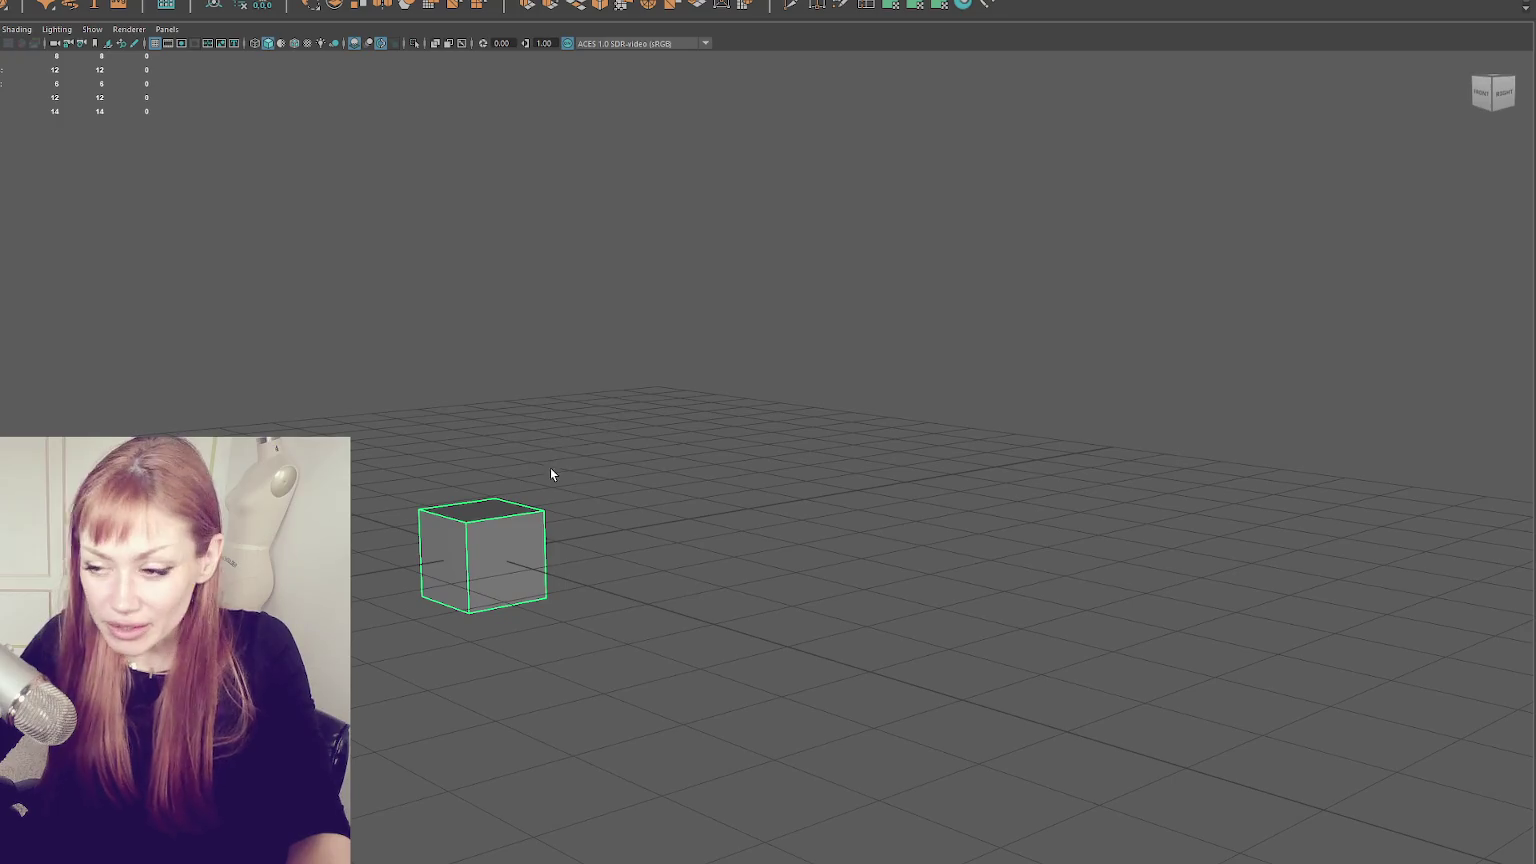
{"action": "key", "text": "w"}
{"action": "mouse_move", "coordinate": [483, 553]}
{"action": "left_mouse_down"}
{"action": "mouse_move", "coordinate": [668, 516]}
{"action": "mouse_move", "coordinate": [530, 495]}
{"action": "mouse_move", "coordinate": [496, 314]}
{"action": "left_mouse_up"}
{"action": "left_click_drag", "start_coordinate": [480, 380], "coordinate": [396, 394]}
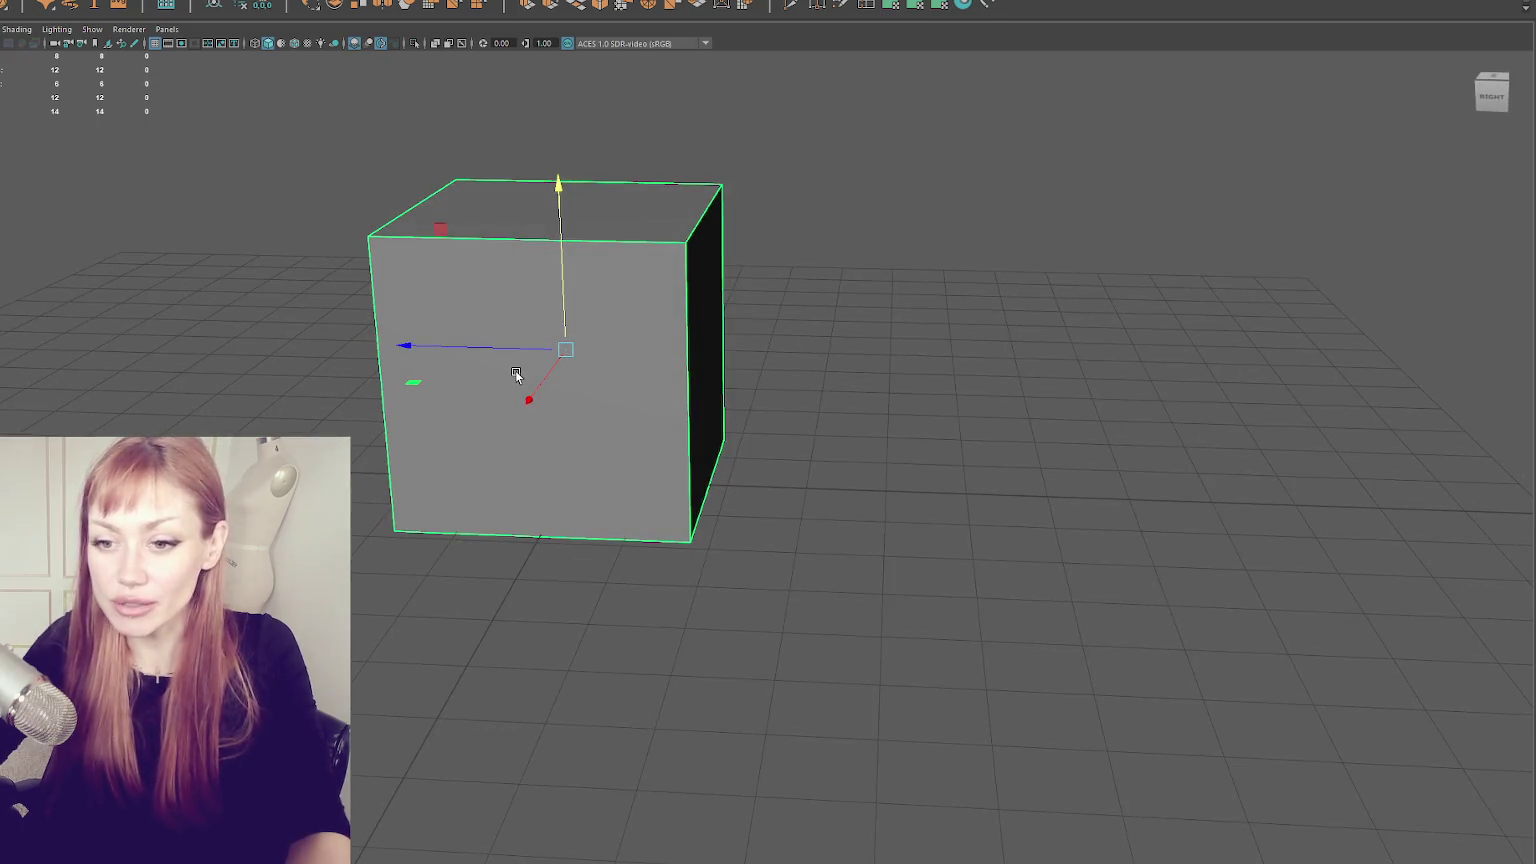
- Stretch the cube along one axis and make the narrow door piece taller
{"action": "key", "text": "r"}
{"action": "mouse_move", "coordinate": [485, 348]}
{"action": "left_mouse_down"}
{"action": "mouse_move", "coordinate": [338, 349]}
{"action": "mouse_move", "coordinate": [378, 342]}
{"action": "left_mouse_up"}
{"action": "mouse_move", "coordinate": [616, 410]}
{"action": "left_mouse_down"}
{"action": "mouse_move", "coordinate": [723, 428]}
{"action": "mouse_move", "coordinate": [617, 411]}
{"action": "left_mouse_up"}
{"action": "key", "text": "t"}
{"action": "mouse_move", "coordinate": [560, 363]}
{"action": "left_mouse_down"}
{"action": "mouse_move", "coordinate": [744, 350]}
{"action": "mouse_move", "coordinate": [650, 360]}
{"action": "mouse_move", "coordinate": [987, 405]}
{"action": "mouse_move", "coordinate": [651, 473]}
{"action": "mouse_move", "coordinate": [592, 541]}
{"action": "mouse_move", "coordinate": [590, 460]}
{"action": "left_mouse_up"}
{"action": "key", "text": "r"}
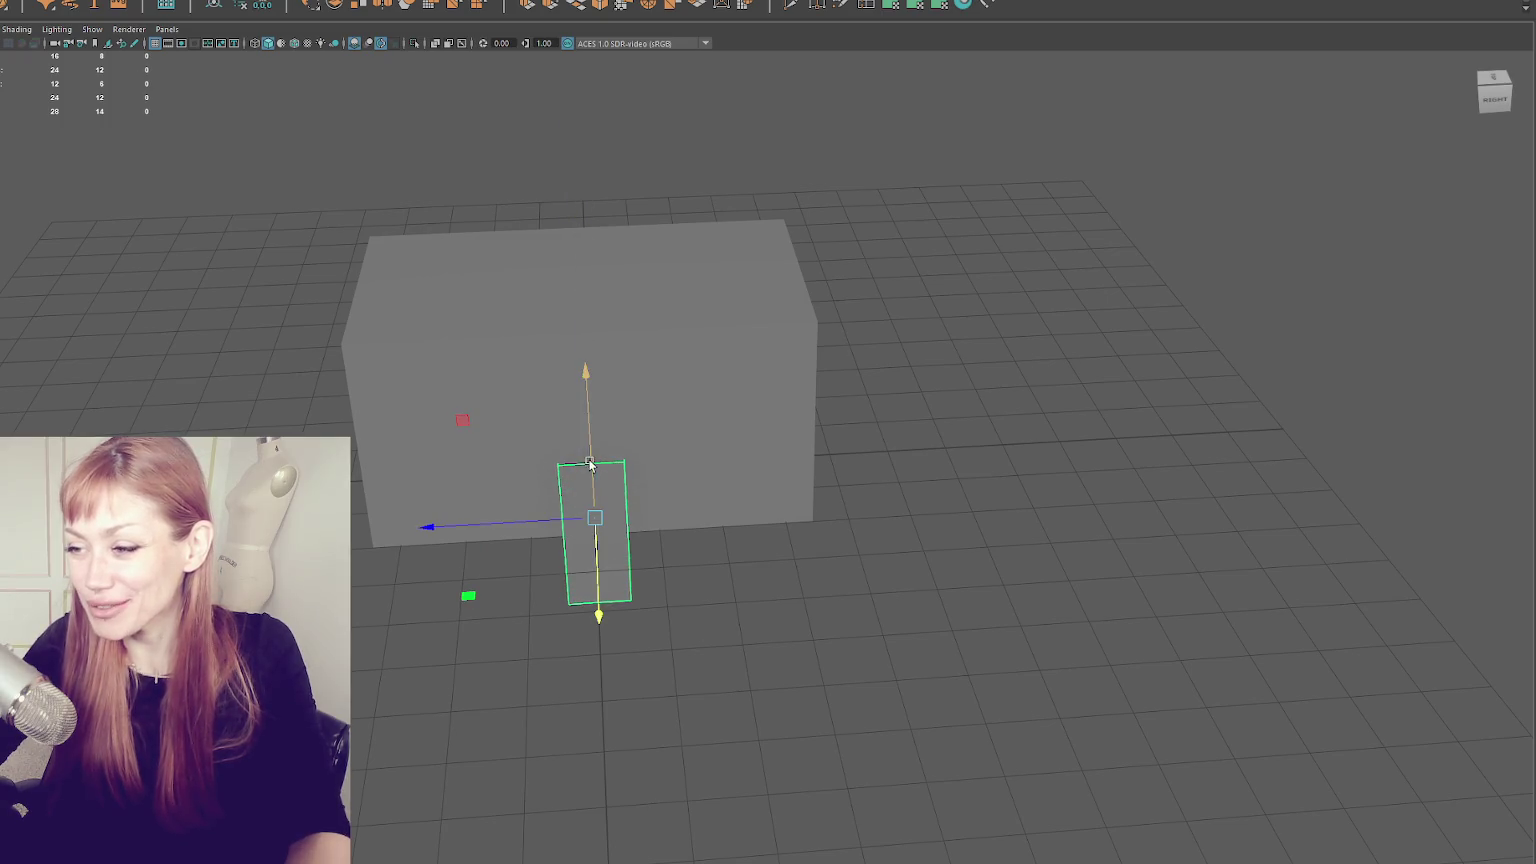
{"action": "mouse_move", "coordinate": [592, 366]}
{"action": "left_mouse_down"}
{"action": "mouse_move", "coordinate": [692, 310]}
{"action": "mouse_move", "coordinate": [647, 368]}
{"action": "mouse_move", "coordinate": [643, 405]}
{"action": "mouse_move", "coordinate": [476, 392]}
{"action": "mouse_move", "coordinate": [656, 386]}
{"action": "mouse_move", "coordinate": [504, 401]}
{"action": "mouse_move", "coordinate": [549, 446]}
{"action": "left_mouse_up"}
{"action": "key", "text": "f"}
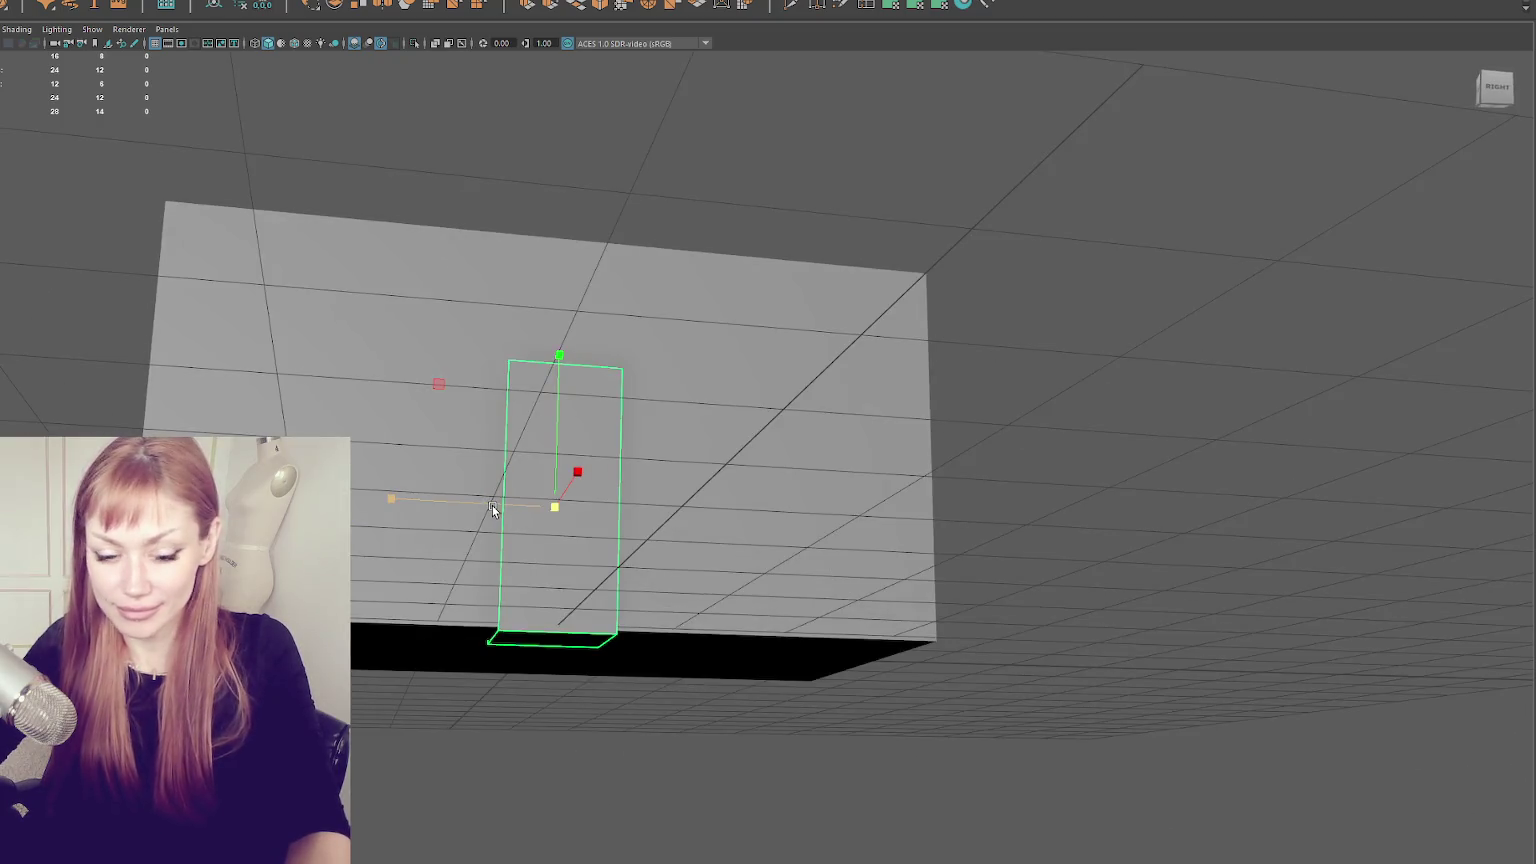
{"action": "mouse_move", "coordinate": [497, 507]}
{"action": "left_mouse_down"}
{"action": "mouse_move", "coordinate": [394, 500]}
{"action": "mouse_move", "coordinate": [703, 408]}
{"action": "left_mouse_up"}
- Raise the box's top face and push its right side face outward to widen it
{"action": "left_click", "coordinate": [706, 195]}
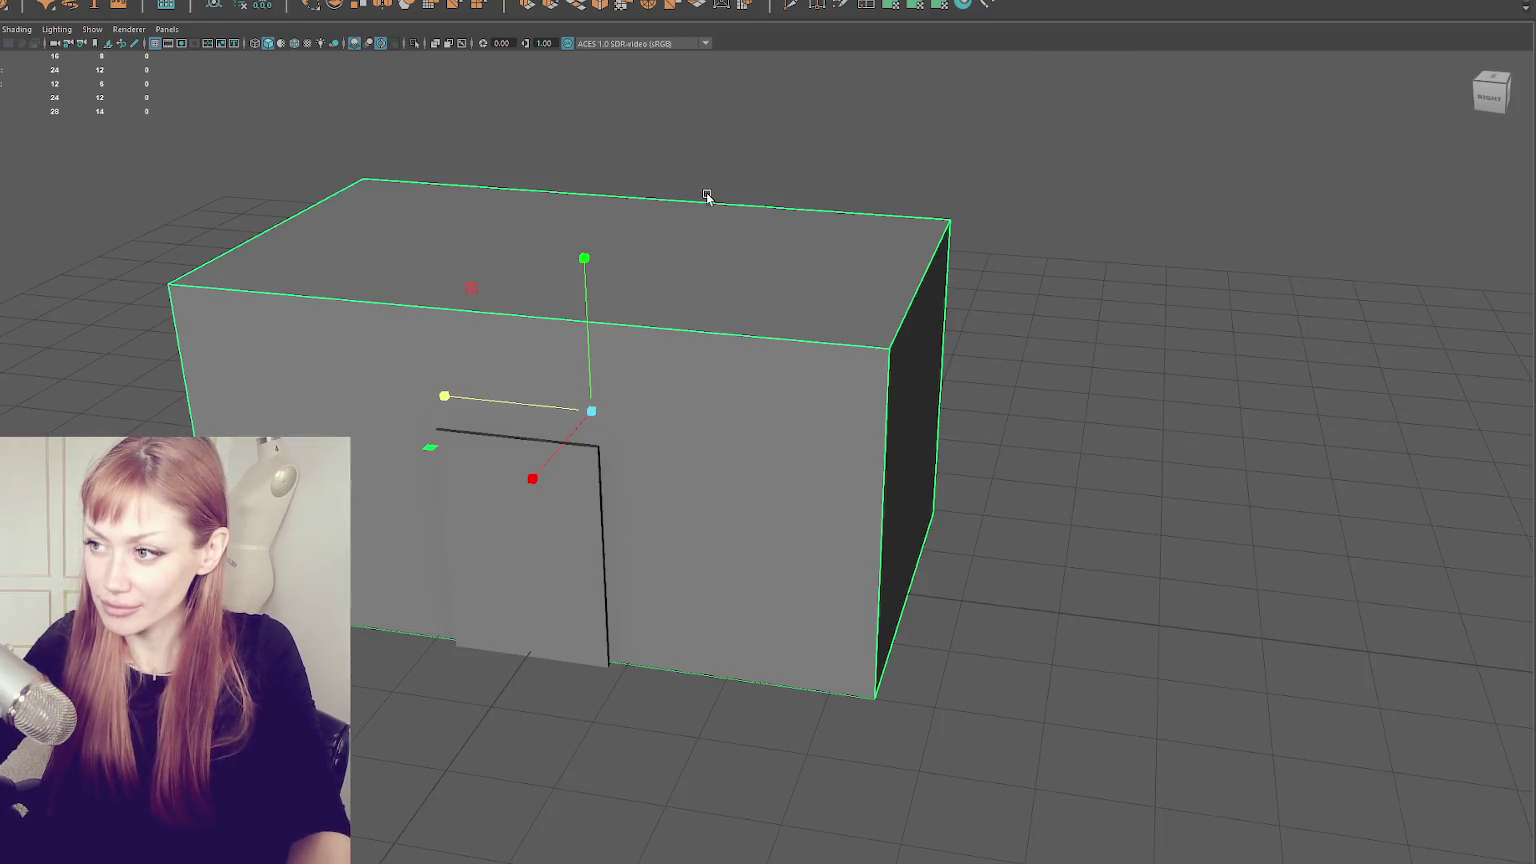
{"action": "left_click", "coordinate": [674, 262]}
{"action": "scroll", "coordinate": [674, 262], "scroll_direction": "down", "scroll_amount": 3}
{"action": "mouse_move", "coordinate": [638, 245]}
{"action": "left_mouse_down"}
{"action": "mouse_move", "coordinate": [662, 144]}
{"action": "mouse_move", "coordinate": [726, 184]}
{"action": "left_mouse_up"}
{"action": "left_click", "coordinate": [898, 326]}
{"action": "mouse_move", "coordinate": [893, 398]}
{"action": "left_mouse_down"}
{"action": "mouse_move", "coordinate": [1020, 405]}
{"action": "mouse_move", "coordinate": [1073, 367]}
{"action": "mouse_move", "coordinate": [1127, 376]}
{"action": "mouse_move", "coordinate": [823, 377]}
{"action": "mouse_move", "coordinate": [838, 312]}
{"action": "mouse_move", "coordinate": [700, 320]}
{"action": "left_mouse_up"}
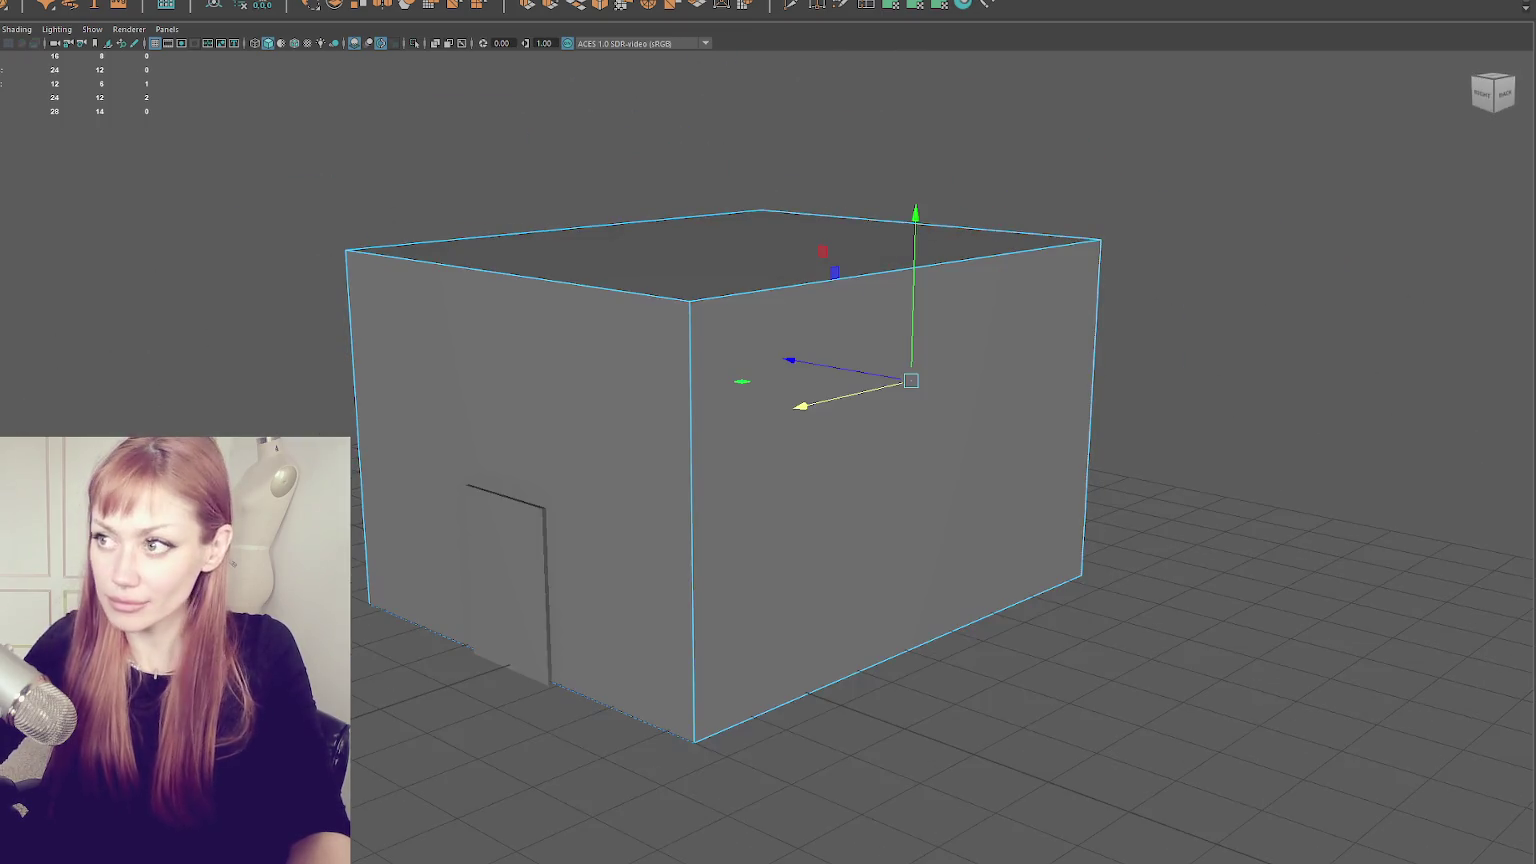
- Insert an edge loop through the middle of the box, running across its walls and top
{"action": "left_click", "coordinate": [868, 6]}
{"action": "left_click", "coordinate": [919, 263]}
{"action": "left_click_drag", "start_coordinate": [919, 263], "coordinate": [1040, 260], "text": "alt"}
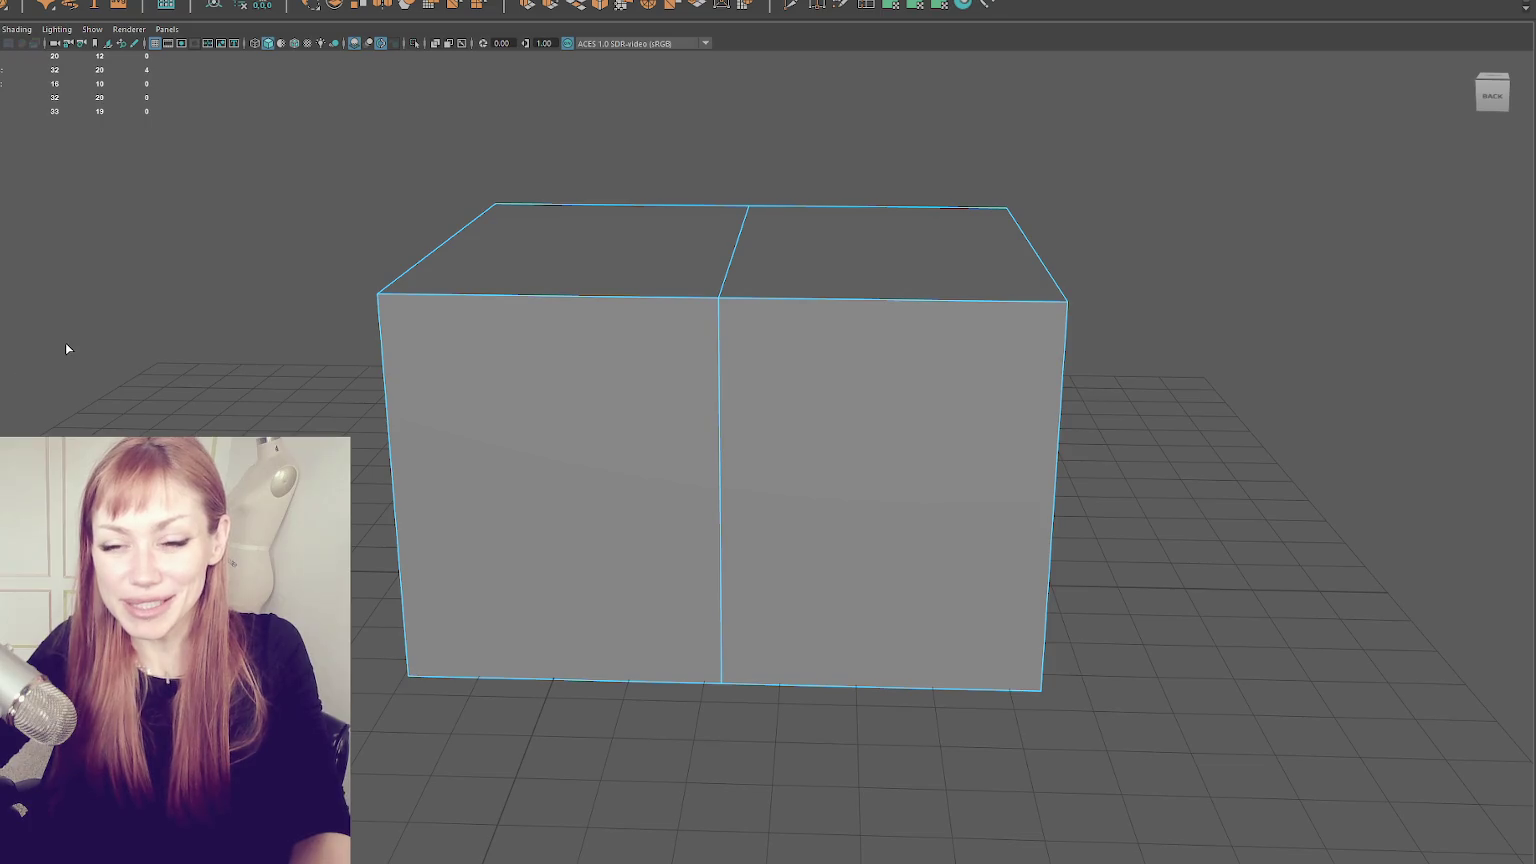
{"action": "left_click_drag", "start_coordinate": [66, 348], "coordinate": [186, 357], "text": "alt"}
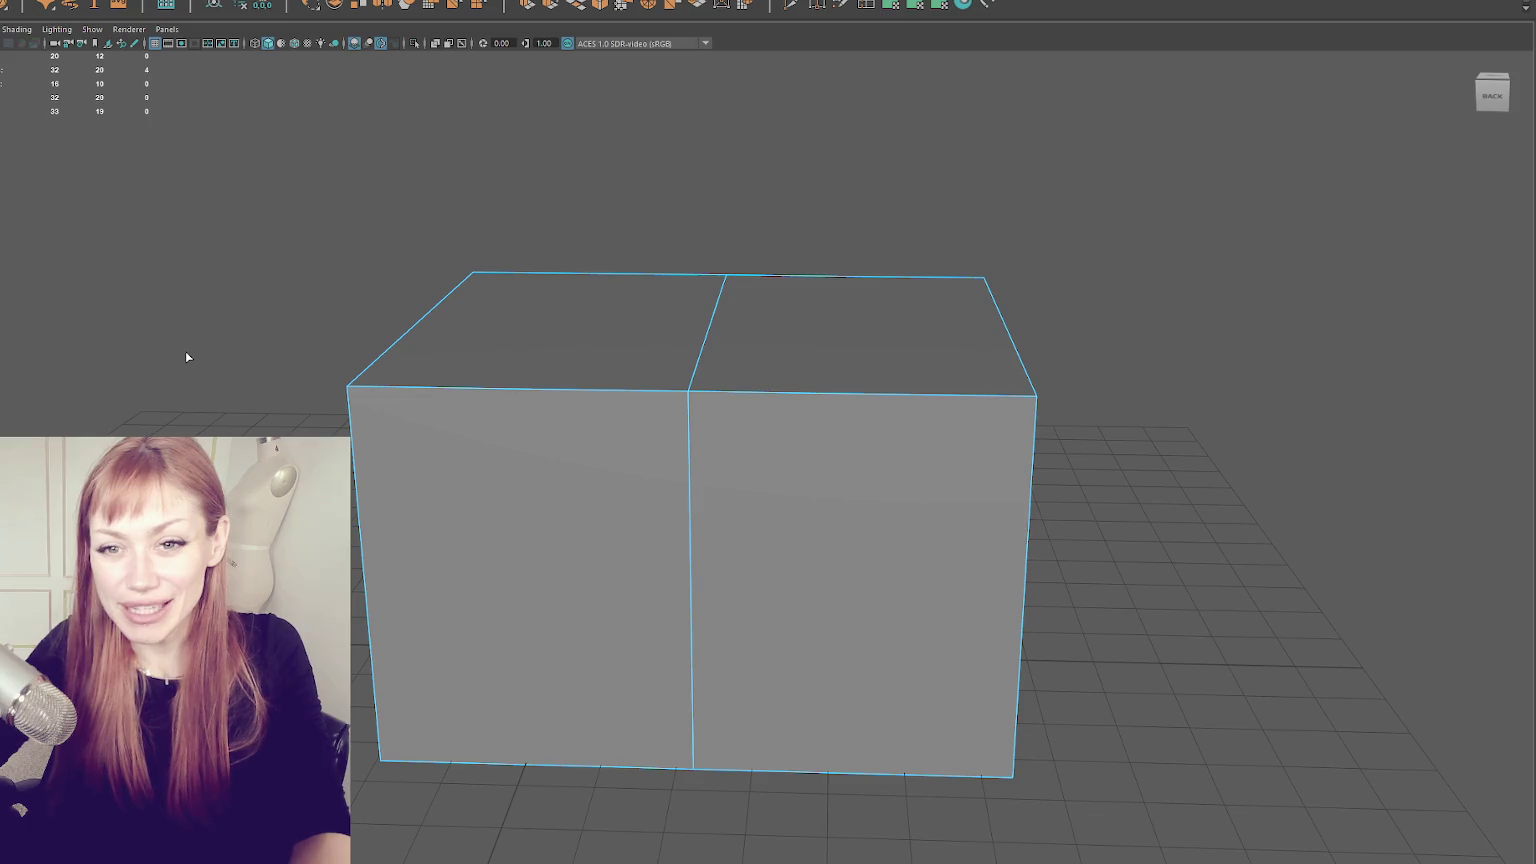
{"action": "right_click", "coordinate": [256, 282]}
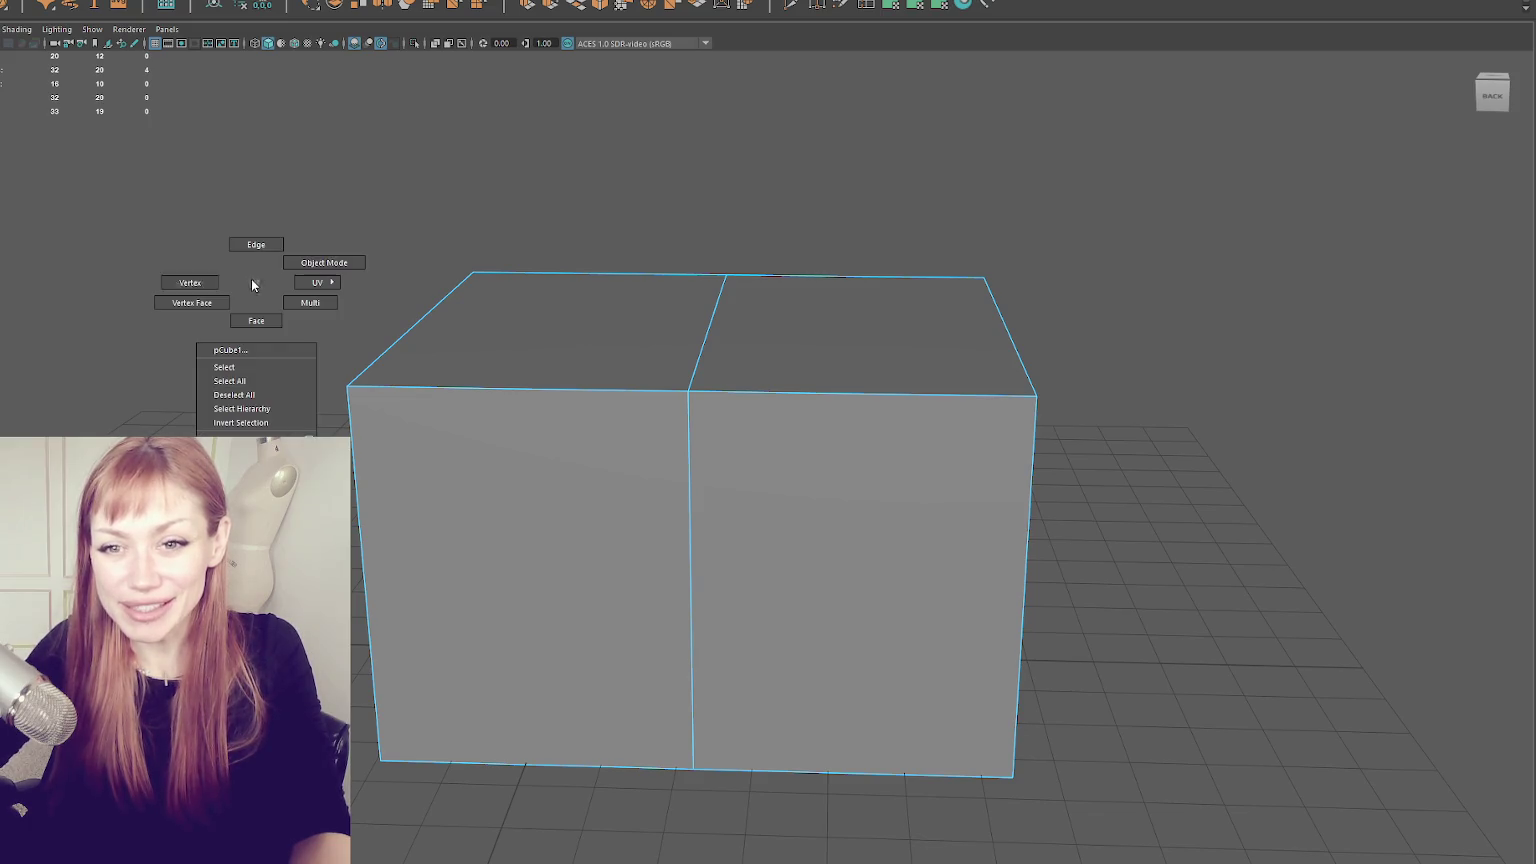
- Select the middle top vertices and raise them into a gabled roof peak
{"action": "left_click_drag", "start_coordinate": [136, 259], "coordinate": [319, 357], "text": "alt"}
{"action": "right_click", "coordinate": [717, 189]}
{"action": "left_click_drag", "start_coordinate": [658, 157], "coordinate": [714, 322]}
{"action": "mouse_move", "coordinate": [717, 247]}
{"action": "left_mouse_down"}
{"action": "mouse_move", "coordinate": [722, 140]}
{"action": "mouse_move", "coordinate": [840, 195]}
{"action": "mouse_move", "coordinate": [785, 261]}
{"action": "mouse_move", "coordinate": [840, 243]}
{"action": "mouse_move", "coordinate": [971, 248]}
{"action": "left_mouse_up"}
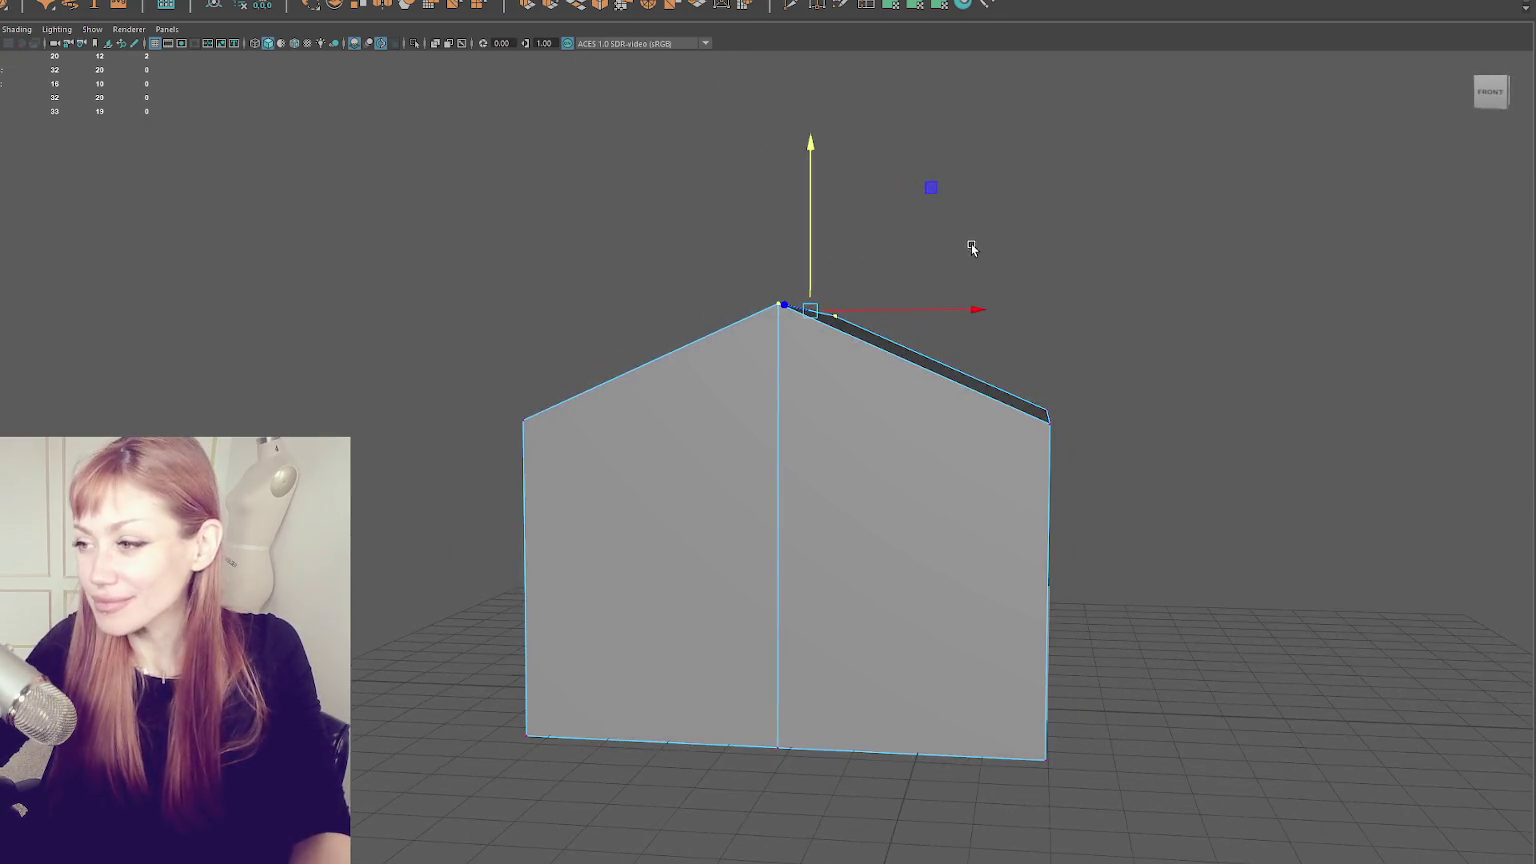
{"action": "mouse_move", "coordinate": [814, 261]}
{"action": "left_mouse_down", "text": "alt"}
{"action": "mouse_move", "coordinate": [667, 268]}
{"action": "mouse_move", "coordinate": [676, 300]}
{"action": "mouse_move", "coordinate": [806, 309]}
{"action": "mouse_move", "coordinate": [987, 302]}
{"action": "mouse_move", "coordinate": [1008, 267]}
{"action": "mouse_move", "coordinate": [823, 255]}
{"action": "left_mouse_up", "text": "alt"}
- In object mode, harden all of the house's edges
{"action": "right_click", "coordinate": [823, 255]}
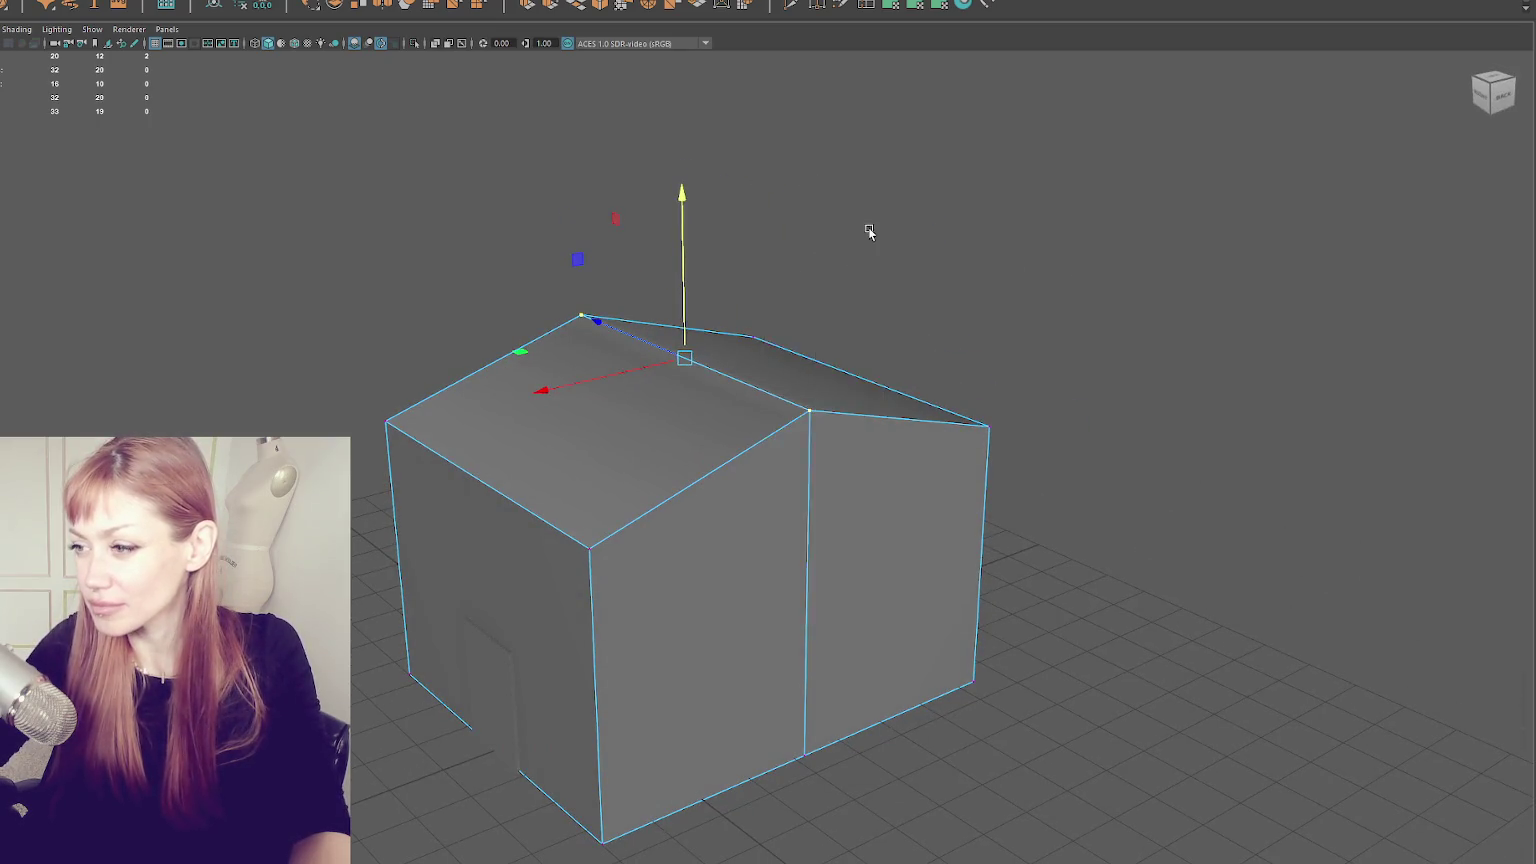
{"action": "left_click", "coordinate": [885, 233]}
{"action": "left_click", "coordinate": [742, 344]}
{"action": "right_click", "coordinate": [684, 211], "text": "shift"}
{"action": "left_click", "coordinate": [916, 289]}
{"action": "mouse_move", "coordinate": [717, 240]}
{"action": "left_mouse_down", "text": "alt"}
{"action": "mouse_move", "coordinate": [792, 271]}
{"action": "mouse_move", "coordinate": [796, 389]}
{"action": "mouse_move", "coordinate": [679, 304]}
{"action": "mouse_move", "coordinate": [586, 333]}
{"action": "left_mouse_up", "text": "alt"}
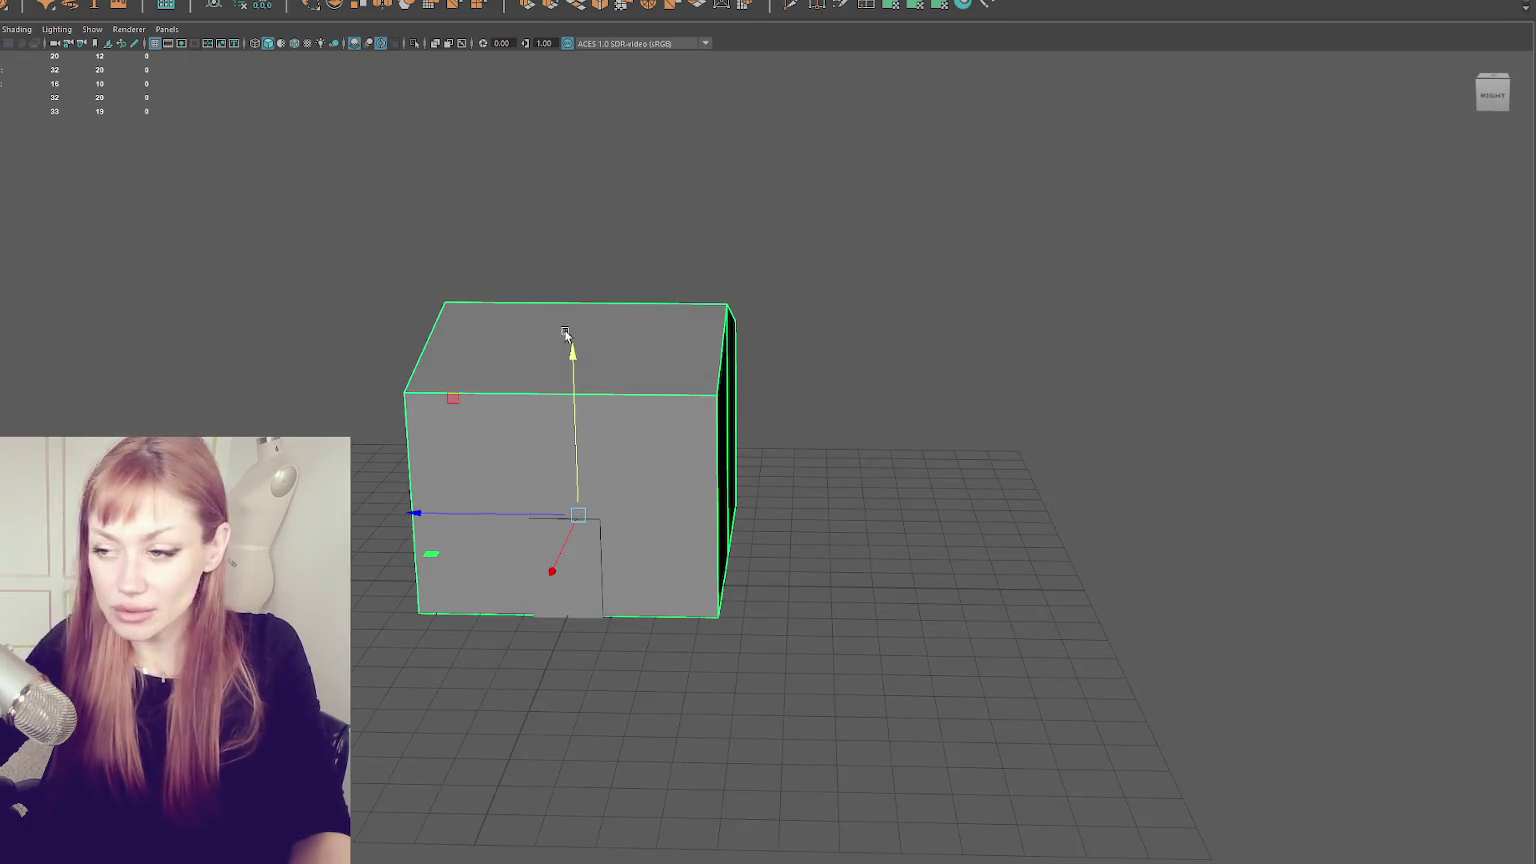
- Select the house's roof ridge edge, then return to object mode with the house selected
{"action": "mouse_move", "coordinate": [514, 514]}
{"action": "left_mouse_down", "text": "alt"}
{"action": "mouse_move", "coordinate": [462, 513]}
{"action": "mouse_move", "coordinate": [809, 309]}
{"action": "mouse_move", "coordinate": [637, 334]}
{"action": "left_mouse_up", "text": "alt"}
{"action": "left_click", "coordinate": [809, 309]}
{"action": "left_click", "coordinate": [637, 334]}
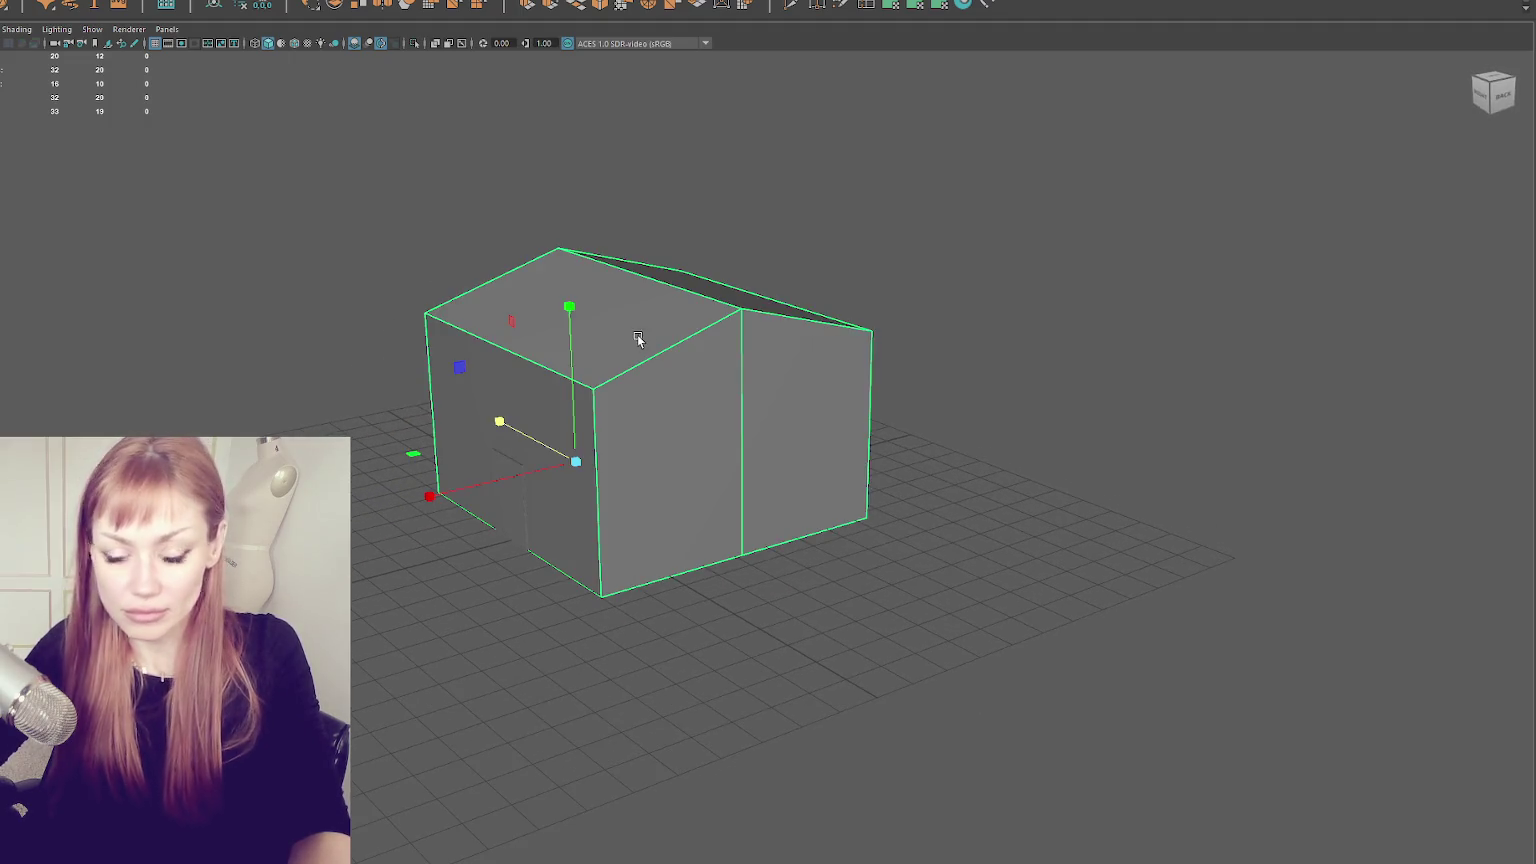
{"action": "right_click", "coordinate": [816, 195]}
{"action": "left_click", "coordinate": [816, 154]}
{"action": "left_click", "coordinate": [659, 281]}
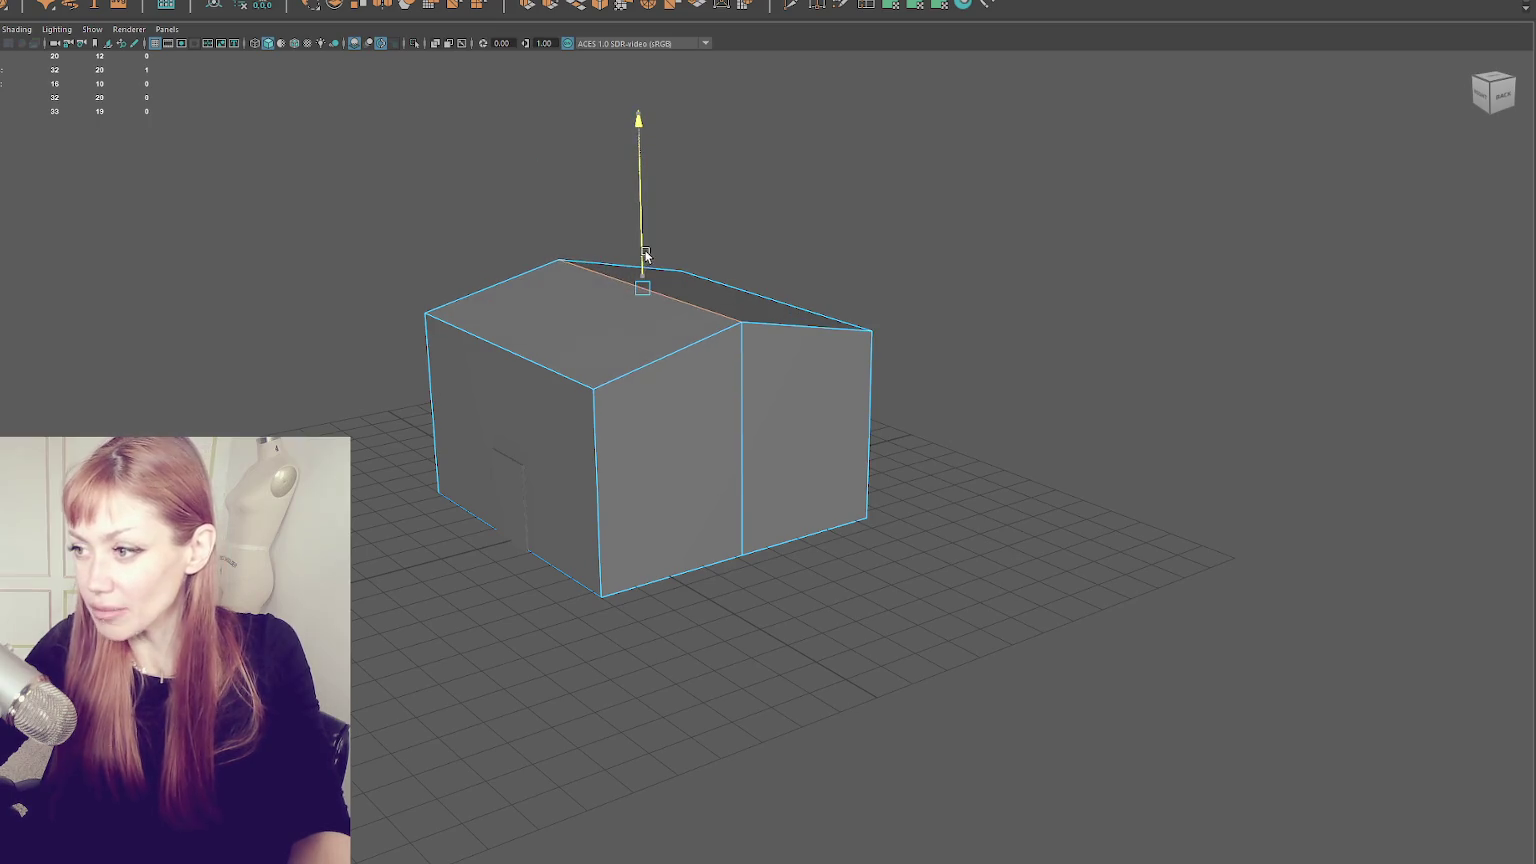
{"action": "right_click", "coordinate": [744, 226]}
{"action": "left_click", "coordinate": [800, 206]}
{"action": "mouse_move", "coordinate": [878, 206]}
{"action": "left_mouse_down", "text": "alt"}
{"action": "mouse_move", "coordinate": [873, 260]}
{"action": "mouse_move", "coordinate": [679, 291]}
{"action": "mouse_move", "coordinate": [662, 322]}
{"action": "left_mouse_up", "text": "alt"}
{"action": "left_click", "coordinate": [679, 291]}
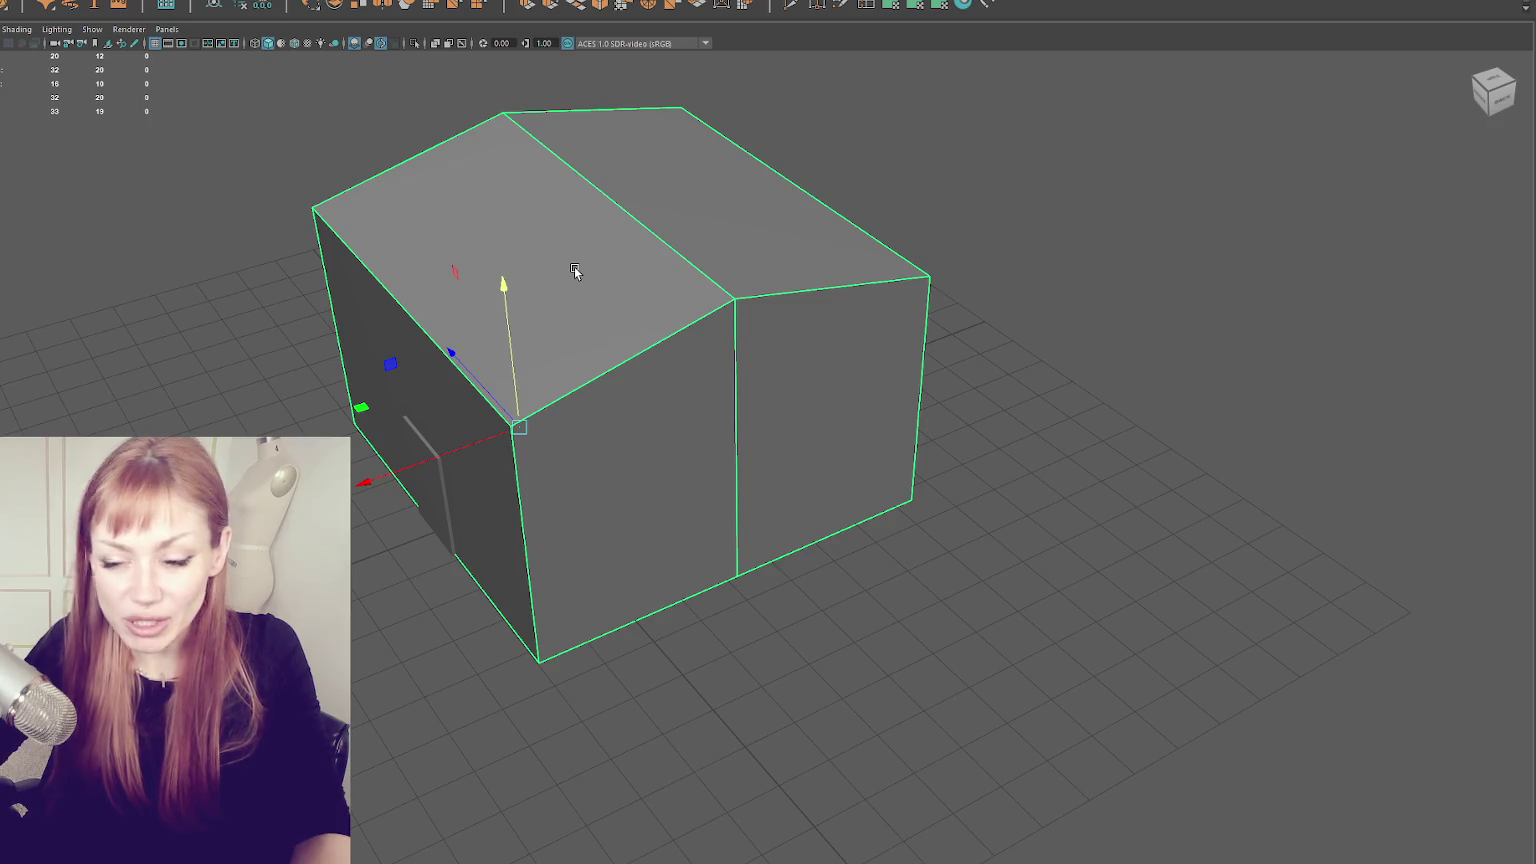
- Select the house's top vertices and lower them
{"action": "left_click_drag", "start_coordinate": [576, 267], "coordinate": [640, 254]}
{"action": "right_click", "coordinate": [888, 254]}
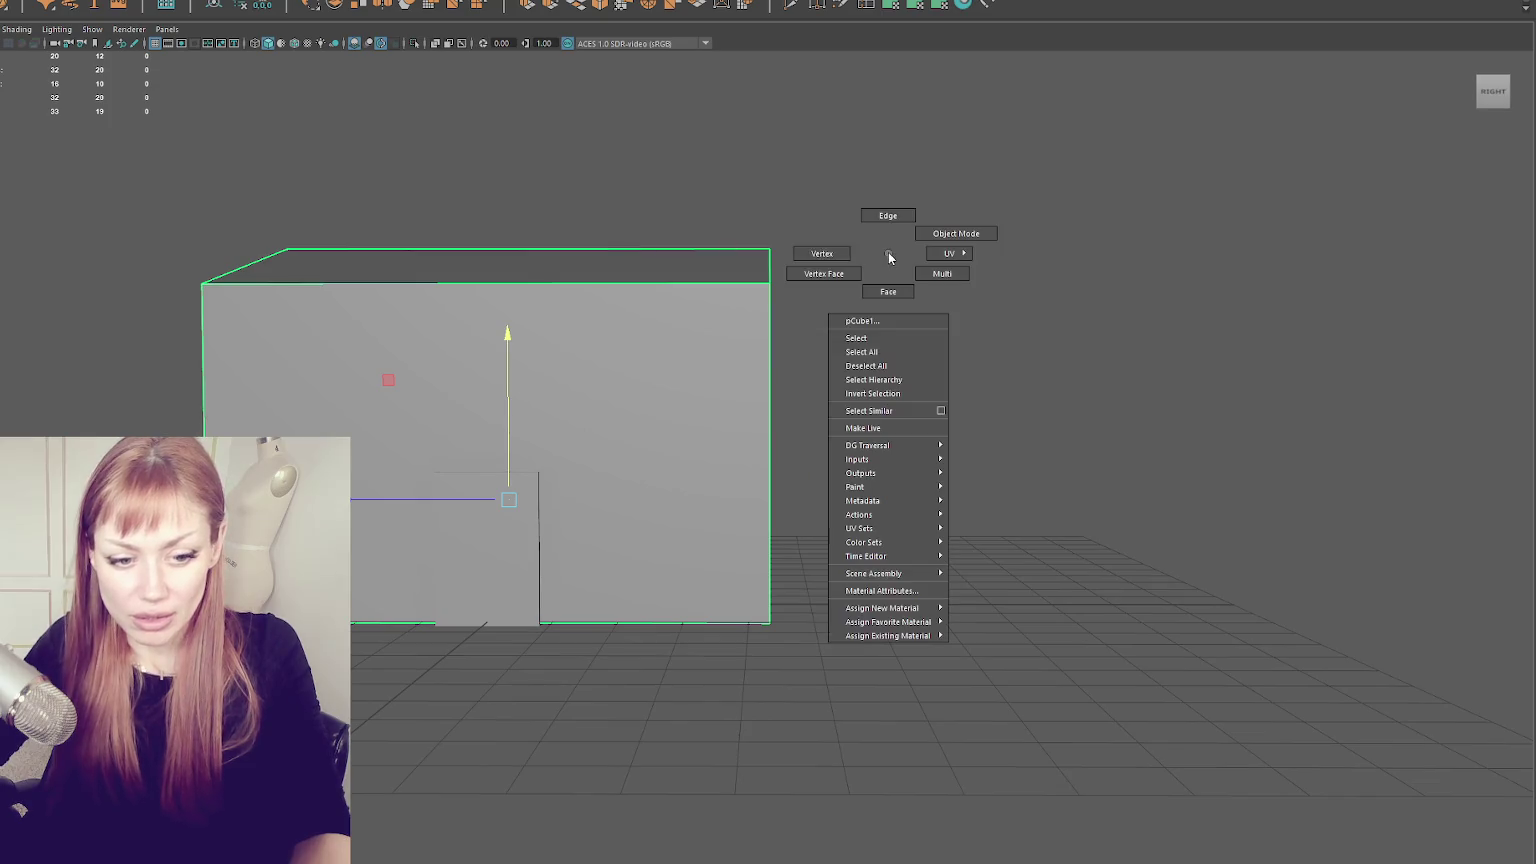
{"action": "right_click", "coordinate": [984, 235]}
{"action": "left_click_drag", "start_coordinate": [943, 182], "coordinate": [175, 343]}
{"action": "left_click_drag", "start_coordinate": [534, 202], "coordinate": [530, 245]}
{"action": "left_click", "coordinate": [634, 182]}
{"action": "left_click_drag", "start_coordinate": [634, 182], "coordinate": [810, 184], "text": "alt"}
{"action": "left_click", "coordinate": [729, 328]}
{"action": "mouse_move", "coordinate": [729, 328]}
{"action": "left_mouse_down", "text": "alt"}
{"action": "mouse_move", "coordinate": [748, 281]}
{"action": "mouse_move", "coordinate": [733, 289]}
{"action": "left_mouse_up", "text": "alt"}
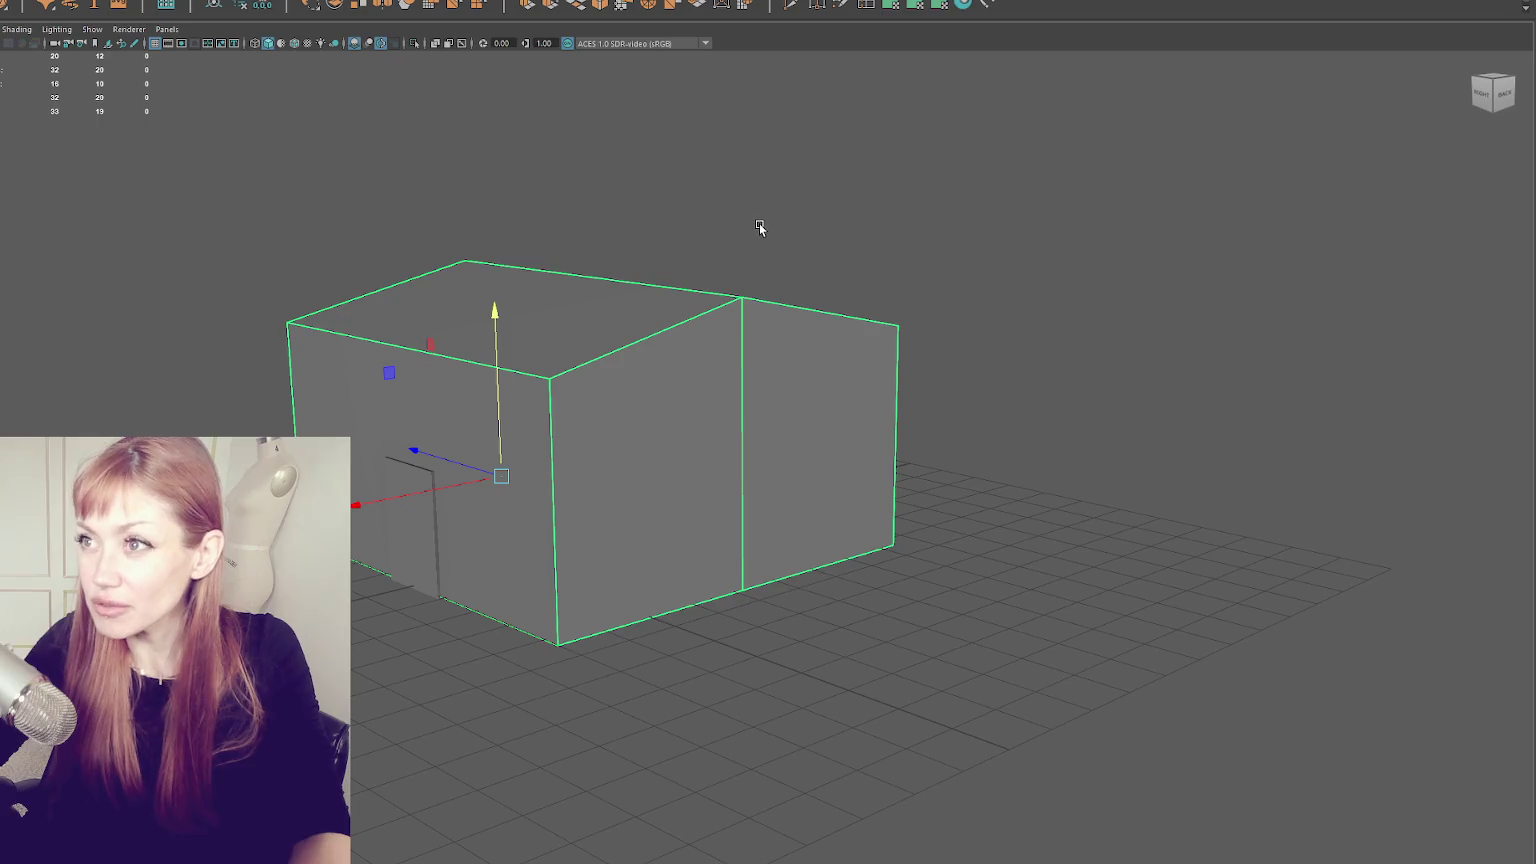
- Select the two sloped roof faces and collapse them with Edit Mesh > Collapse
{"action": "key", "text": "F11"}
{"action": "mouse_move", "coordinate": [757, 222]}
{"action": "left_mouse_down"}
{"action": "mouse_move", "coordinate": [576, 312]}
{"action": "mouse_move", "coordinate": [731, 266]}
{"action": "left_mouse_up"}
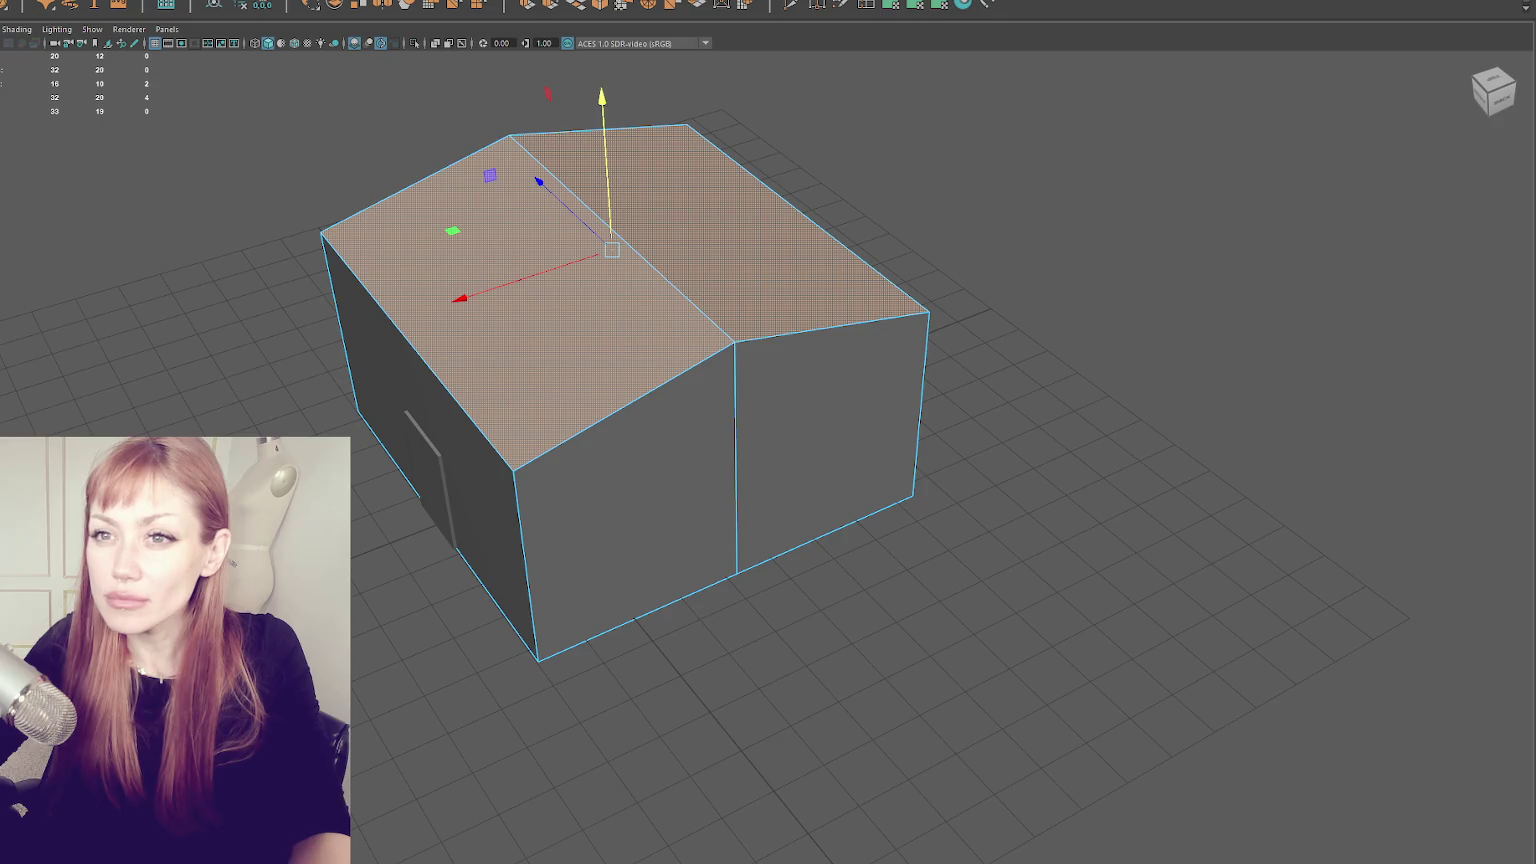
{"action": "left_click", "coordinate": [60, 2]}
{"action": "left_click", "coordinate": [100, 4]}
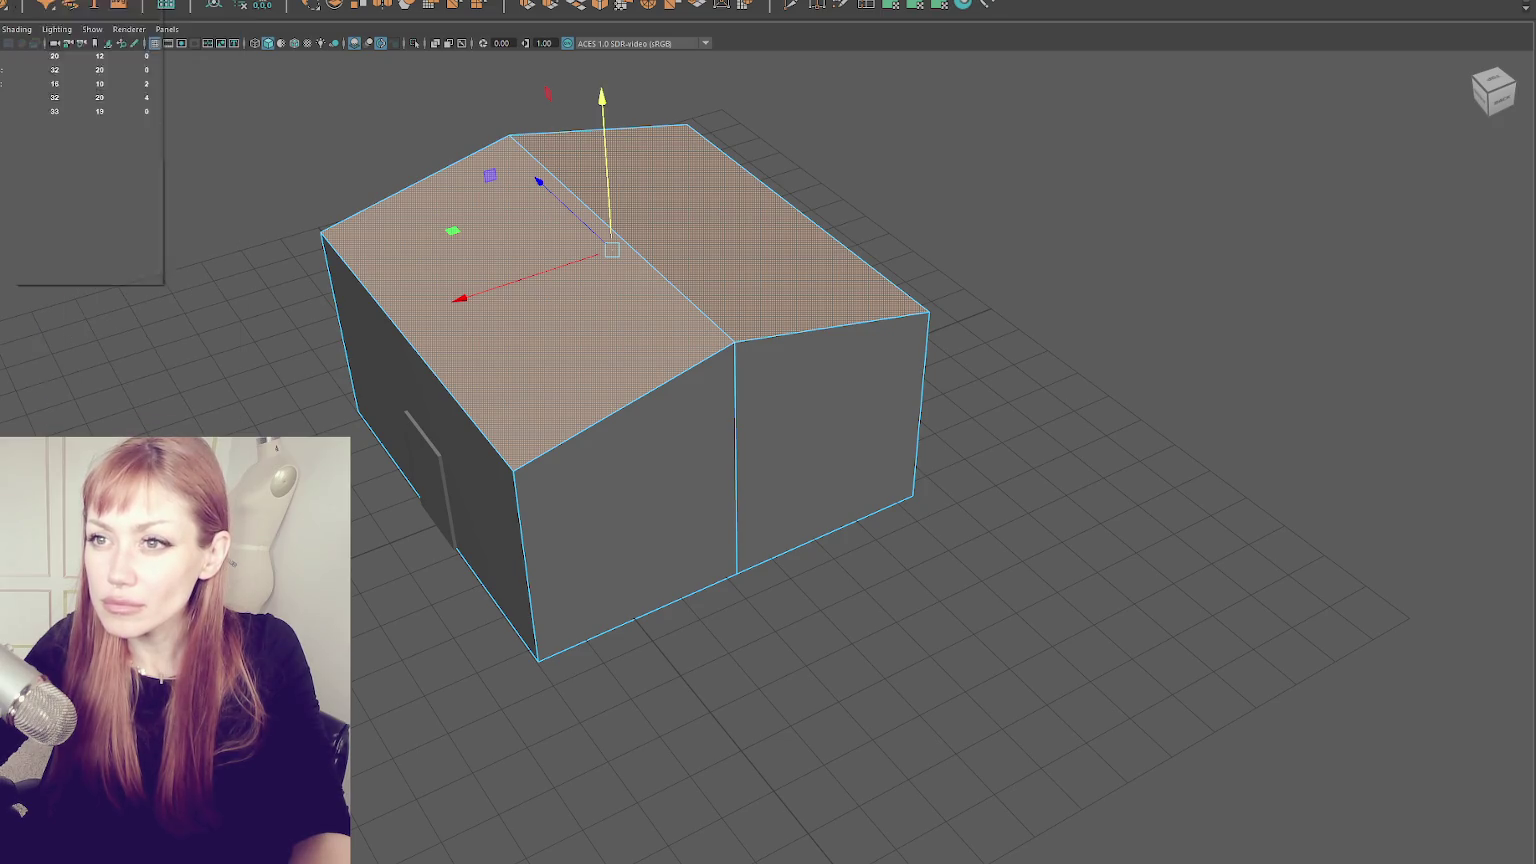
{"action": "left_click", "coordinate": [19, 4]}
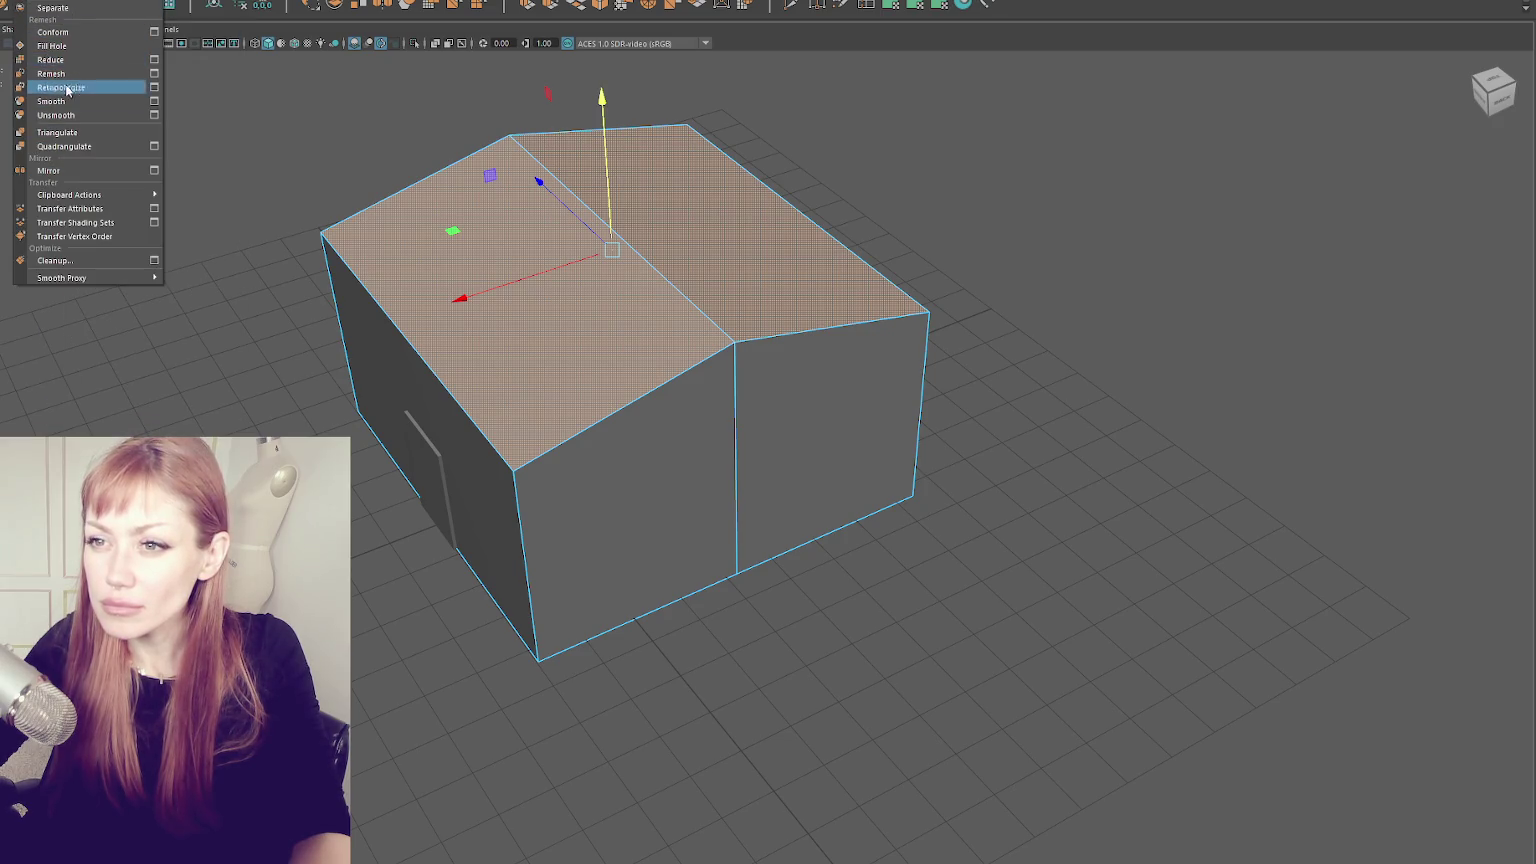
{"action": "mouse_move", "coordinate": [60, 3]}
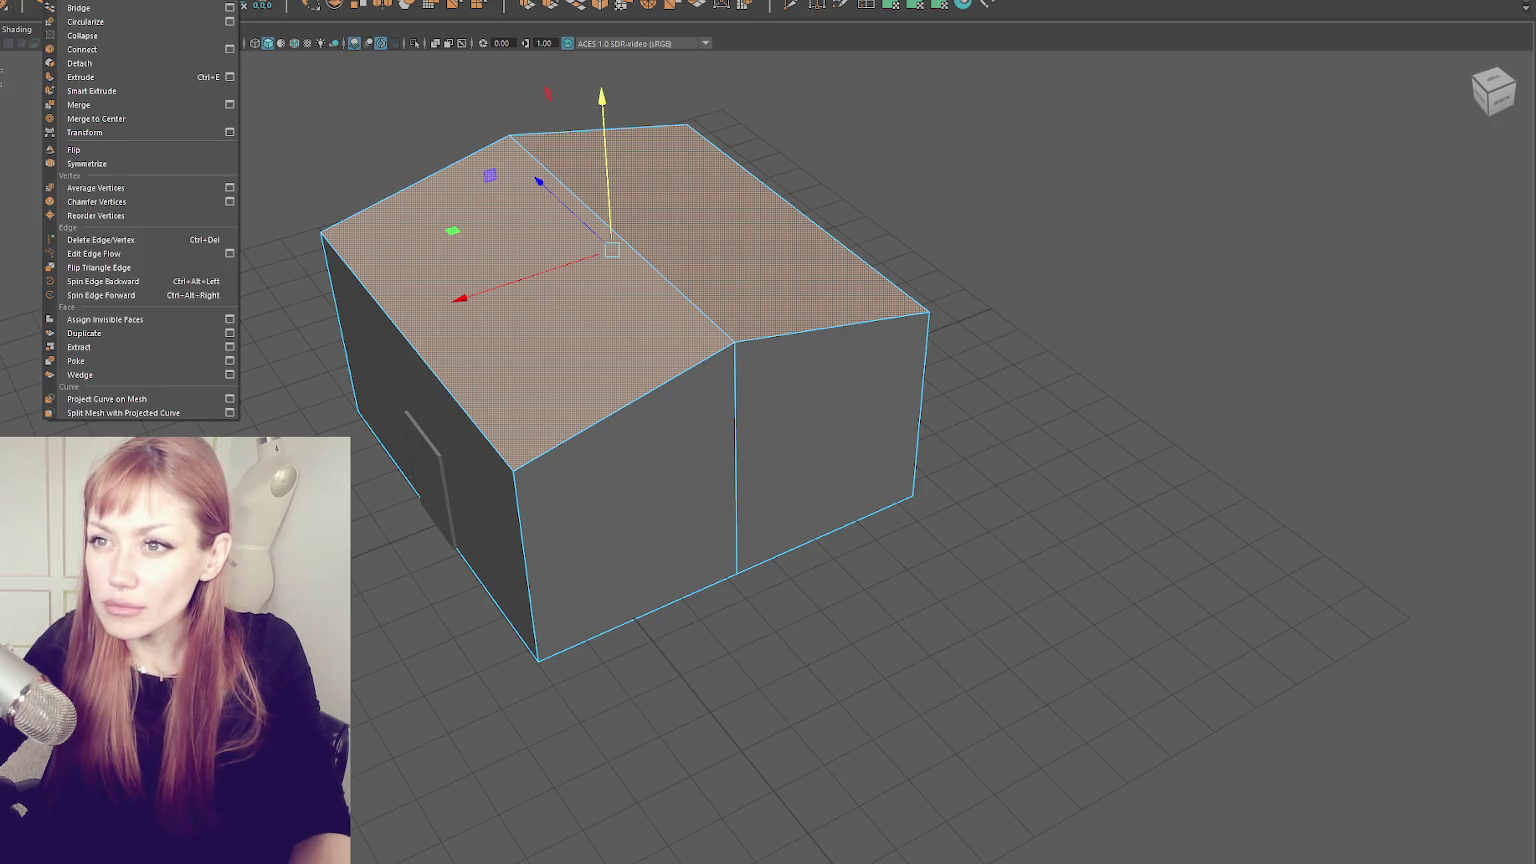
{"action": "left_click", "coordinate": [80, 36]}
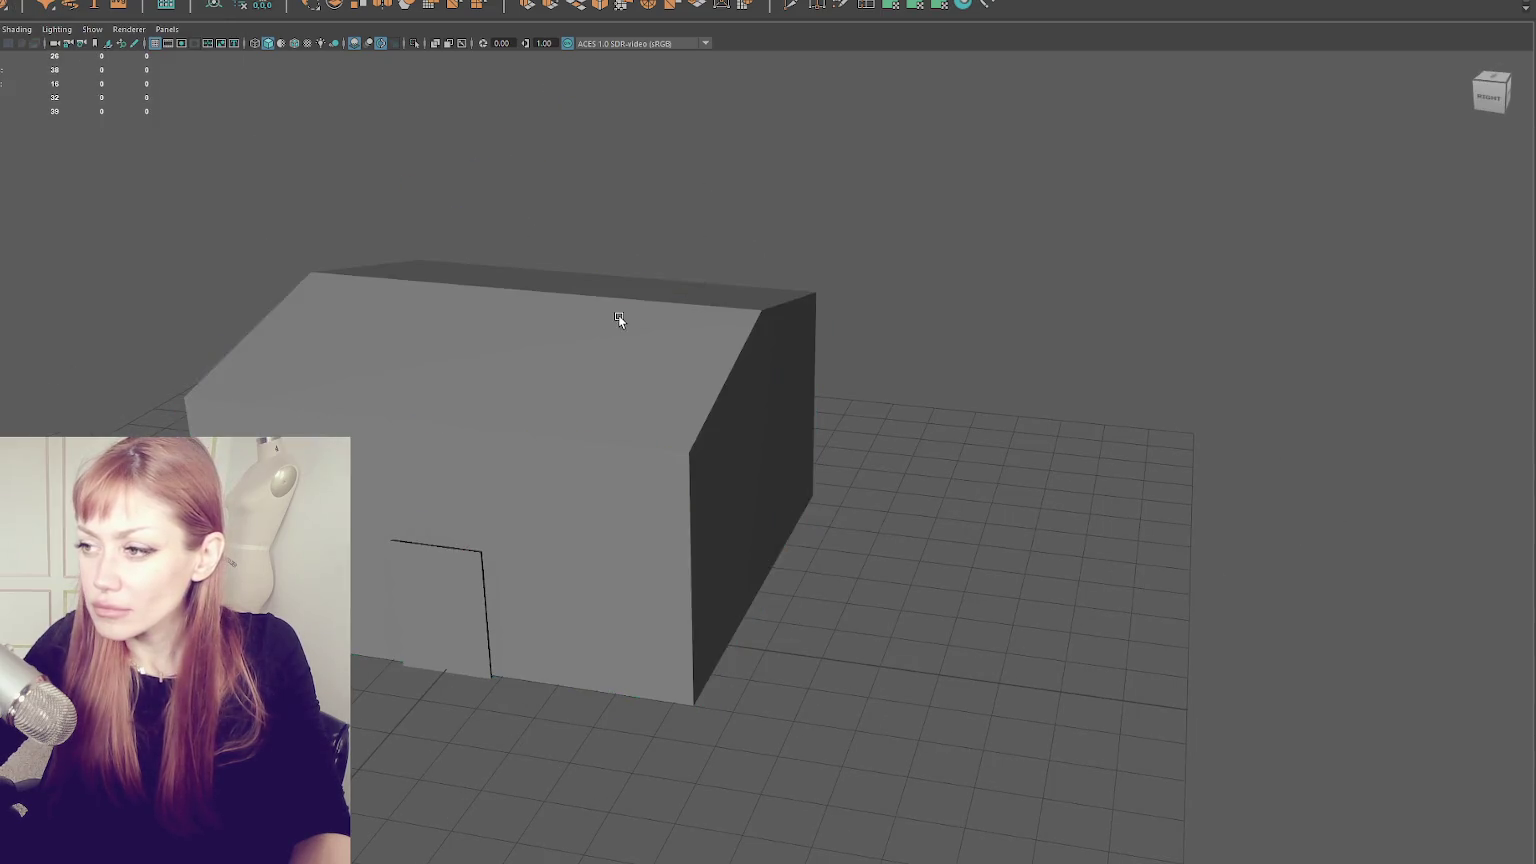
- Delete the extra edge and scale the roof edge loop outward and up into an overhang
{"action": "left_click", "coordinate": [19, 5]}
{"action": "left_click", "coordinate": [60, 200]}
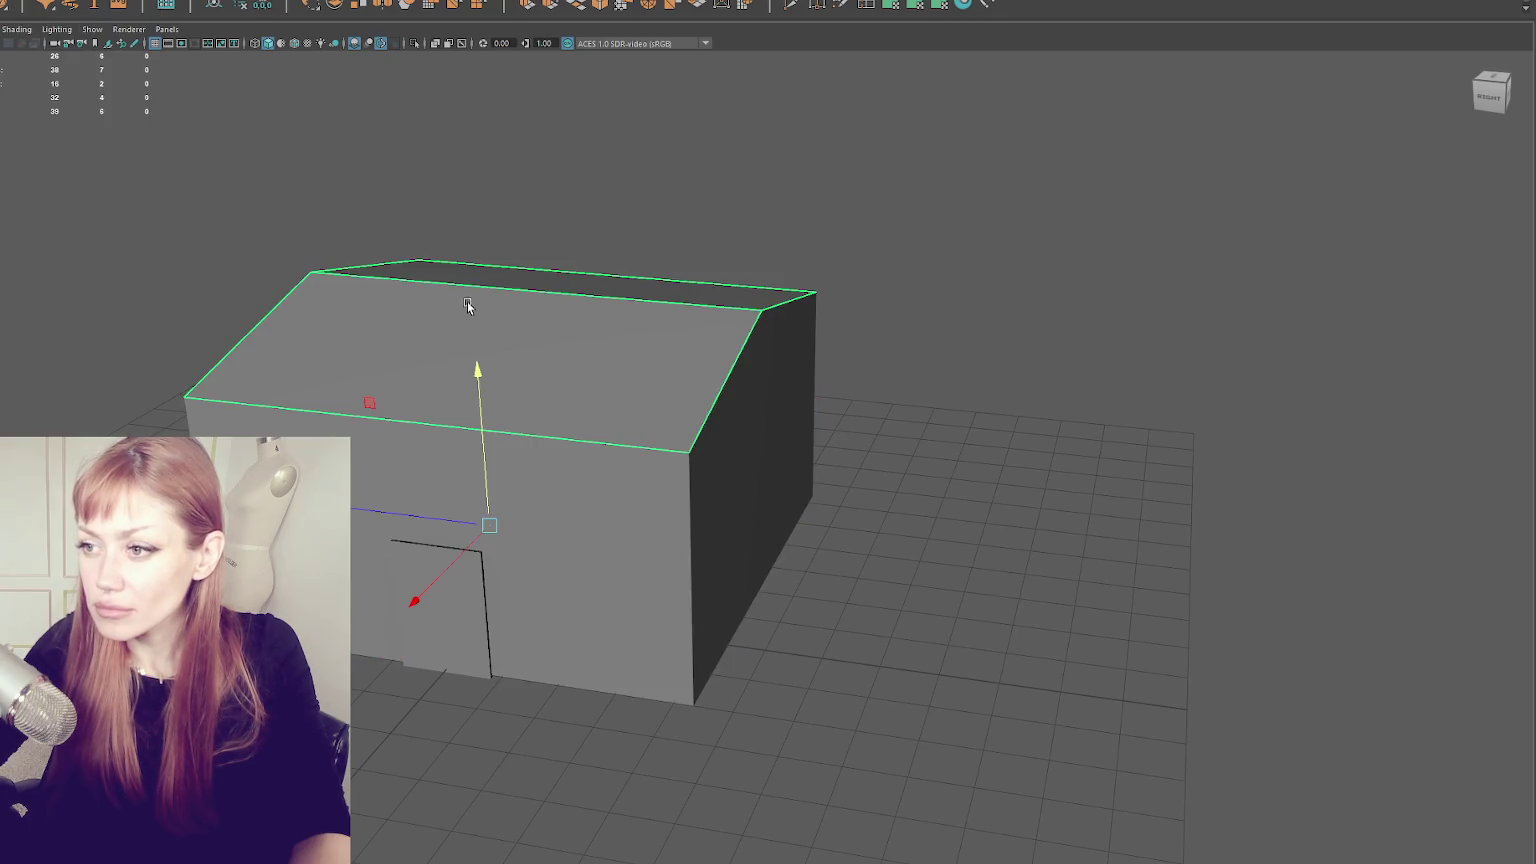
{"action": "left_click_drag", "start_coordinate": [490, 525], "coordinate": [246, 8]}
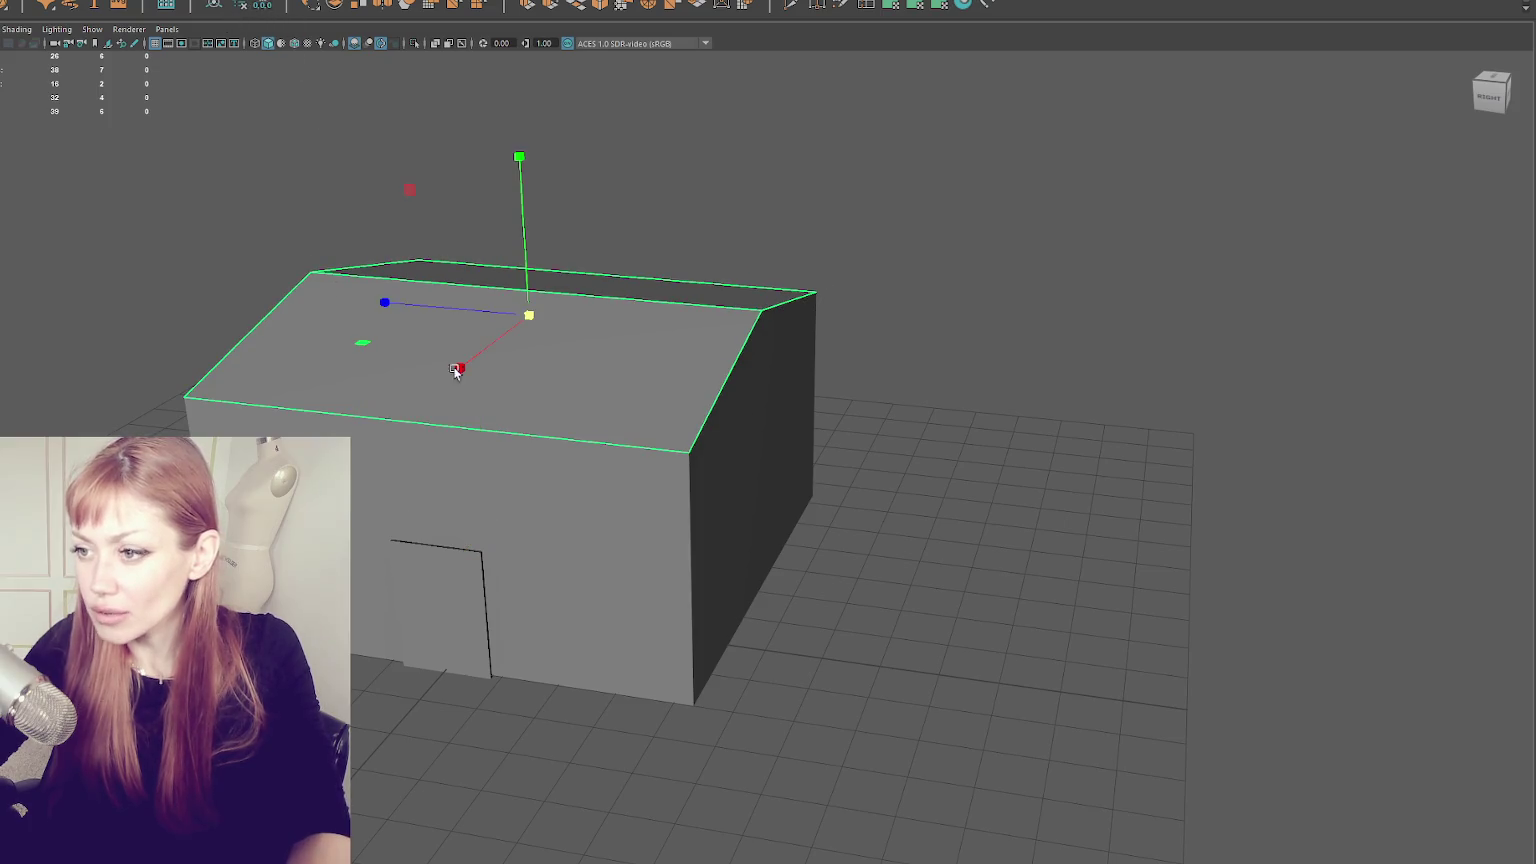
{"action": "left_click_drag", "start_coordinate": [528, 313], "coordinate": [648, 269]}
- Extrude the front eave and slope edges and move them down slightly
{"action": "right_click", "coordinate": [762, 203]}
{"action": "left_click", "coordinate": [740, 316]}
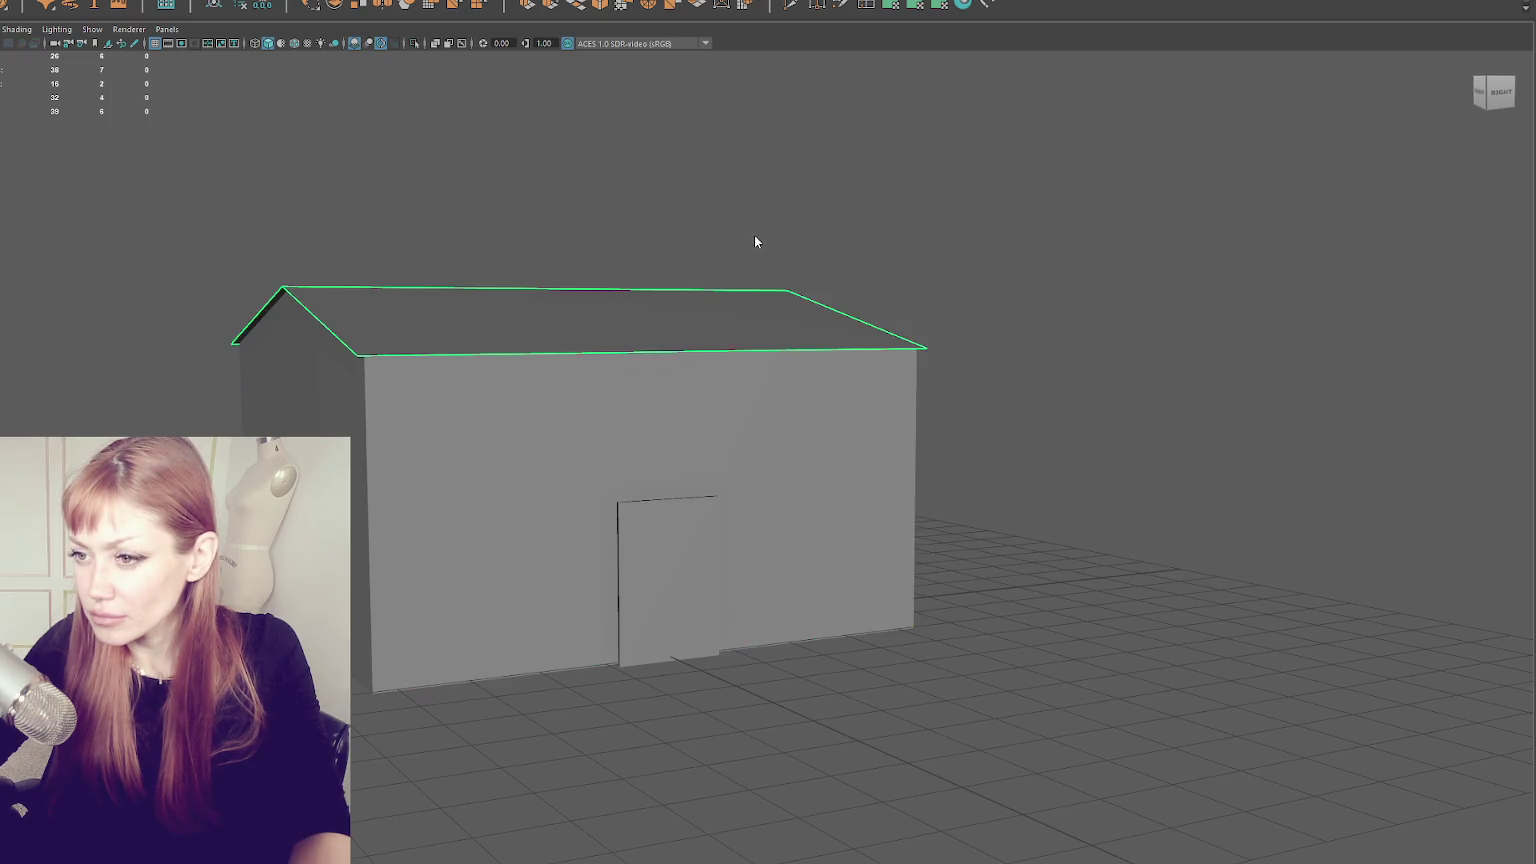
{"action": "double_click", "coordinate": [744, 349]}
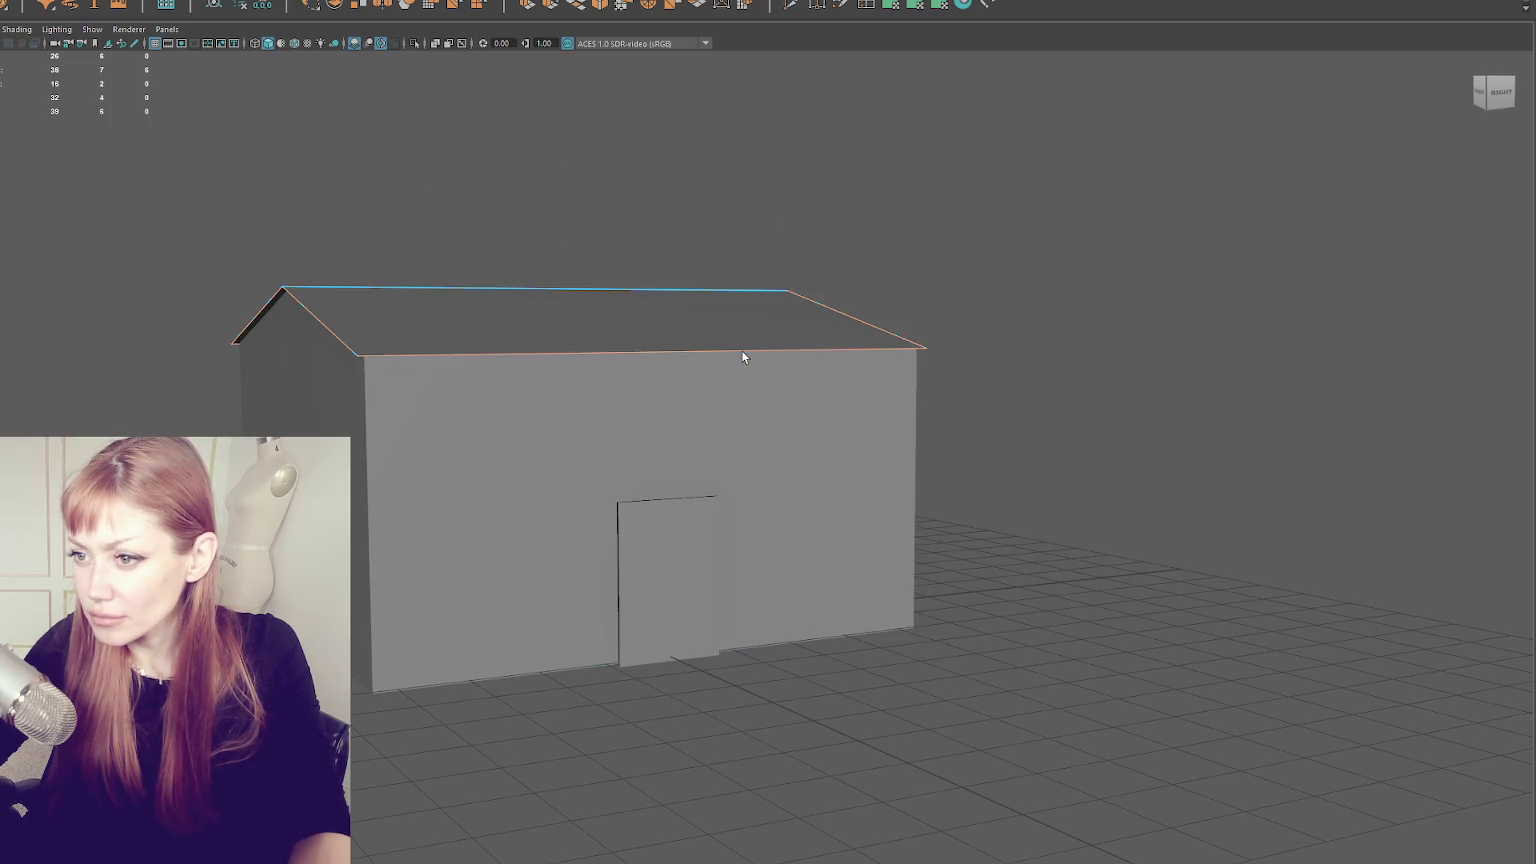
{"action": "left_click", "coordinate": [525, 18]}
{"action": "key", "text": "w"}
{"action": "left_click_drag", "start_coordinate": [549, 154], "coordinate": [554, 164]}
{"action": "mouse_move", "coordinate": [424, 350]}
{"action": "left_mouse_down", "text": "alt"}
{"action": "mouse_move", "coordinate": [744, 309]}
{"action": "mouse_move", "coordinate": [679, 285]}
{"action": "mouse_move", "coordinate": [562, 285]}
{"action": "mouse_move", "coordinate": [668, 382]}
{"action": "mouse_move", "coordinate": [650, 332]}
{"action": "mouse_move", "coordinate": [352, 336]}
{"action": "mouse_move", "coordinate": [411, 430]}
{"action": "mouse_move", "coordinate": [758, 448]}
{"action": "left_mouse_up", "text": "alt"}
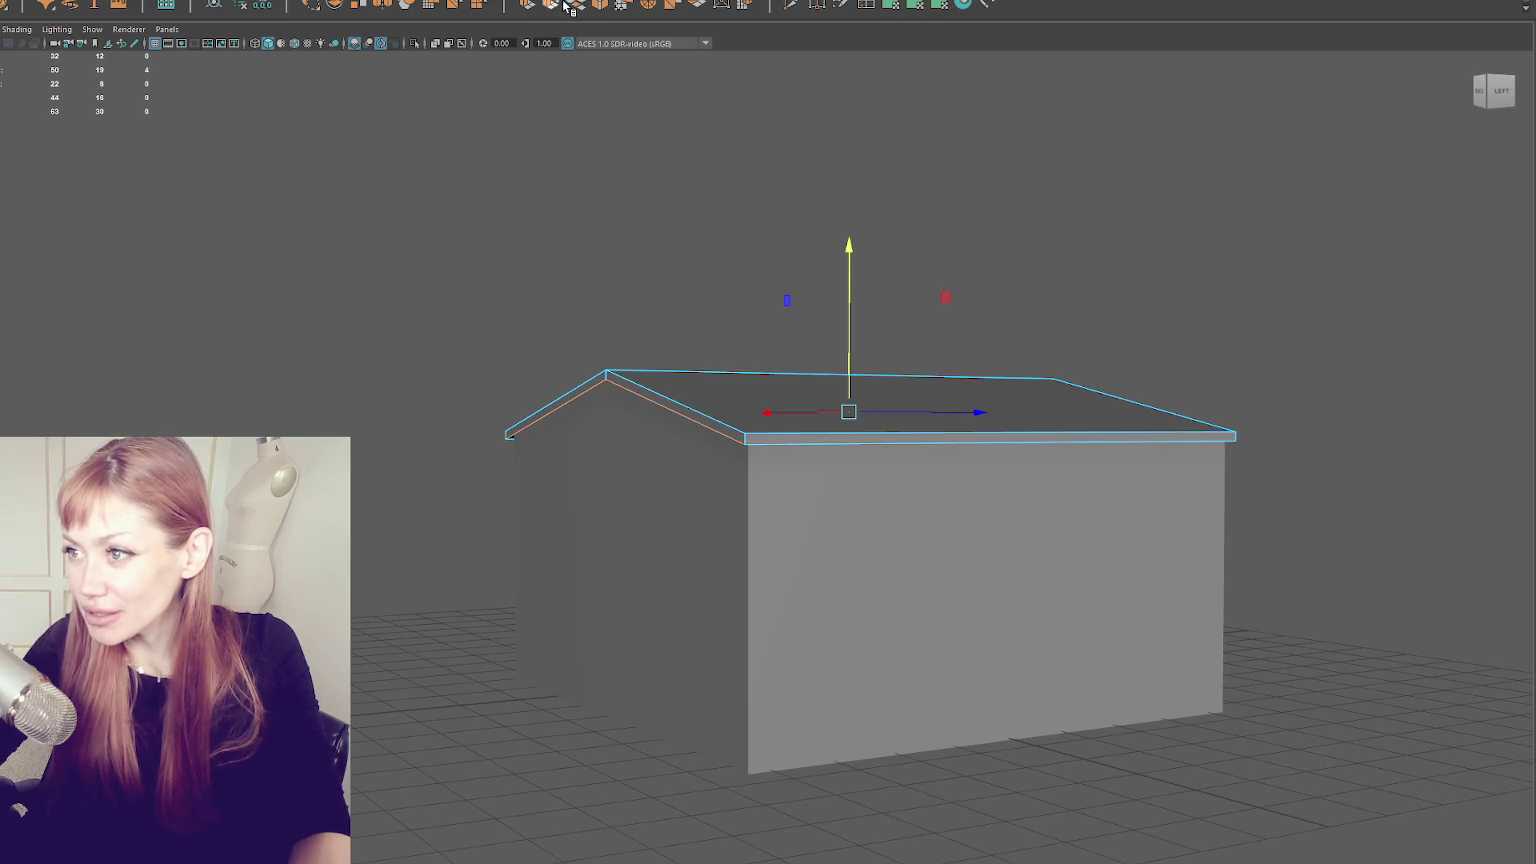
- Bridge the open roof edges closed and extrude the resulting roof face strip
{"action": "key", "text": "e"}
{"action": "left_click_drag", "start_coordinate": [326, 360], "coordinate": [578, 352], "text": "alt"}
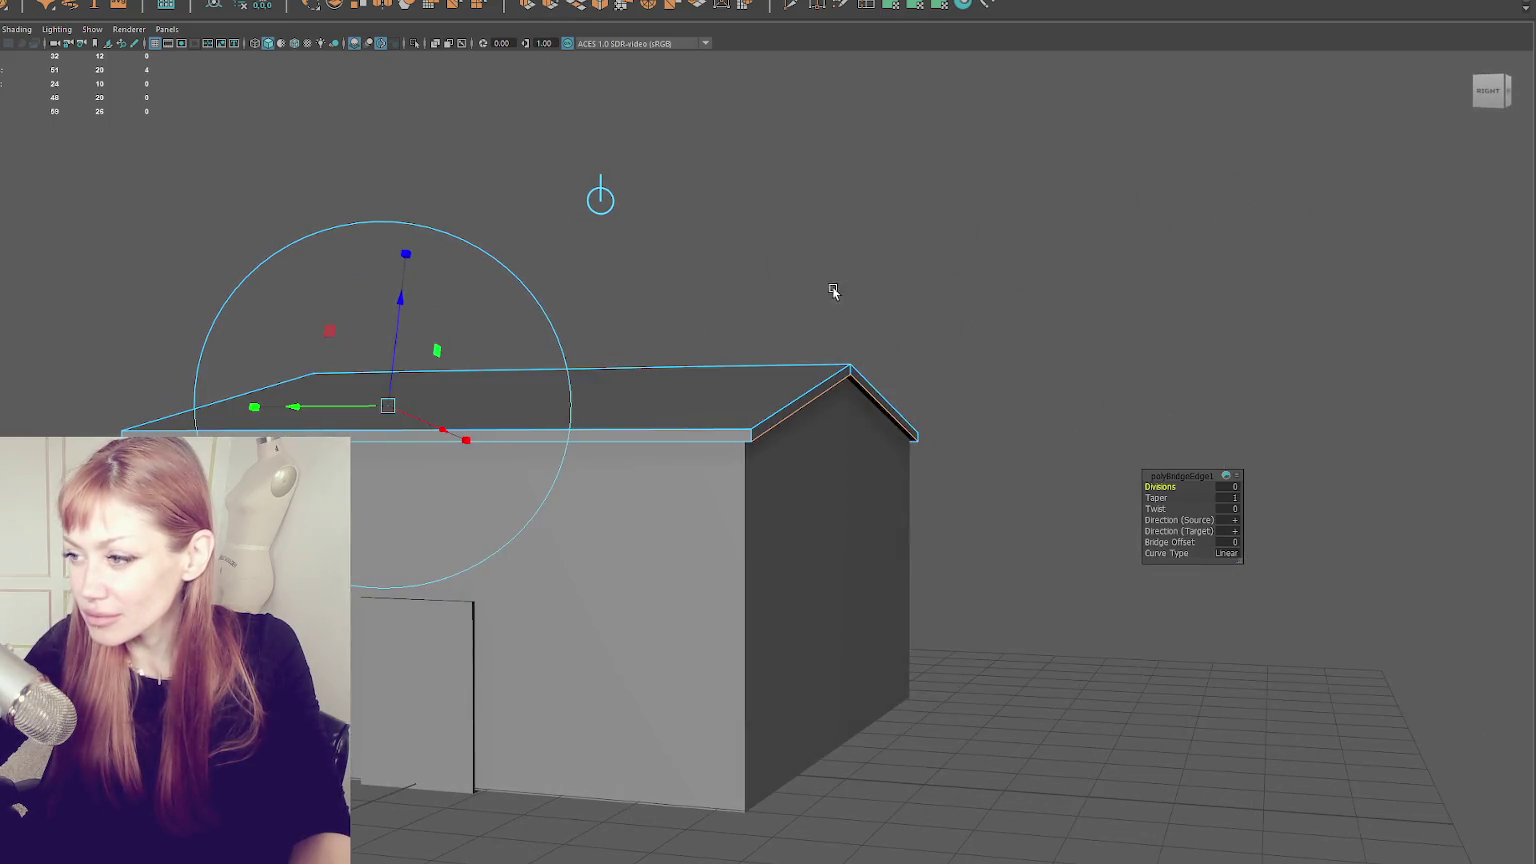
{"action": "key", "text": "q"}
{"action": "left_click_drag", "start_coordinate": [693, 418], "coordinate": [768, 342], "text": "alt"}
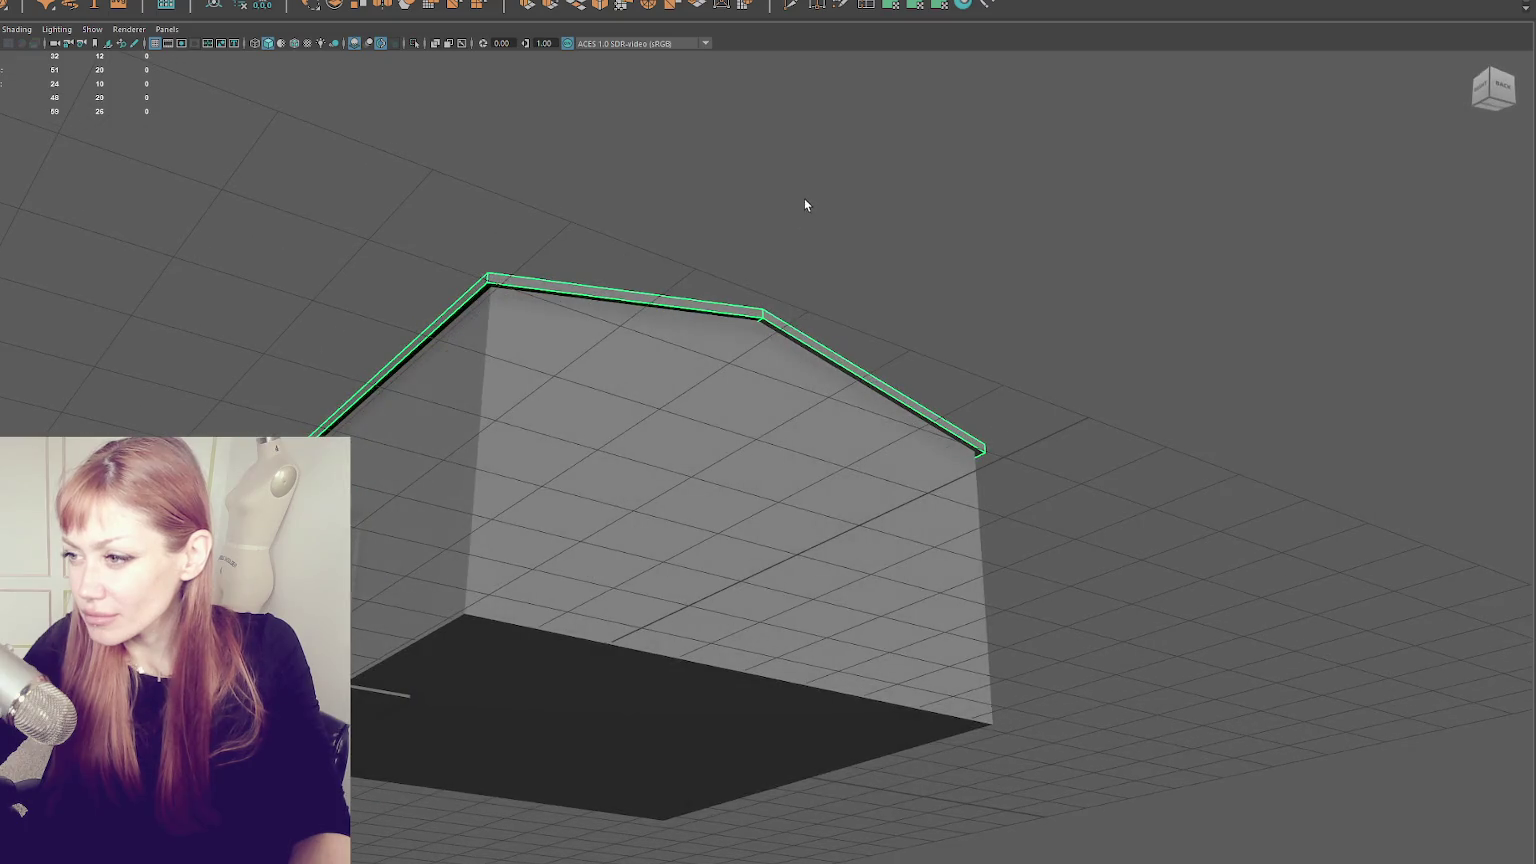
{"action": "left_click", "coordinate": [714, 303]}
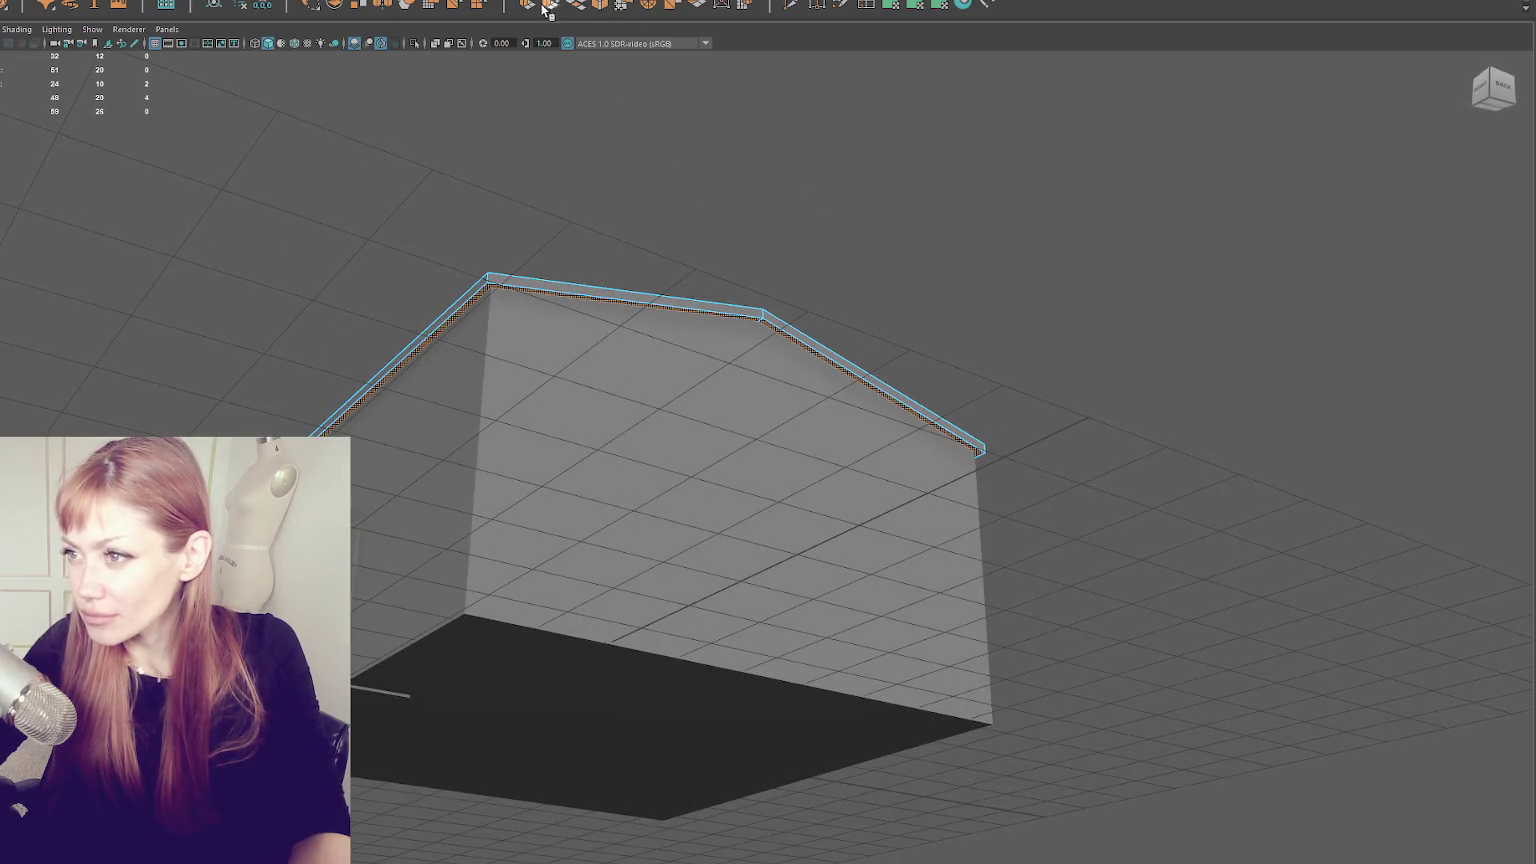
{"action": "key", "text": "ctrl+e"}
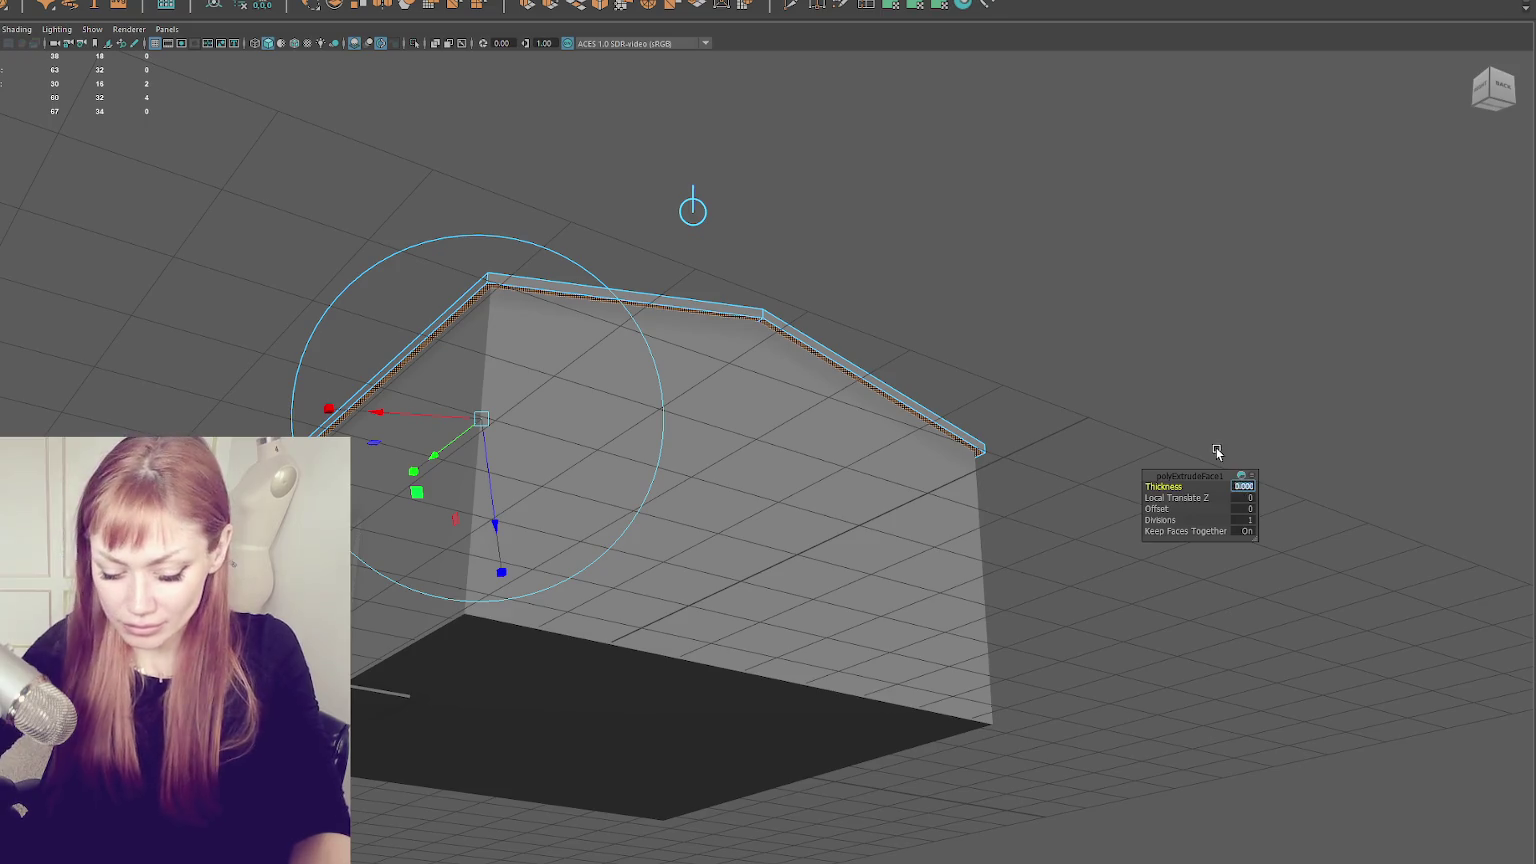
- Try roof strip extrusion values: thickness 0.1, offset -0.01, then thickness -0.1
{"action": "type", "text": "0.1"}
{"action": "key", "text": "Return"}
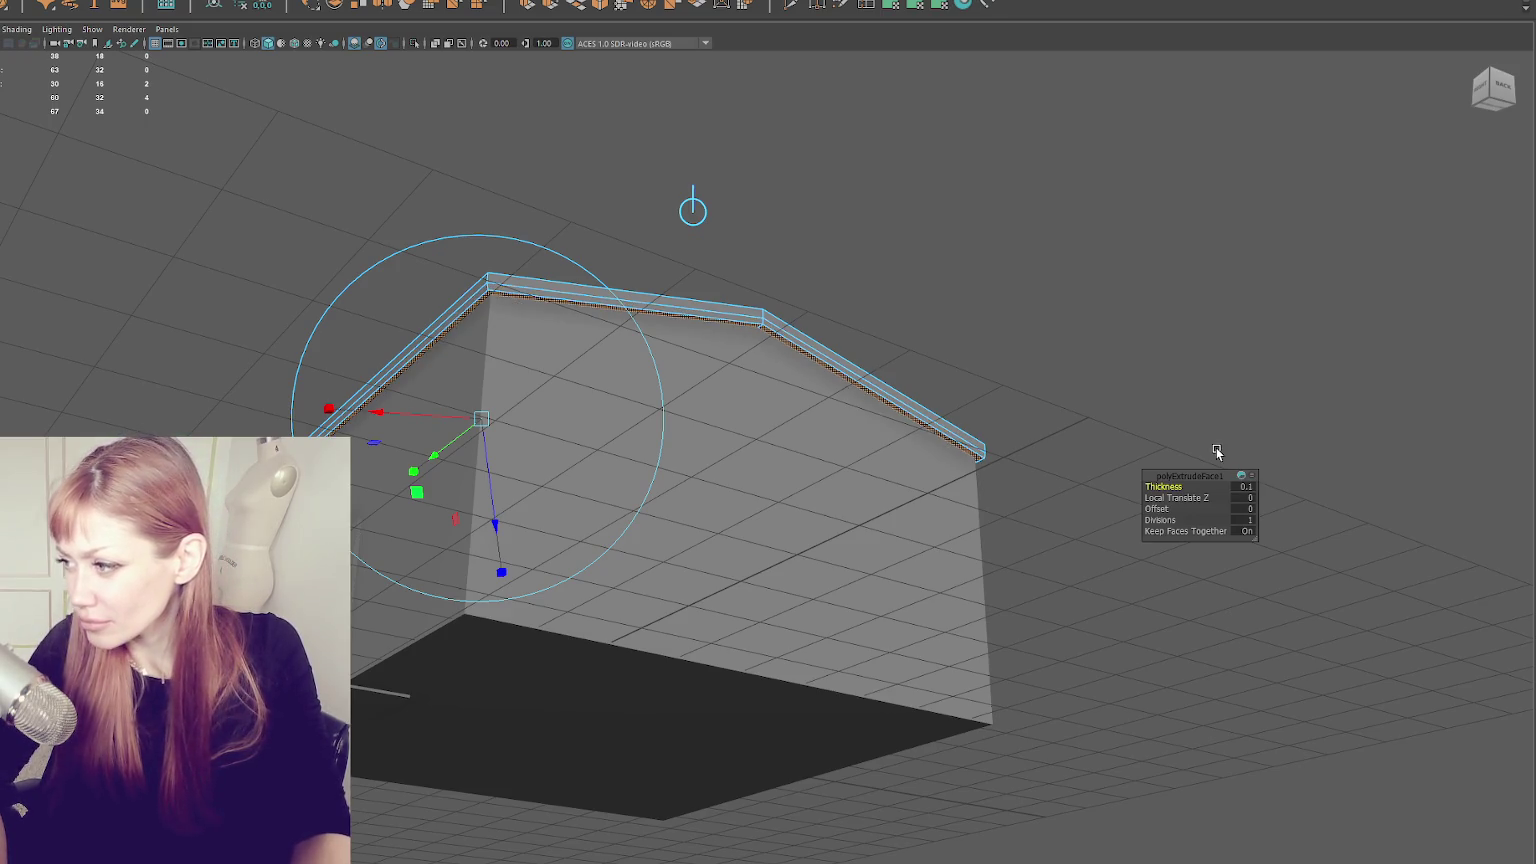
{"action": "type", "text": "-0.01"}
{"action": "key", "text": "Return"}
{"action": "left_click", "coordinate": [1245, 486]}
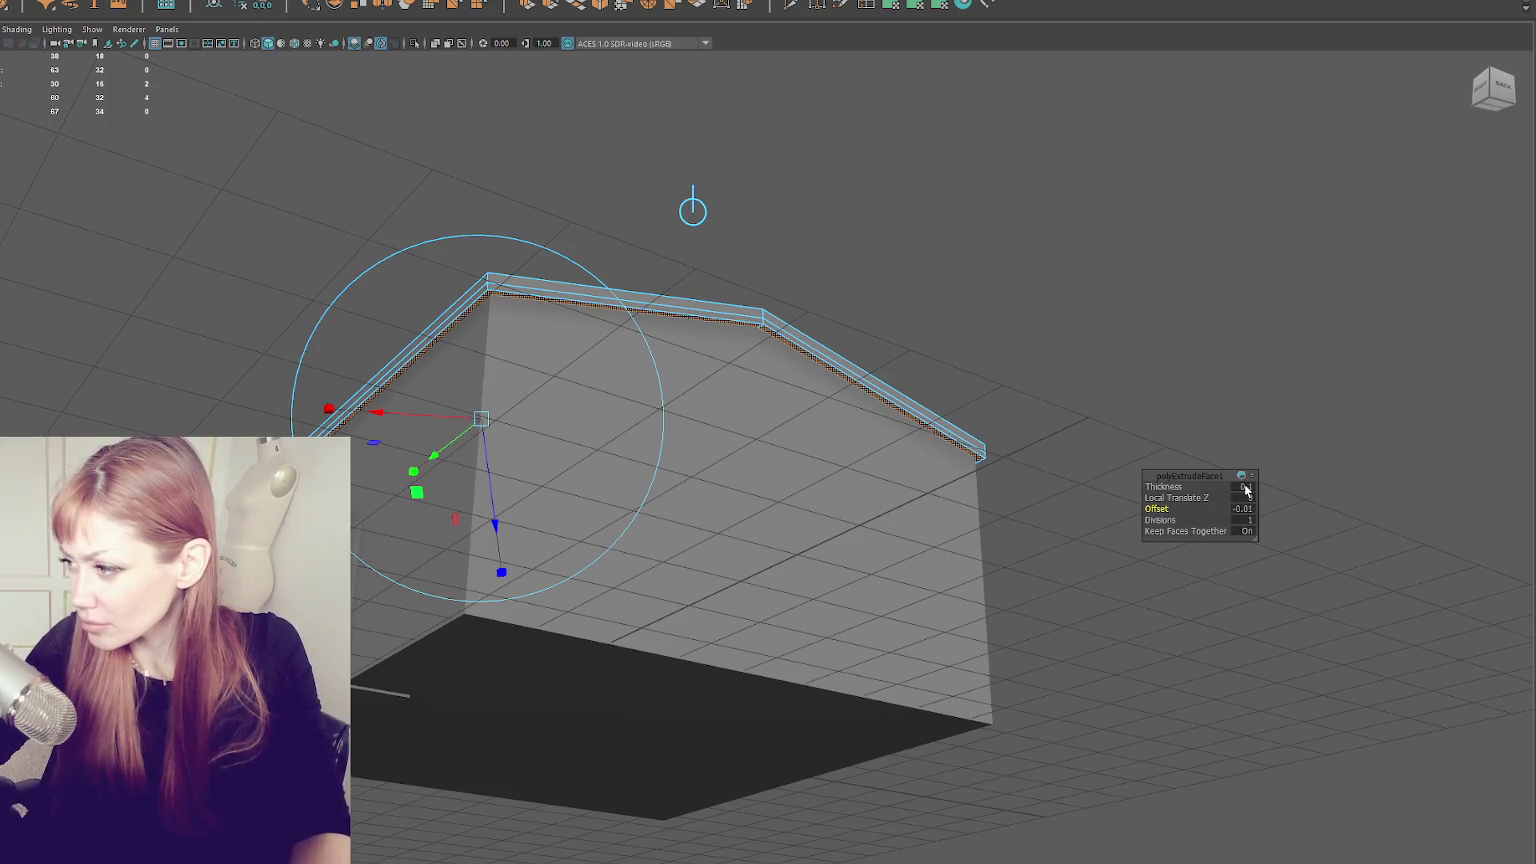
{"action": "type", "text": "-0.1"}
{"action": "key", "text": "Return"}
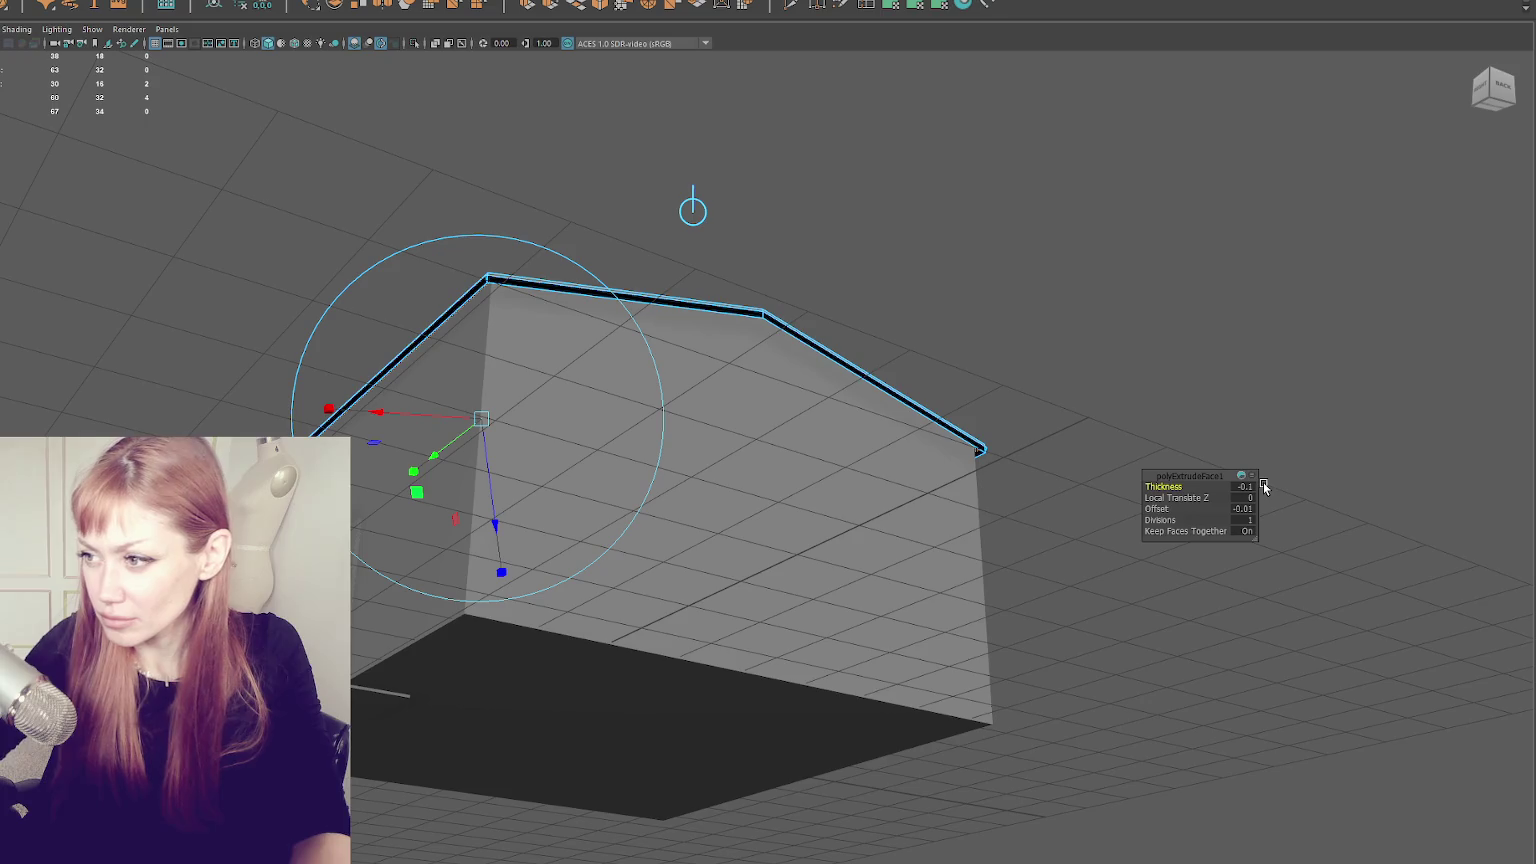
{"action": "mouse_move", "coordinate": [618, 241]}
{"action": "left_mouse_down", "text": "alt"}
{"action": "mouse_move", "coordinate": [700, 531]}
{"action": "mouse_move", "coordinate": [754, 538]}
{"action": "mouse_move", "coordinate": [747, 566]}
{"action": "mouse_move", "coordinate": [818, 578]}
{"action": "left_mouse_up", "text": "alt"}
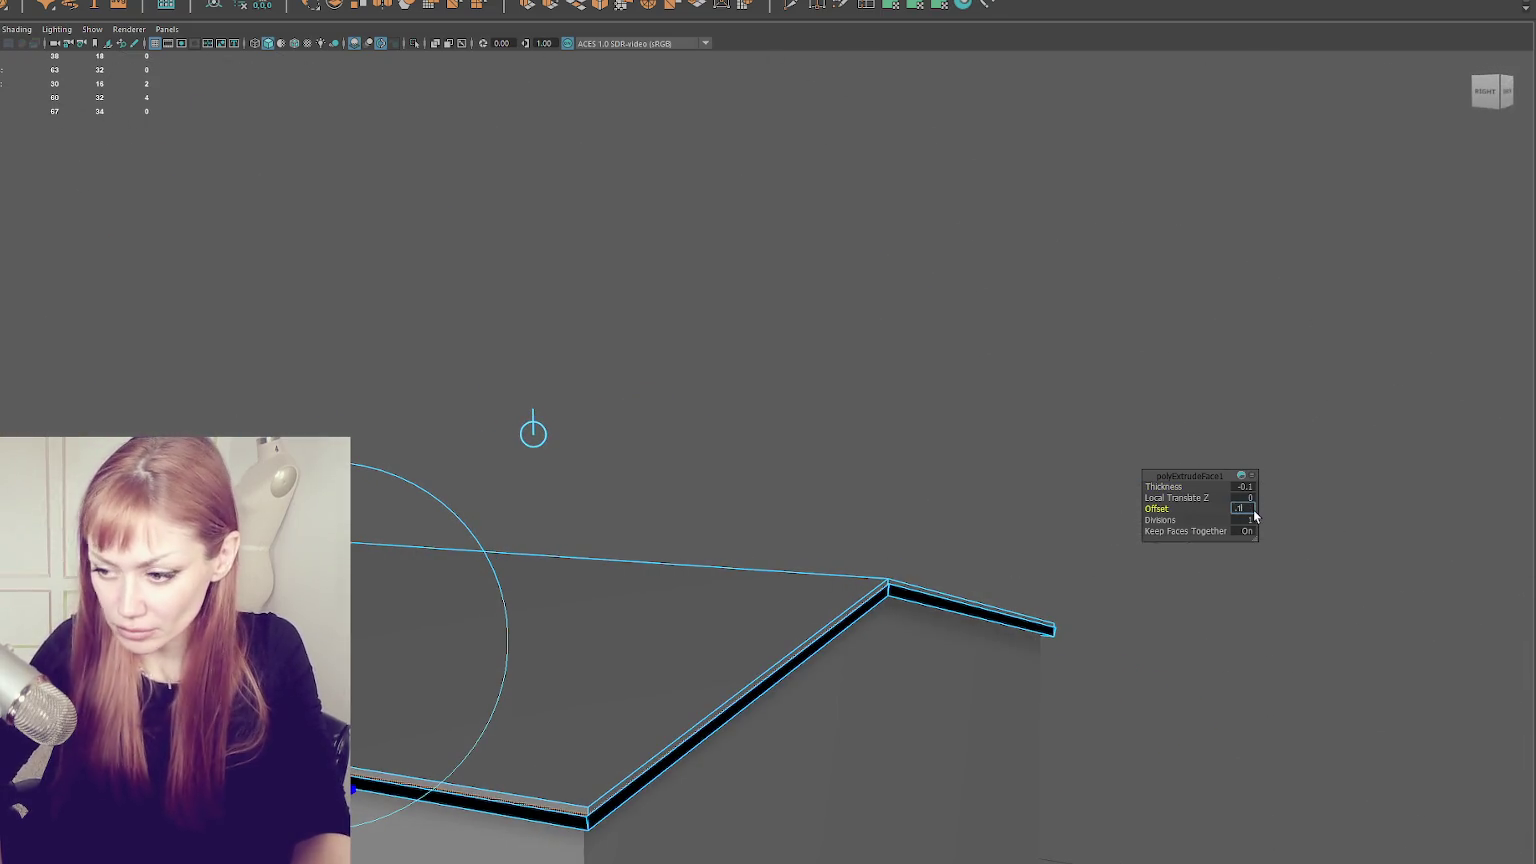
{"action": "key", "text": "Return"}
- Readjust the extrusion's thickness and offset, settling on an offset of 0.05
{"action": "mouse_move", "coordinate": [1227, 432]}
{"action": "left_mouse_down", "text": "alt"}
{"action": "mouse_move", "coordinate": [953, 367]}
{"action": "mouse_move", "coordinate": [953, 352]}
{"action": "left_mouse_up", "text": "alt"}
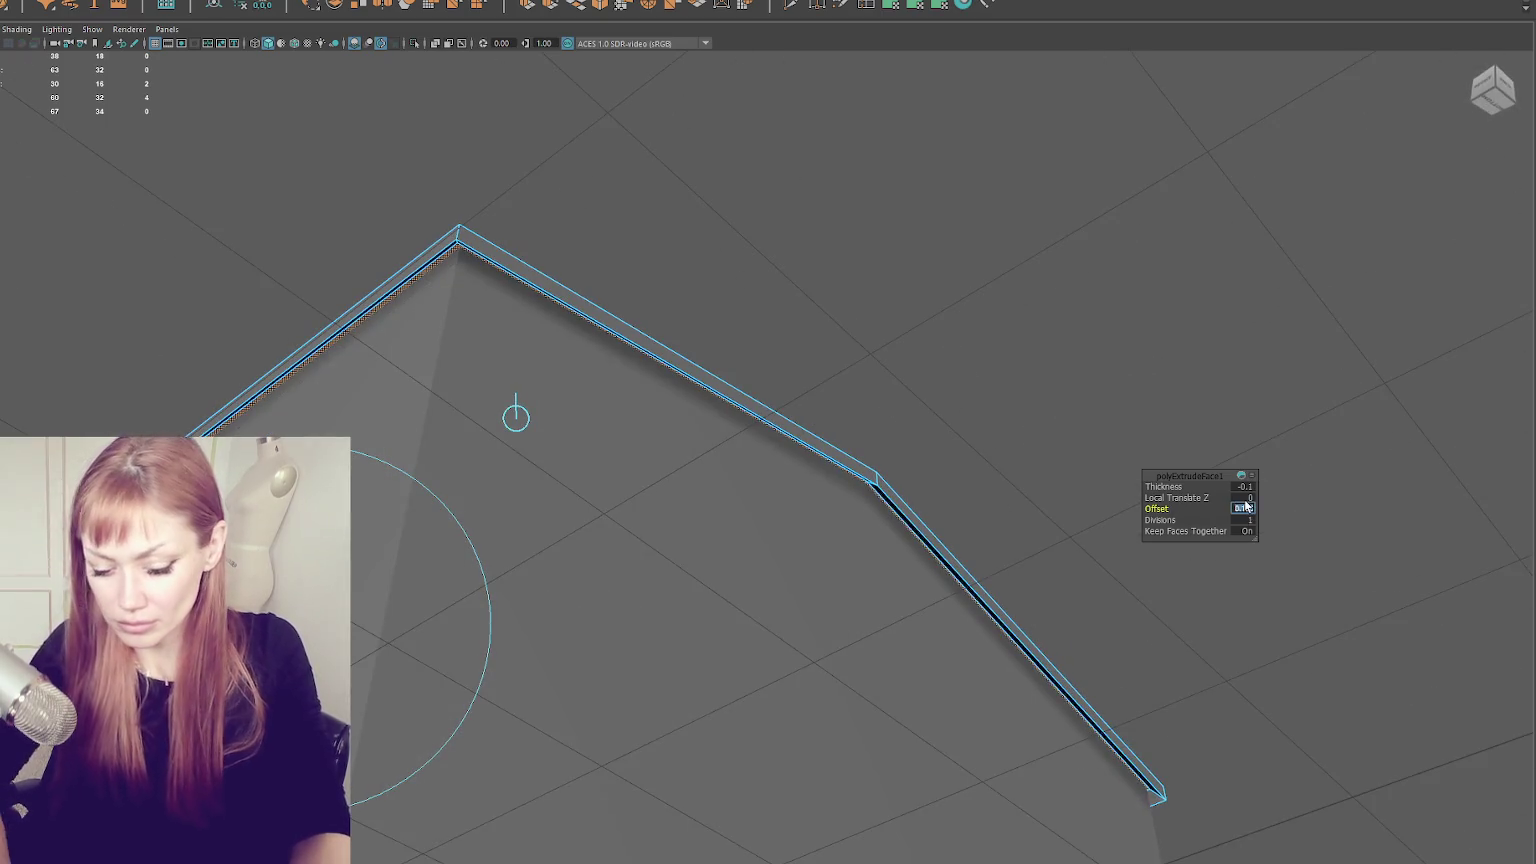
{"action": "type", "text": "0"}
{"action": "key", "text": "Return"}
{"action": "type", "text": "-0.1"}
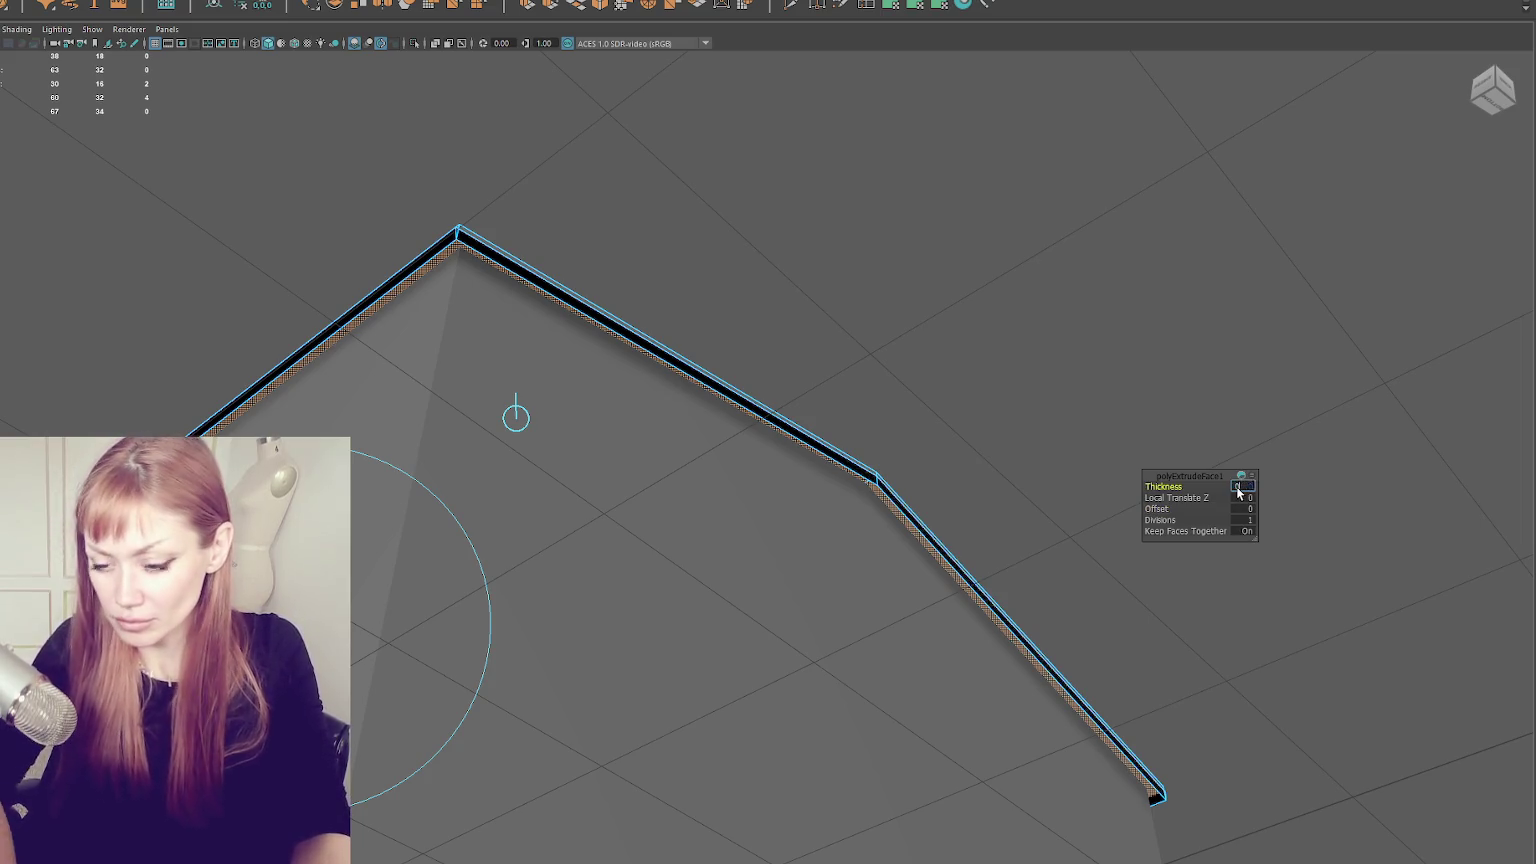
{"action": "type", "text": "0"}
{"action": "key", "text": "Return"}
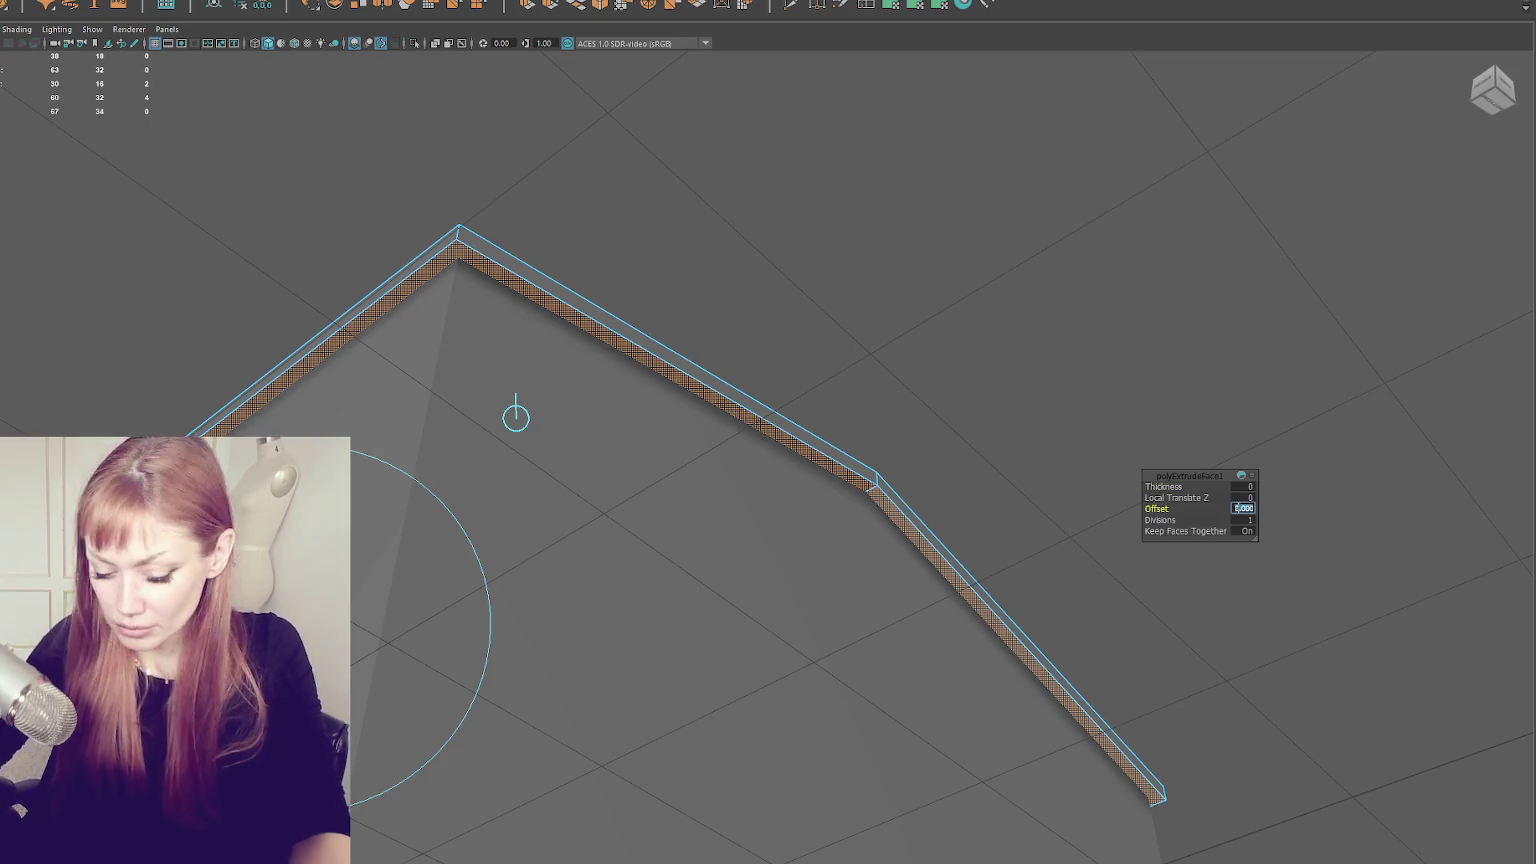
{"action": "type", "text": "0.1"}
{"action": "key", "text": "Return"}
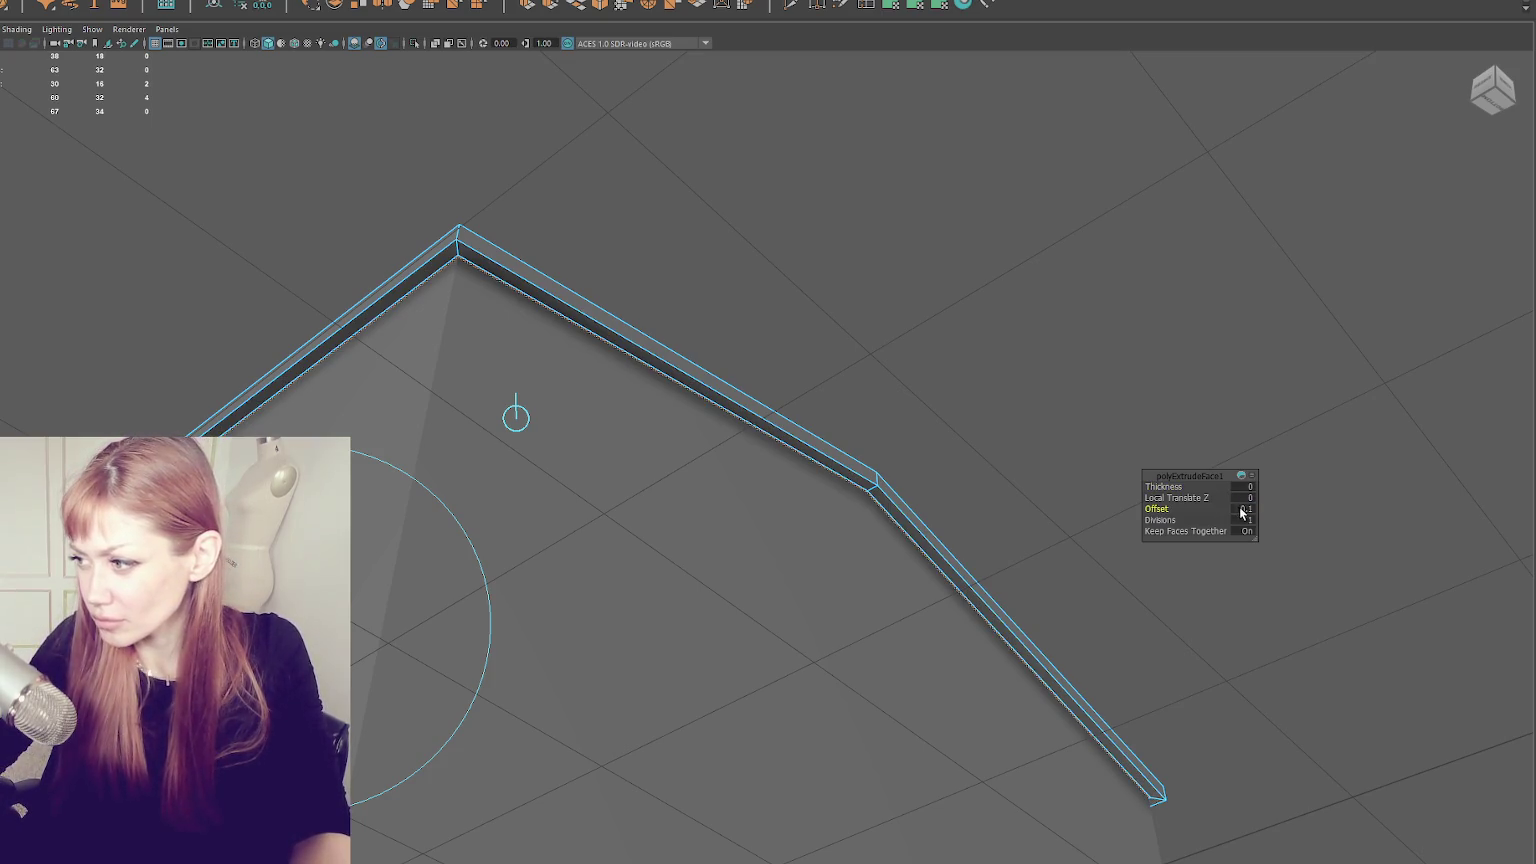
{"action": "type", "text": "0.05"}
{"action": "key", "text": "Return"}
{"action": "mouse_move", "coordinate": [906, 446]}
{"action": "left_mouse_down"}
{"action": "mouse_move", "coordinate": [754, 413]}
{"action": "mouse_move", "coordinate": [705, 458]}
{"action": "left_mouse_up"}
- Extrude the strip's faces again and pull them down to thicken the trim band
{"action": "key", "text": "ctrl+e"}
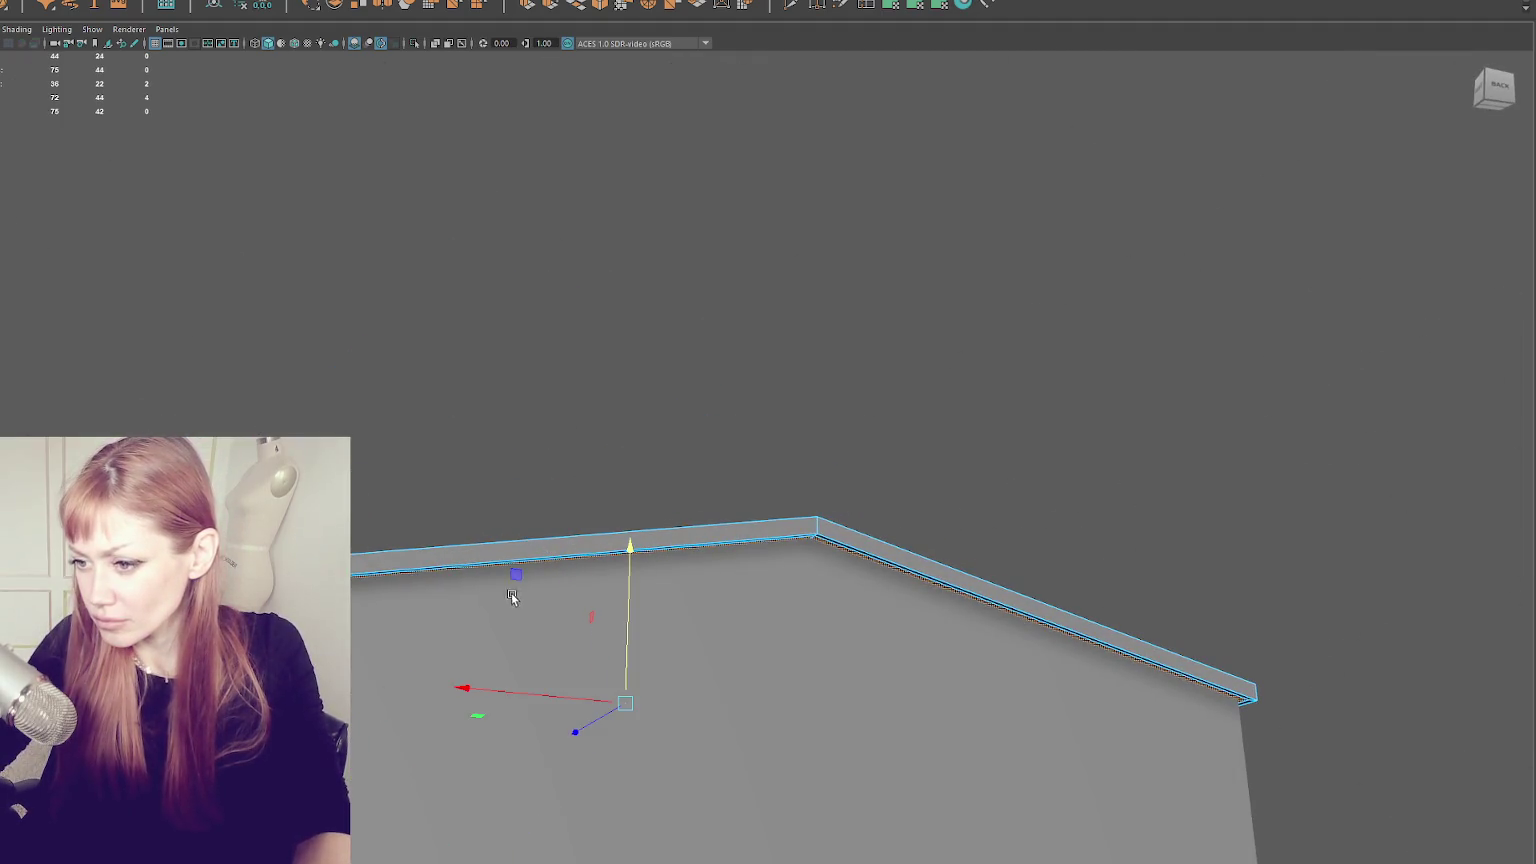
{"action": "mouse_move", "coordinate": [629, 550]}
{"action": "left_mouse_down"}
{"action": "mouse_move", "coordinate": [630, 565]}
{"action": "mouse_move", "coordinate": [669, 494]}
{"action": "left_mouse_up"}
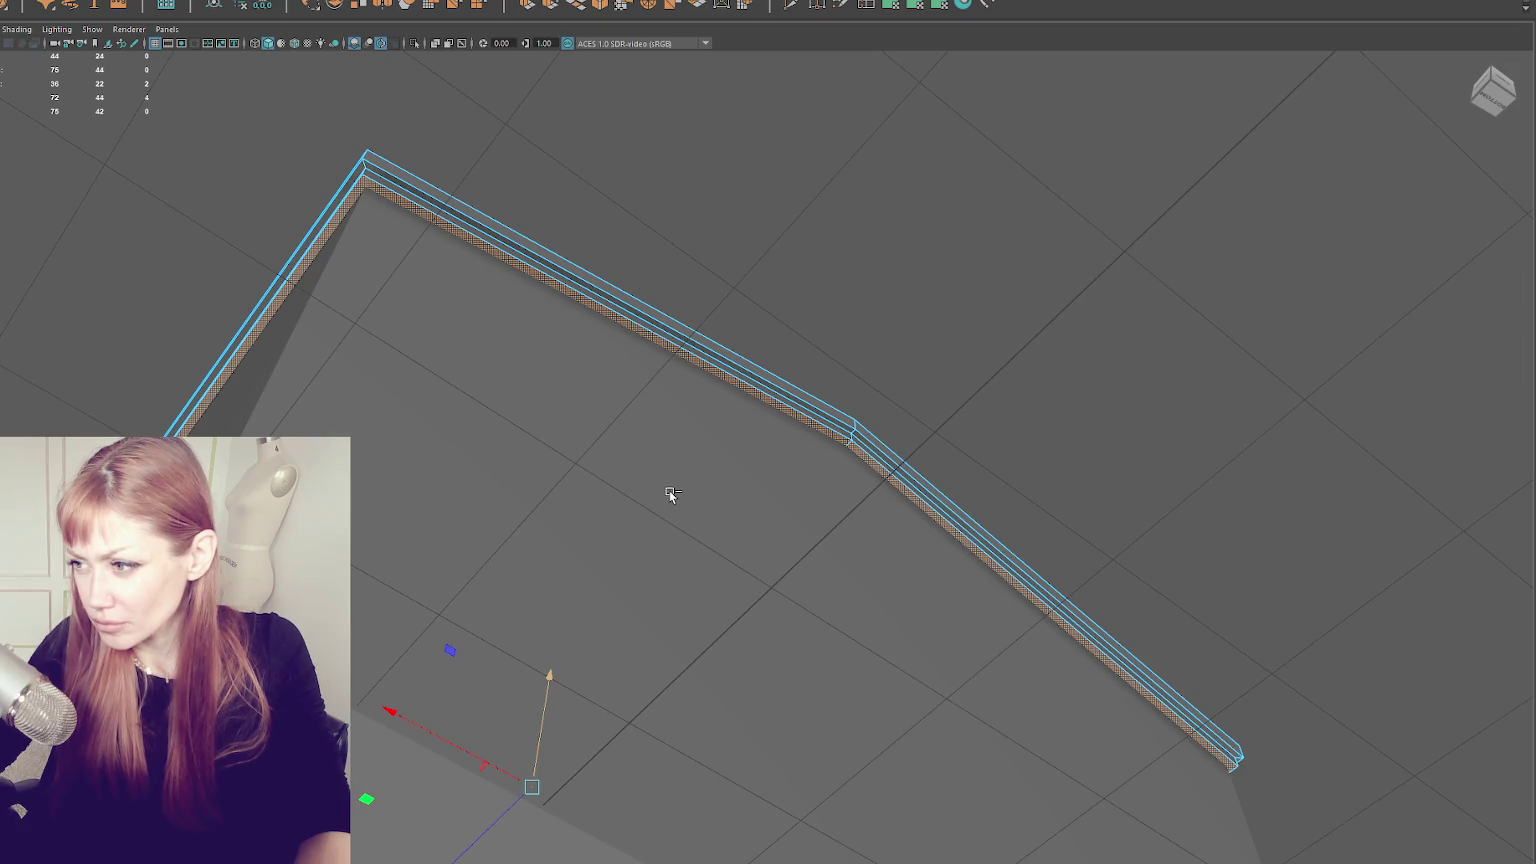
{"action": "left_click_drag", "start_coordinate": [706, 427], "coordinate": [761, 408]}
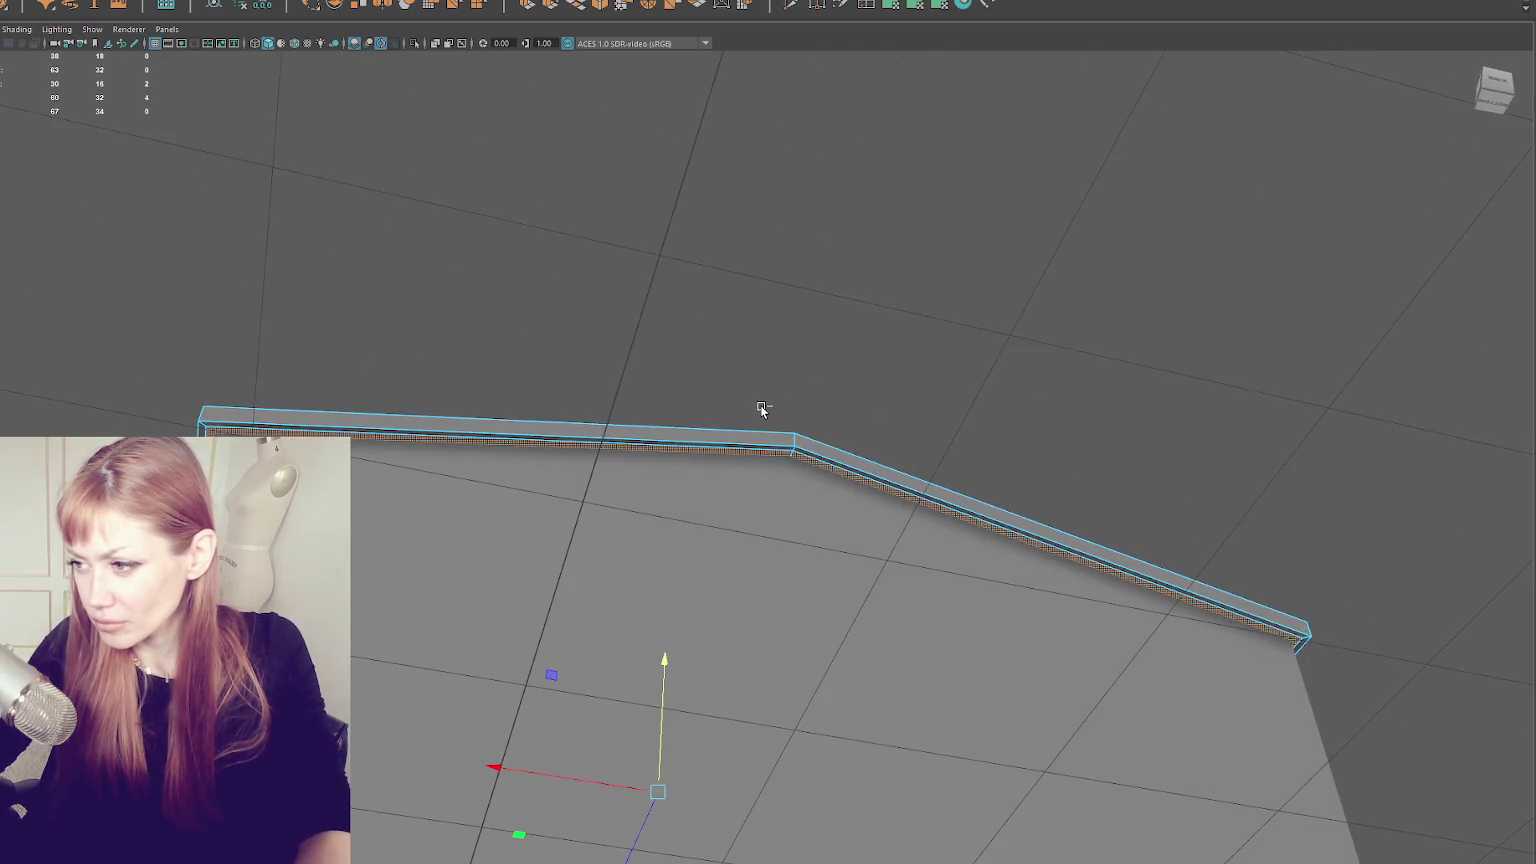
{"action": "key", "text": "F8"}
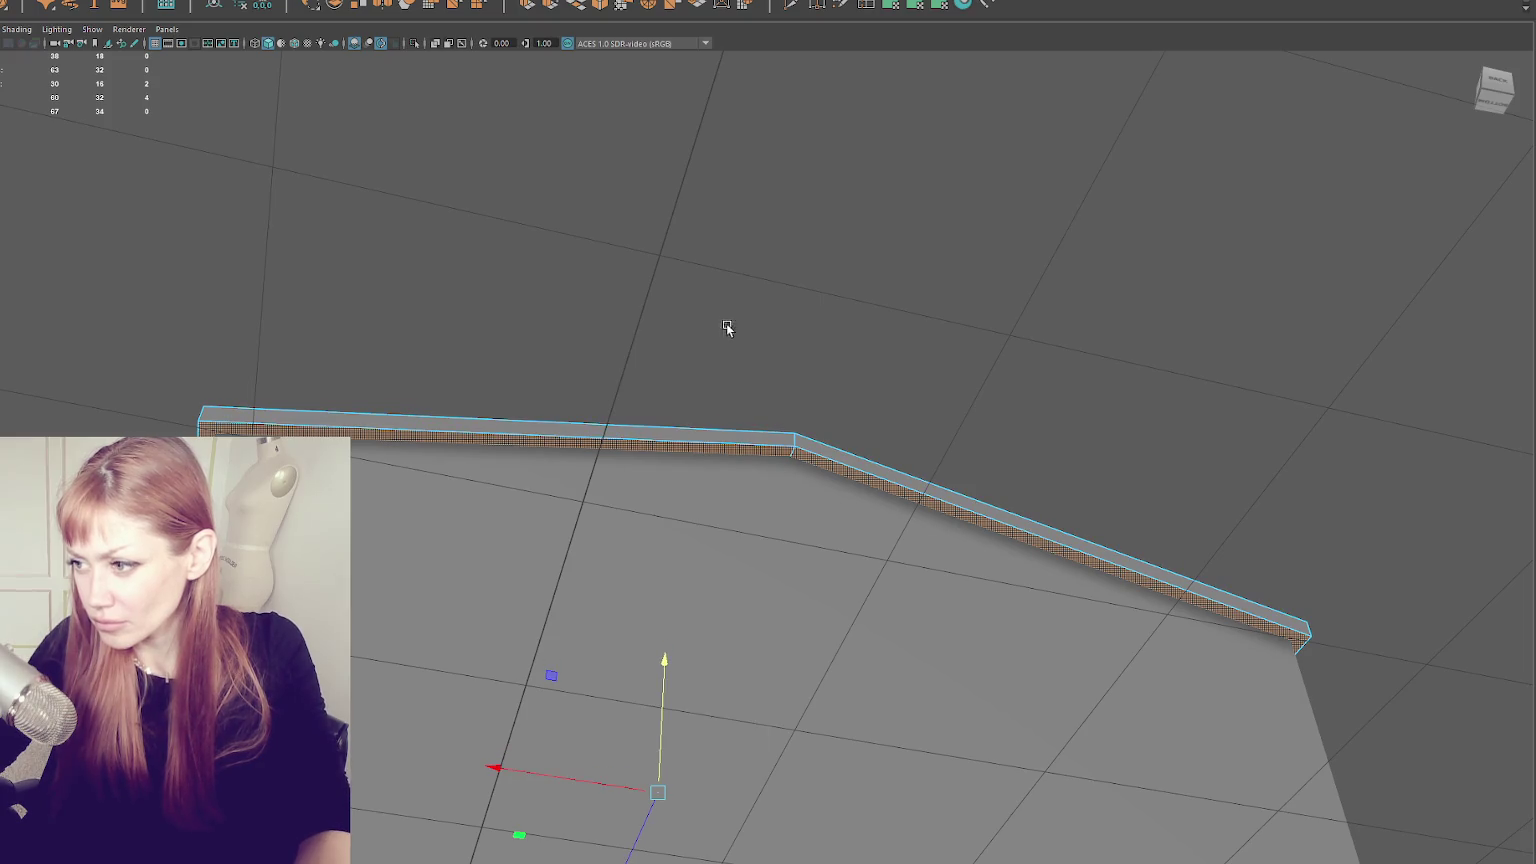
{"action": "left_click_drag", "start_coordinate": [731, 512], "coordinate": [668, 680]}
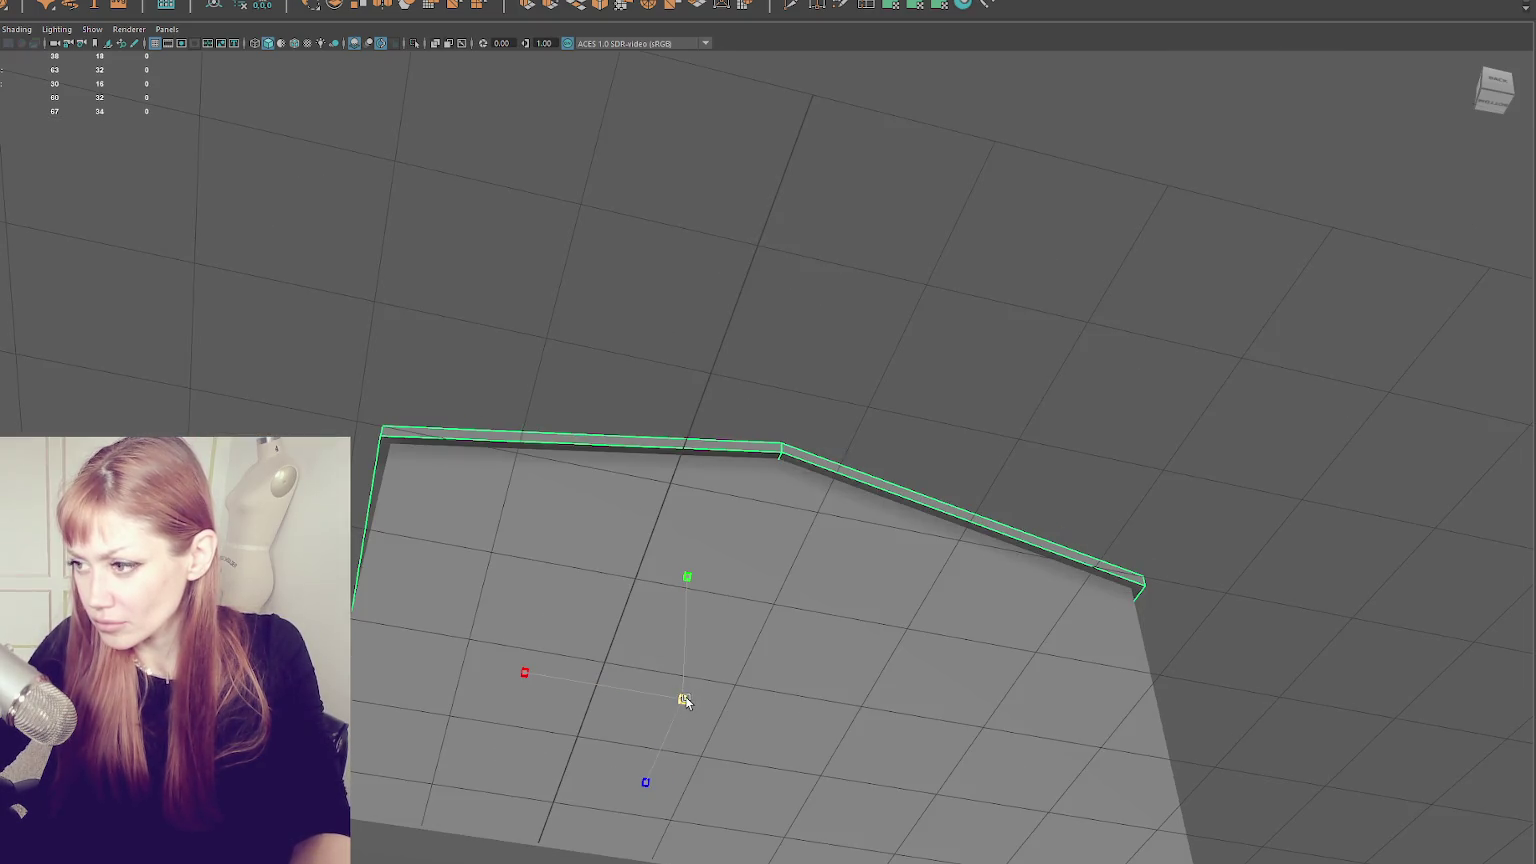
{"action": "right_click", "coordinate": [827, 220]}
- Extrude the roof strip's faces with a 0.08 offset and 0.04 thickness
{"action": "left_click", "coordinate": [826, 252]}
{"action": "left_click", "coordinate": [523, 5]}
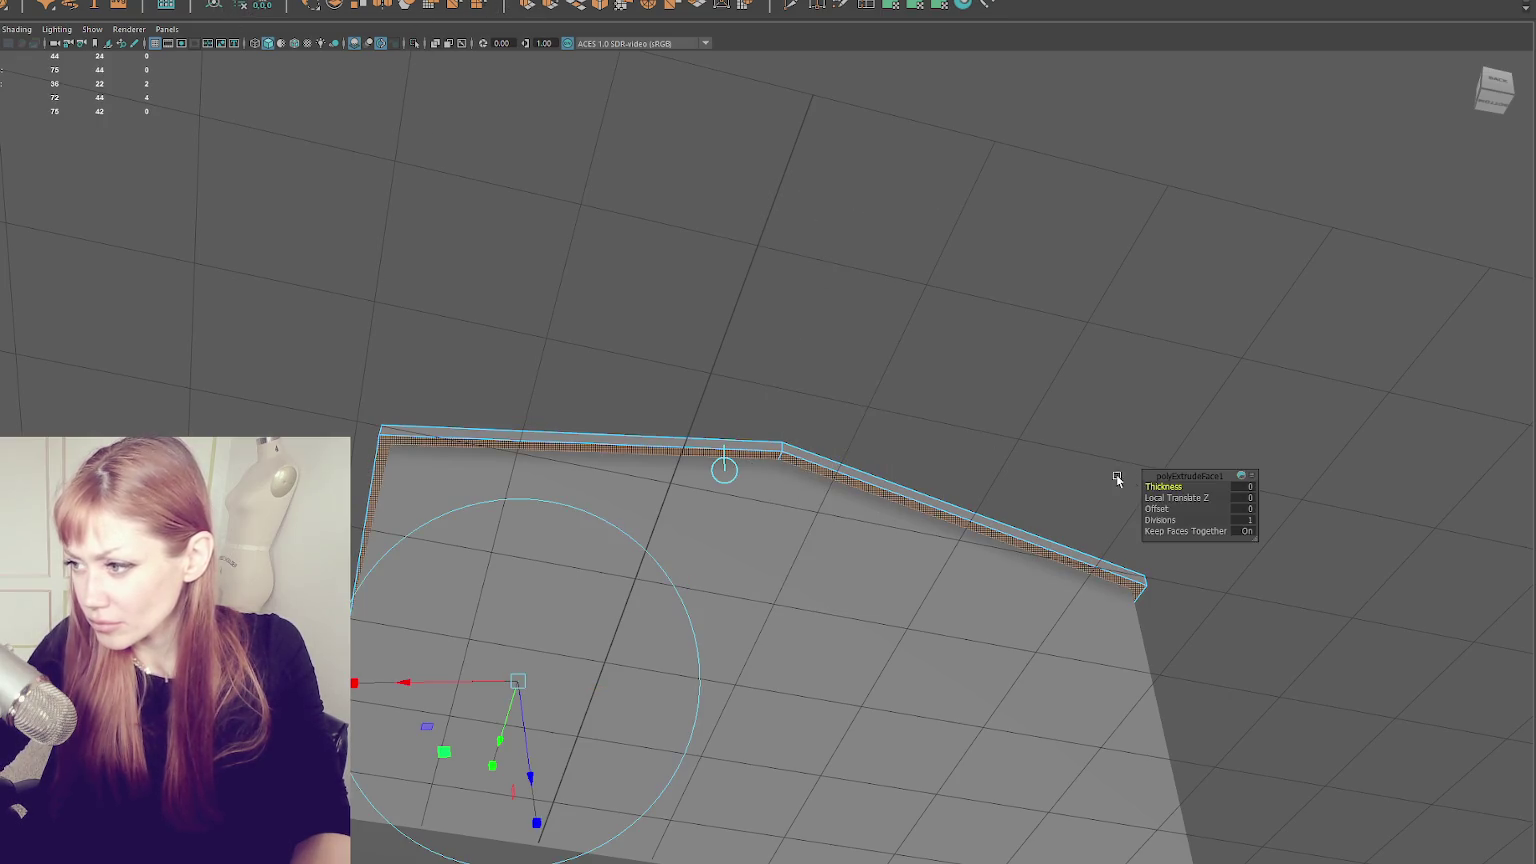
{"action": "type", "text": "0.08"}
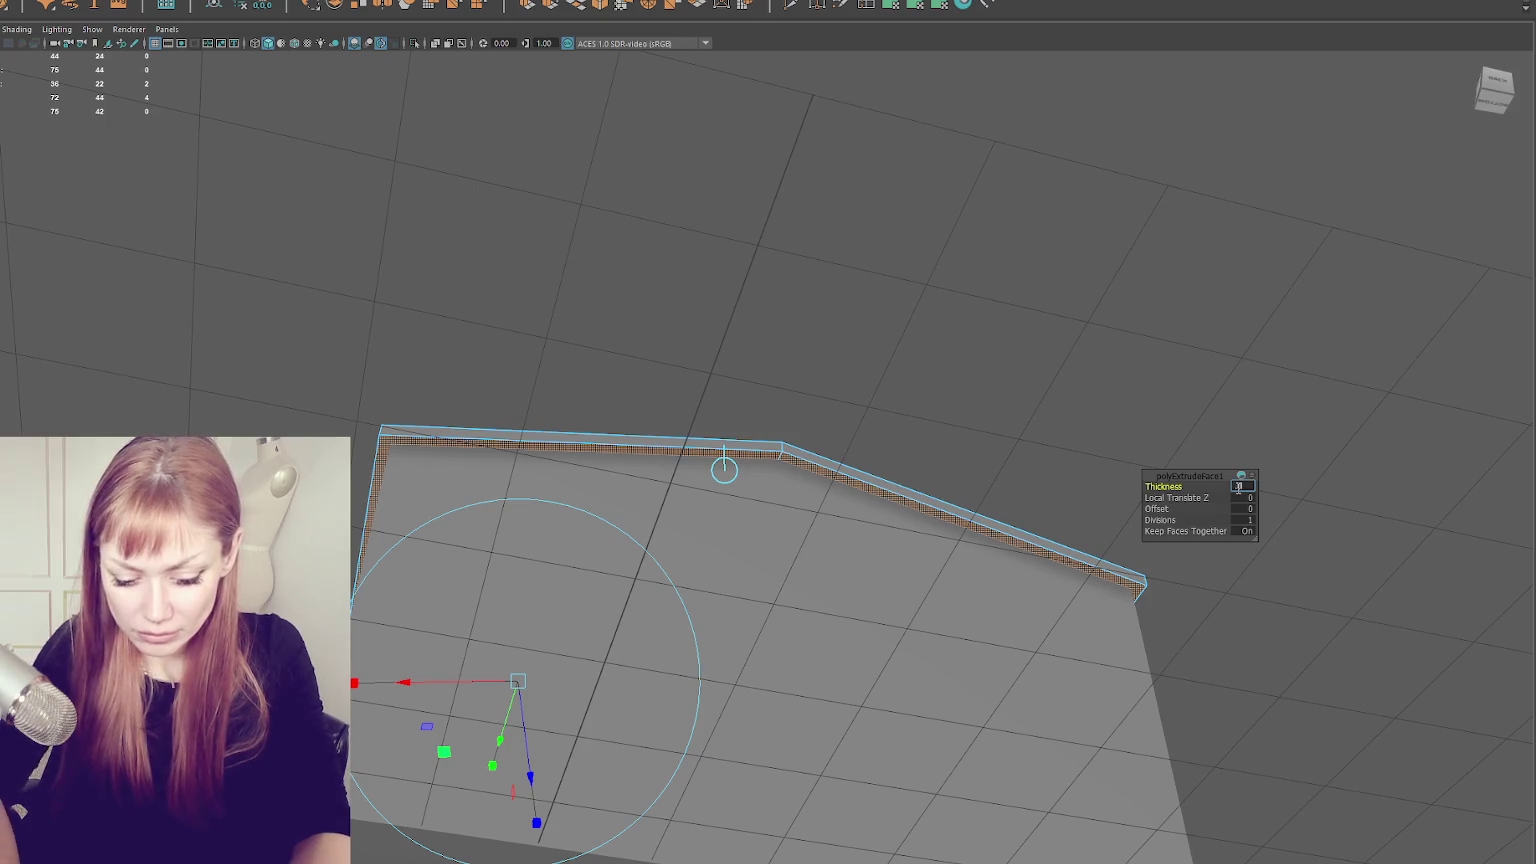
{"action": "key", "text": "Return"}
{"action": "scroll", "coordinate": [1028, 474], "scroll_direction": "up", "scroll_amount": 3}
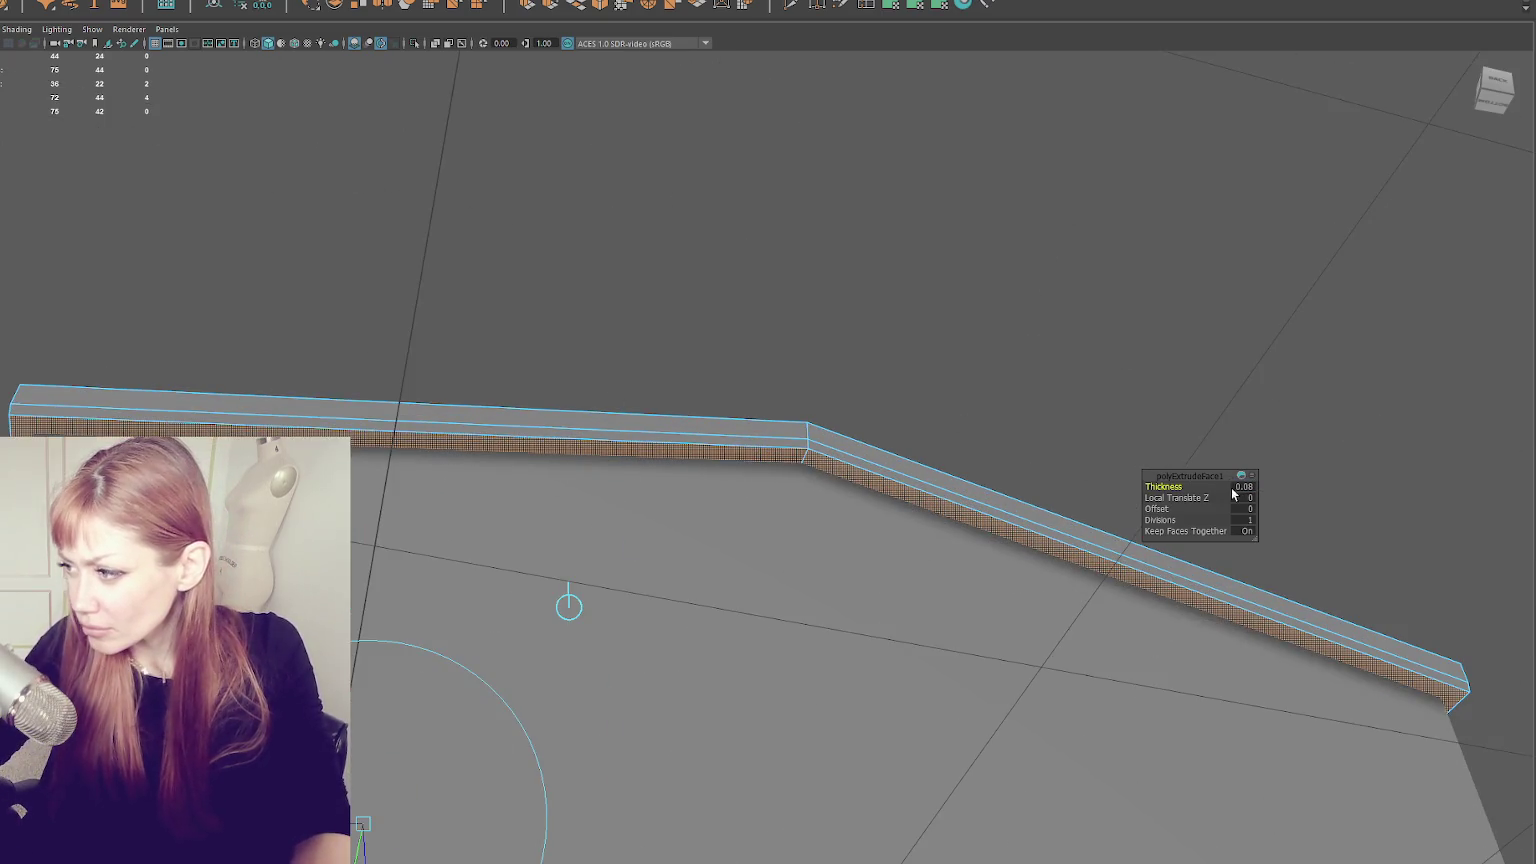
{"action": "type", "text": "0.08"}
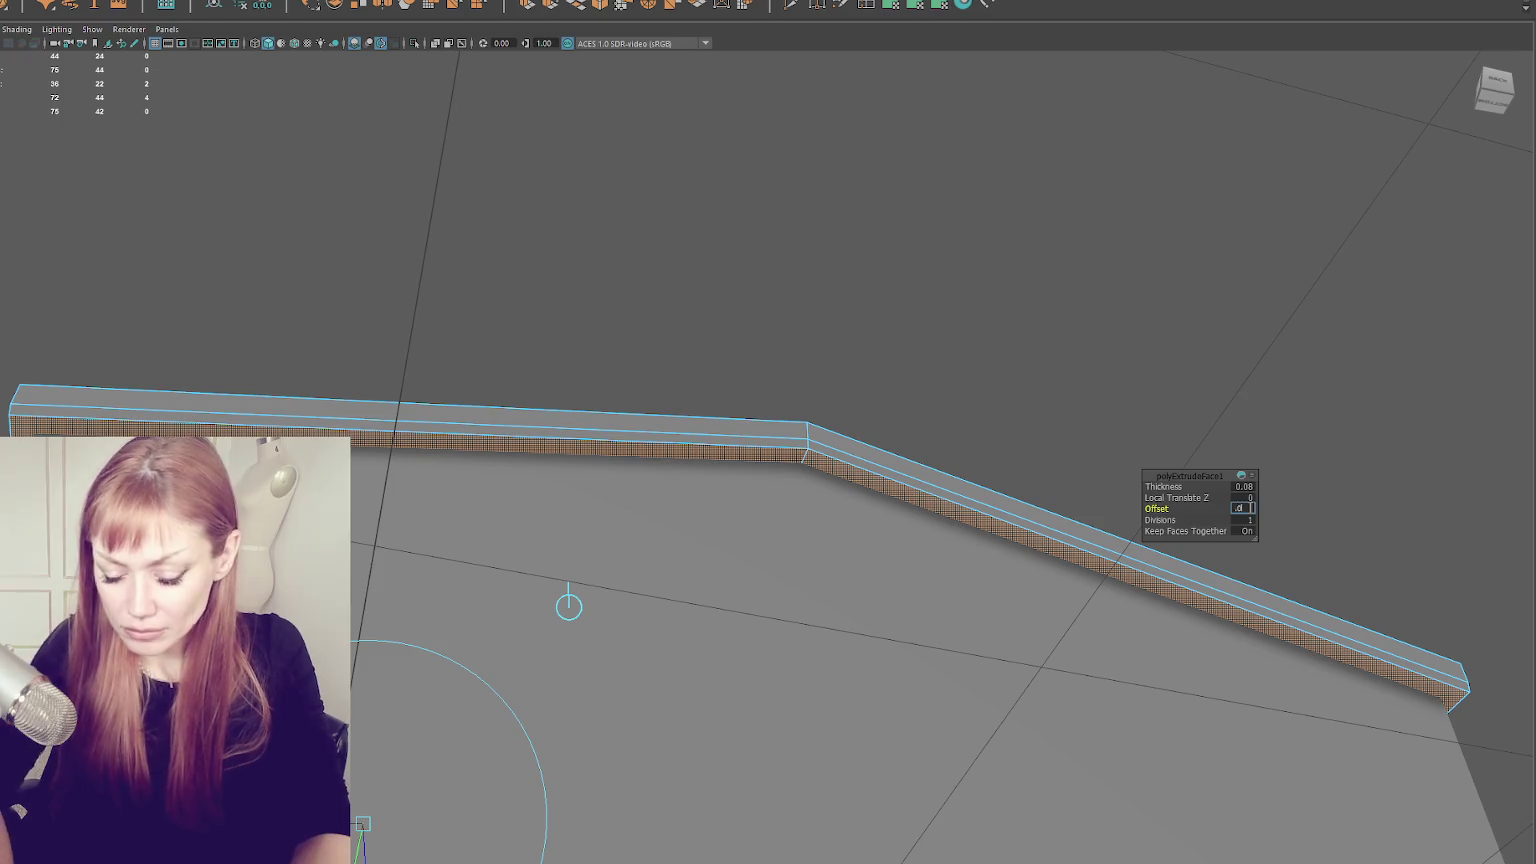
{"action": "key", "text": "Return"}
{"action": "left_click", "coordinate": [1243, 486]}
{"action": "type", "text": "0.04"}
{"action": "key", "text": "Return"}
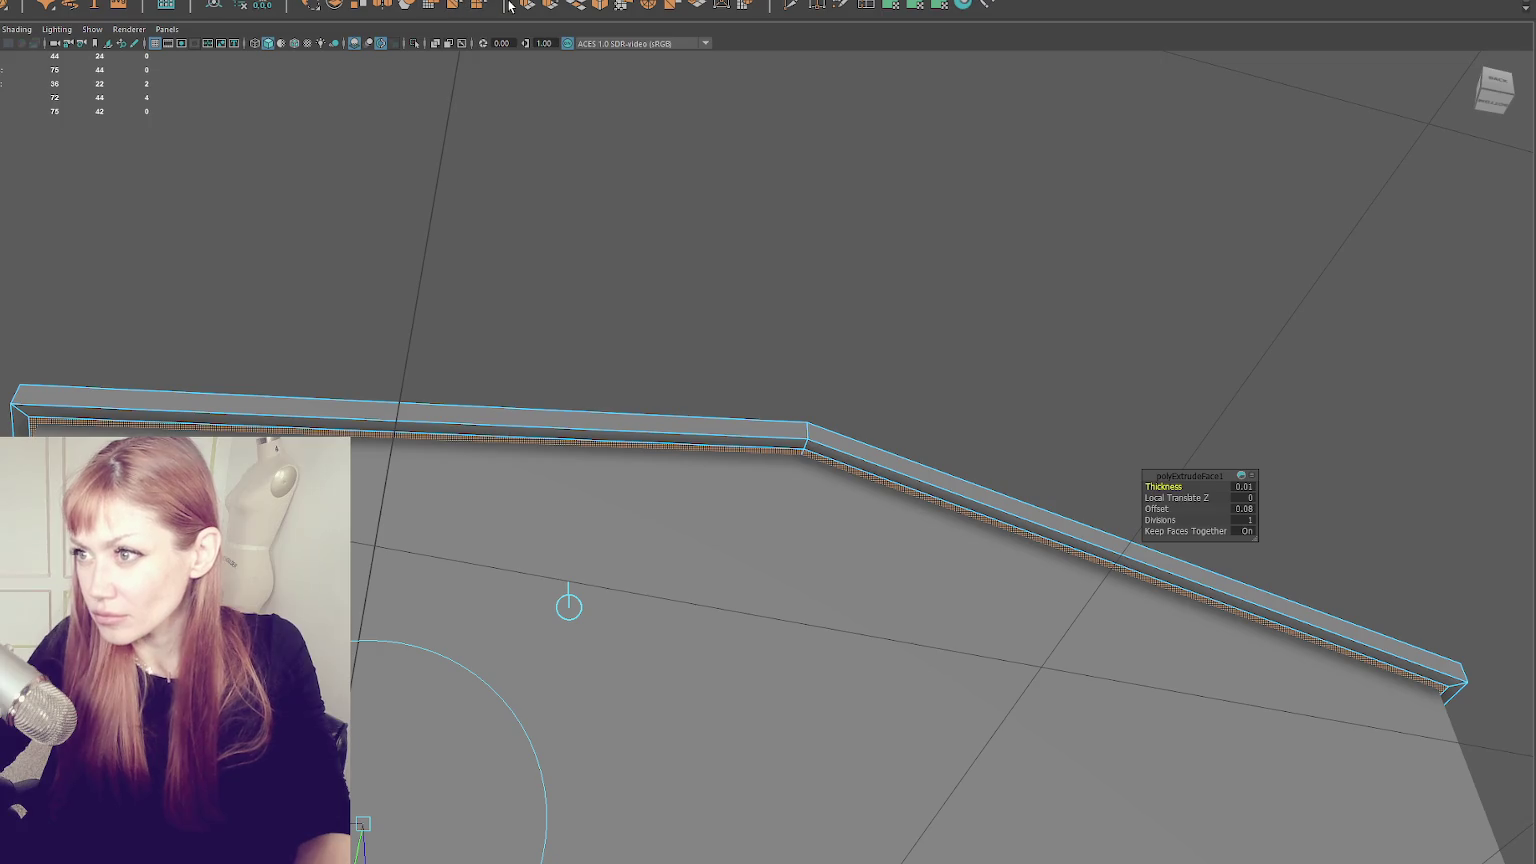
- Extrude the faces once more, push them downward, and deselect the roof strip
{"action": "left_click", "coordinate": [527, 6]}
{"action": "left_click_drag", "start_coordinate": [646, 726], "coordinate": [646, 749]}
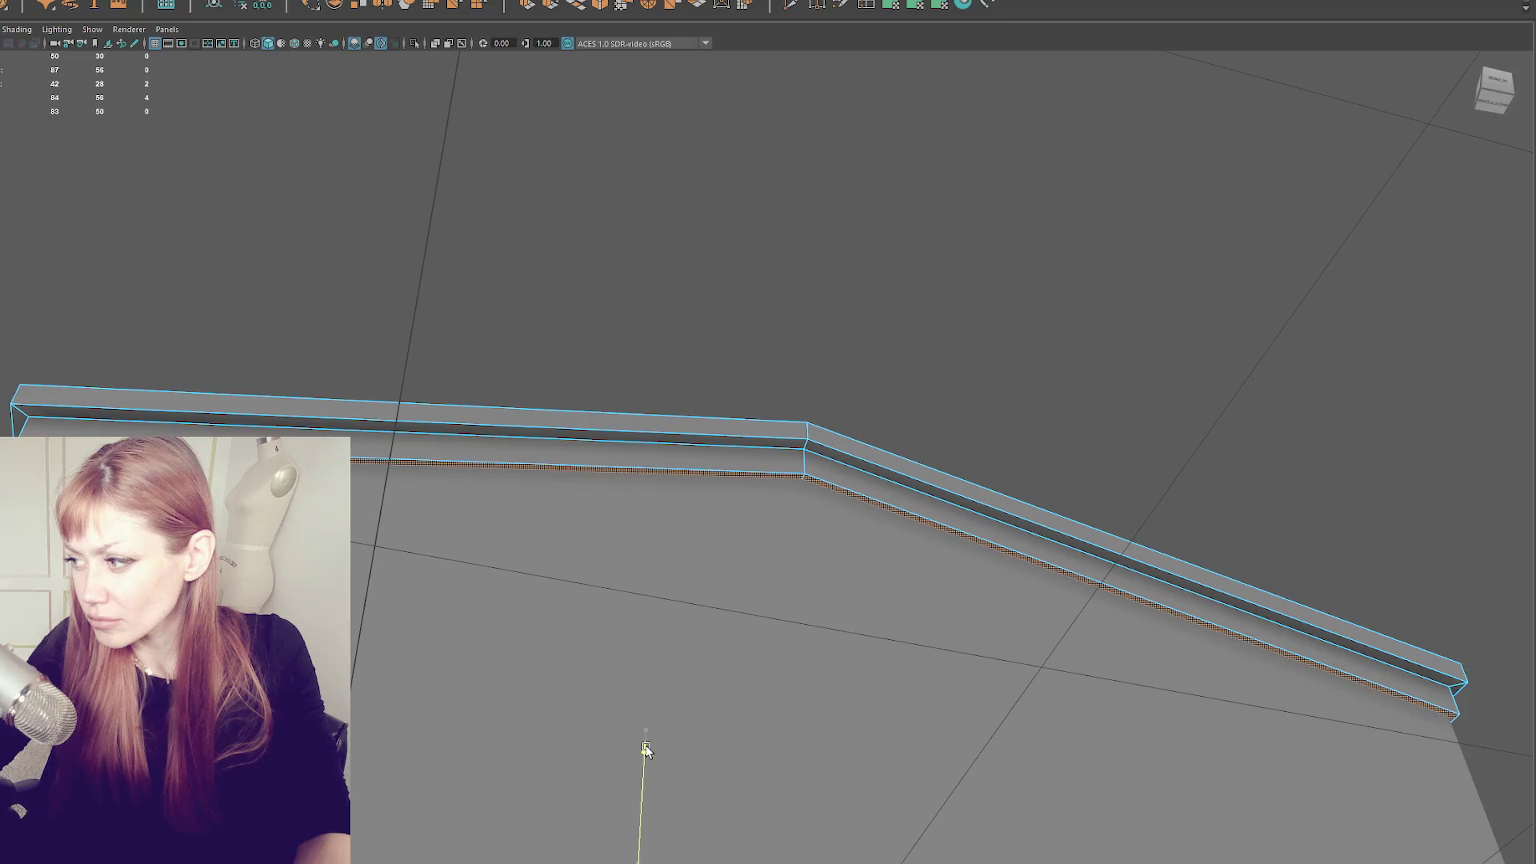
{"action": "left_click", "coordinate": [679, 576]}
{"action": "left_click_drag", "start_coordinate": [679, 576], "coordinate": [795, 539]}
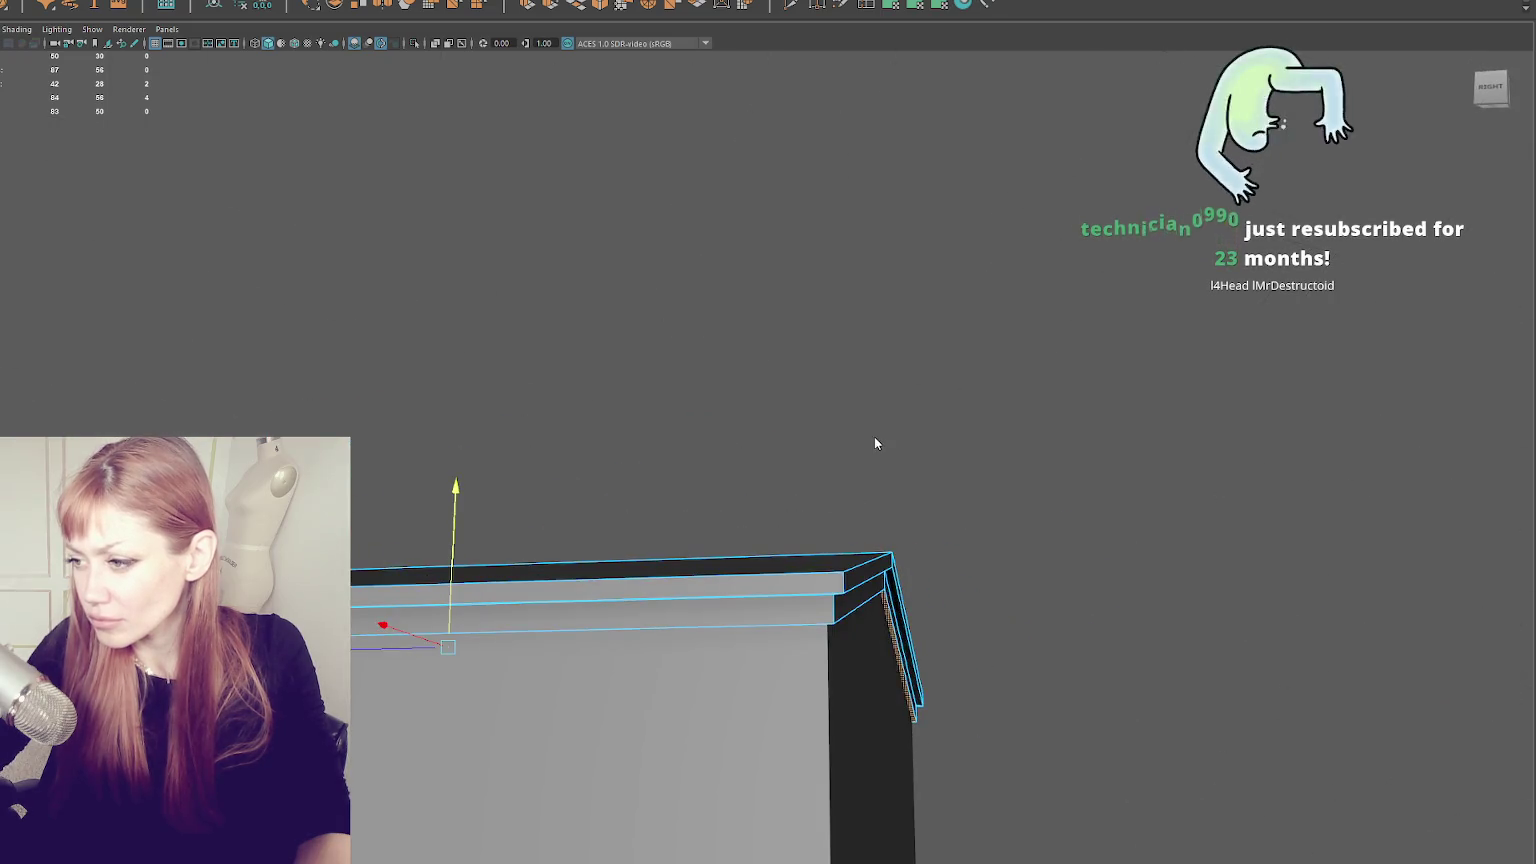
- Select the roof trim object and switch it to edge selection
{"action": "mouse_move", "coordinate": [440, 487]}
{"action": "left_mouse_down"}
{"action": "mouse_move", "coordinate": [559, 559]}
{"action": "mouse_move", "coordinate": [530, 450]}
{"action": "mouse_move", "coordinate": [497, 407]}
{"action": "left_mouse_up"}
{"action": "left_click", "coordinate": [559, 559]}
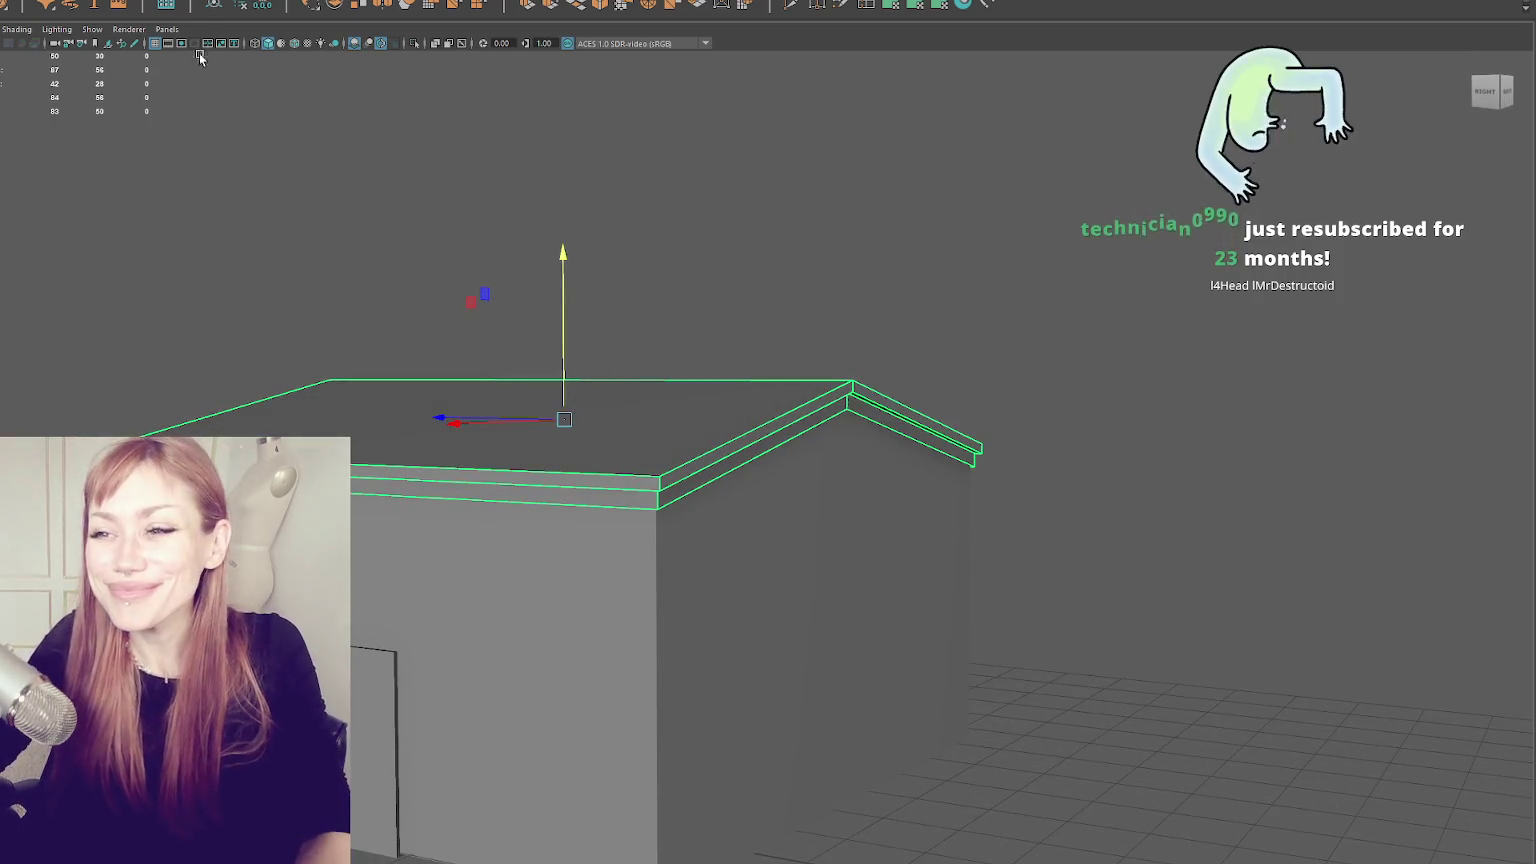
{"action": "mouse_move", "coordinate": [450, 130]}
{"action": "left_mouse_down"}
{"action": "mouse_move", "coordinate": [570, 199]}
{"action": "mouse_move", "coordinate": [662, 358]}
{"action": "mouse_move", "coordinate": [720, 401]}
{"action": "mouse_move", "coordinate": [862, 225]}
{"action": "left_mouse_up"}
{"action": "key", "text": "F10"}
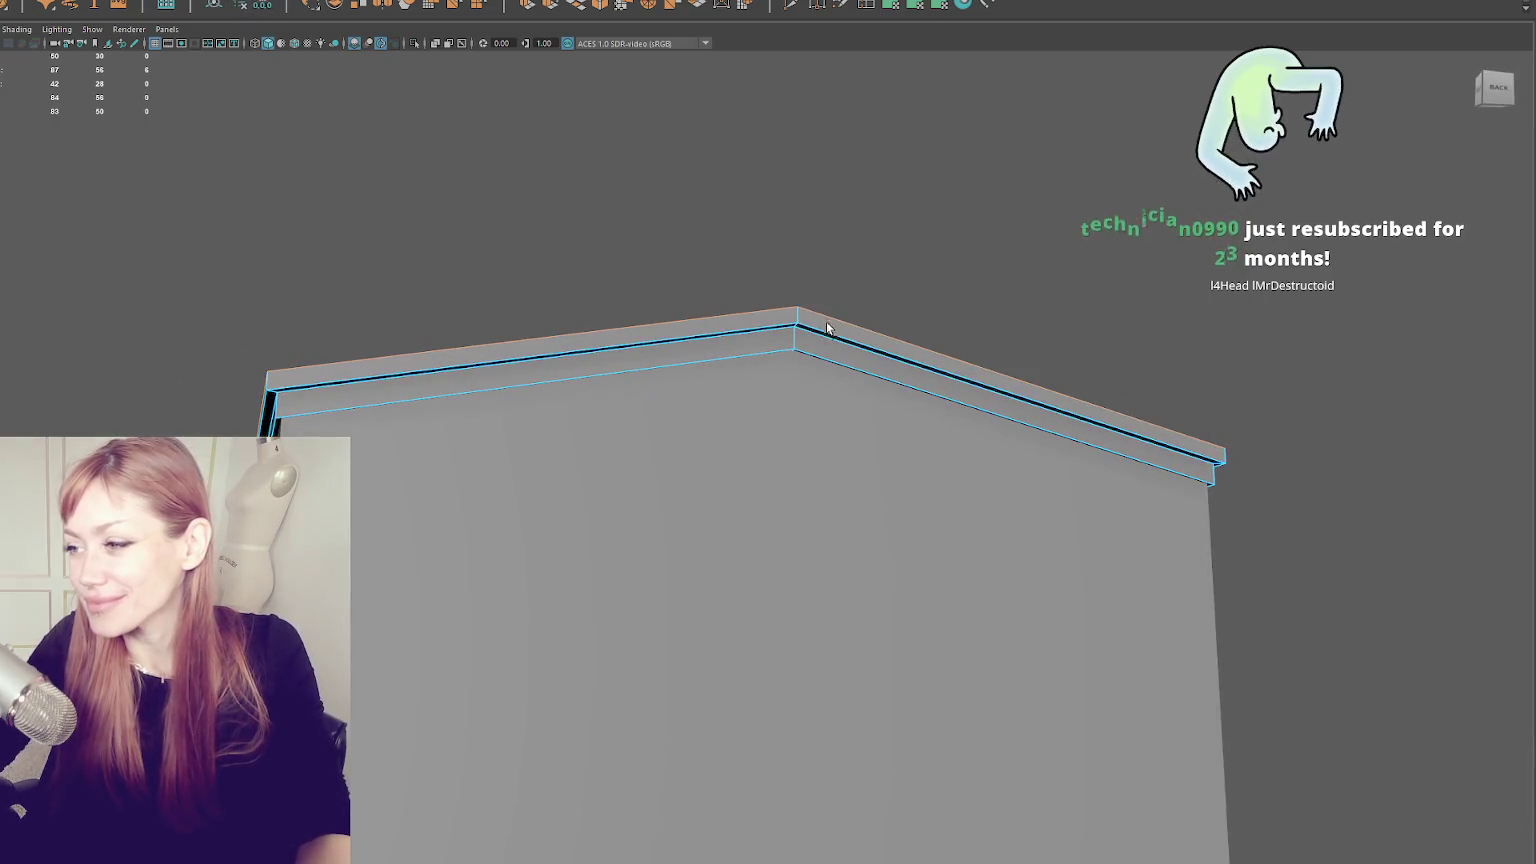
{"action": "left_click_drag", "start_coordinate": [503, 388], "coordinate": [597, 380]}
{"action": "left_click_drag", "start_coordinate": [486, 406], "coordinate": [614, 353]}
{"action": "mouse_move", "coordinate": [658, 151]}
{"action": "left_mouse_down"}
{"action": "mouse_move", "coordinate": [665, 178]}
{"action": "mouse_move", "coordinate": [481, 307]}
{"action": "mouse_move", "coordinate": [578, 356]}
{"action": "left_mouse_up"}
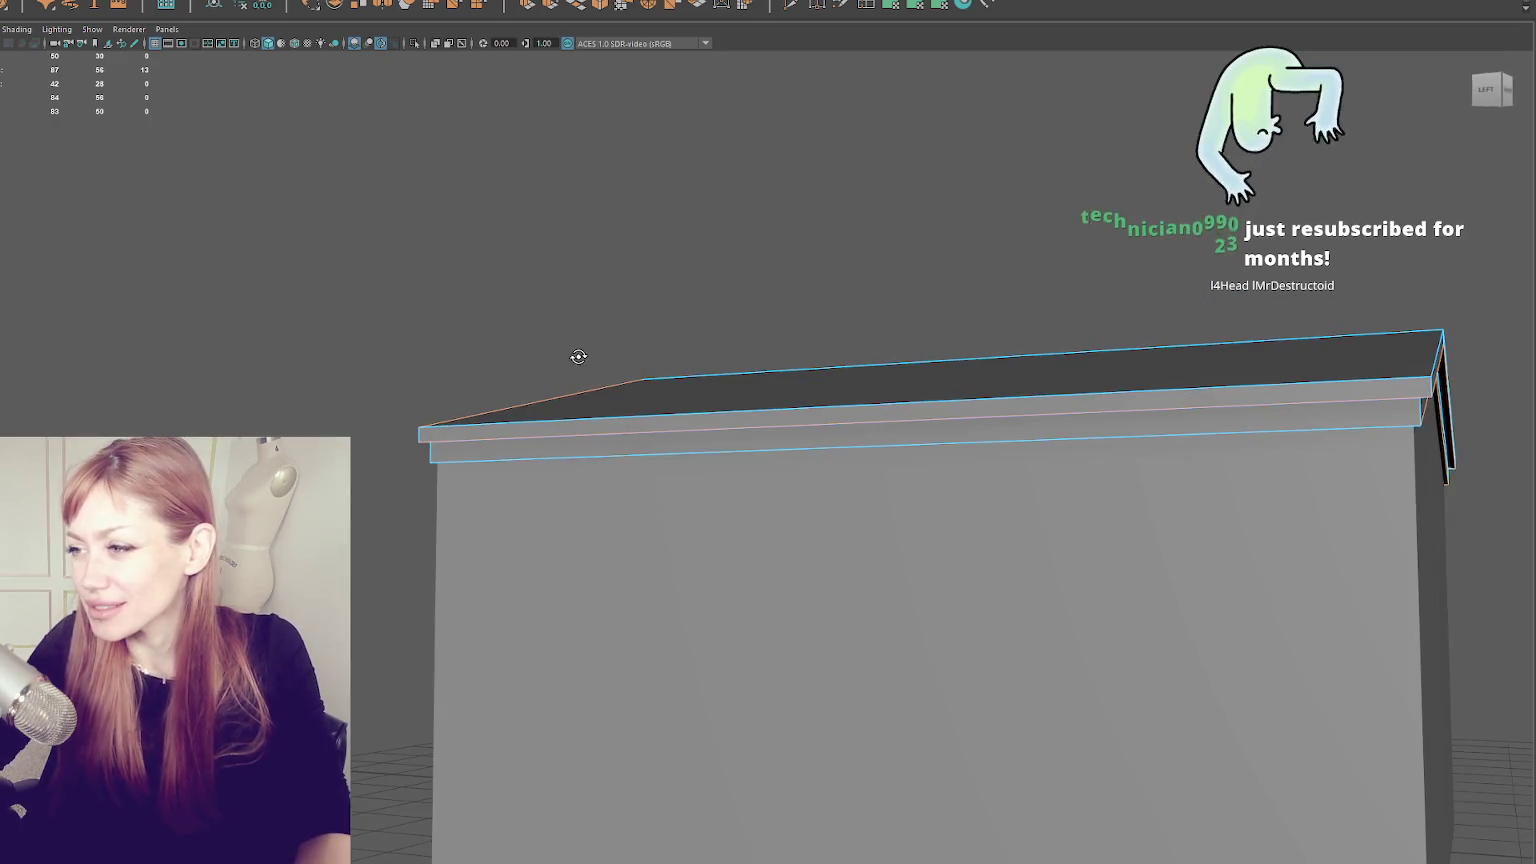
- Add the outer trim edges on the front, sides and back of the house to the selection
{"action": "left_click", "coordinate": [603, 459], "text": "shift"}
{"action": "mouse_move", "coordinate": [607, 453]}
{"action": "left_mouse_down"}
{"action": "mouse_move", "coordinate": [312, 387]}
{"action": "mouse_move", "coordinate": [291, 398]}
{"action": "left_mouse_up"}
{"action": "left_click", "coordinate": [622, 474], "text": "shift"}
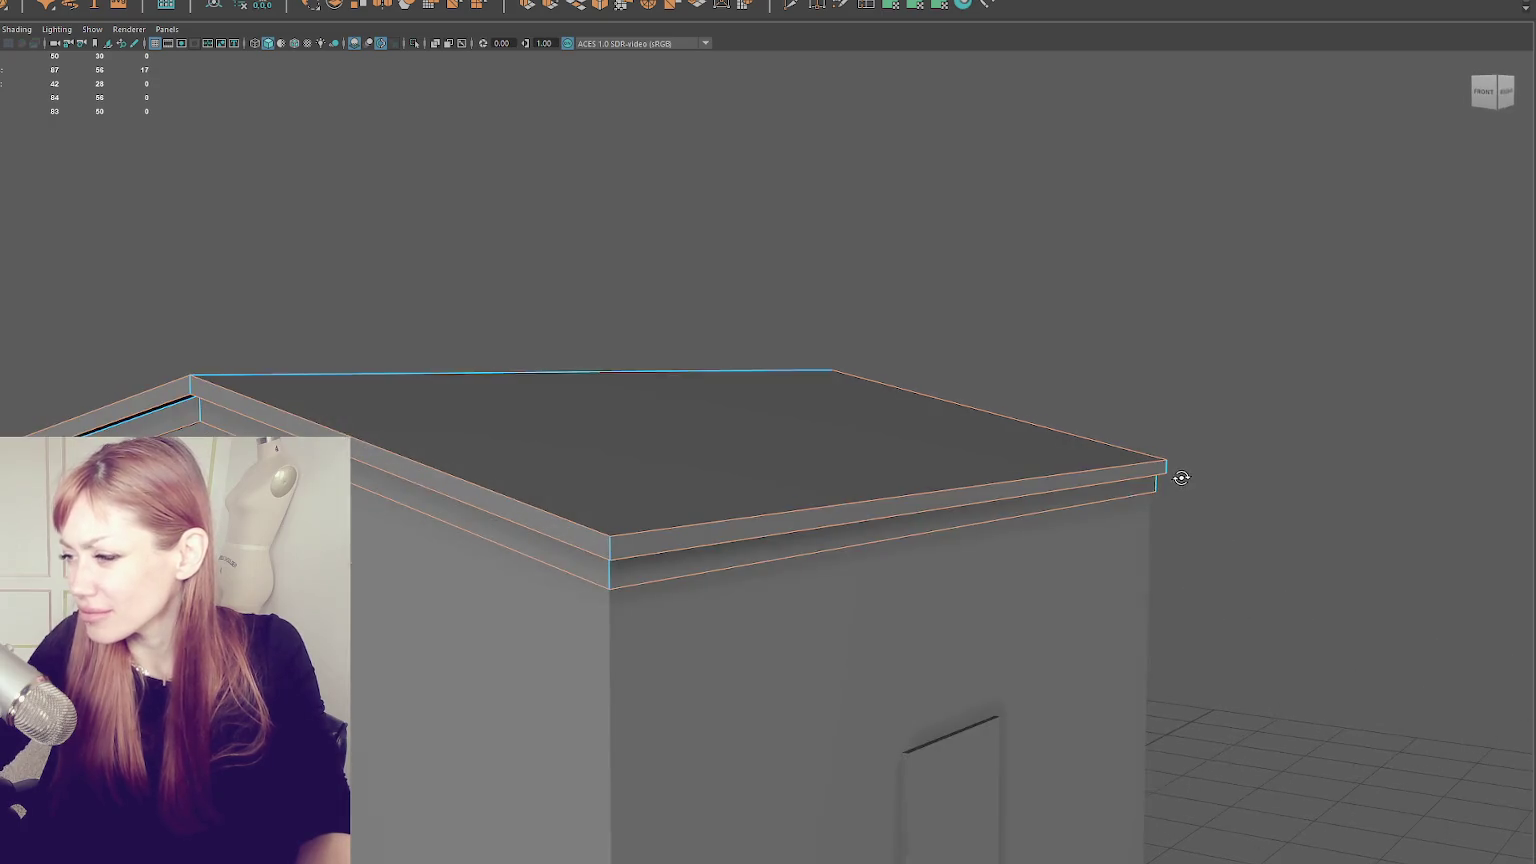
{"action": "left_click_drag", "start_coordinate": [1200, 521], "coordinate": [1183, 477]}
{"action": "mouse_move", "coordinate": [754, 538]}
{"action": "left_mouse_down"}
{"action": "mouse_move", "coordinate": [652, 479]}
{"action": "mouse_move", "coordinate": [421, 487]}
{"action": "left_mouse_up"}
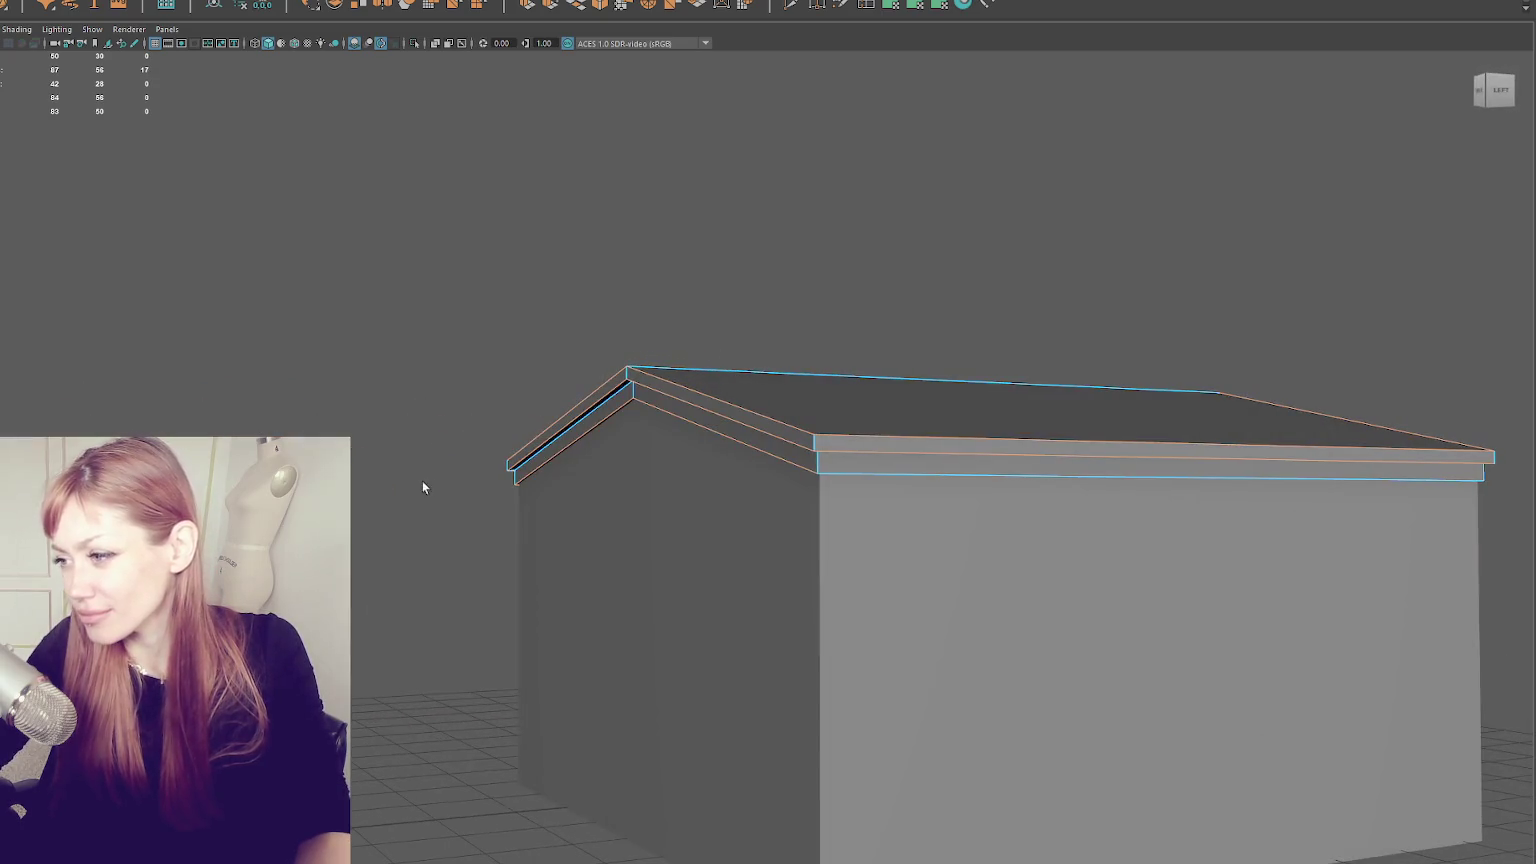
{"action": "left_click", "coordinate": [881, 477], "text": "shift"}
{"action": "mouse_move", "coordinate": [1157, 426]}
{"action": "left_mouse_down"}
{"action": "mouse_move", "coordinate": [518, 415]}
{"action": "mouse_move", "coordinate": [671, 494]}
{"action": "mouse_move", "coordinate": [761, 480]}
{"action": "mouse_move", "coordinate": [1190, 587]}
{"action": "mouse_move", "coordinate": [858, 541]}
{"action": "mouse_move", "coordinate": [875, 497]}
{"action": "left_mouse_up"}
{"action": "left_click", "coordinate": [1190, 587], "text": "shift"}
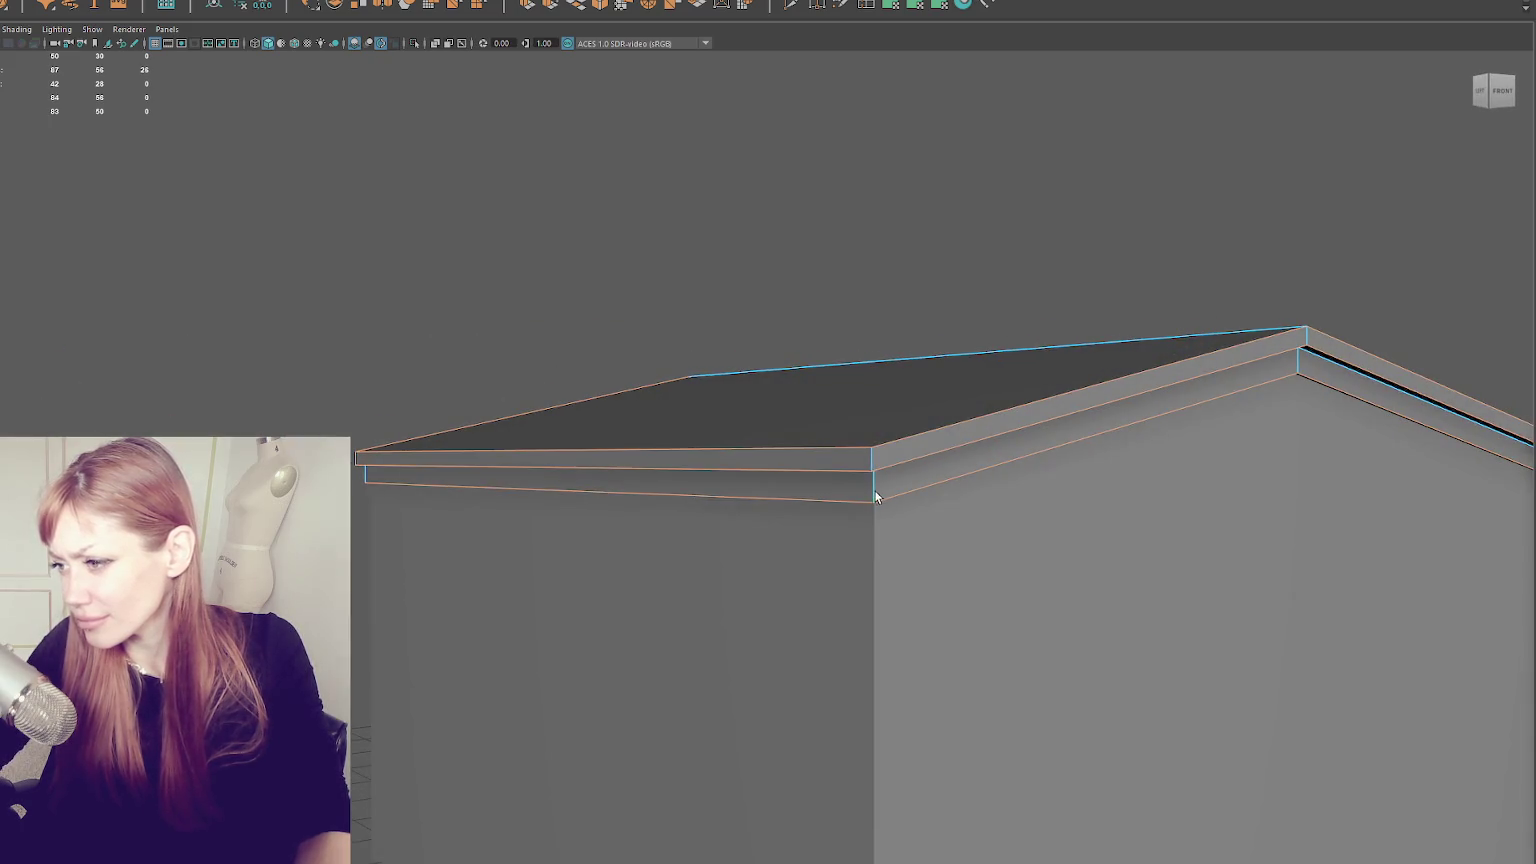
{"action": "mouse_move", "coordinate": [676, 487]}
{"action": "left_mouse_down"}
{"action": "mouse_move", "coordinate": [545, 523]}
{"action": "mouse_move", "coordinate": [984, 531]}
{"action": "mouse_move", "coordinate": [813, 504]}
{"action": "mouse_move", "coordinate": [812, 519]}
{"action": "mouse_move", "coordinate": [795, 504]}
{"action": "left_mouse_up"}
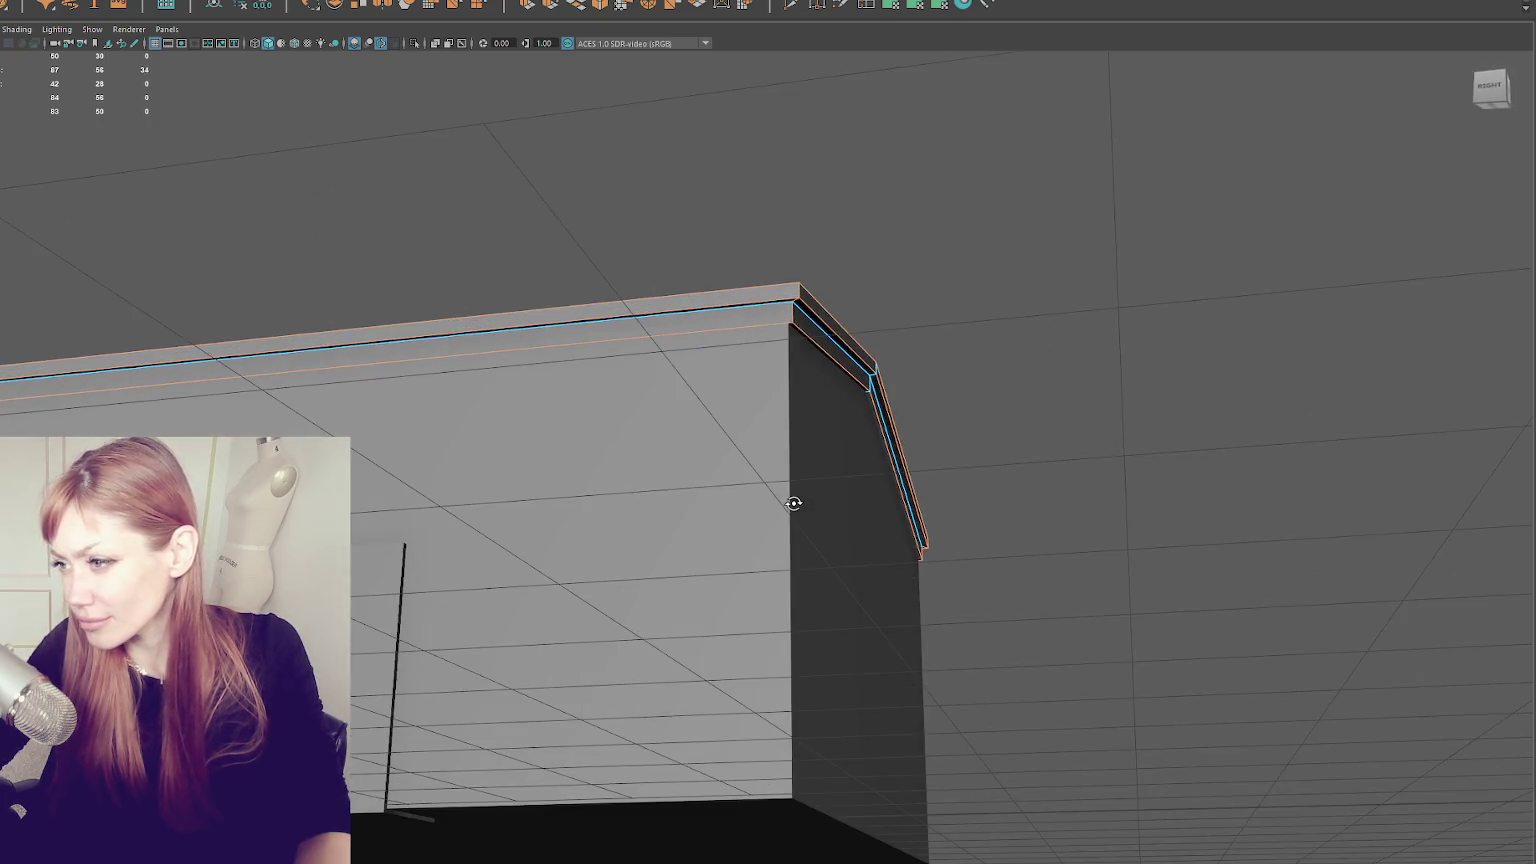
{"action": "left_click", "coordinate": [613, 8]}
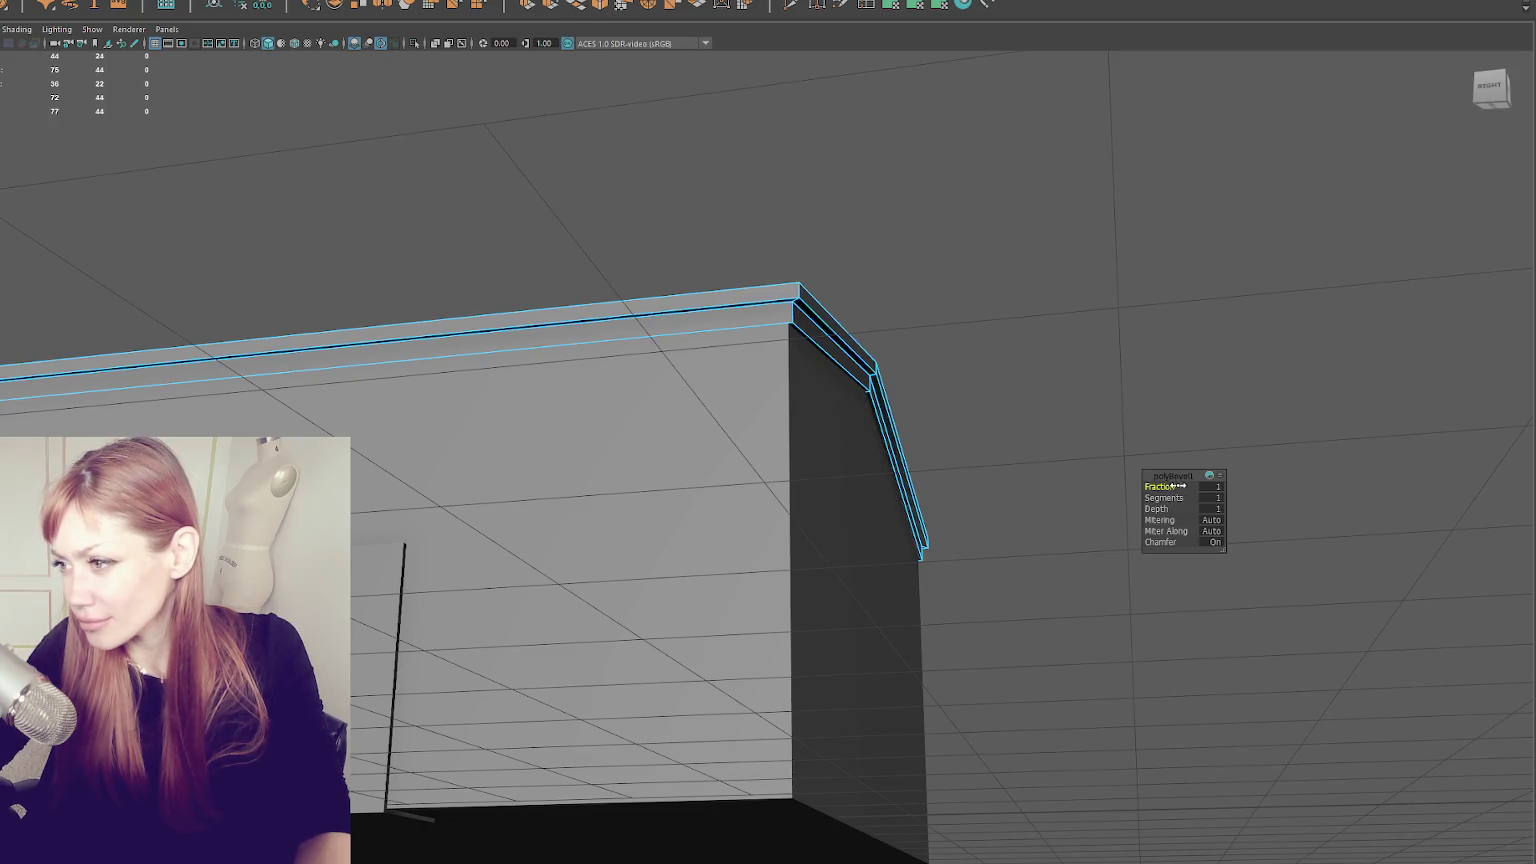
- Adjust the trim bevel, then pick a single trim edge in edge mode
{"action": "mouse_move", "coordinate": [1270, 484]}
{"action": "left_mouse_down"}
{"action": "mouse_move", "coordinate": [1025, 439]}
{"action": "mouse_move", "coordinate": [1036, 354]}
{"action": "mouse_move", "coordinate": [962, 319]}
{"action": "left_mouse_up"}
{"action": "right_click", "coordinate": [864, 222]}
{"action": "left_click", "coordinate": [865, 165]}
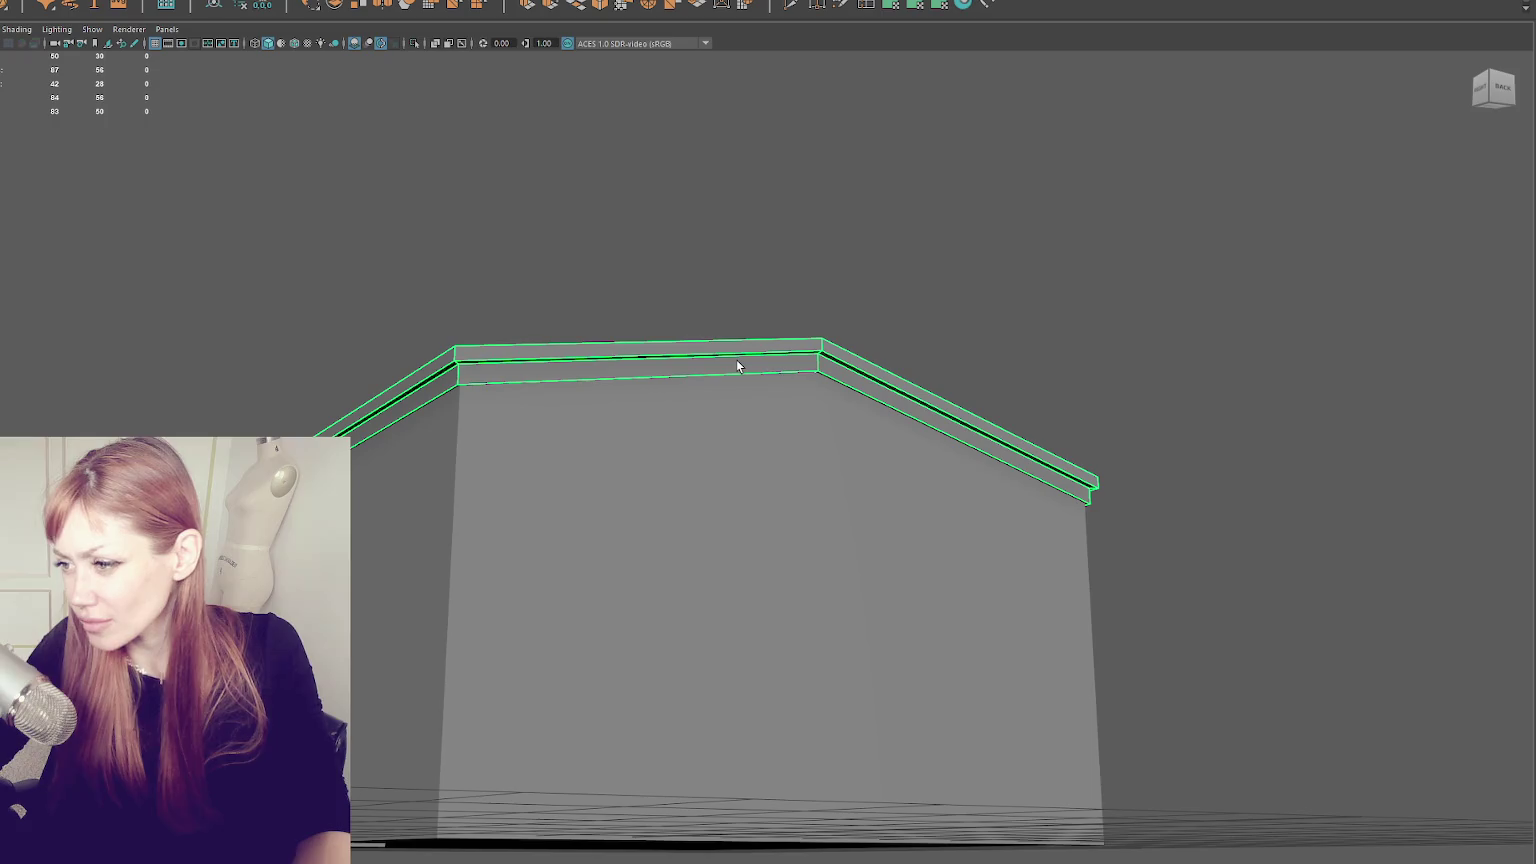
{"action": "left_click", "coordinate": [678, 376]}
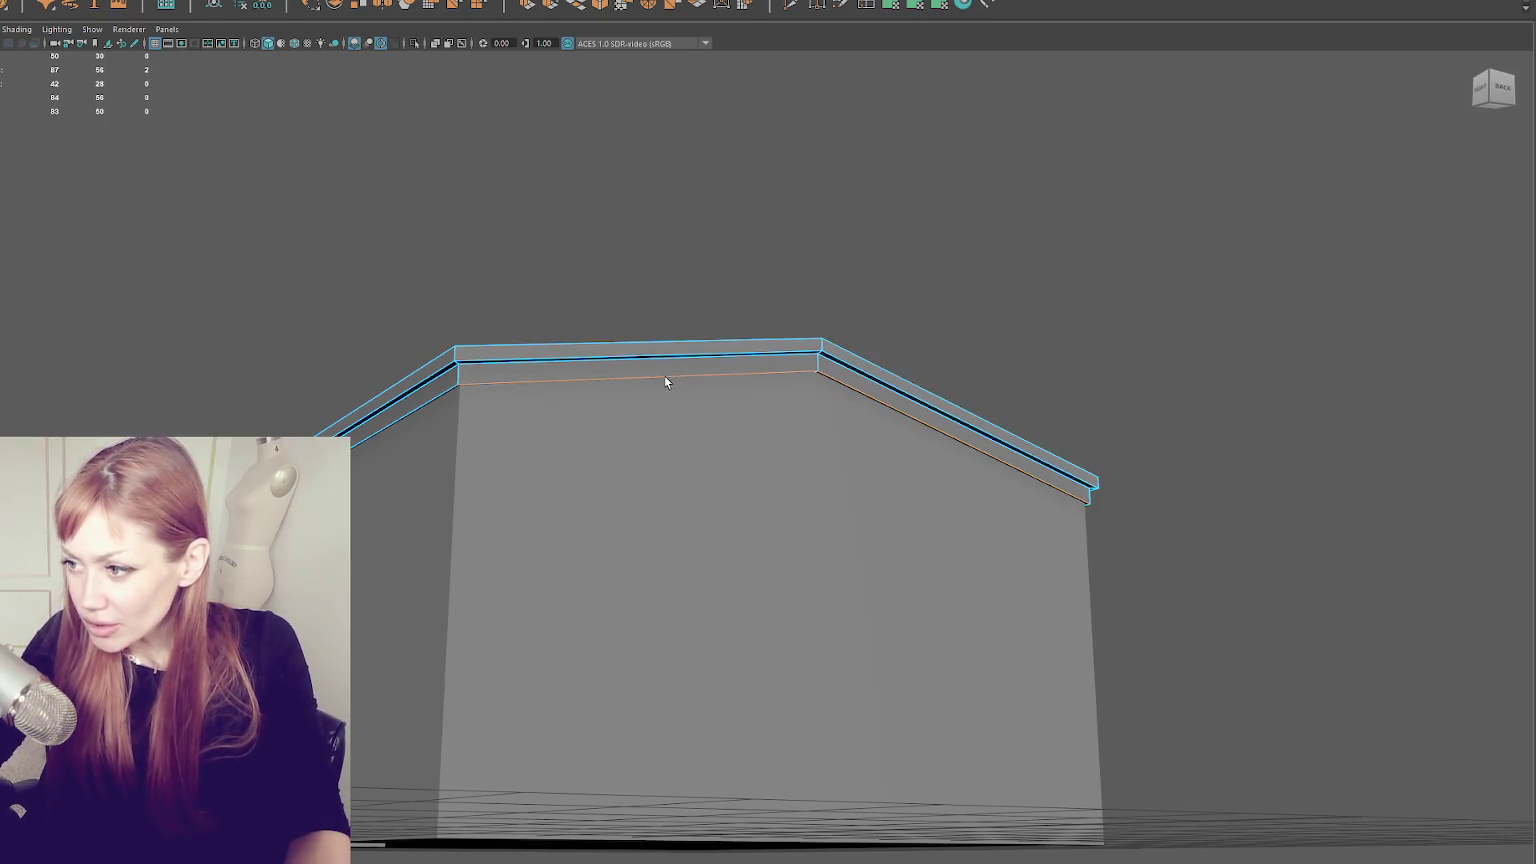
{"action": "key", "text": "w"}
{"action": "mouse_move", "coordinate": [418, 406]}
{"action": "left_mouse_down"}
{"action": "mouse_move", "coordinate": [528, 464]}
{"action": "mouse_move", "coordinate": [515, 300]}
{"action": "left_mouse_up"}
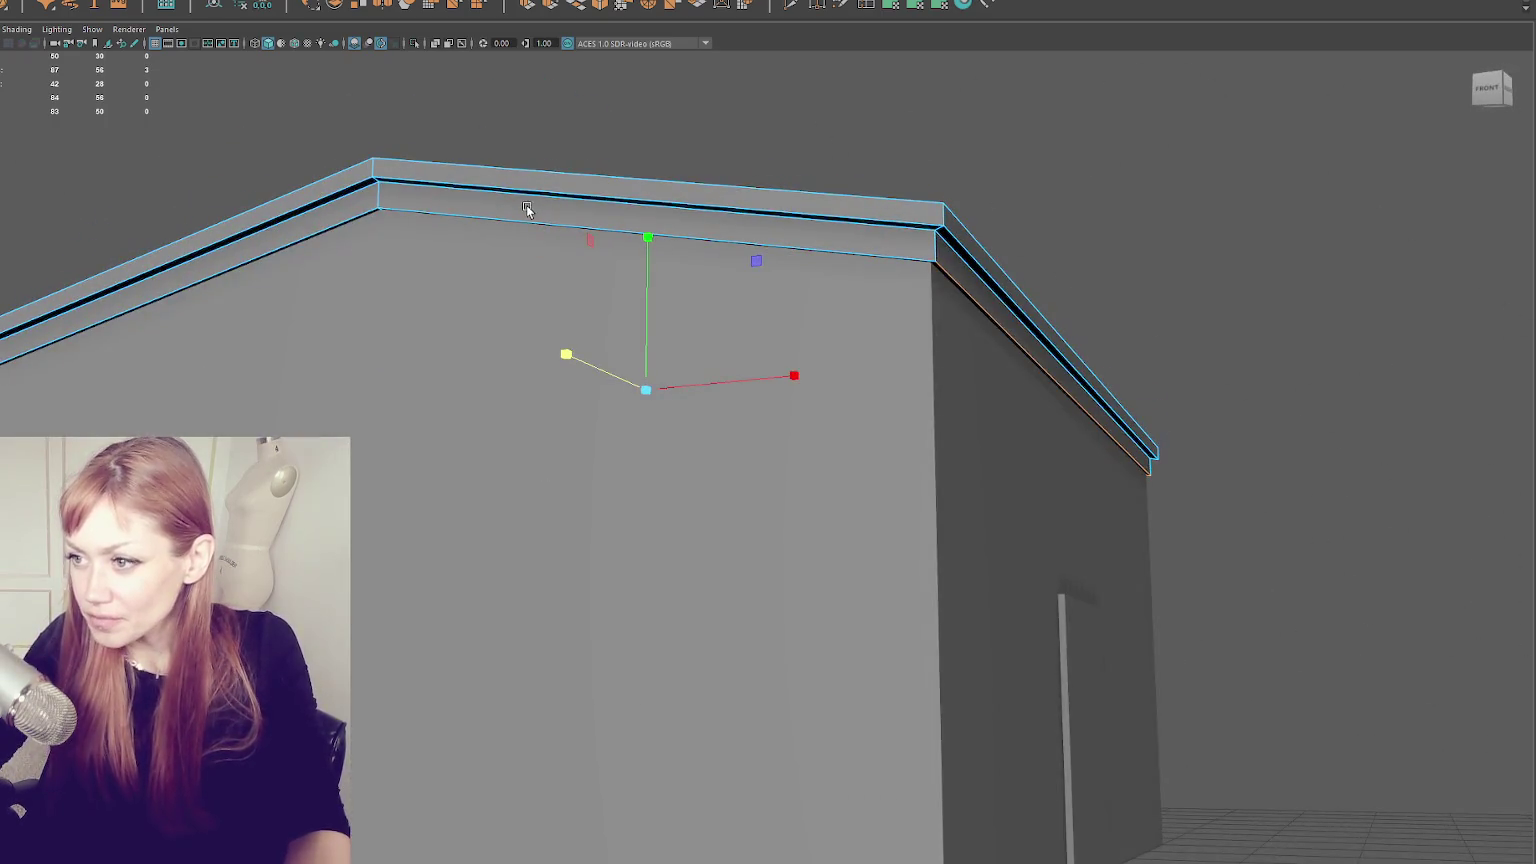
{"action": "mouse_move", "coordinate": [511, 220]}
{"action": "left_mouse_down"}
{"action": "mouse_move", "coordinate": [497, 281]}
{"action": "mouse_move", "coordinate": [689, 288]}
{"action": "mouse_move", "coordinate": [718, 464]}
{"action": "mouse_move", "coordinate": [1128, 473]}
{"action": "mouse_move", "coordinate": [751, 411]}
{"action": "mouse_move", "coordinate": [991, 244]}
{"action": "left_mouse_up"}
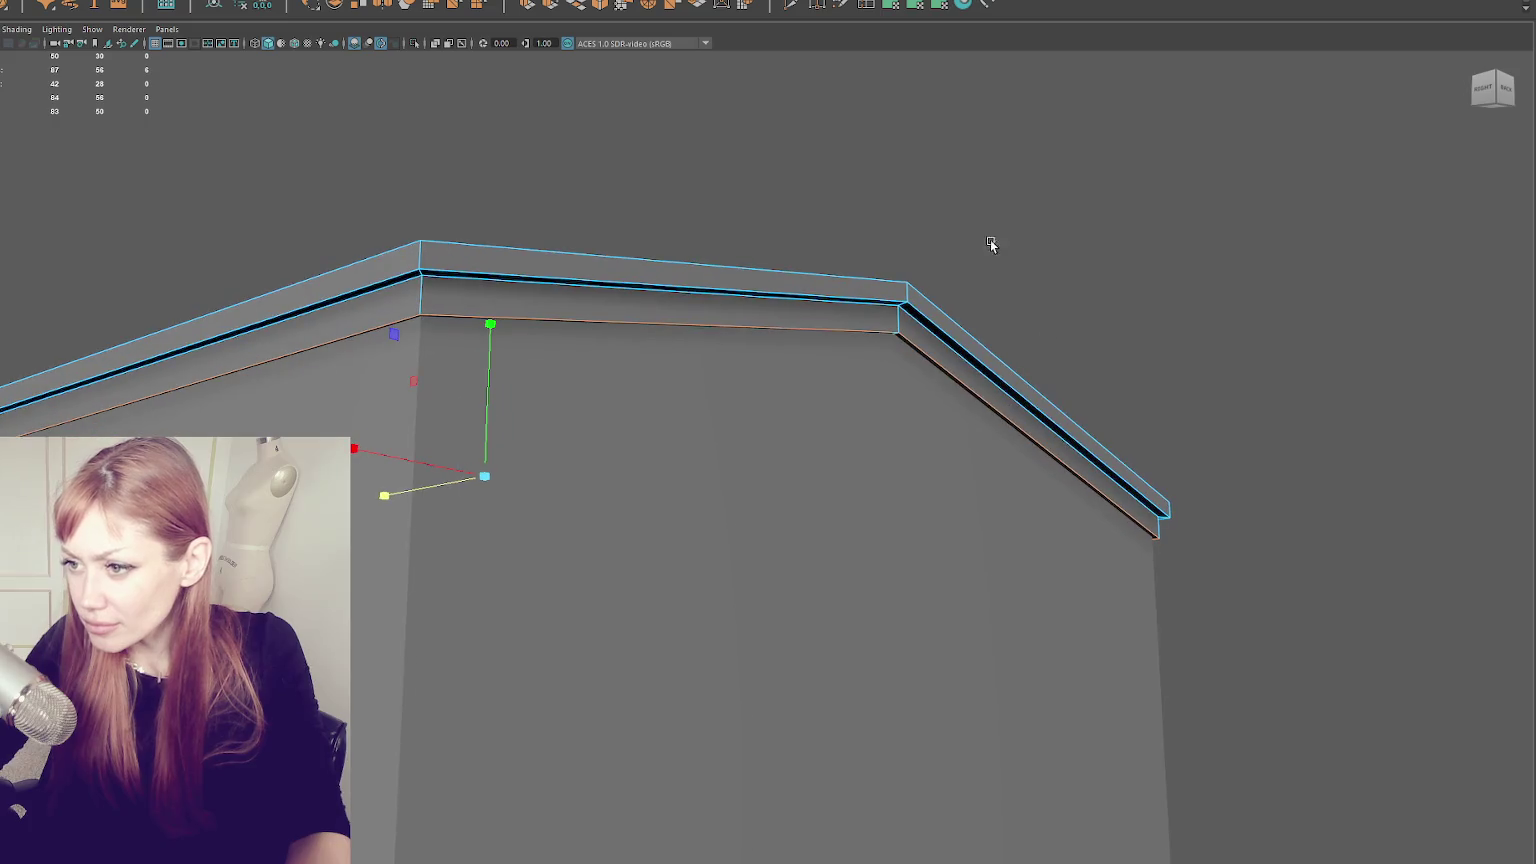
- Bevel the single trim edge at a 0.2 fraction, and undo the unwanted ridge bevel
{"action": "left_click", "coordinate": [601, 7]}
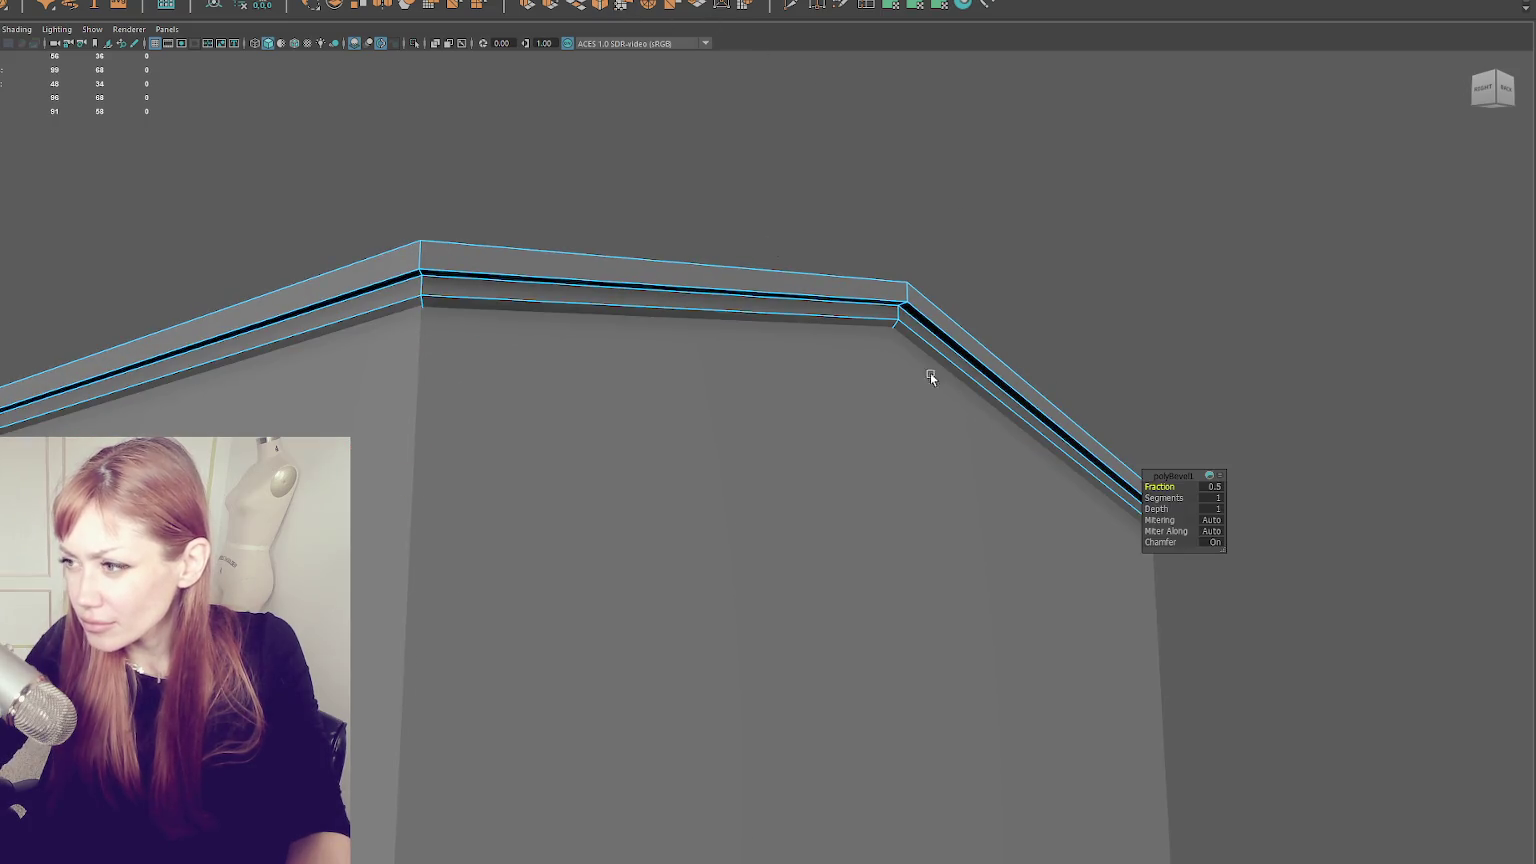
{"action": "left_click_drag", "start_coordinate": [1178, 486], "coordinate": [1166, 487]}
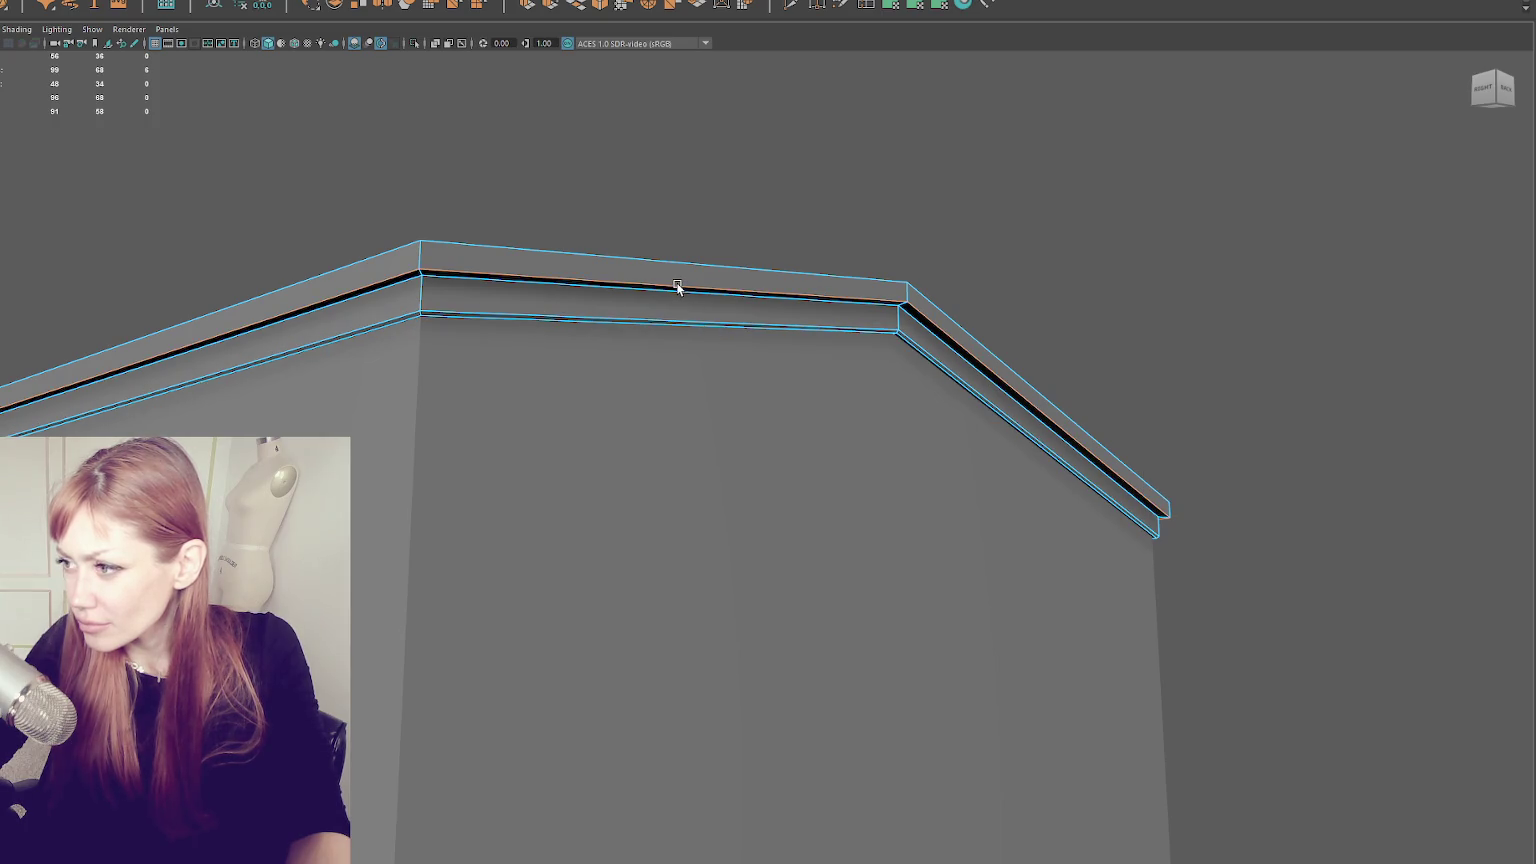
{"action": "key", "text": "ctrl+b"}
{"action": "left_click_drag", "start_coordinate": [1164, 489], "coordinate": [1160, 487]}
{"action": "left_click", "coordinate": [770, 270]}
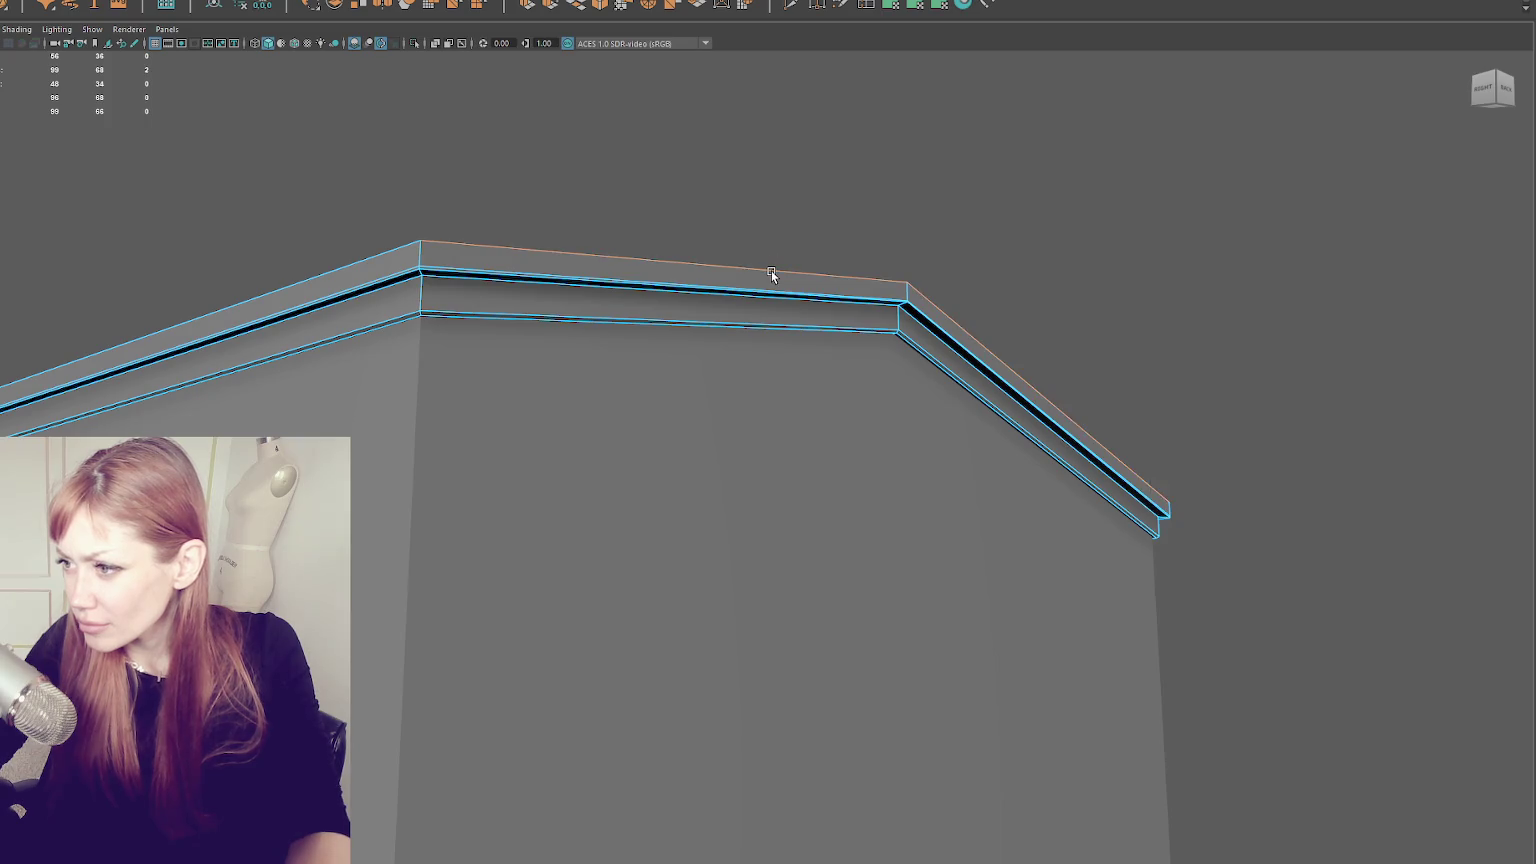
{"action": "key", "text": "ctrl+b"}
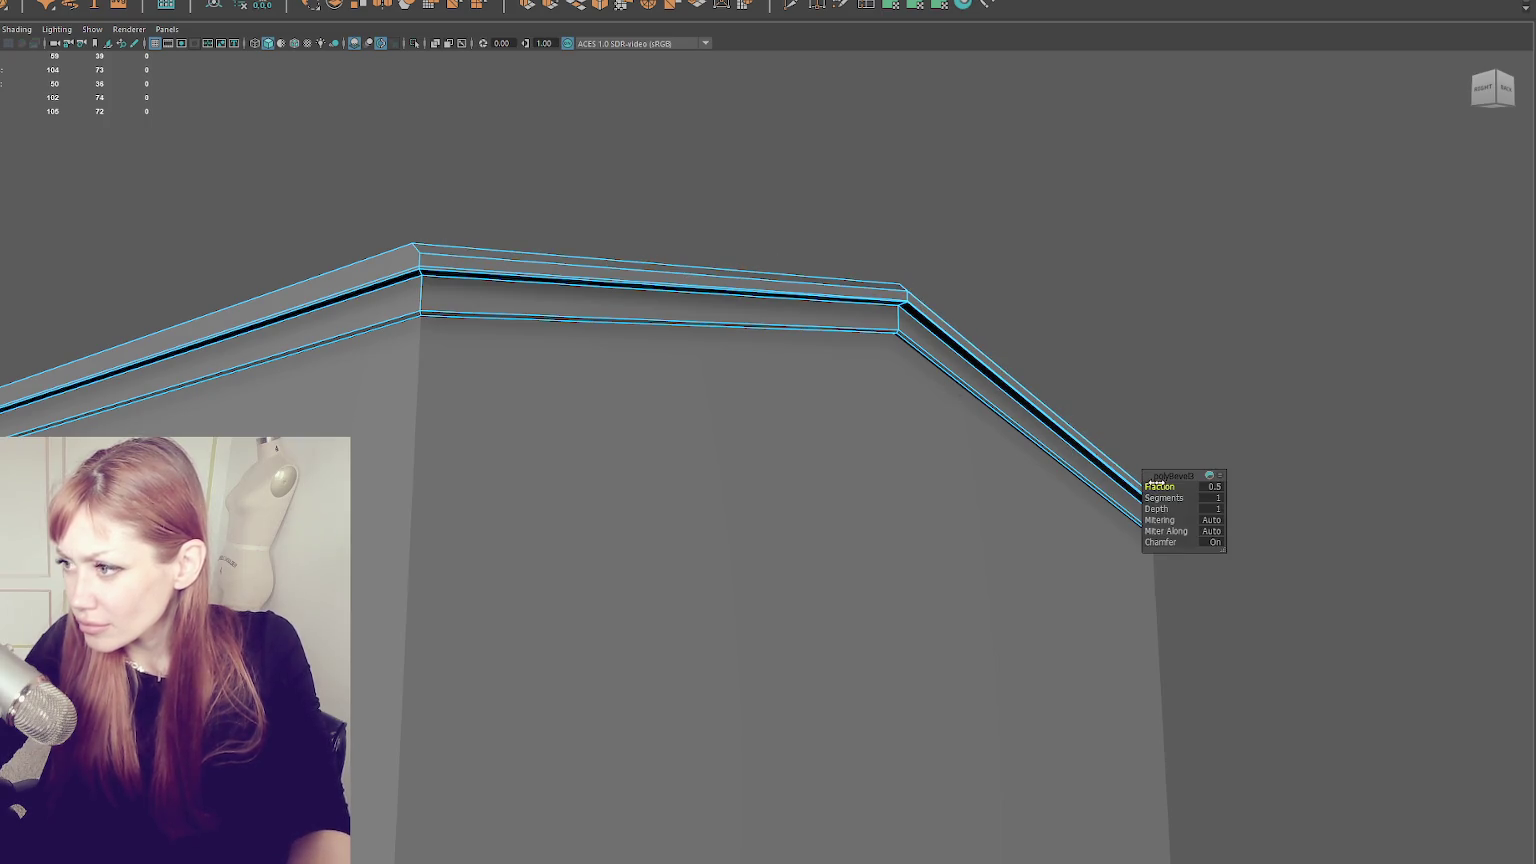
{"action": "key", "text": "ctrl+z"}
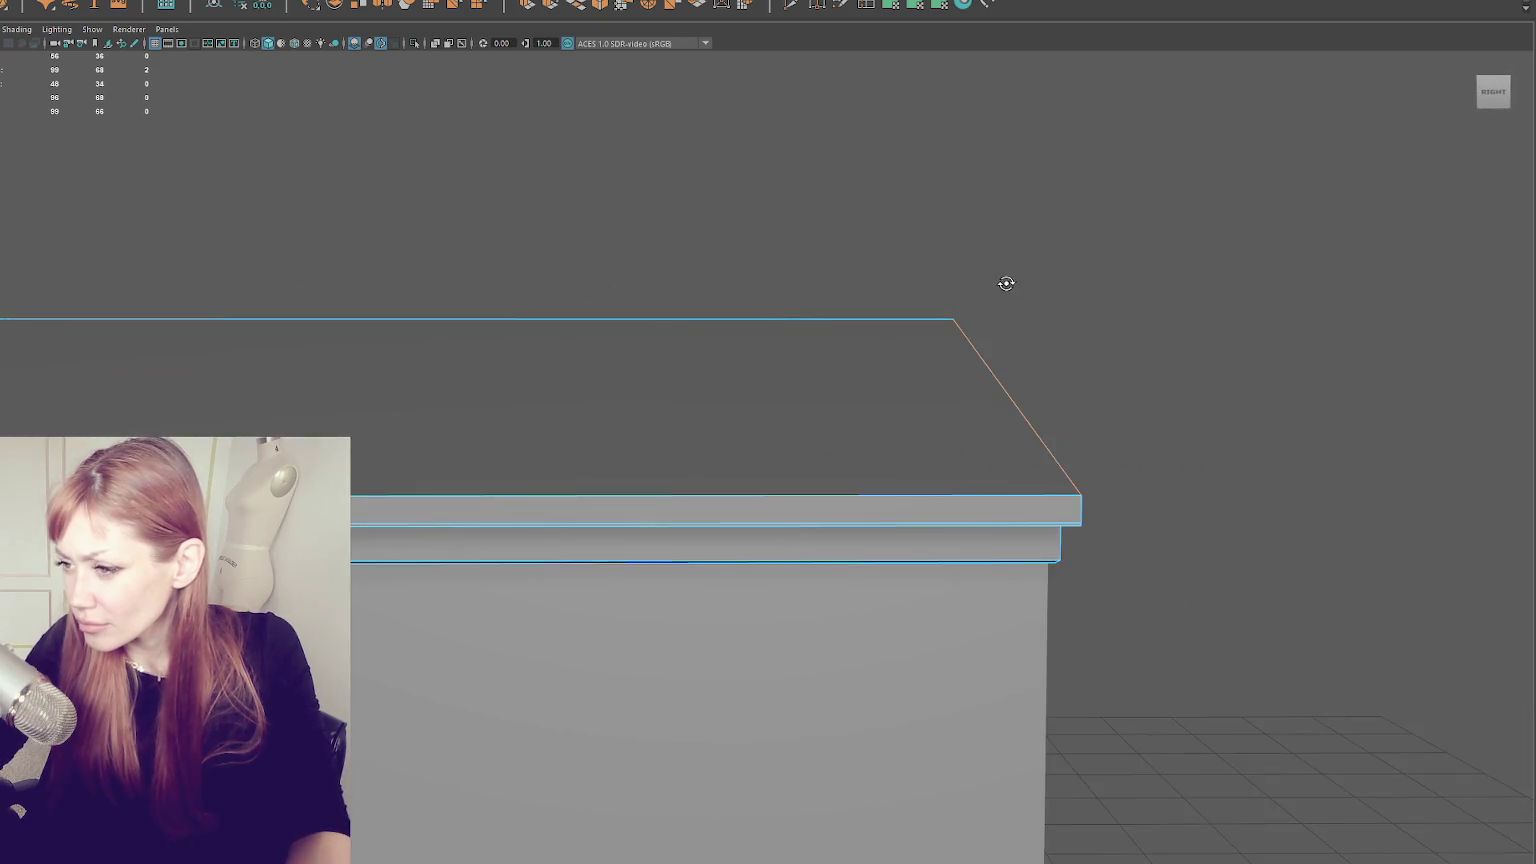
- Bevel the selected trim edges with the fraction set to 0.5
{"action": "right_click", "coordinate": [1015, 243]}
{"action": "left_click_drag", "start_coordinate": [1111, 264], "coordinate": [516, 338]}
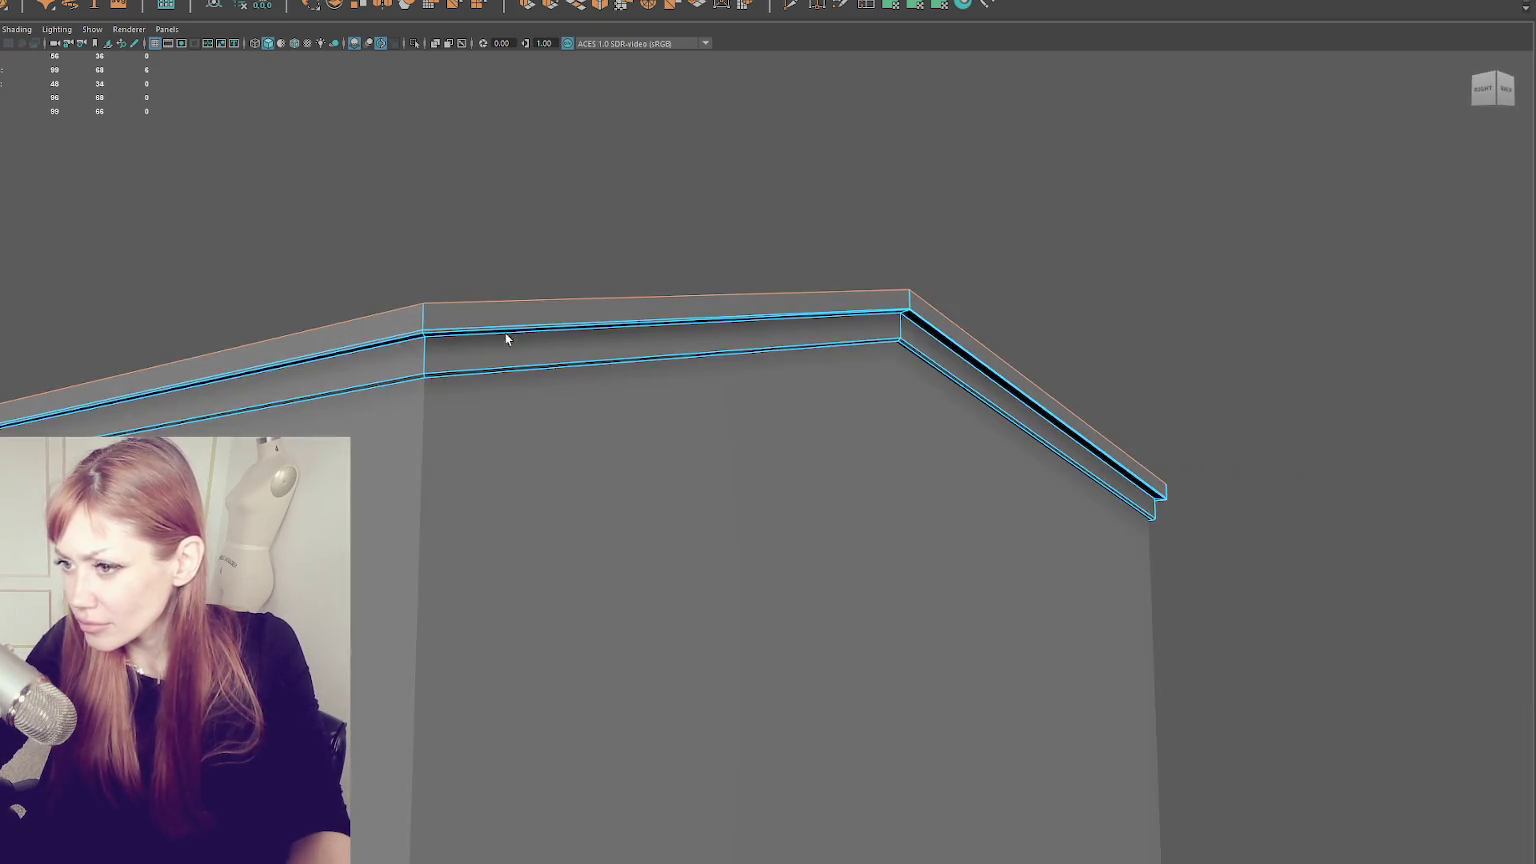
{"action": "key", "text": "ctrl+b"}
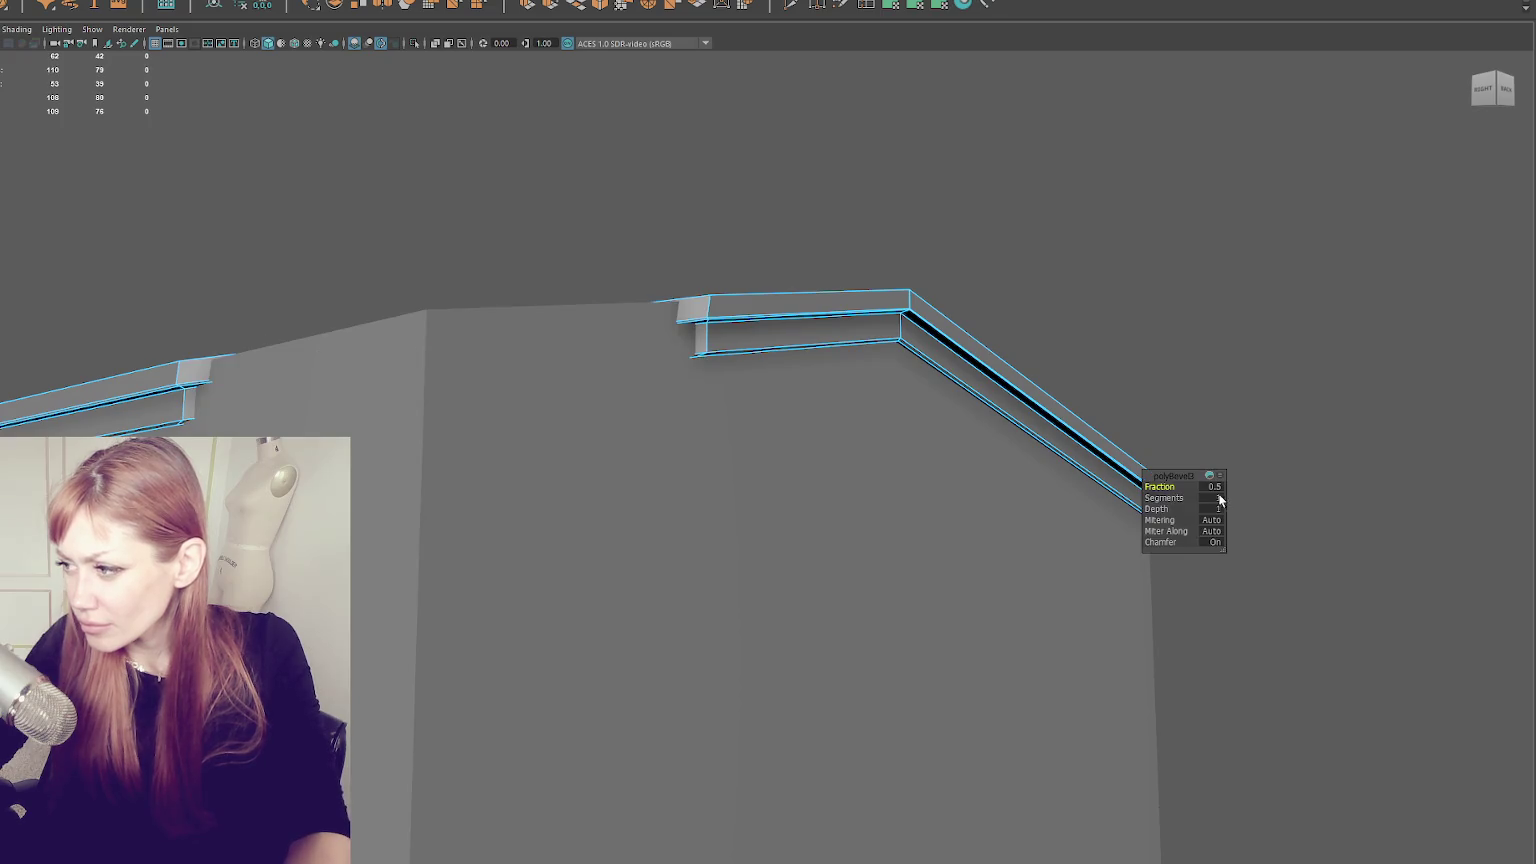
{"action": "type", "text": "0.01"}
{"action": "key", "text": "Return"}
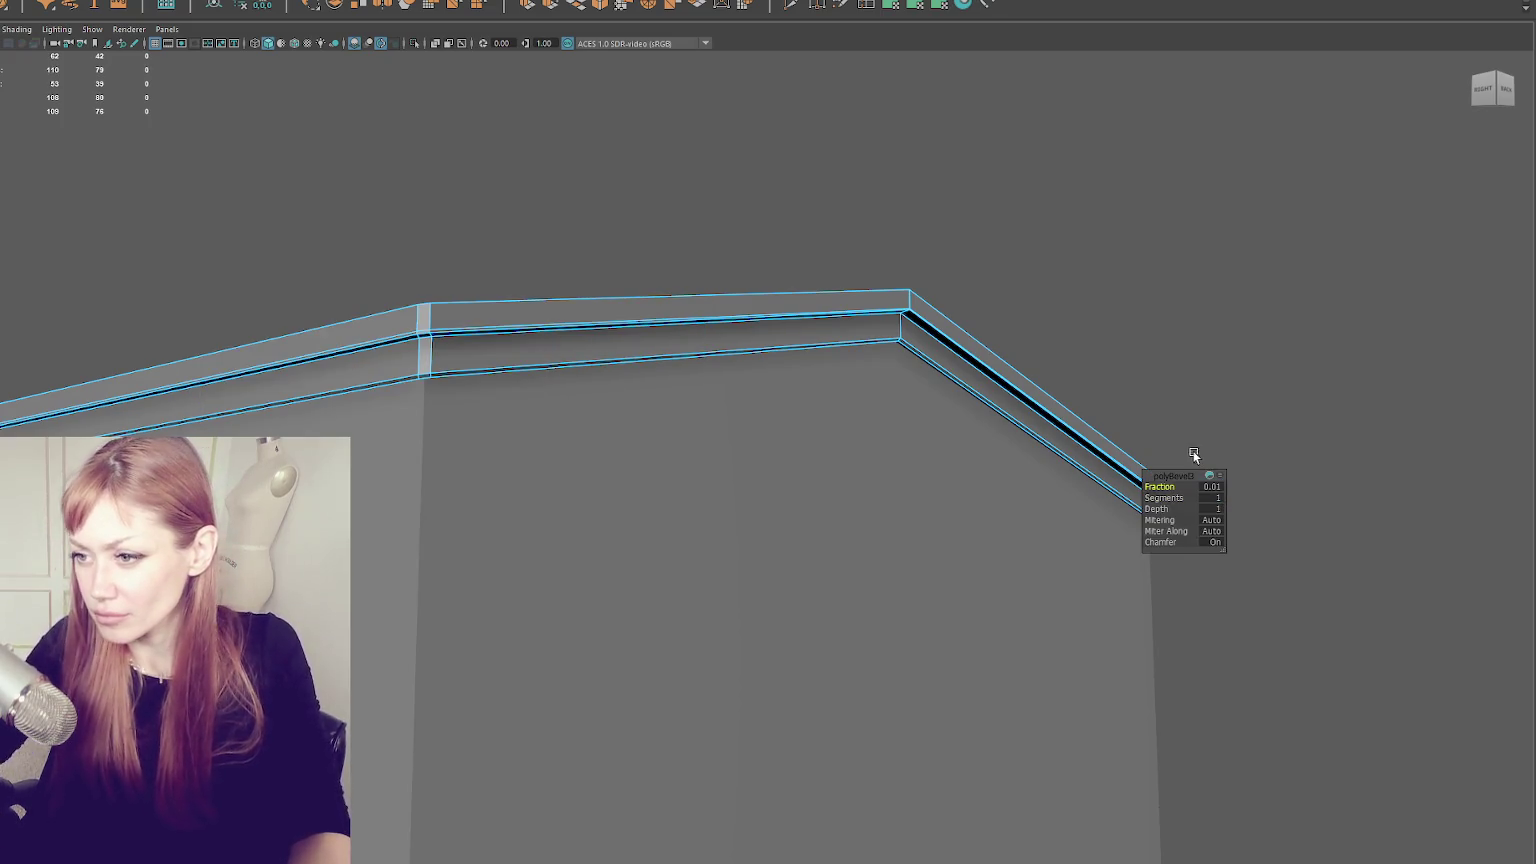
{"action": "left_click", "coordinate": [1211, 486]}
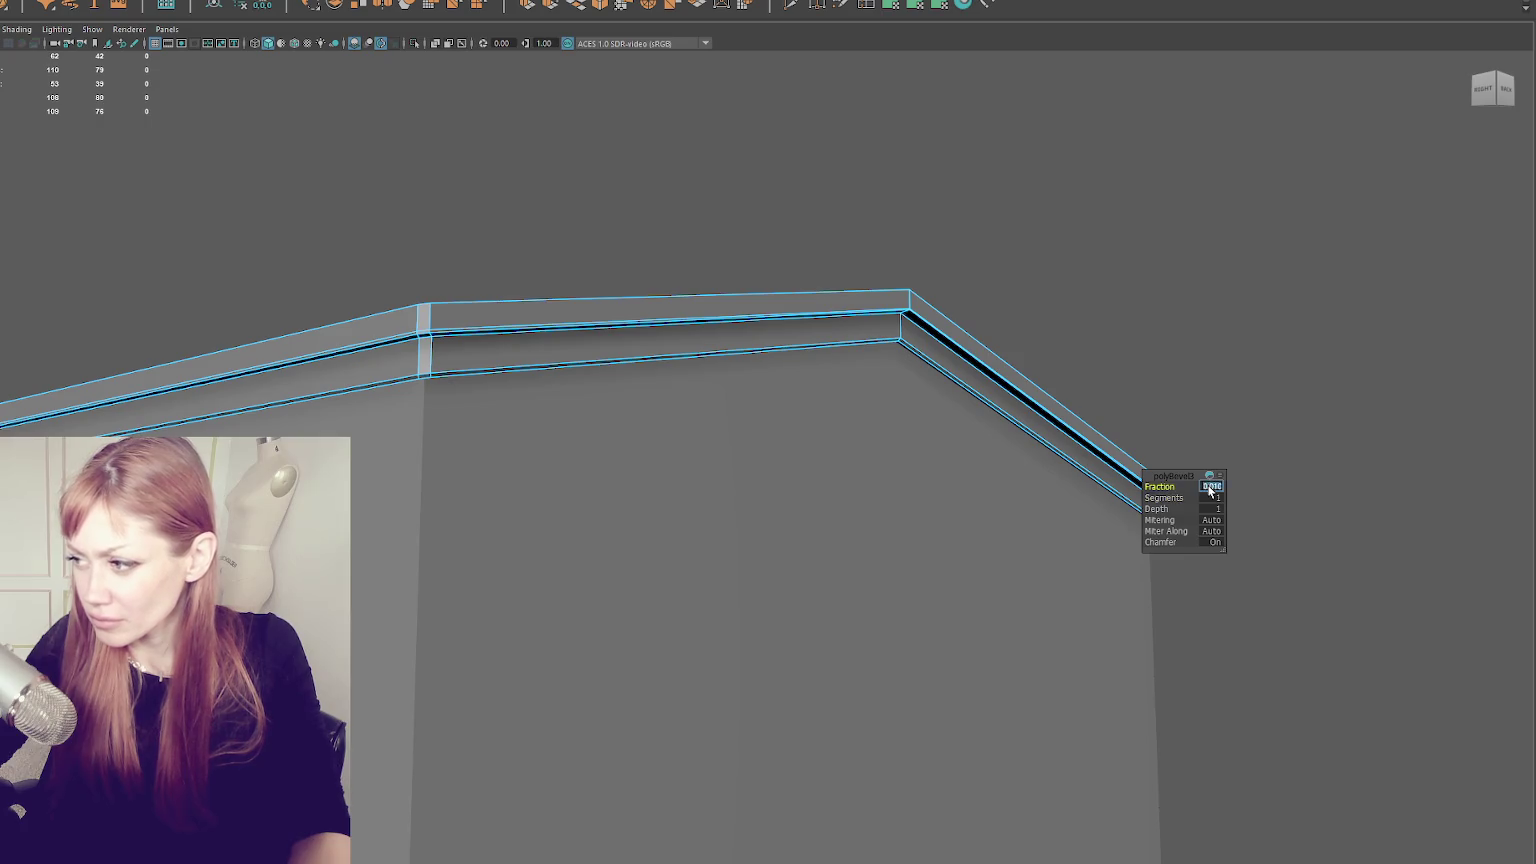
{"action": "type", "text": "0.5"}
{"action": "key", "text": "Return"}
- Return to object mode and select the roof trim's corner edges for softening
{"action": "right_click", "coordinate": [875, 196]}
{"action": "mouse_move", "coordinate": [870, 190]}
{"action": "left_mouse_down"}
{"action": "mouse_move", "coordinate": [430, 329]}
{"action": "mouse_move", "coordinate": [594, 466]}
{"action": "left_mouse_up"}
{"action": "left_click_drag", "start_coordinate": [895, 304], "coordinate": [745, 239]}
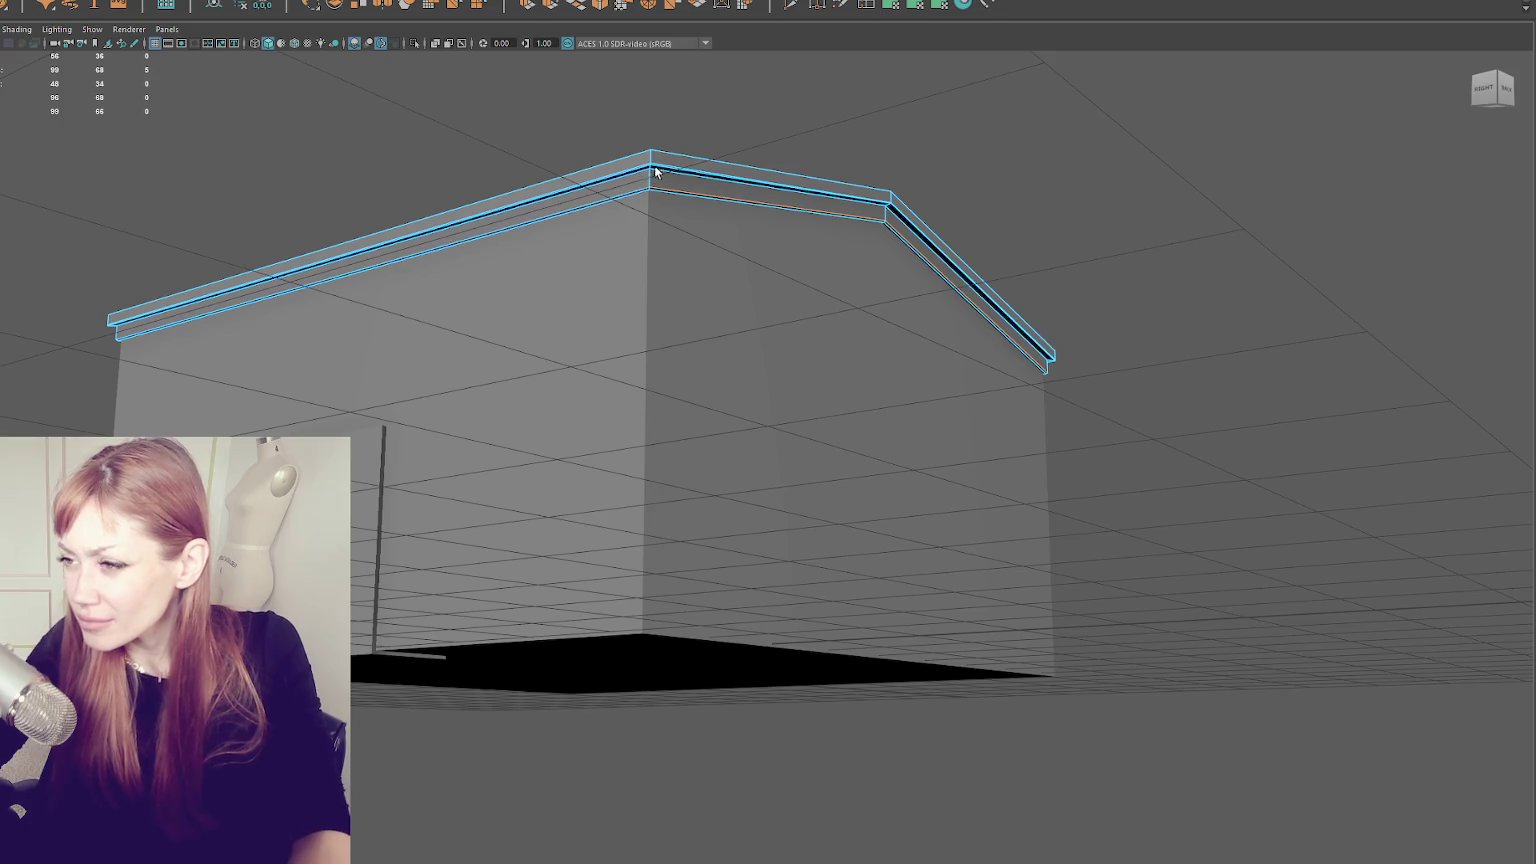
{"action": "scroll", "coordinate": [655, 200], "scroll_direction": "up", "scroll_amount": 3}
{"action": "left_click", "coordinate": [648, 239], "text": "shift"}
{"action": "right_click", "coordinate": [805, 166]}
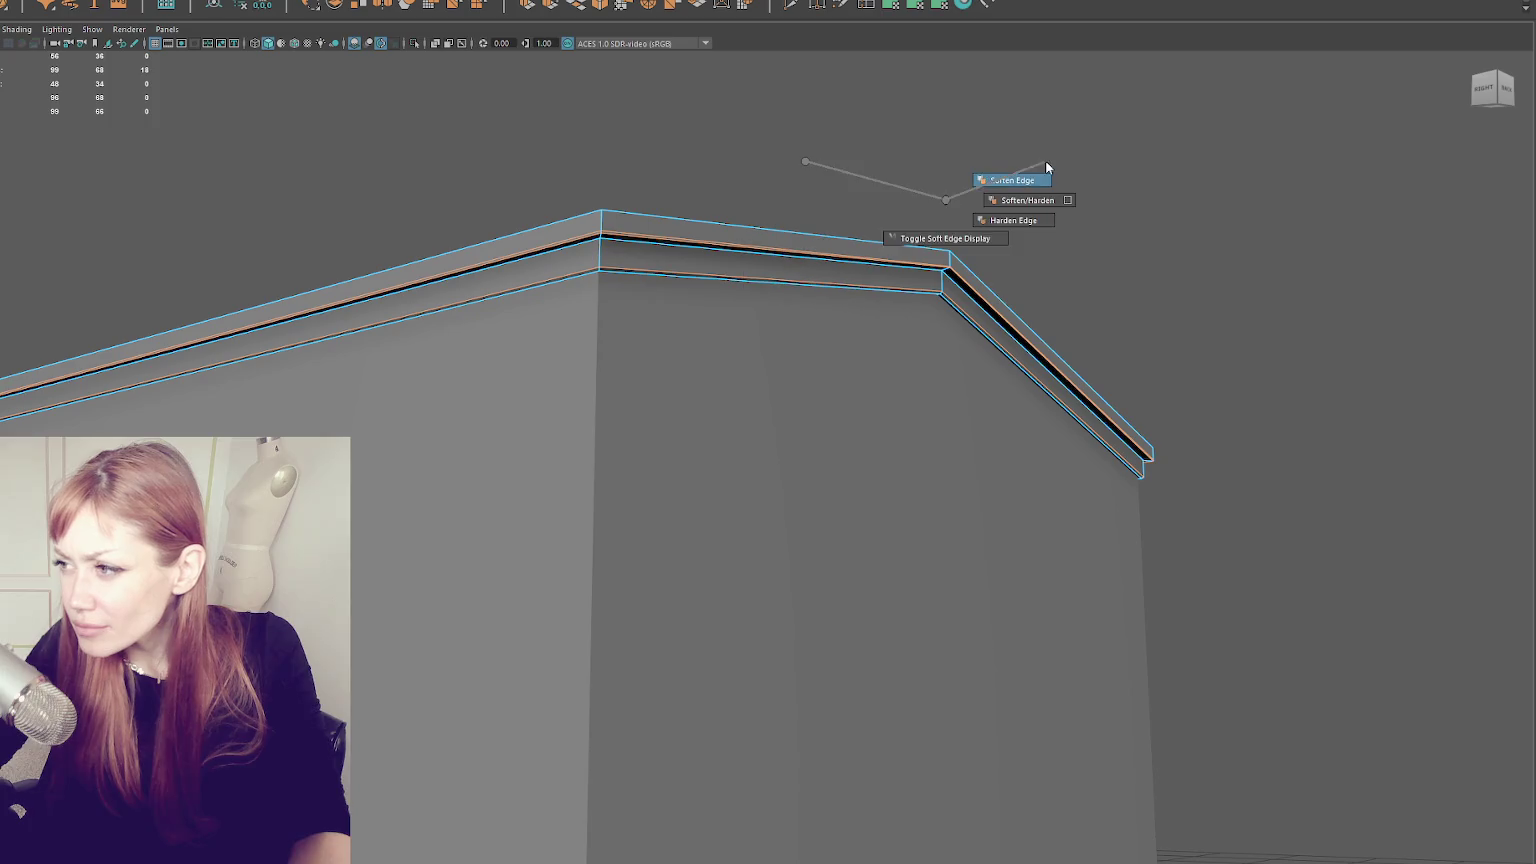
- Delete the house's floor faces, using wireframe to see them, then return to shaded display
{"action": "scroll", "coordinate": [975, 277], "scroll_direction": "down", "scroll_amount": 5}
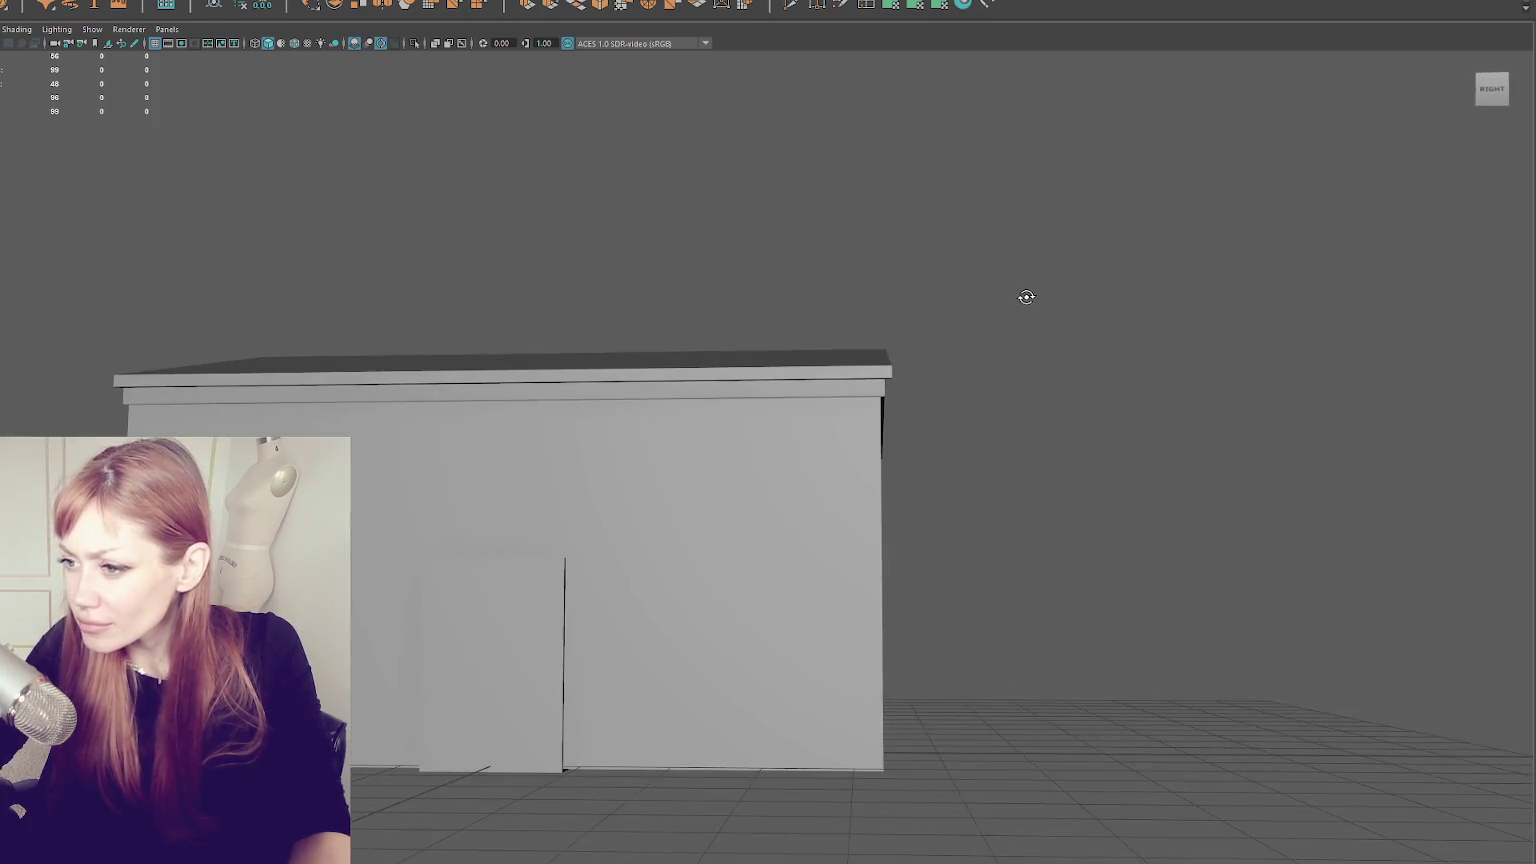
{"action": "left_click", "coordinate": [680, 470]}
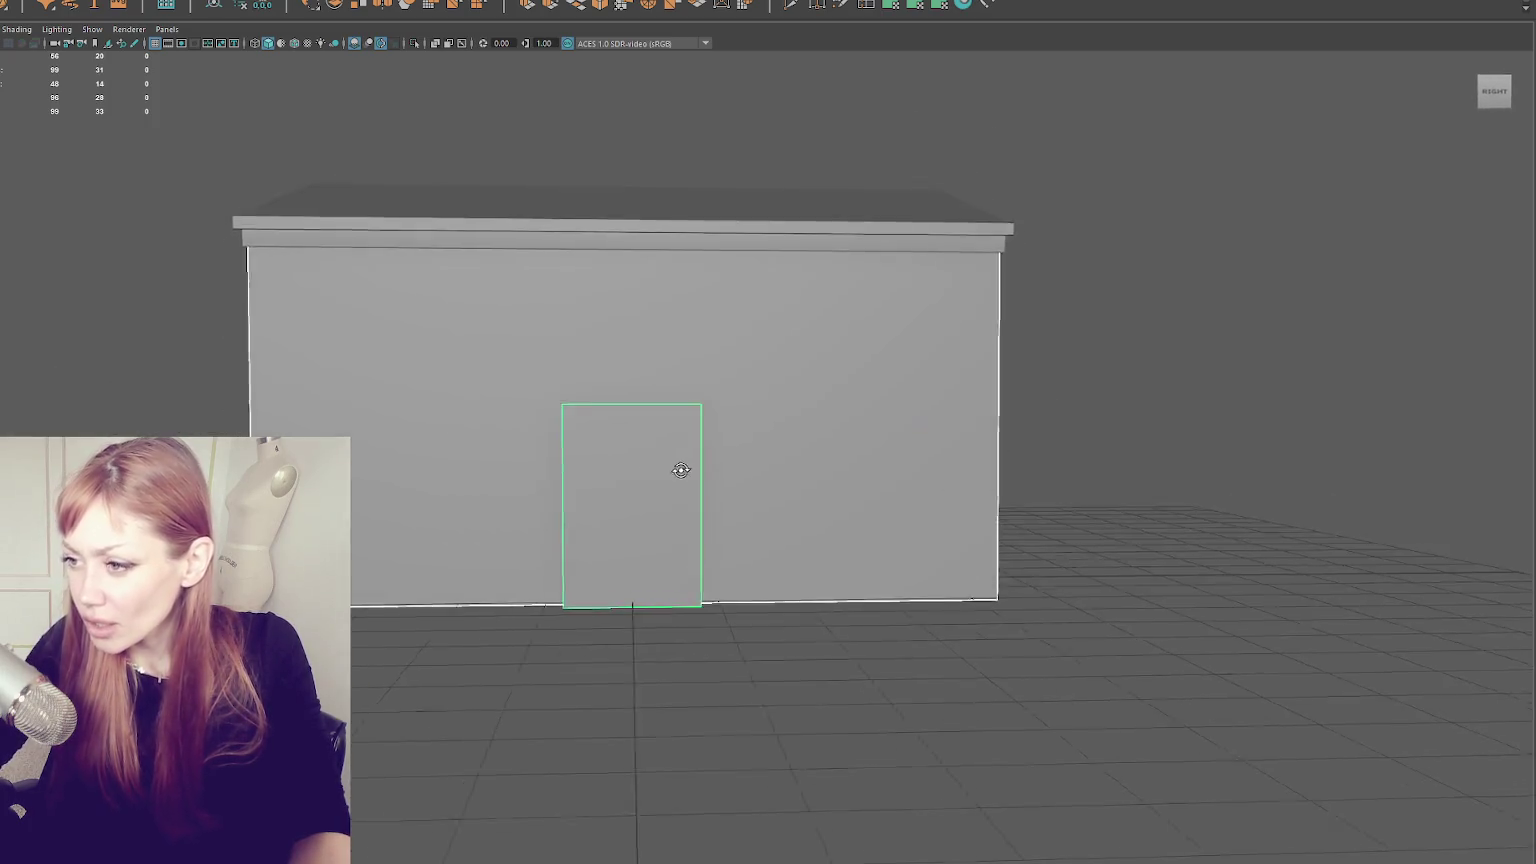
{"action": "left_click_drag", "start_coordinate": [680, 470], "coordinate": [1306, 274]}
{"action": "right_click", "coordinate": [1385, 279]}
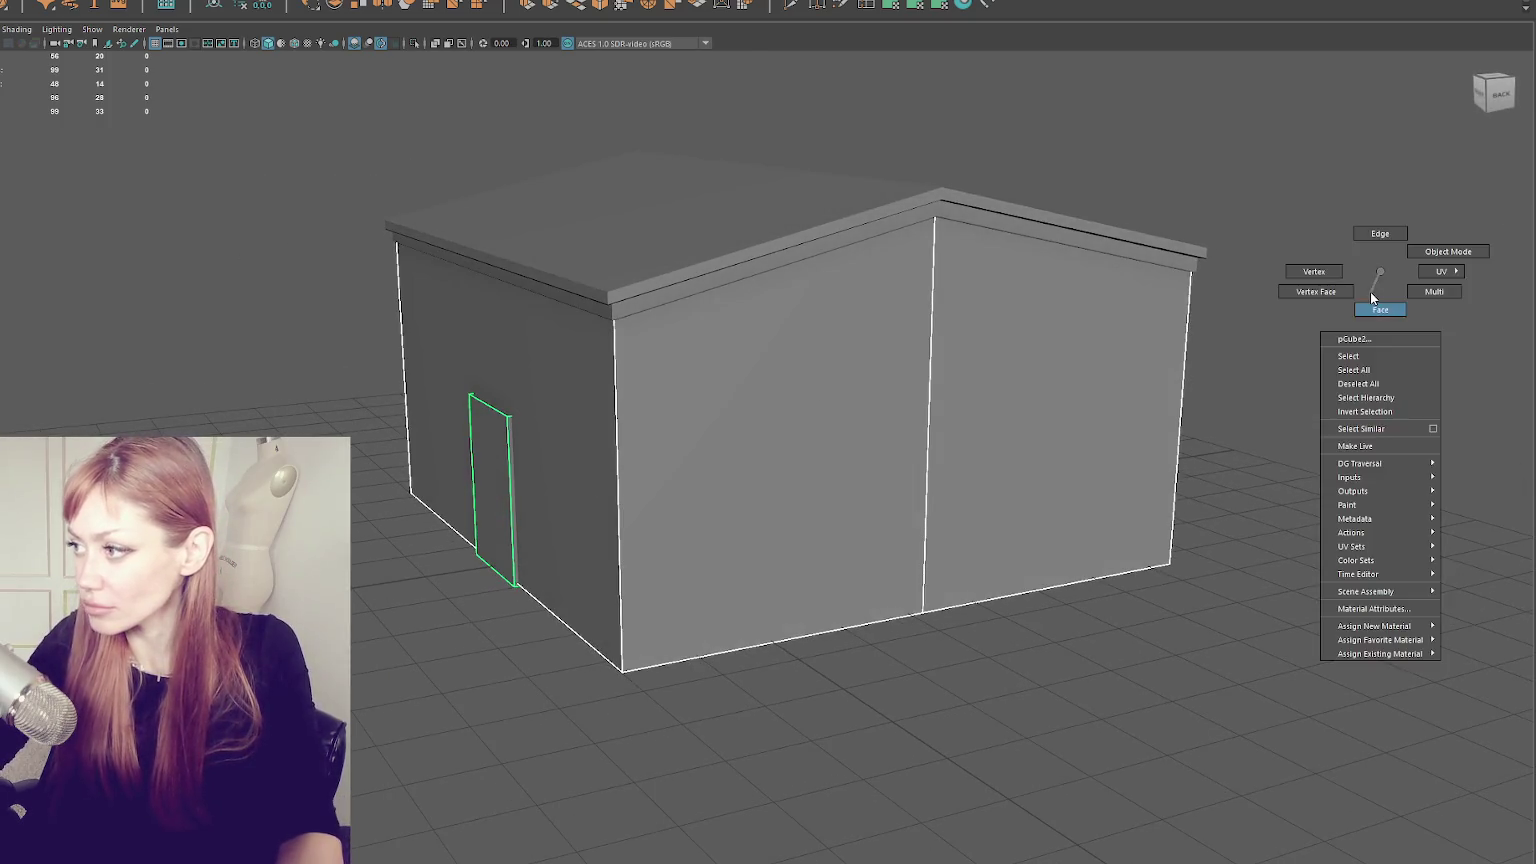
{"action": "key", "text": "4"}
{"action": "left_click", "coordinate": [806, 555]}
{"action": "mouse_move", "coordinate": [1000, 350]}
{"action": "left_mouse_down"}
{"action": "mouse_move", "coordinate": [806, 555]}
{"action": "mouse_move", "coordinate": [715, 484]}
{"action": "mouse_move", "coordinate": [778, 466]}
{"action": "mouse_move", "coordinate": [1078, 240]}
{"action": "mouse_move", "coordinate": [848, 314]}
{"action": "mouse_move", "coordinate": [872, 355]}
{"action": "mouse_move", "coordinate": [846, 307]}
{"action": "left_mouse_up"}
{"action": "left_click", "coordinate": [902, 566], "text": "shift"}
{"action": "key", "text": "Delete"}
{"action": "key", "text": "5"}
- Duplicate the gabled wall shell in place with Ctrl+D
{"action": "left_click", "coordinate": [911, 304]}
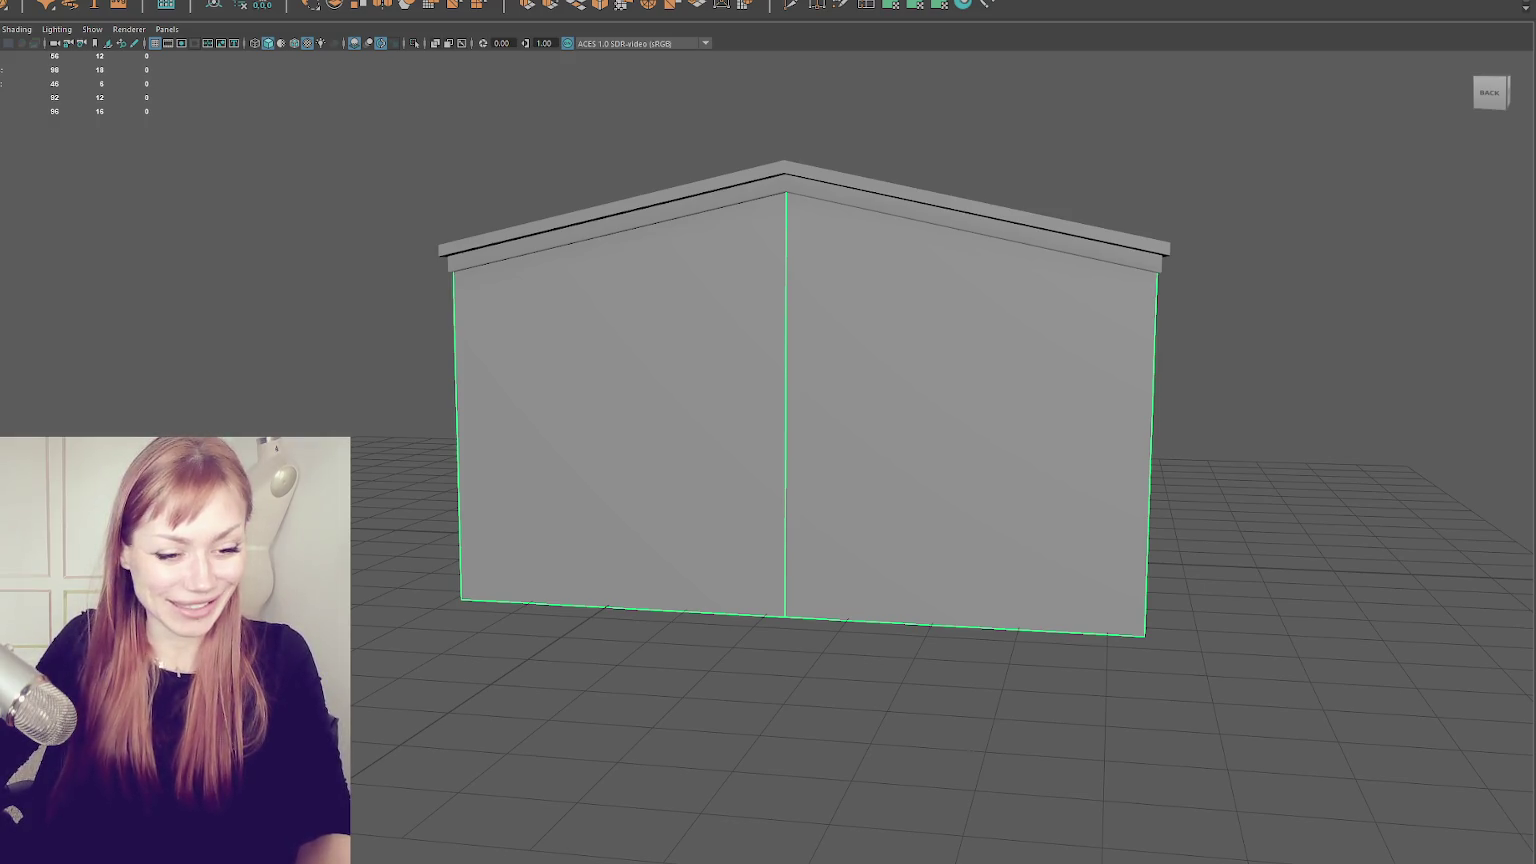
{"action": "key", "text": "Escape"}
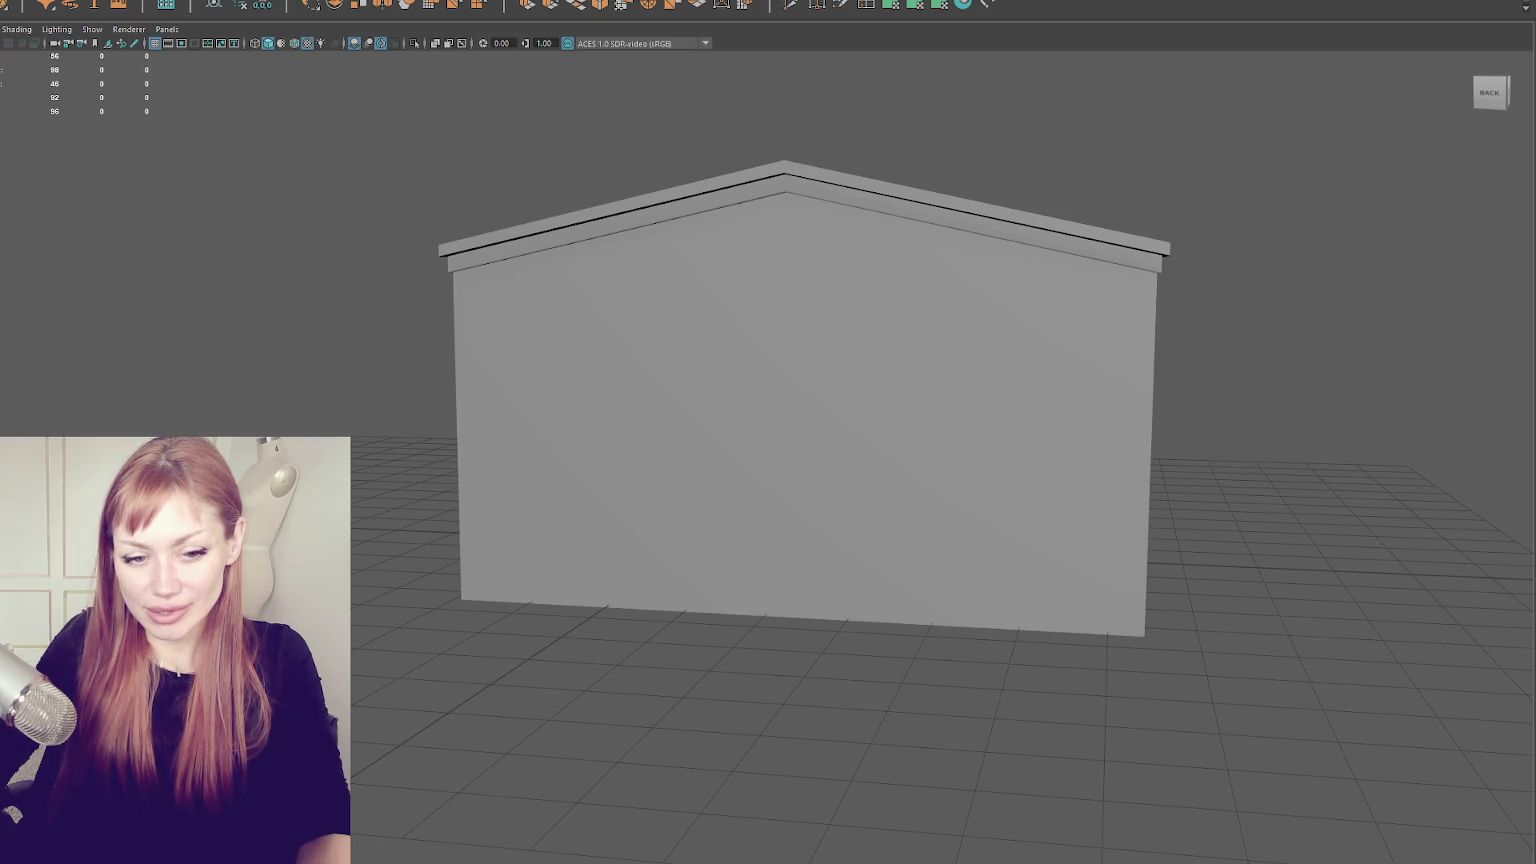
{"action": "left_click", "coordinate": [589, 499]}
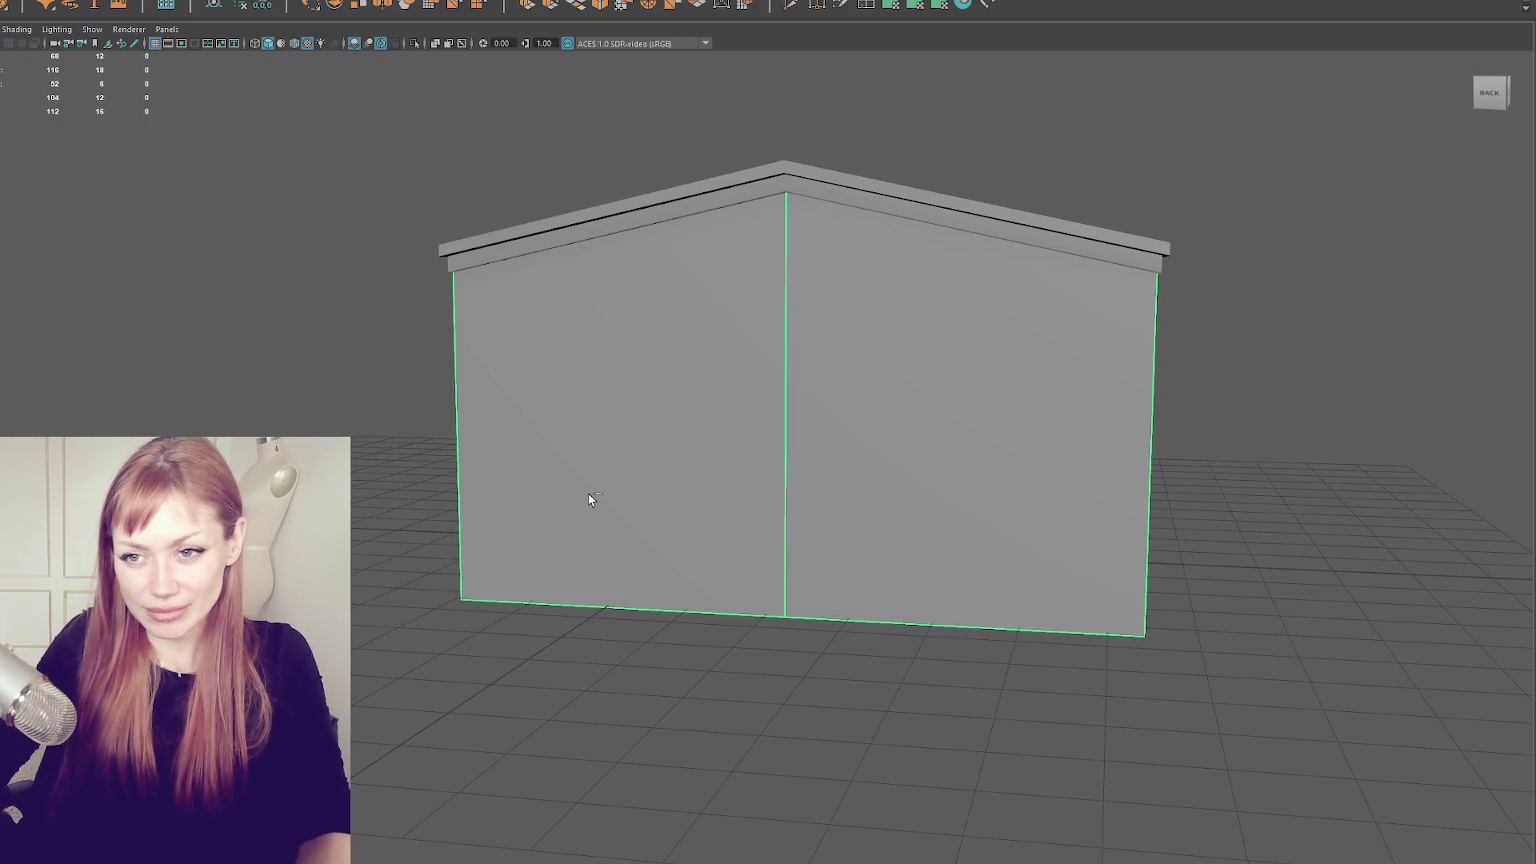
{"action": "key", "text": "ctrl+d"}
{"action": "mouse_move", "coordinate": [588, 500]}
{"action": "left_mouse_down"}
{"action": "mouse_move", "coordinate": [538, 477]}
{"action": "mouse_move", "coordinate": [651, 490]}
{"action": "mouse_move", "coordinate": [590, 473]}
{"action": "mouse_move", "coordinate": [486, 391]}
{"action": "left_mouse_up"}
- Select the duplicate box's top border loop and extrude it slightly upward
{"action": "right_click", "coordinate": [486, 391]}
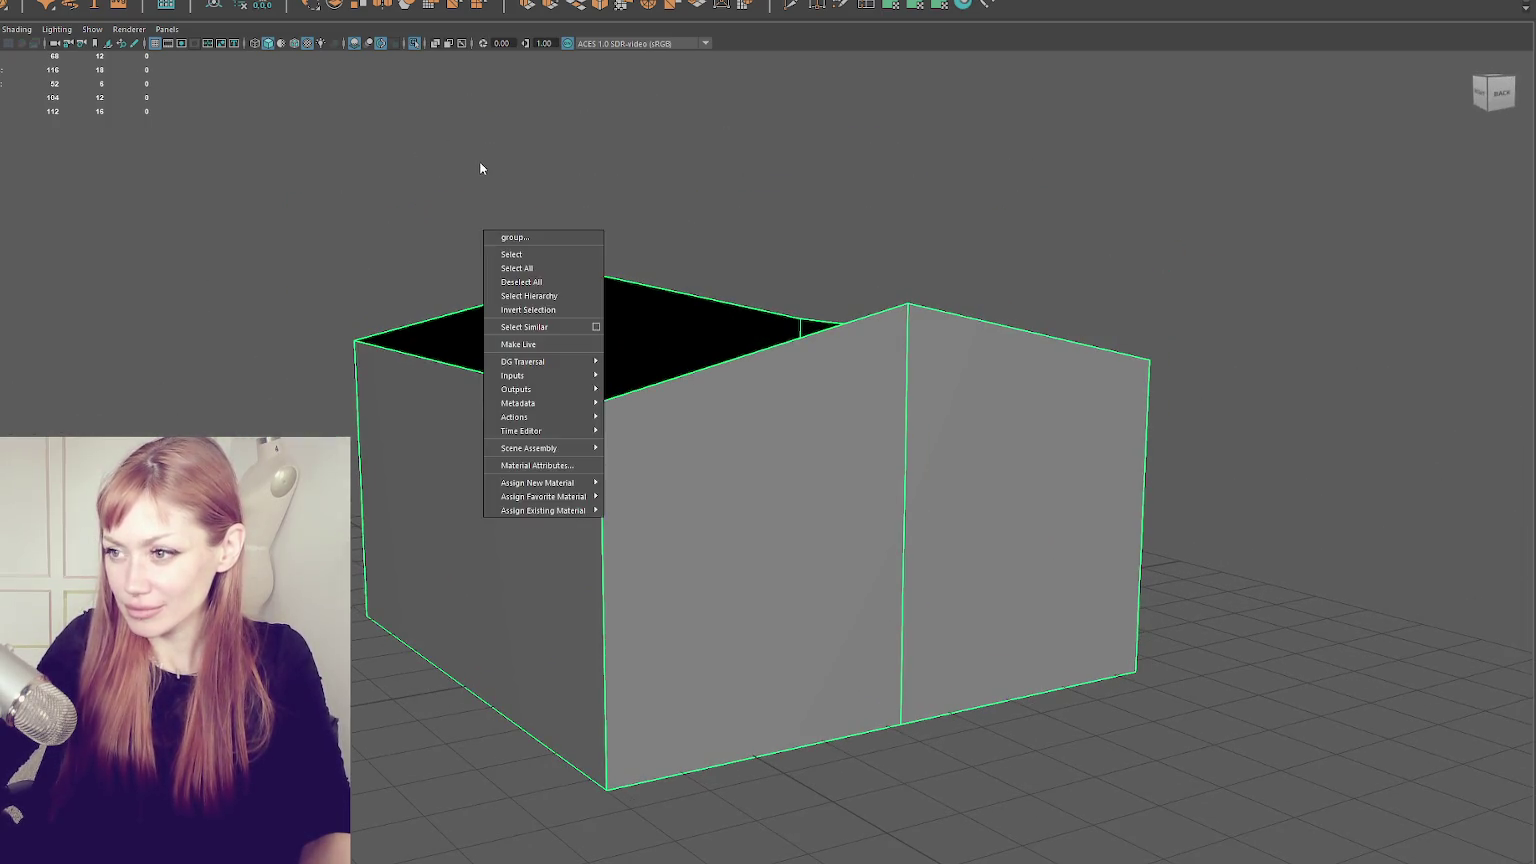
{"action": "left_click", "coordinate": [514, 284]}
{"action": "left_click", "coordinate": [515, 295]}
{"action": "key", "text": "F10"}
{"action": "left_click", "coordinate": [518, 298]}
{"action": "double_click", "coordinate": [647, 385]}
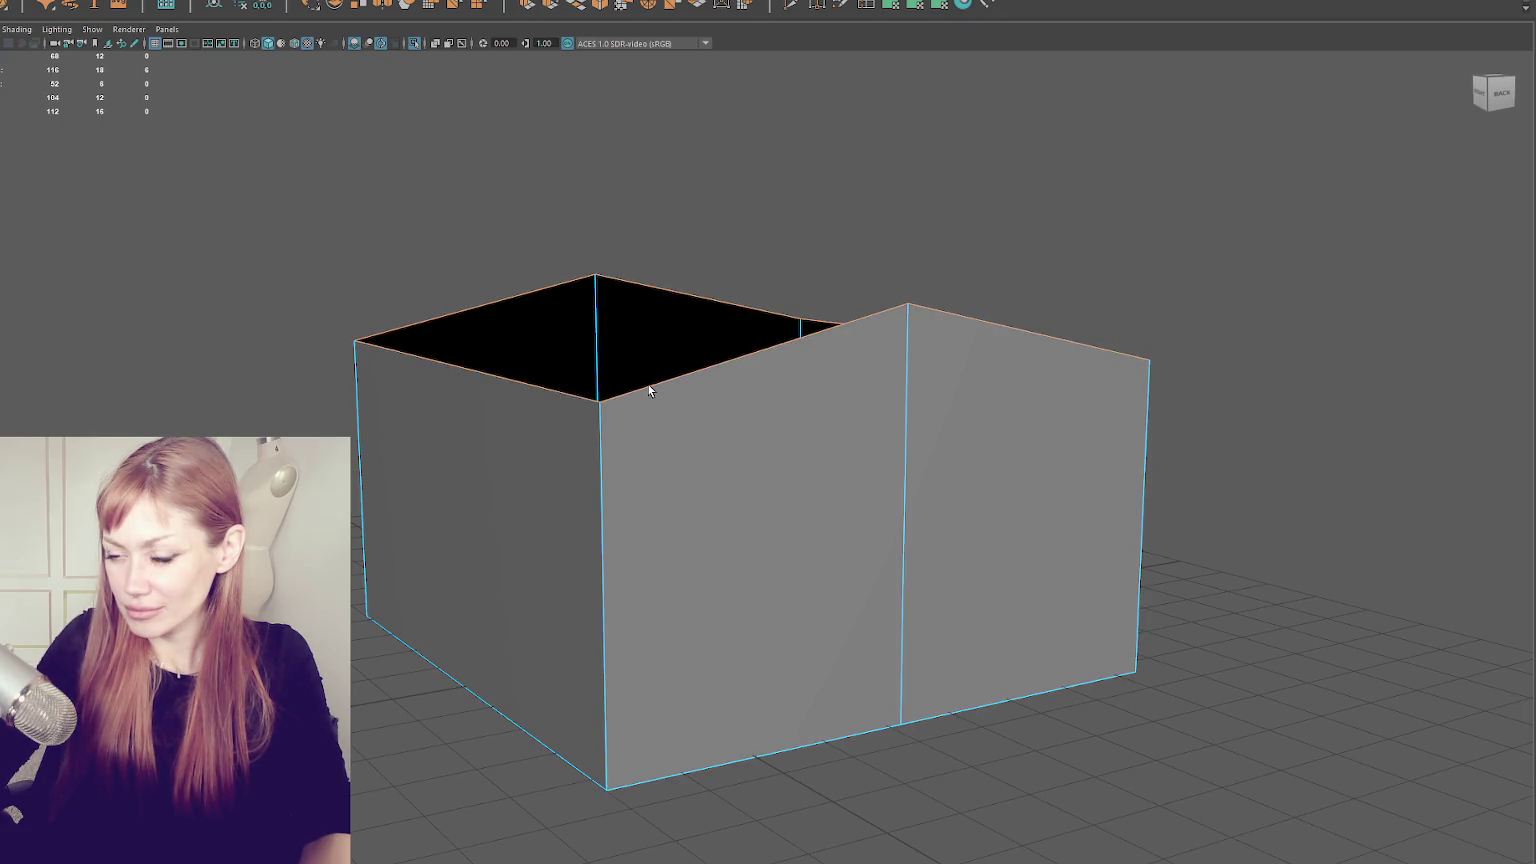
{"action": "key", "text": "ctrl+e"}
{"action": "left_click_drag", "start_coordinate": [737, 282], "coordinate": [728, 266]}
- Bridge the raised border across the roof opening to close the top
{"action": "mouse_move", "coordinate": [480, 355]}
{"action": "left_mouse_down"}
{"action": "mouse_move", "coordinate": [802, 366]}
{"action": "mouse_move", "coordinate": [1166, 336]}
{"action": "left_mouse_up"}
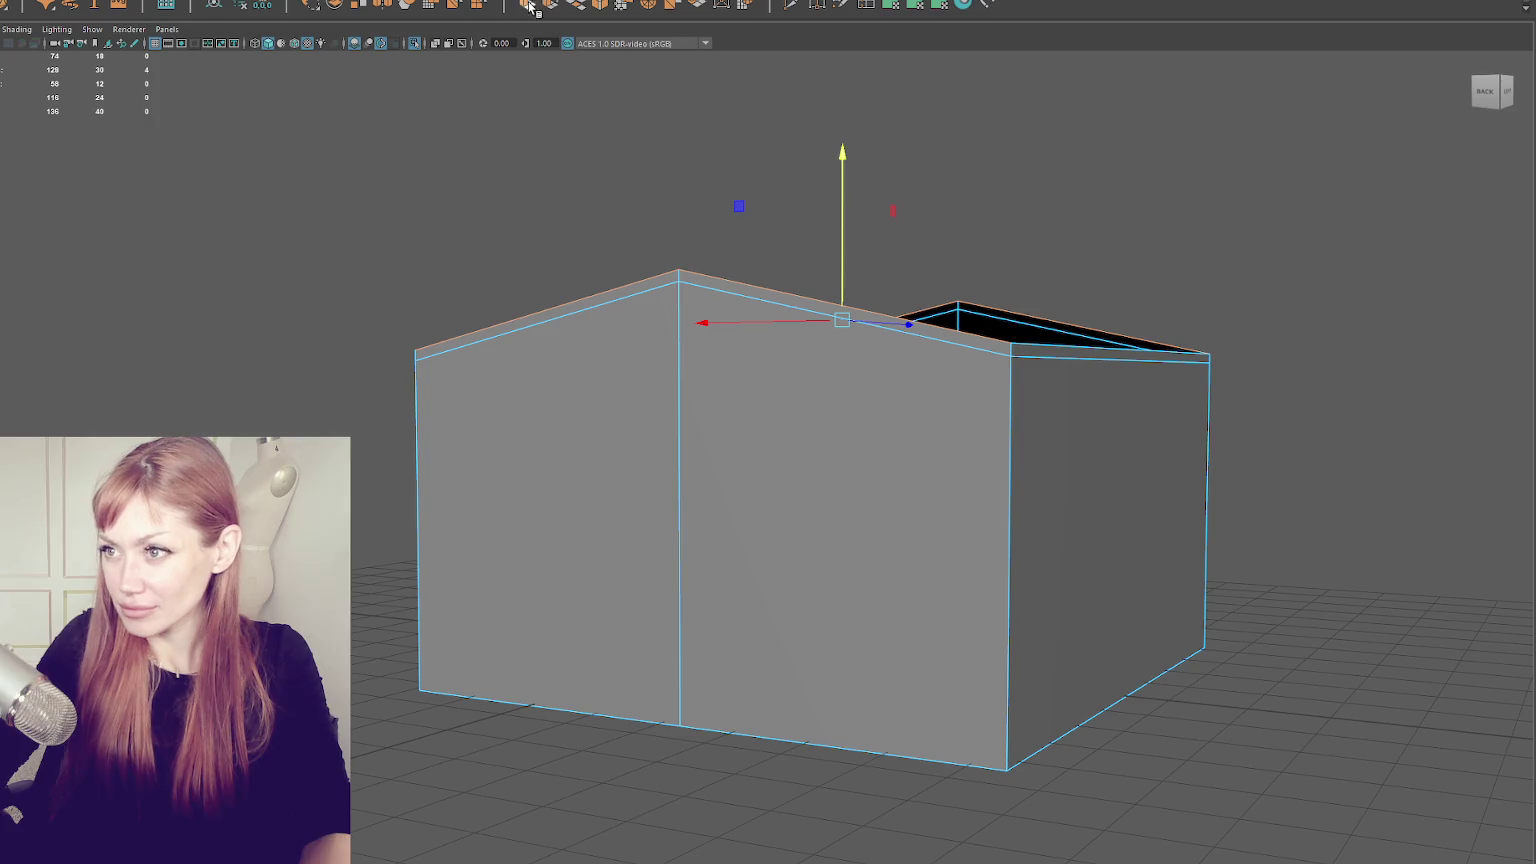
{"action": "left_click", "coordinate": [580, 8]}
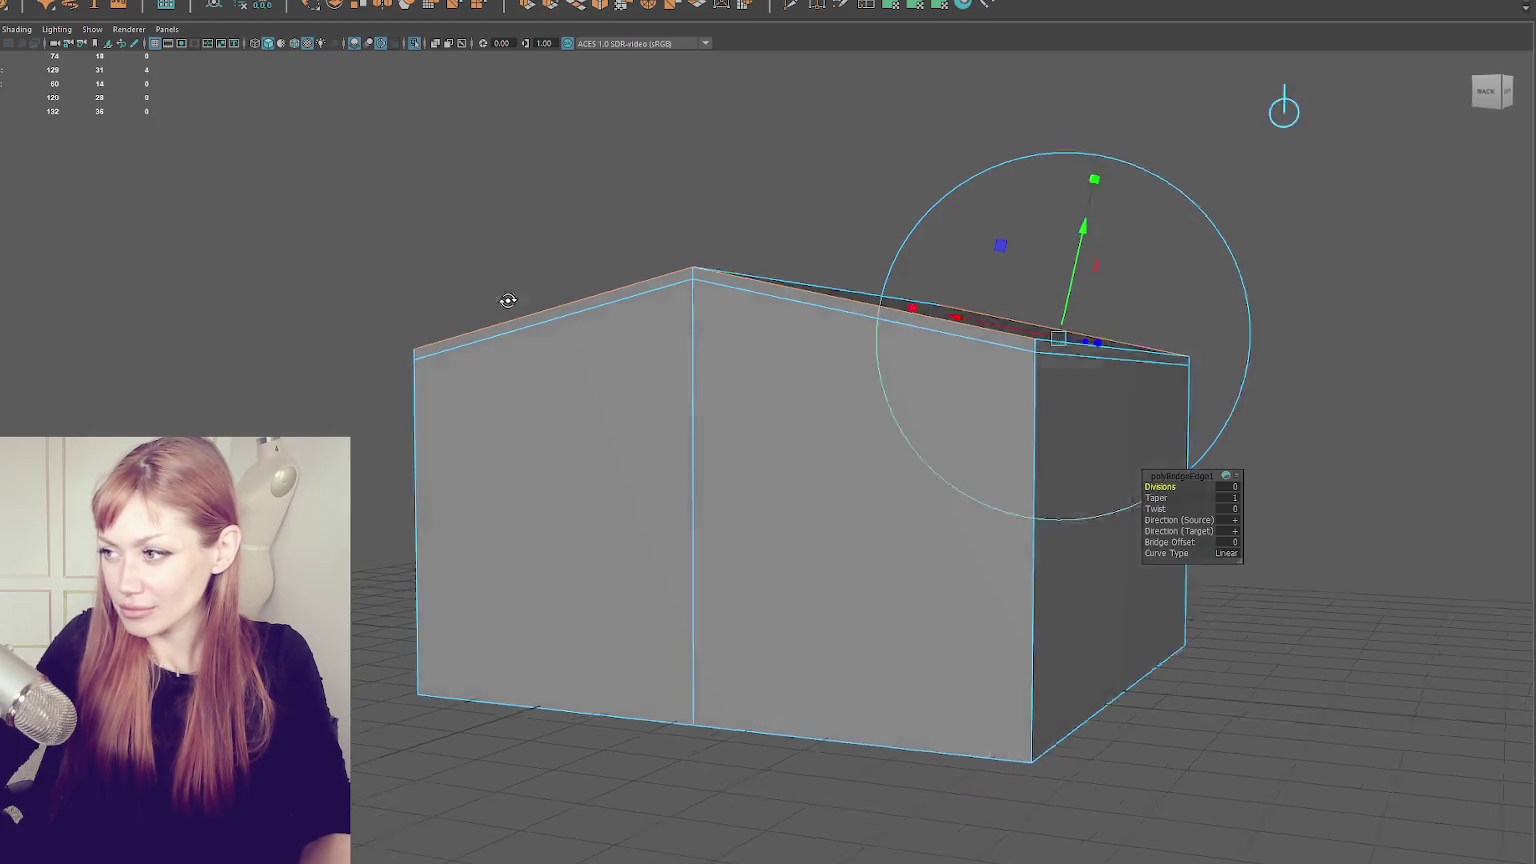
{"action": "left_click_drag", "start_coordinate": [486, 298], "coordinate": [674, 316]}
{"action": "right_click", "coordinate": [862, 192]}
{"action": "mouse_move", "coordinate": [812, 338]}
{"action": "left_mouse_down"}
{"action": "mouse_move", "coordinate": [748, 343]}
{"action": "mouse_move", "coordinate": [803, 346]}
{"action": "left_mouse_up"}
{"action": "left_click", "coordinate": [528, 8]}
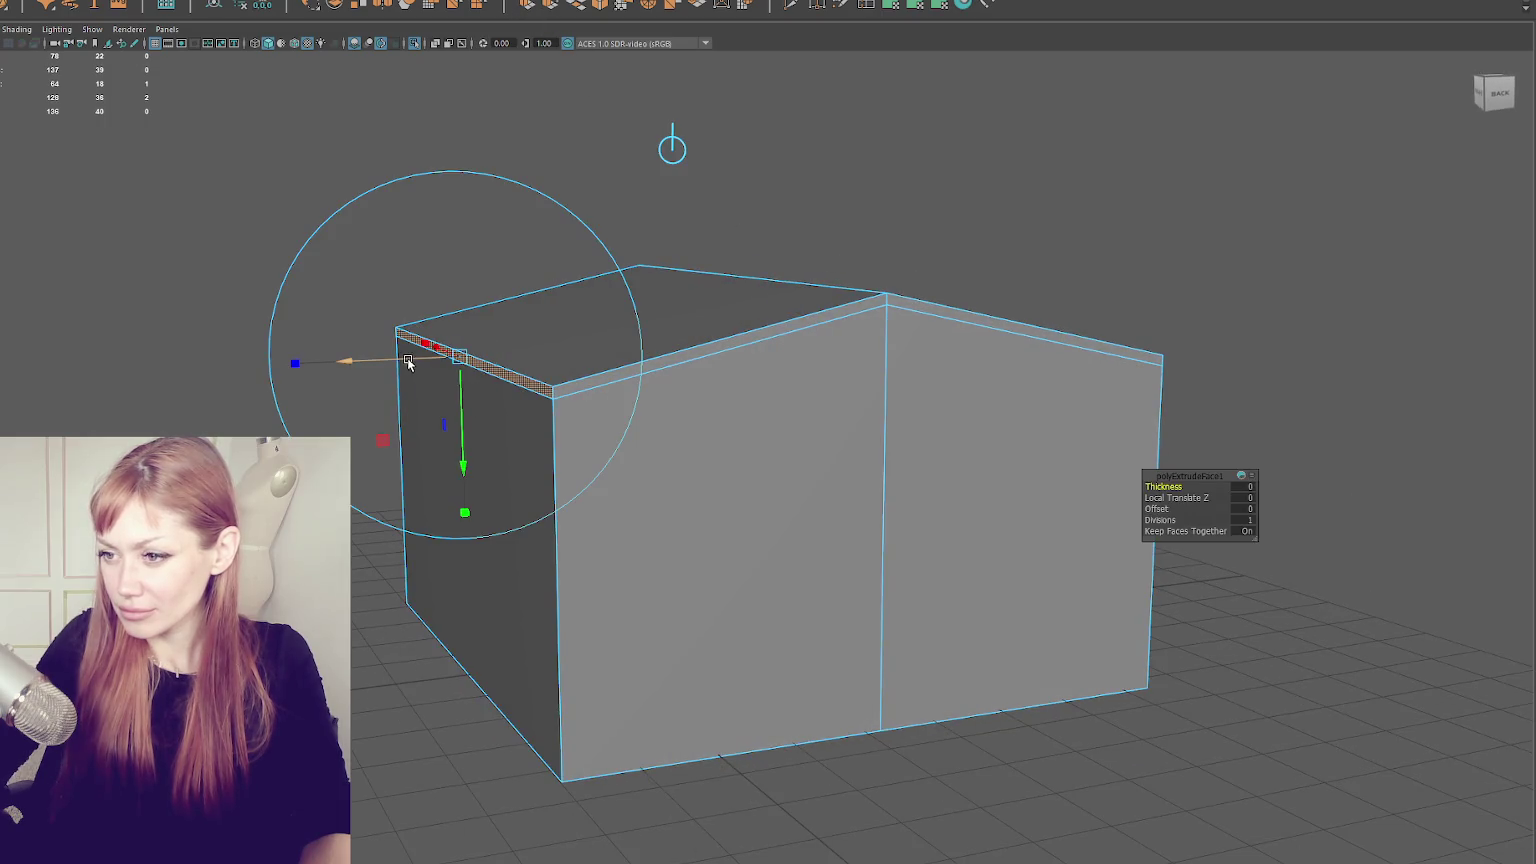
- Push the roof edge strip outward, tilt and raise its end piece, and lift the corner vertex
{"action": "mouse_move", "coordinate": [420, 362]}
{"action": "left_mouse_down"}
{"action": "mouse_move", "coordinate": [443, 342]}
{"action": "mouse_move", "coordinate": [446, 362]}
{"action": "left_mouse_up"}
{"action": "key", "text": "w"}
{"action": "key", "text": "f"}
{"action": "mouse_move", "coordinate": [576, 355]}
{"action": "left_mouse_down"}
{"action": "mouse_move", "coordinate": [590, 343]}
{"action": "mouse_move", "coordinate": [570, 326]}
{"action": "left_mouse_up"}
{"action": "left_click_drag", "start_coordinate": [631, 388], "coordinate": [748, 424]}
{"action": "key", "text": "e"}
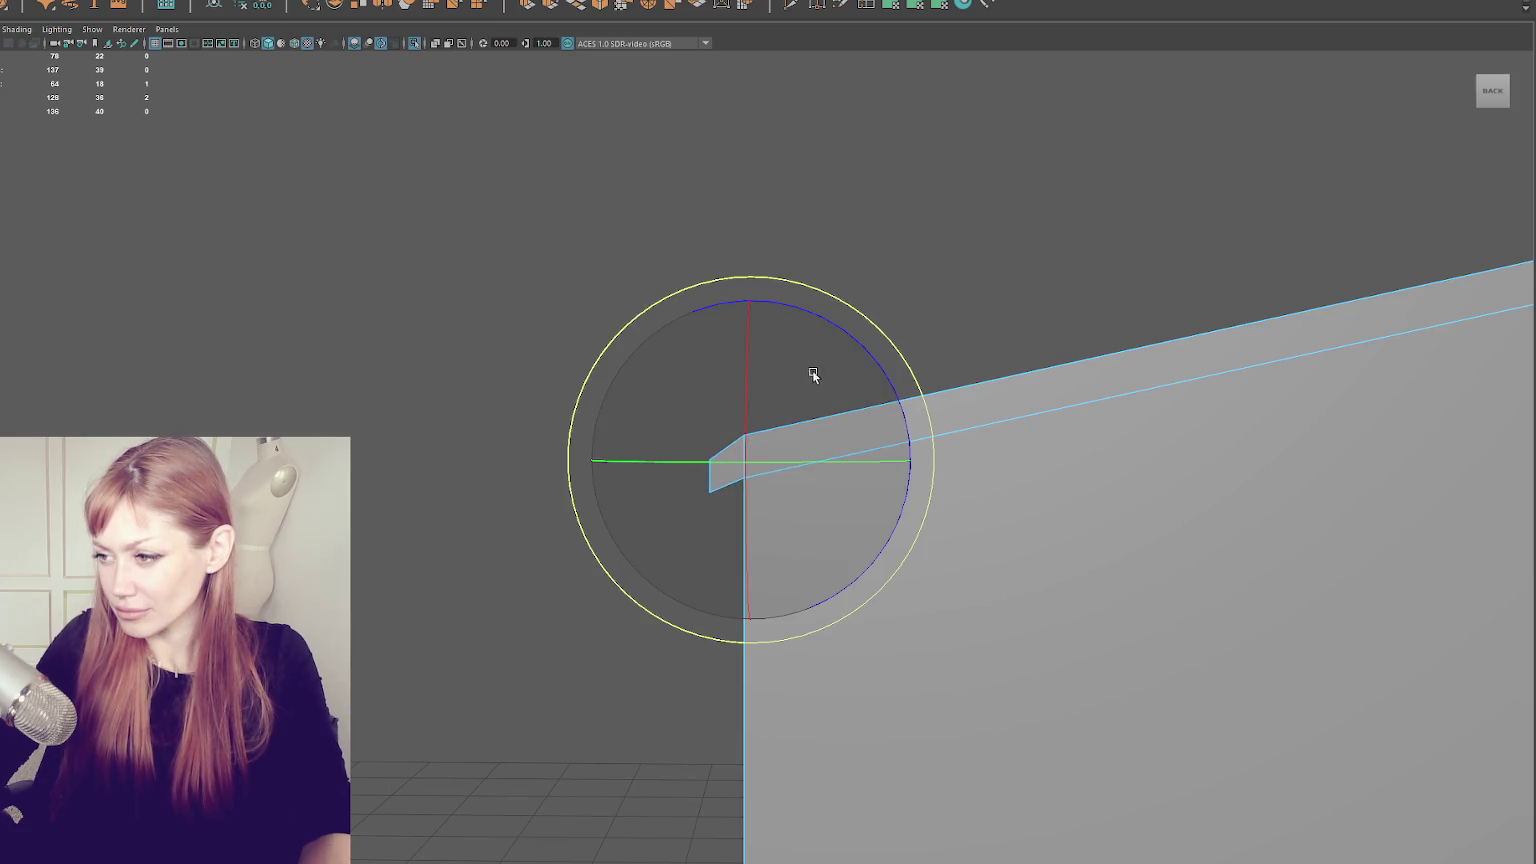
{"action": "left_click_drag", "start_coordinate": [833, 345], "coordinate": [792, 313]}
{"action": "key", "text": "w"}
{"action": "mouse_move", "coordinate": [751, 375]}
{"action": "left_mouse_down"}
{"action": "mouse_move", "coordinate": [778, 384]}
{"action": "mouse_move", "coordinate": [809, 452]}
{"action": "left_mouse_up"}
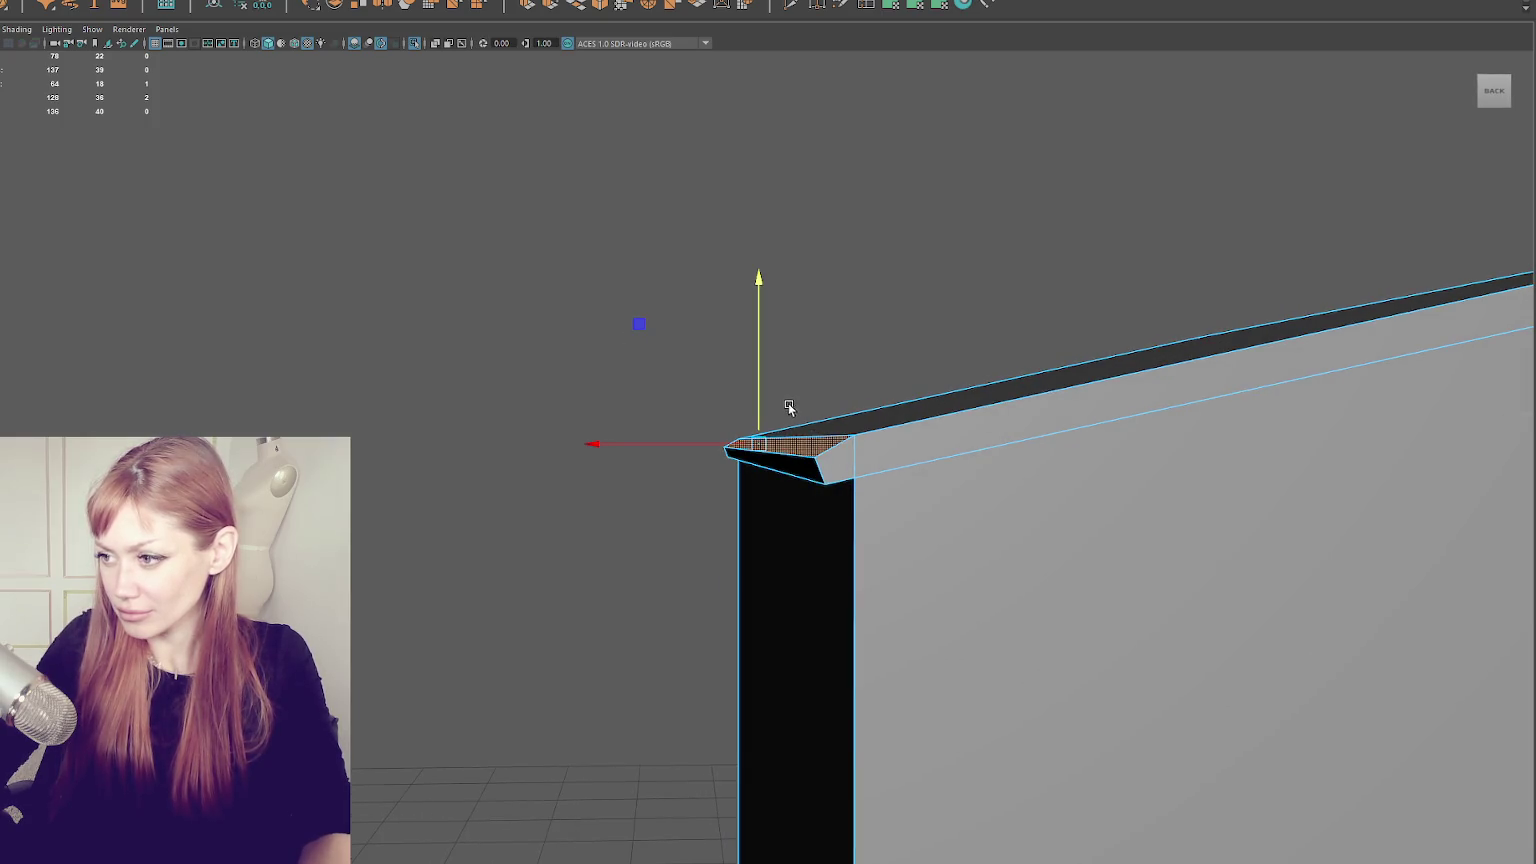
{"action": "left_click", "coordinate": [799, 420]}
{"action": "left_click", "coordinate": [769, 440]}
{"action": "mouse_move", "coordinate": [767, 412]}
{"action": "left_mouse_down"}
{"action": "mouse_move", "coordinate": [766, 397]}
{"action": "mouse_move", "coordinate": [274, 435]}
{"action": "mouse_move", "coordinate": [902, 463]}
{"action": "mouse_move", "coordinate": [772, 392]}
{"action": "left_mouse_up"}
- Extrude the top band face, then lower, rotate, extend and flatten it into an eave overhang
{"action": "right_click", "coordinate": [772, 392]}
{"action": "left_click", "coordinate": [772, 430]}
{"action": "left_click", "coordinate": [770, 488]}
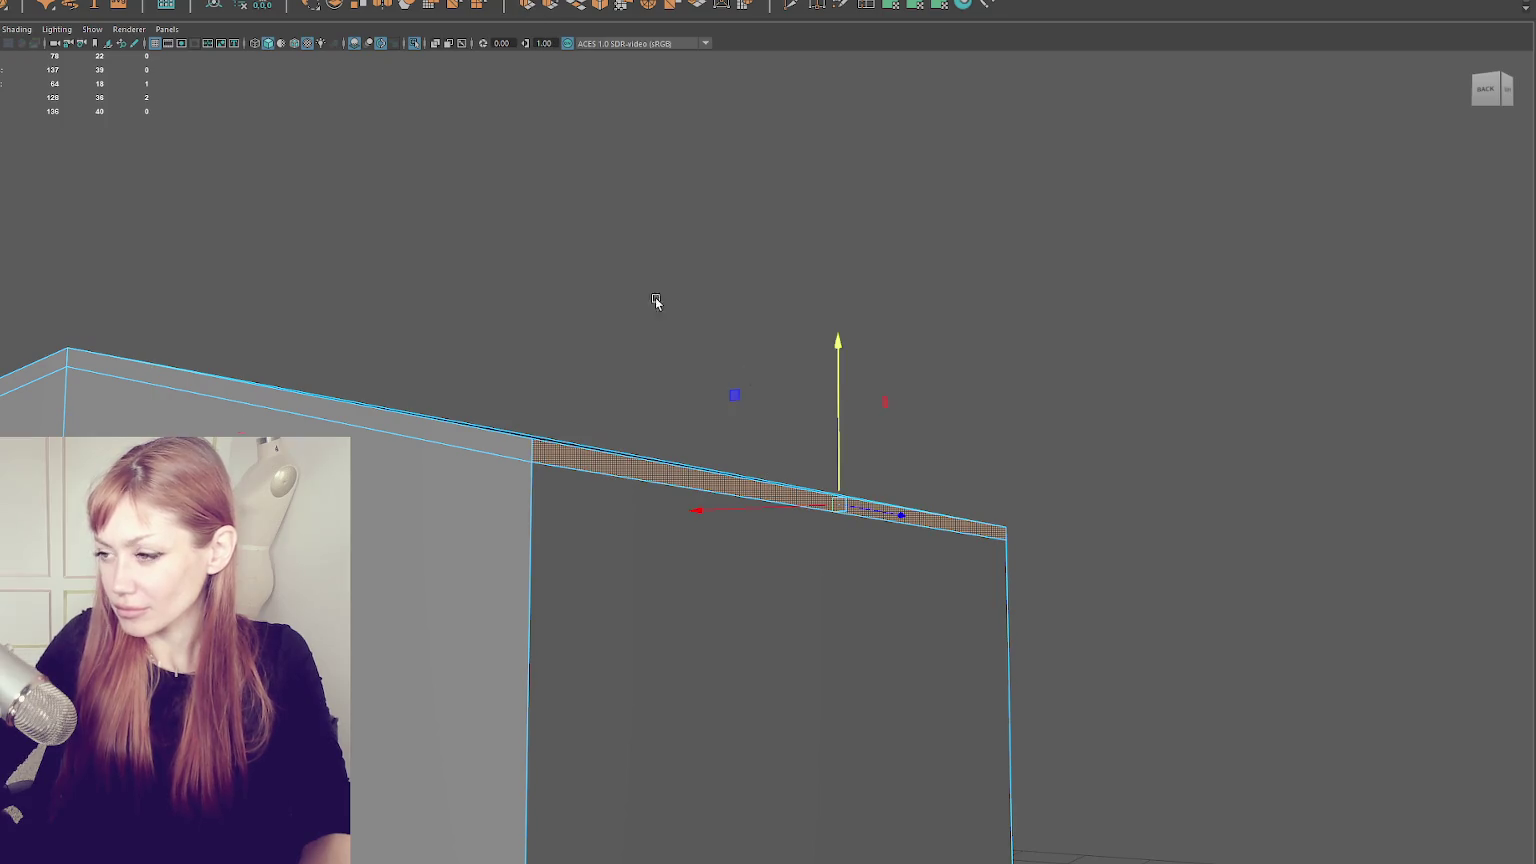
{"action": "key", "text": "ctrl+e"}
{"action": "left_click_drag", "start_coordinate": [867, 570], "coordinate": [885, 507]}
{"action": "key", "text": "w"}
{"action": "left_click_drag", "start_coordinate": [840, 452], "coordinate": [837, 482]}
{"action": "key", "text": "e"}
{"action": "left_click_drag", "start_coordinate": [950, 388], "coordinate": [949, 448]}
{"action": "key", "text": "w"}
{"action": "left_click_drag", "start_coordinate": [852, 414], "coordinate": [999, 385]}
{"action": "mouse_move", "coordinate": [977, 480]}
{"action": "left_mouse_down"}
{"action": "mouse_move", "coordinate": [960, 477]}
{"action": "mouse_move", "coordinate": [984, 481]}
{"action": "left_mouse_up"}
{"action": "key", "text": "r"}
{"action": "mouse_move", "coordinate": [1035, 425]}
{"action": "left_mouse_down"}
{"action": "mouse_move", "coordinate": [1031, 443]}
{"action": "mouse_move", "coordinate": [989, 445]}
{"action": "mouse_move", "coordinate": [1033, 437]}
{"action": "left_mouse_up"}
{"action": "key", "text": "w"}
- Nudge the overhang face sideways into place and reselect the house mesh
{"action": "key", "text": "r"}
{"action": "key", "text": "w"}
{"action": "left_click_drag", "start_coordinate": [930, 485], "coordinate": [930, 485]}
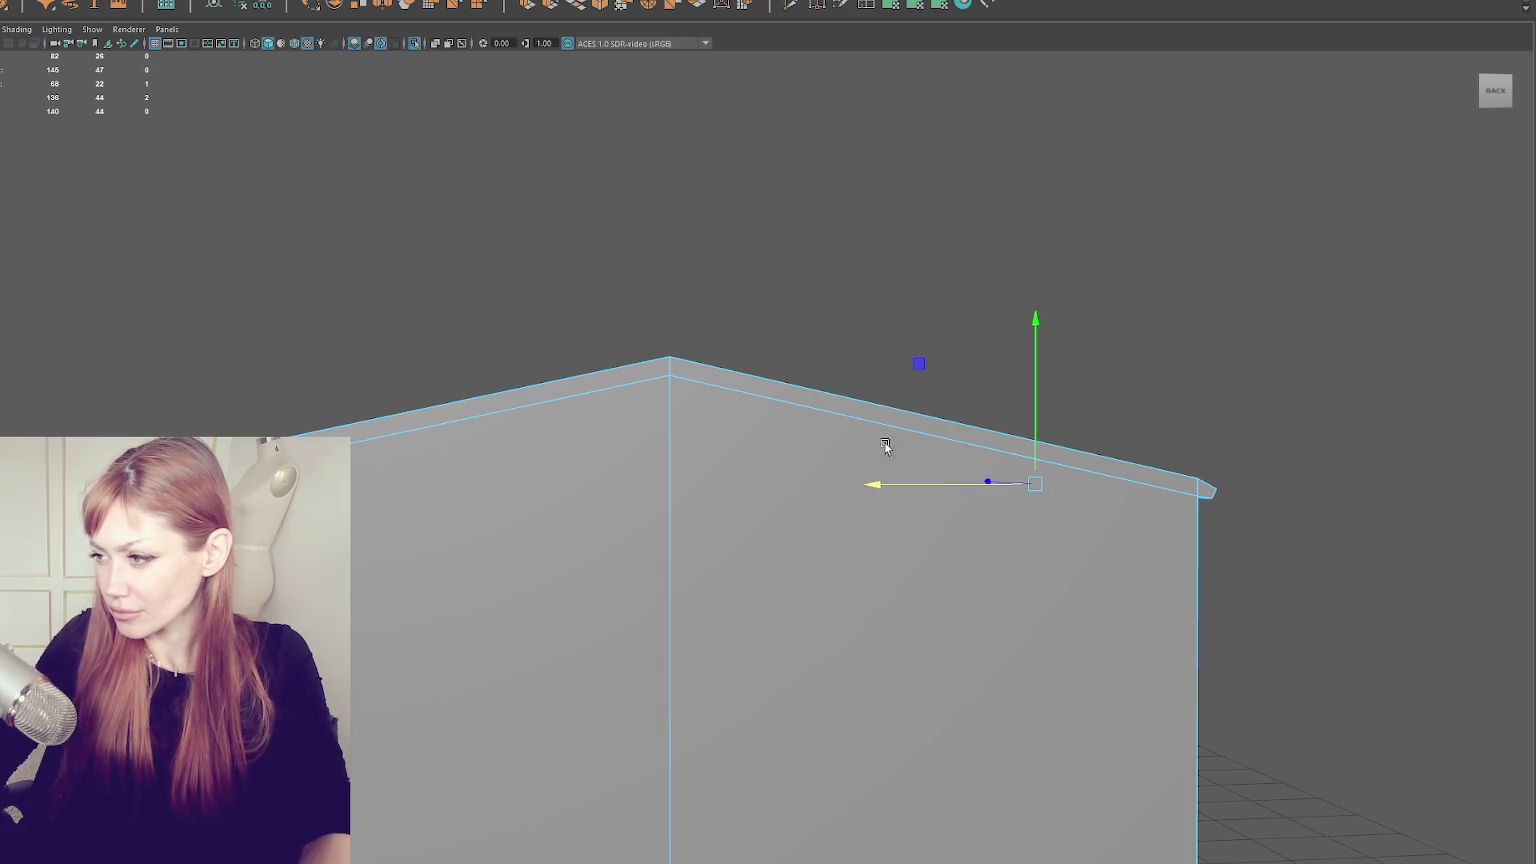
{"action": "left_click", "coordinate": [867, 274]}
{"action": "scroll", "coordinate": [740, 335], "scroll_direction": "down", "scroll_amount": 3}
{"action": "left_click_drag", "start_coordinate": [762, 343], "coordinate": [895, 353]}
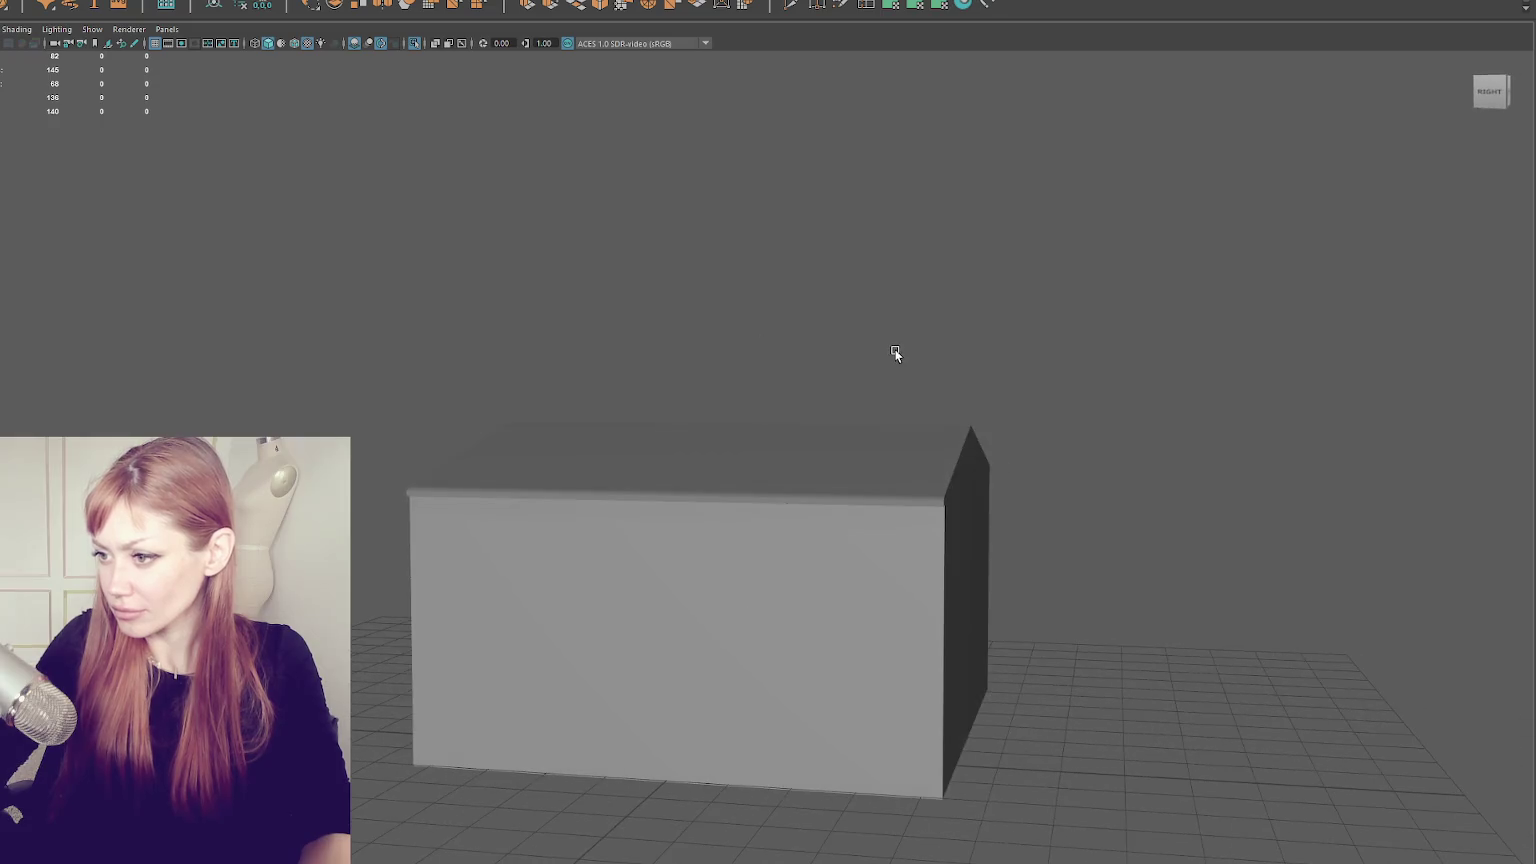
{"action": "left_click", "coordinate": [898, 470]}
{"action": "left_click_drag", "start_coordinate": [898, 470], "coordinate": [868, 329]}
- Inspect the house's front roof edge in component mode, then return to object selection
{"action": "right_click", "coordinate": [868, 326]}
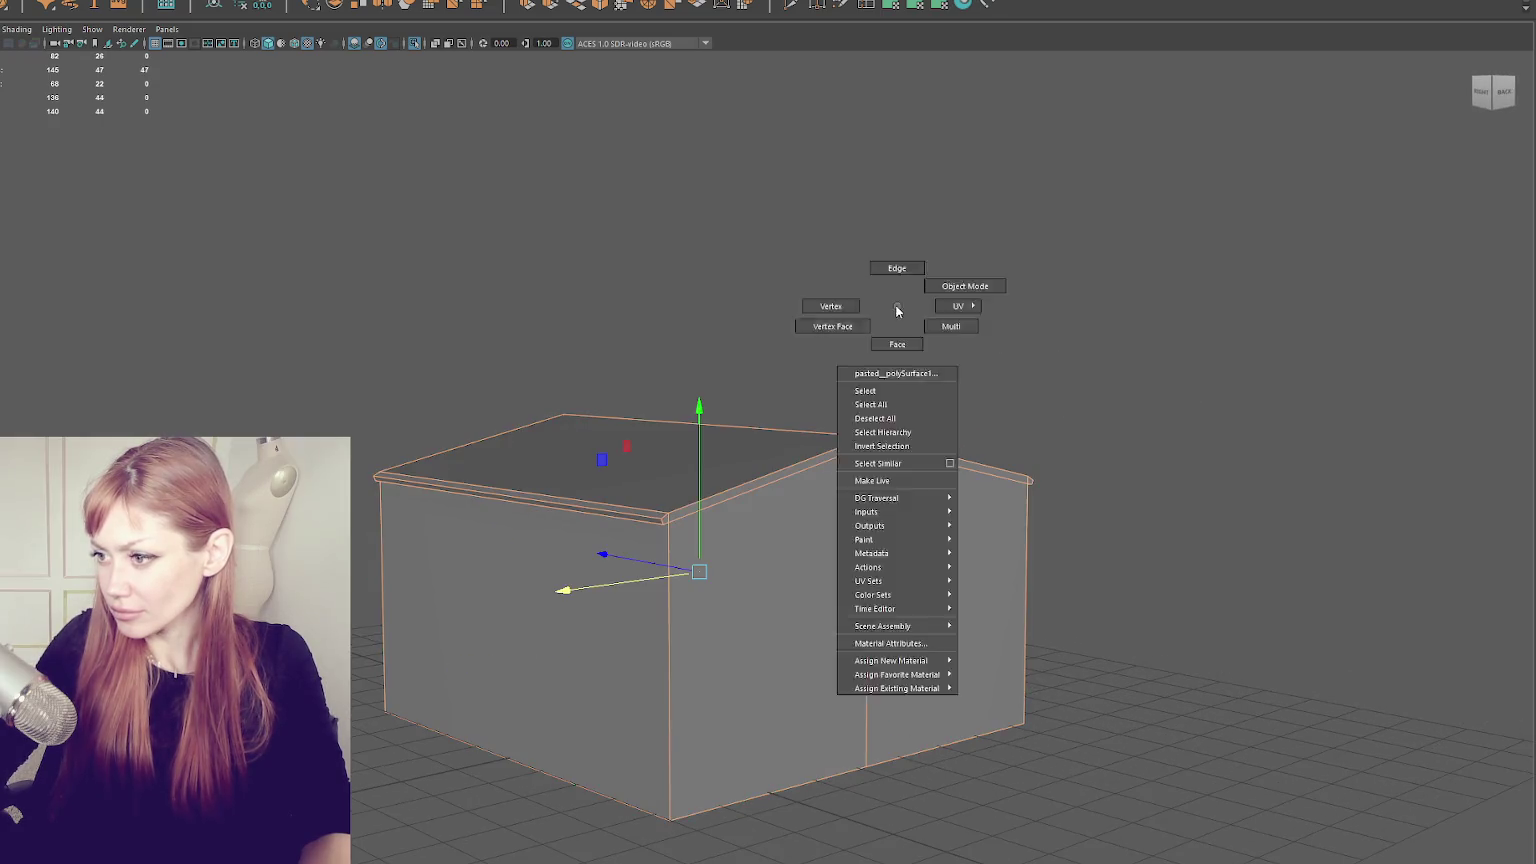
{"action": "left_click", "coordinate": [731, 346]}
{"action": "mouse_move", "coordinate": [731, 346]}
{"action": "left_mouse_down"}
{"action": "mouse_move", "coordinate": [970, 380]}
{"action": "mouse_move", "coordinate": [854, 531]}
{"action": "left_mouse_up"}
{"action": "left_click", "coordinate": [854, 531]}
{"action": "key", "text": "F10"}
{"action": "left_click_drag", "start_coordinate": [1004, 458], "coordinate": [916, 602]}
{"action": "left_click", "coordinate": [911, 592], "text": "shift"}
{"action": "right_click", "coordinate": [1106, 290]}
{"action": "mouse_move", "coordinate": [1106, 290]}
{"action": "left_mouse_down"}
{"action": "mouse_move", "coordinate": [1025, 333]}
{"action": "mouse_move", "coordinate": [850, 319]}
{"action": "mouse_move", "coordinate": [792, 370]}
{"action": "mouse_move", "coordinate": [685, 415]}
{"action": "mouse_move", "coordinate": [813, 463]}
{"action": "mouse_move", "coordinate": [975, 441]}
{"action": "mouse_move", "coordinate": [889, 414]}
{"action": "left_mouse_up"}
{"action": "key", "text": "F8"}
{"action": "right_click", "coordinate": [737, 315]}
{"action": "left_click", "coordinate": [929, 367]}
{"action": "mouse_move", "coordinate": [719, 308]}
{"action": "left_mouse_down"}
{"action": "mouse_move", "coordinate": [715, 272]}
{"action": "mouse_move", "coordinate": [816, 309]}
{"action": "mouse_move", "coordinate": [621, 343]}
{"action": "left_mouse_up"}
{"action": "left_click", "coordinate": [621, 343]}
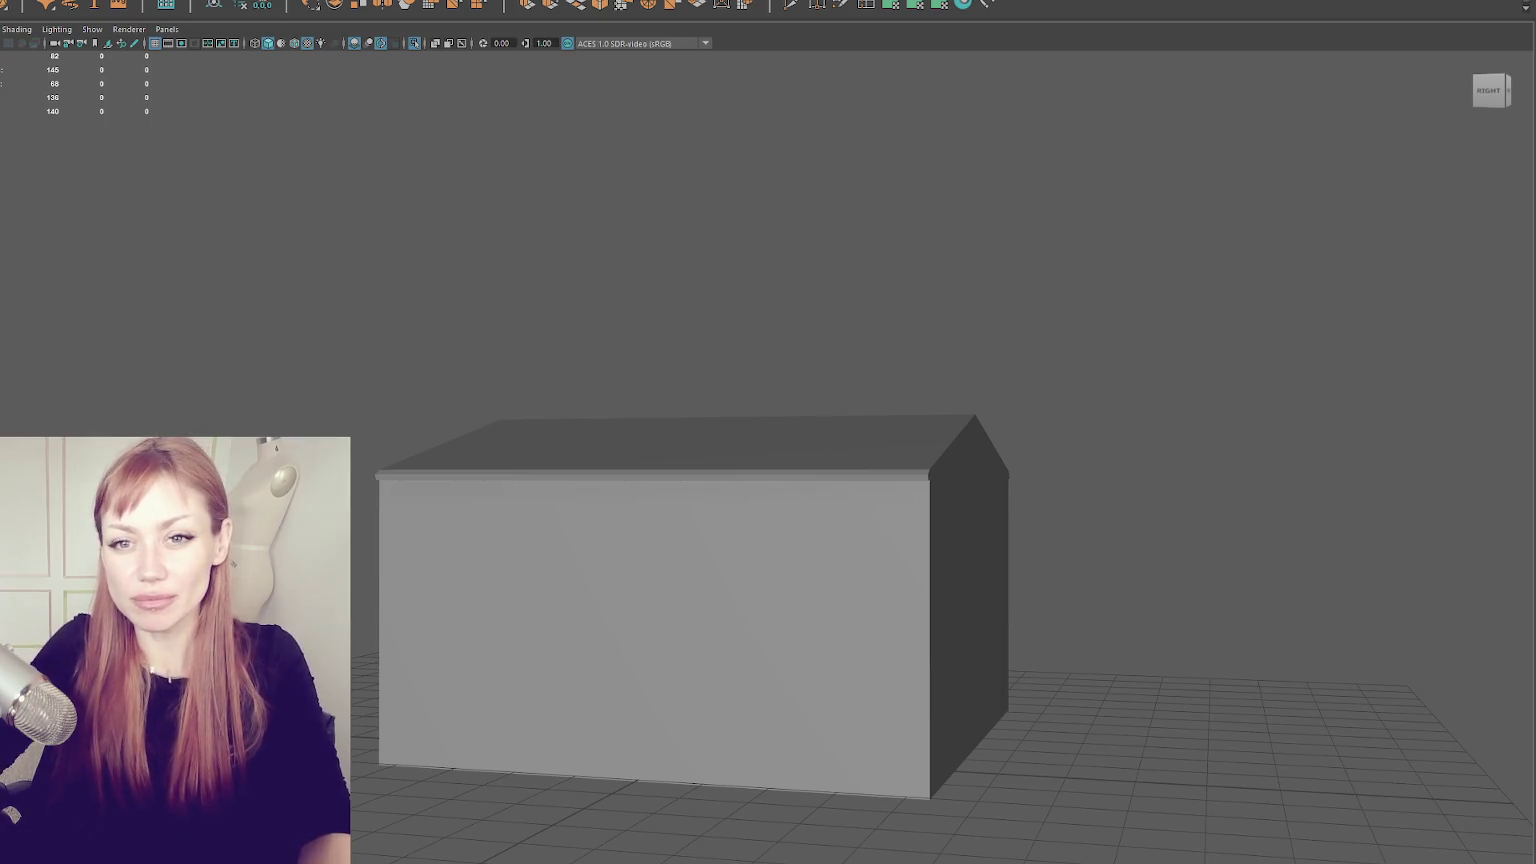
- Orbit around the finished house to check the overhanging roof top
{"action": "mouse_move", "coordinate": [549, 274]}
{"action": "left_mouse_down"}
{"action": "mouse_move", "coordinate": [603, 339]}
{"action": "mouse_move", "coordinate": [531, 285]}
{"action": "mouse_move", "coordinate": [792, 310]}
{"action": "left_mouse_up"}
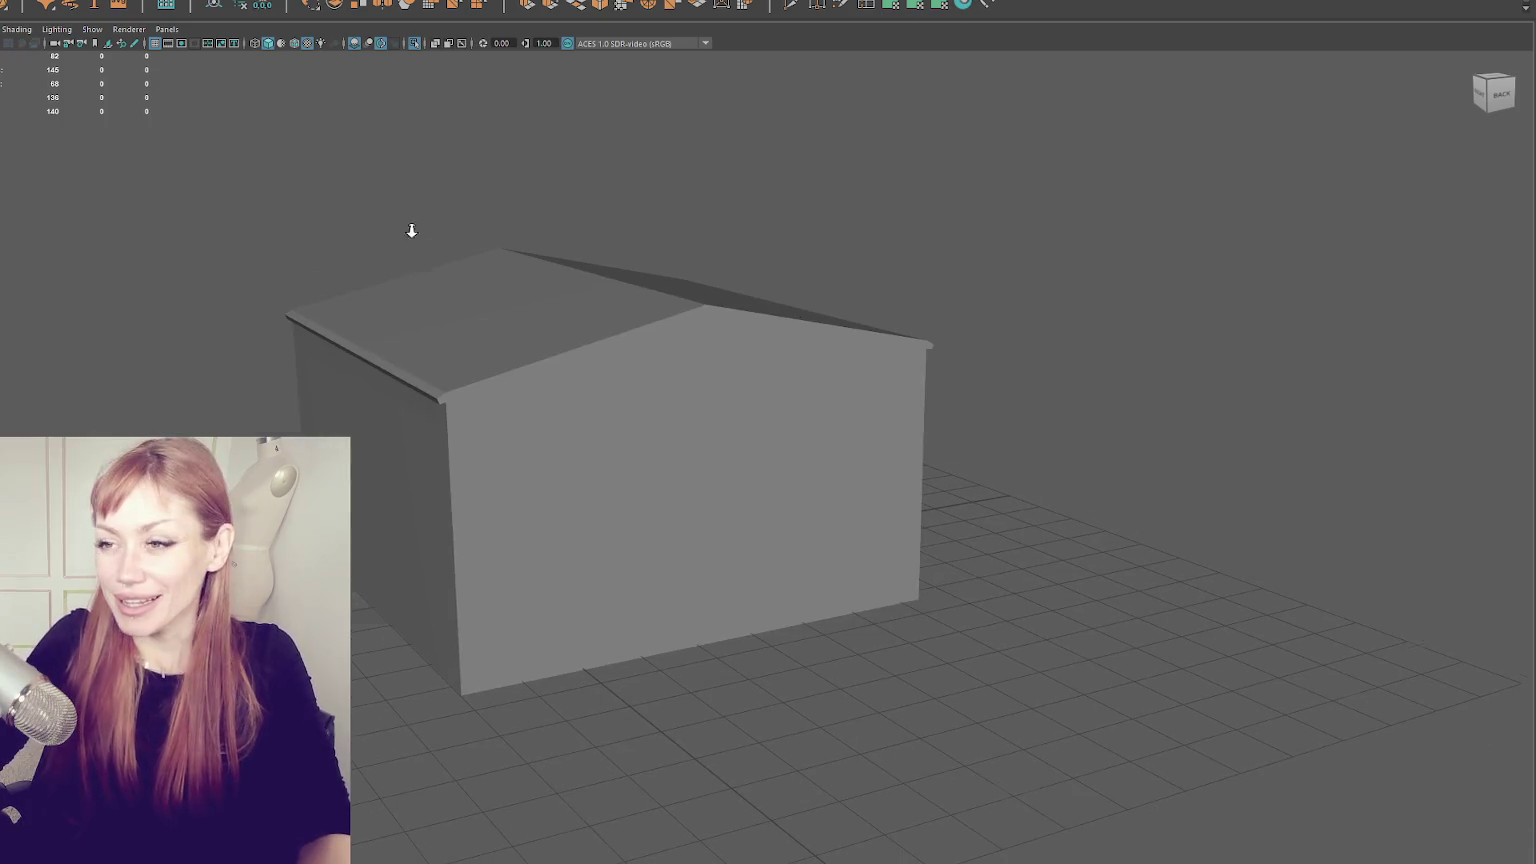
{"action": "left_click_drag", "start_coordinate": [415, 250], "coordinate": [300, 500]}
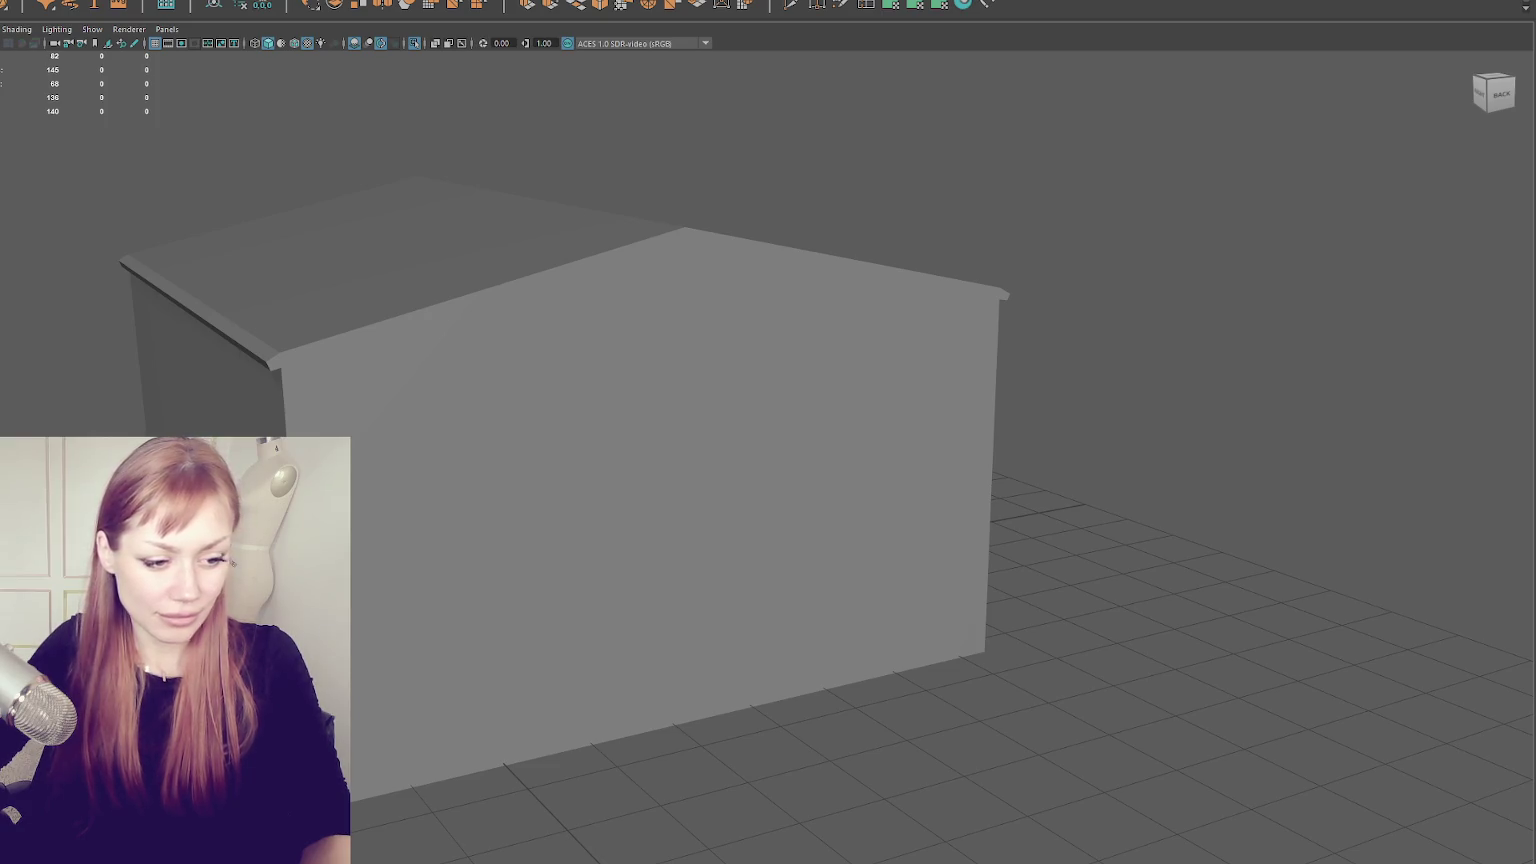
{"action": "scroll", "coordinate": [440, 462], "scroll_direction": "down", "scroll_amount": 5}
{"action": "left_click", "coordinate": [449, 442]}
{"action": "mouse_move", "coordinate": [435, 459]}
{"action": "left_mouse_down"}
{"action": "mouse_move", "coordinate": [411, 473]}
{"action": "mouse_move", "coordinate": [800, 475]}
{"action": "mouse_move", "coordinate": [552, 477]}
{"action": "mouse_move", "coordinate": [564, 482]}
{"action": "left_mouse_up"}
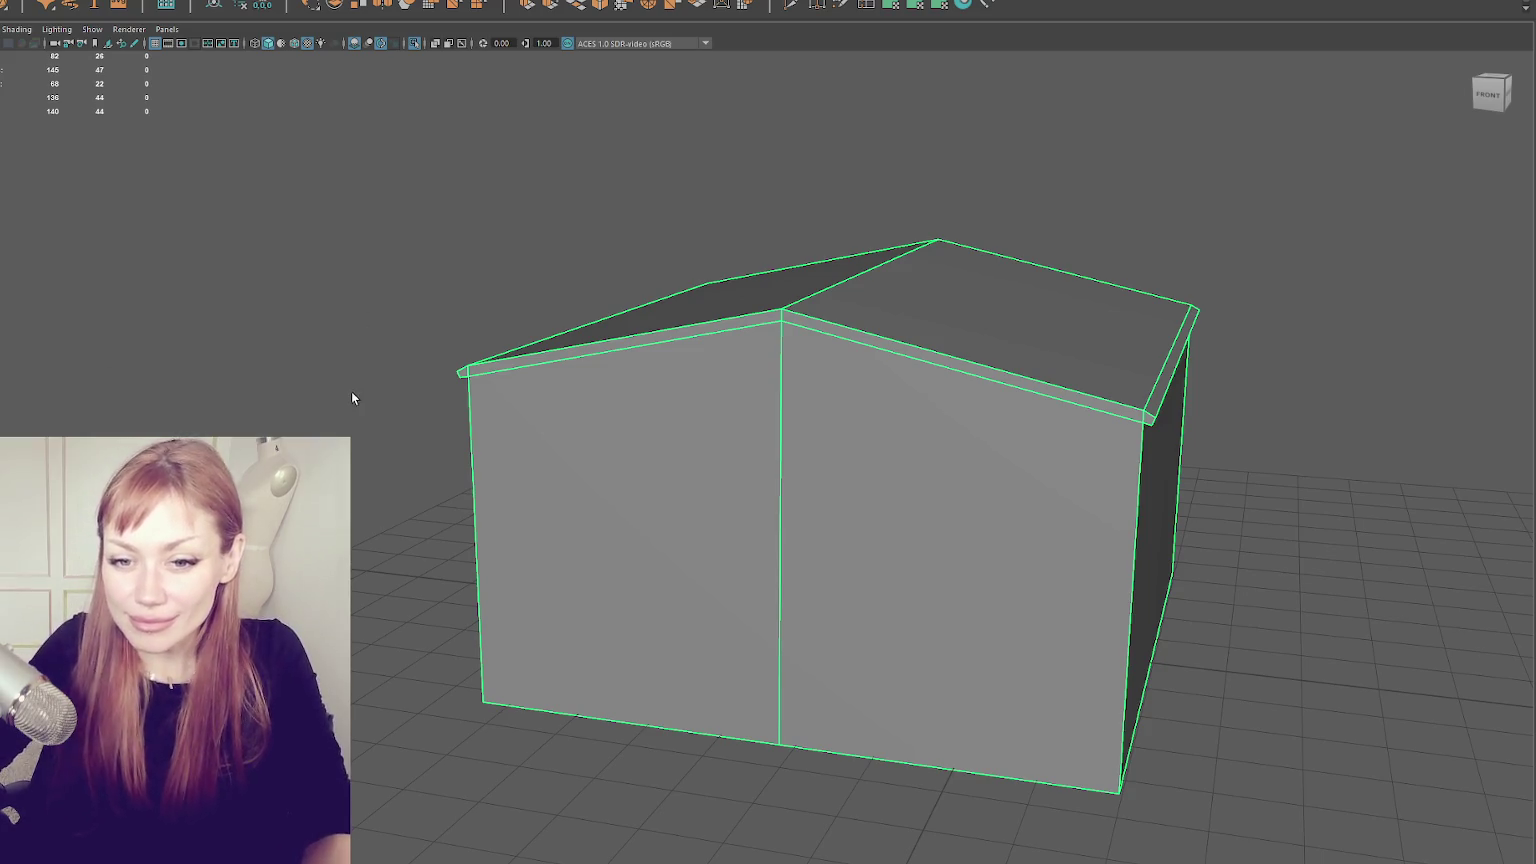
{"action": "mouse_move", "coordinate": [1059, 425]}
{"action": "left_mouse_down", "text": "alt"}
{"action": "mouse_move", "coordinate": [720, 408]}
{"action": "mouse_move", "coordinate": [549, 353]}
{"action": "mouse_move", "coordinate": [770, 428]}
{"action": "left_mouse_up", "text": "alt"}
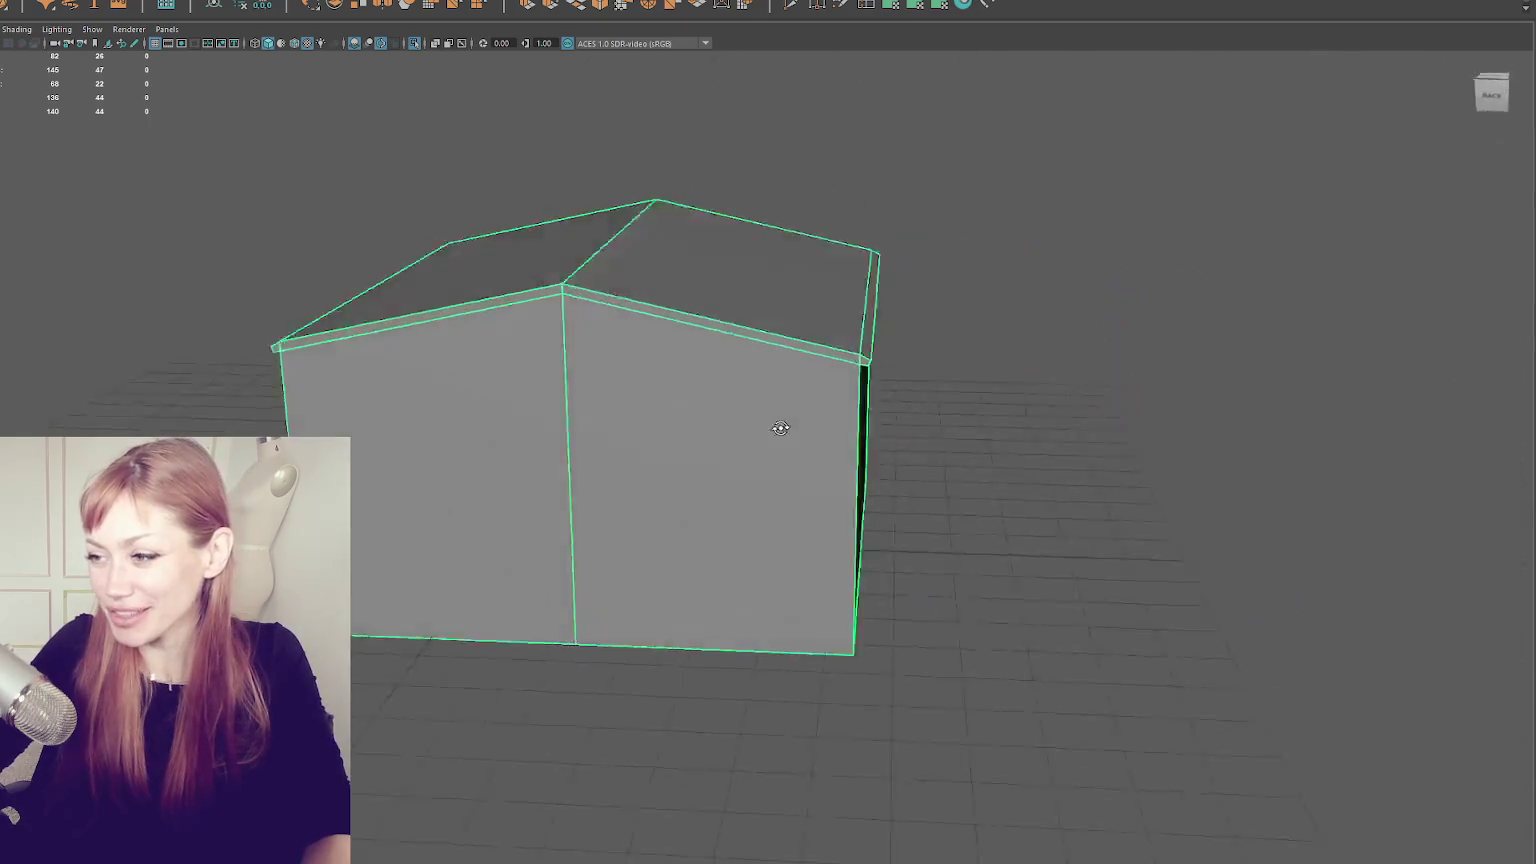
{"action": "right_click", "coordinate": [405, 233]}
{"action": "left_click", "coordinate": [21, 171]}
{"action": "mouse_move", "coordinate": [710, 300]}
{"action": "left_mouse_down", "text": "alt"}
{"action": "mouse_move", "coordinate": [1001, 408]}
{"action": "mouse_move", "coordinate": [1104, 404]}
{"action": "mouse_move", "coordinate": [1094, 387]}
{"action": "mouse_move", "coordinate": [1011, 411]}
{"action": "mouse_move", "coordinate": [747, 405]}
{"action": "mouse_move", "coordinate": [989, 408]}
{"action": "left_mouse_up", "text": "alt"}
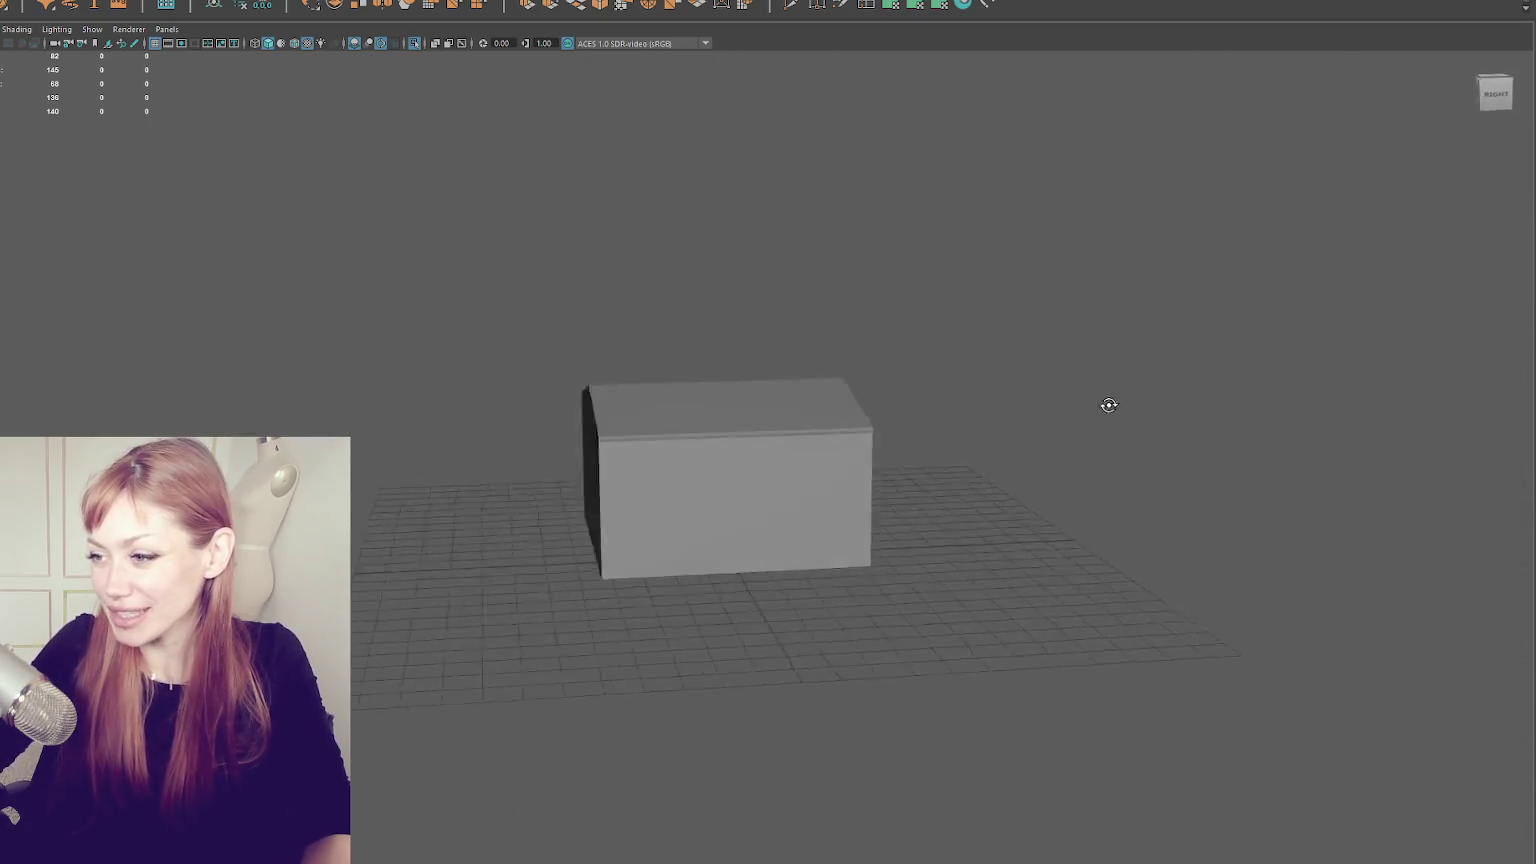
{"action": "scroll", "coordinate": [953, 424], "scroll_direction": "up", "scroll_amount": 3}
{"action": "key", "text": "ctrl+z"}
{"action": "left_click", "coordinate": [990, 408]}
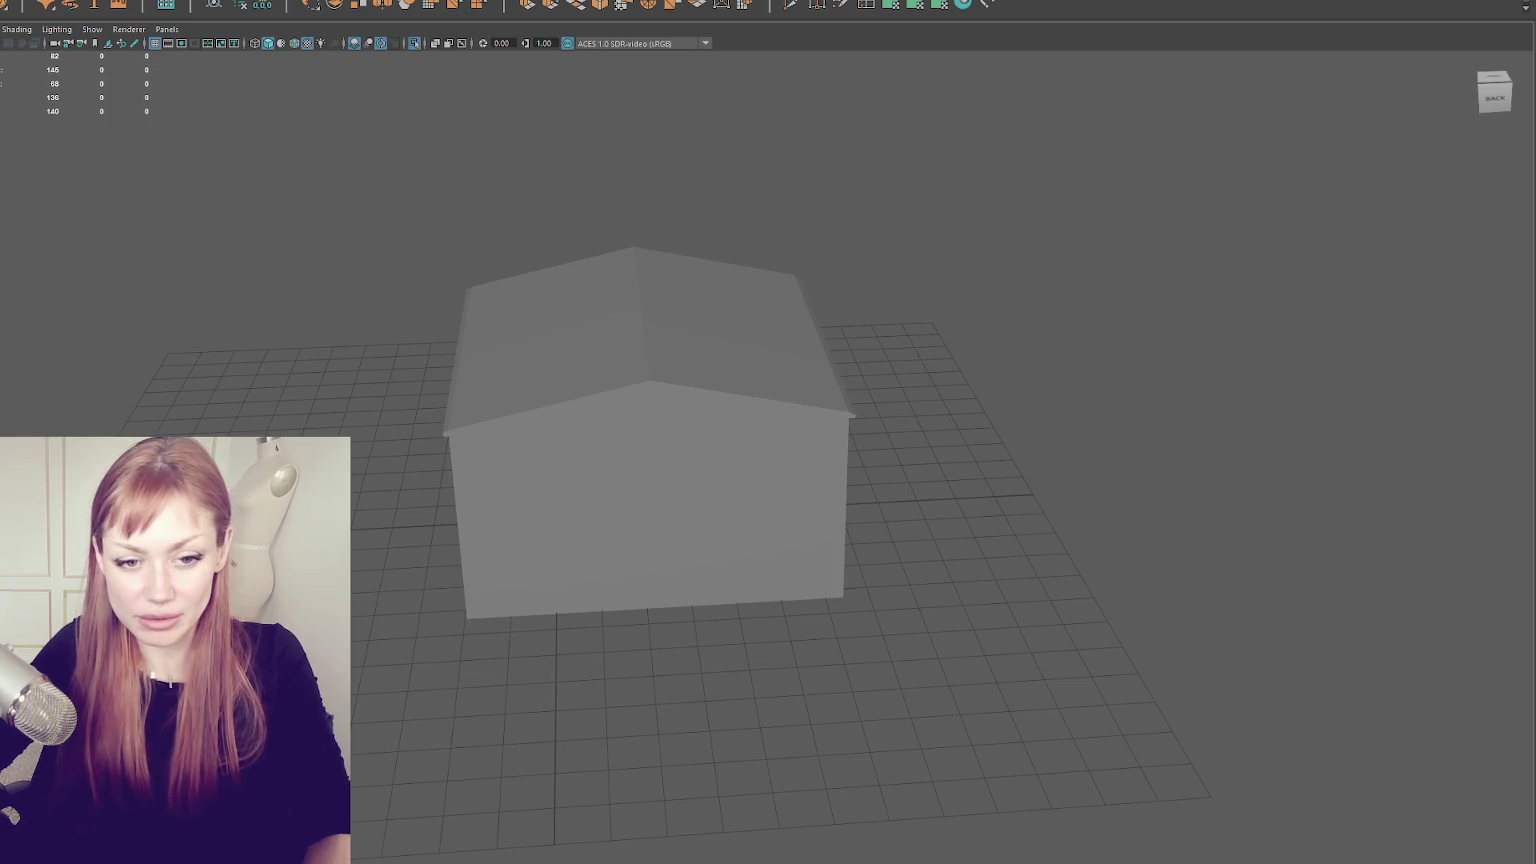
{"action": "scroll", "coordinate": [400, 481], "scroll_direction": "up", "scroll_amount": 10}
{"action": "left_click_drag", "start_coordinate": [395, 478], "coordinate": [477, 511]}
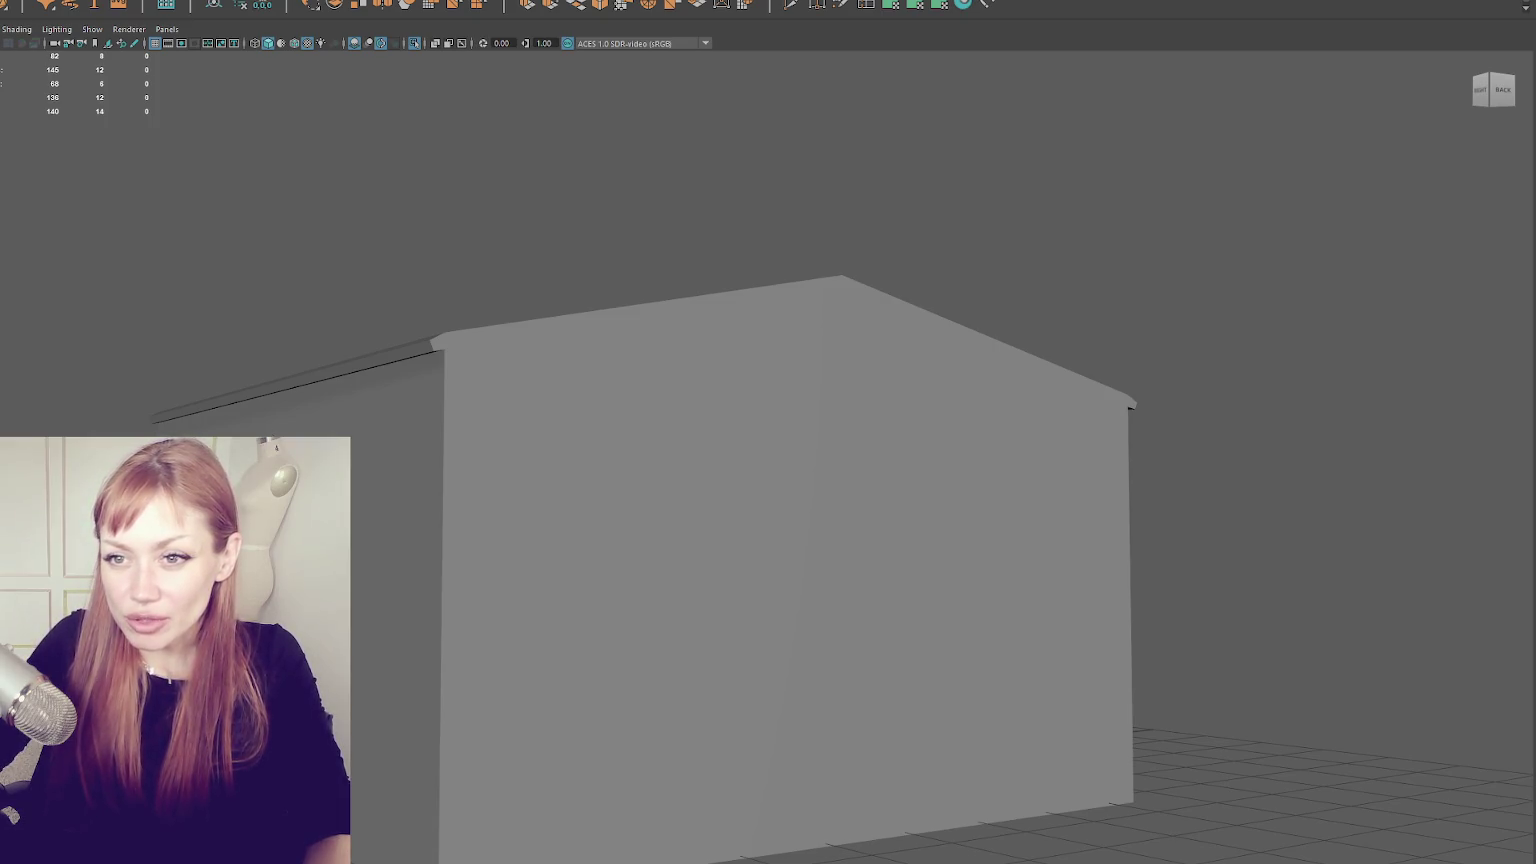
- Undo and redo until the hidden roof trim shows again above the house body
{"action": "left_click", "coordinate": [440, 400]}
{"action": "left_click", "coordinate": [312, 327]}
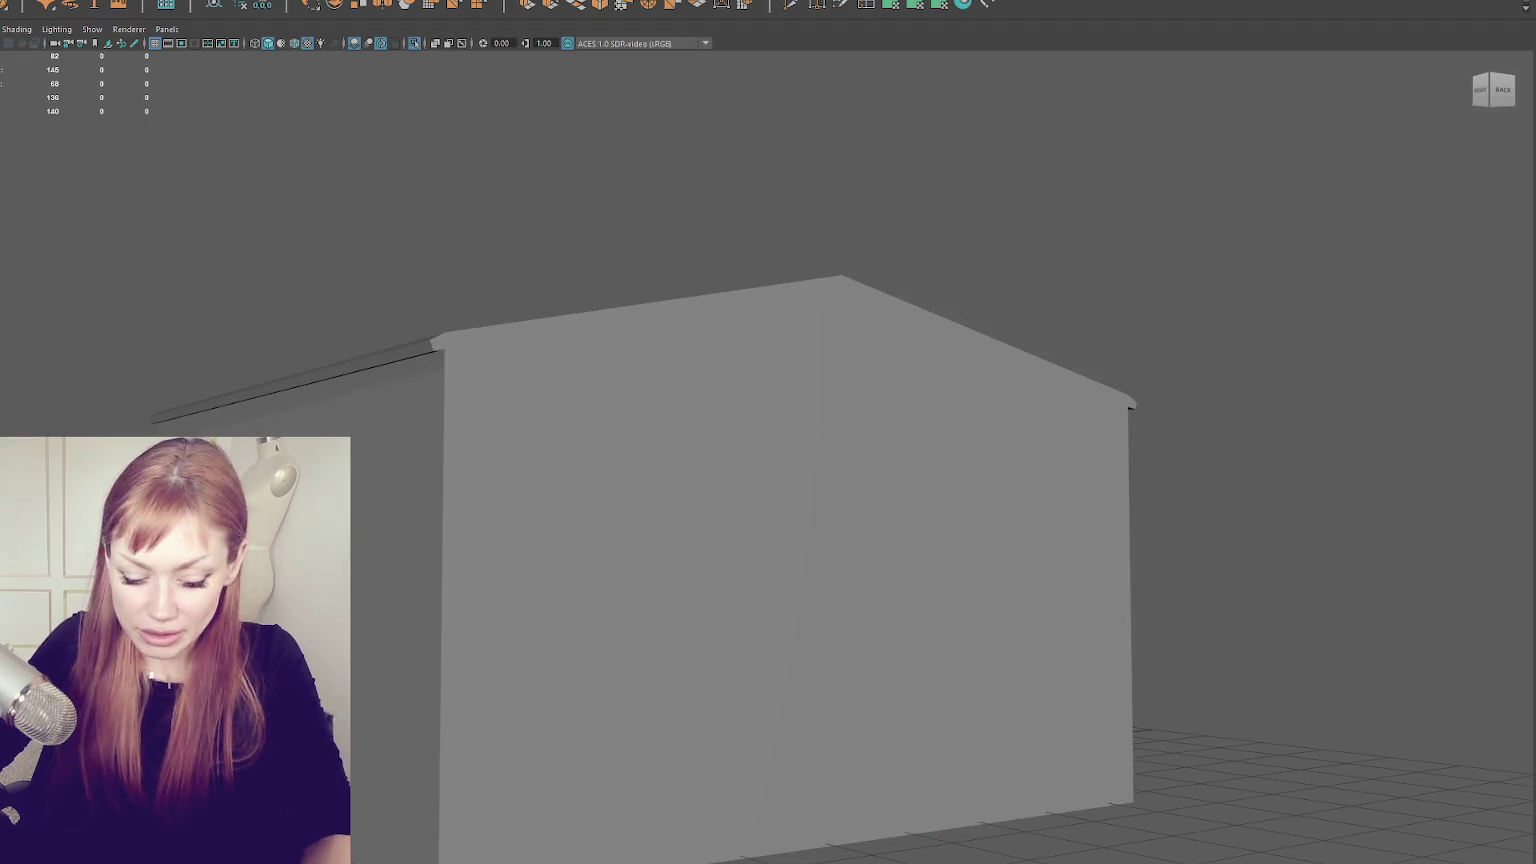
{"action": "key", "text": "ctrl+z"}
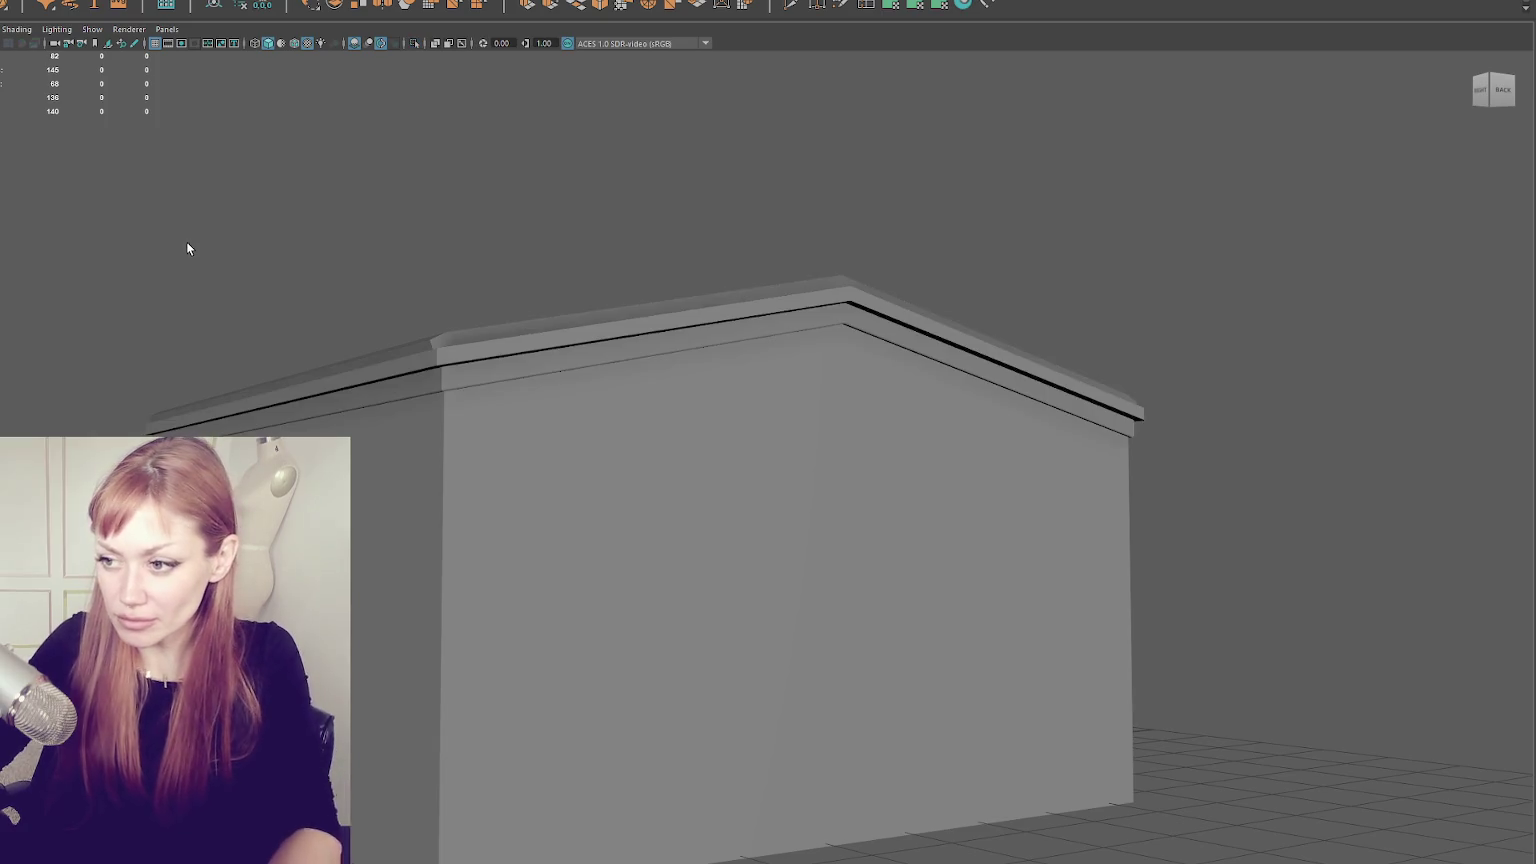
{"action": "key", "text": "ctrl+z"}
{"action": "key", "text": "ctrl+z"}
{"action": "key", "text": "shift+z"}
{"action": "key", "text": "shift+z"}
{"action": "key", "text": "ctrl+z"}
{"action": "key", "text": "ctrl+z"}
{"action": "key", "text": "ctrl+z"}
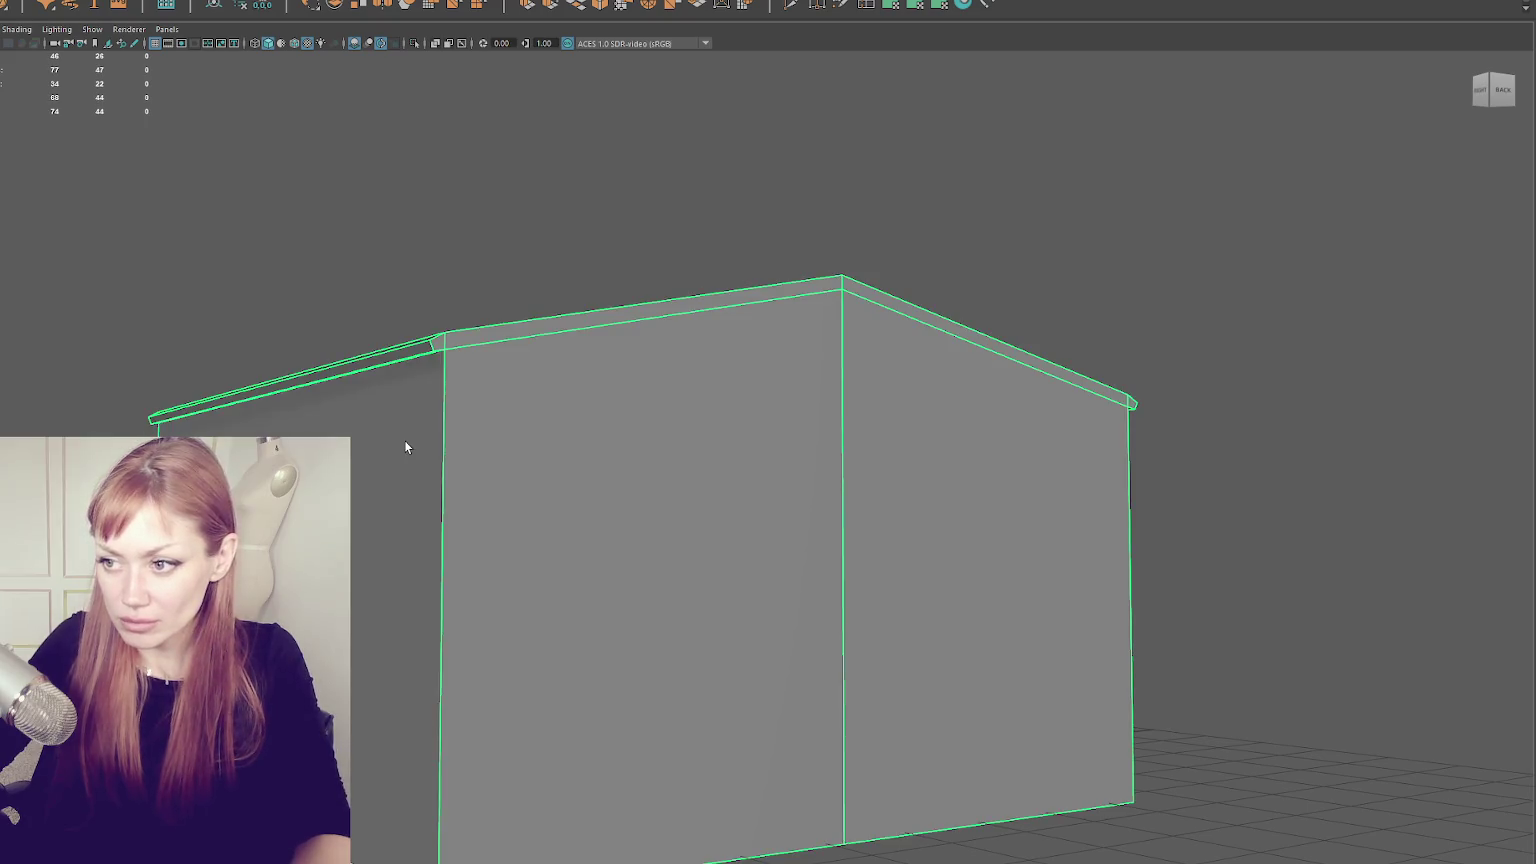
{"action": "key", "text": "ctrl+z"}
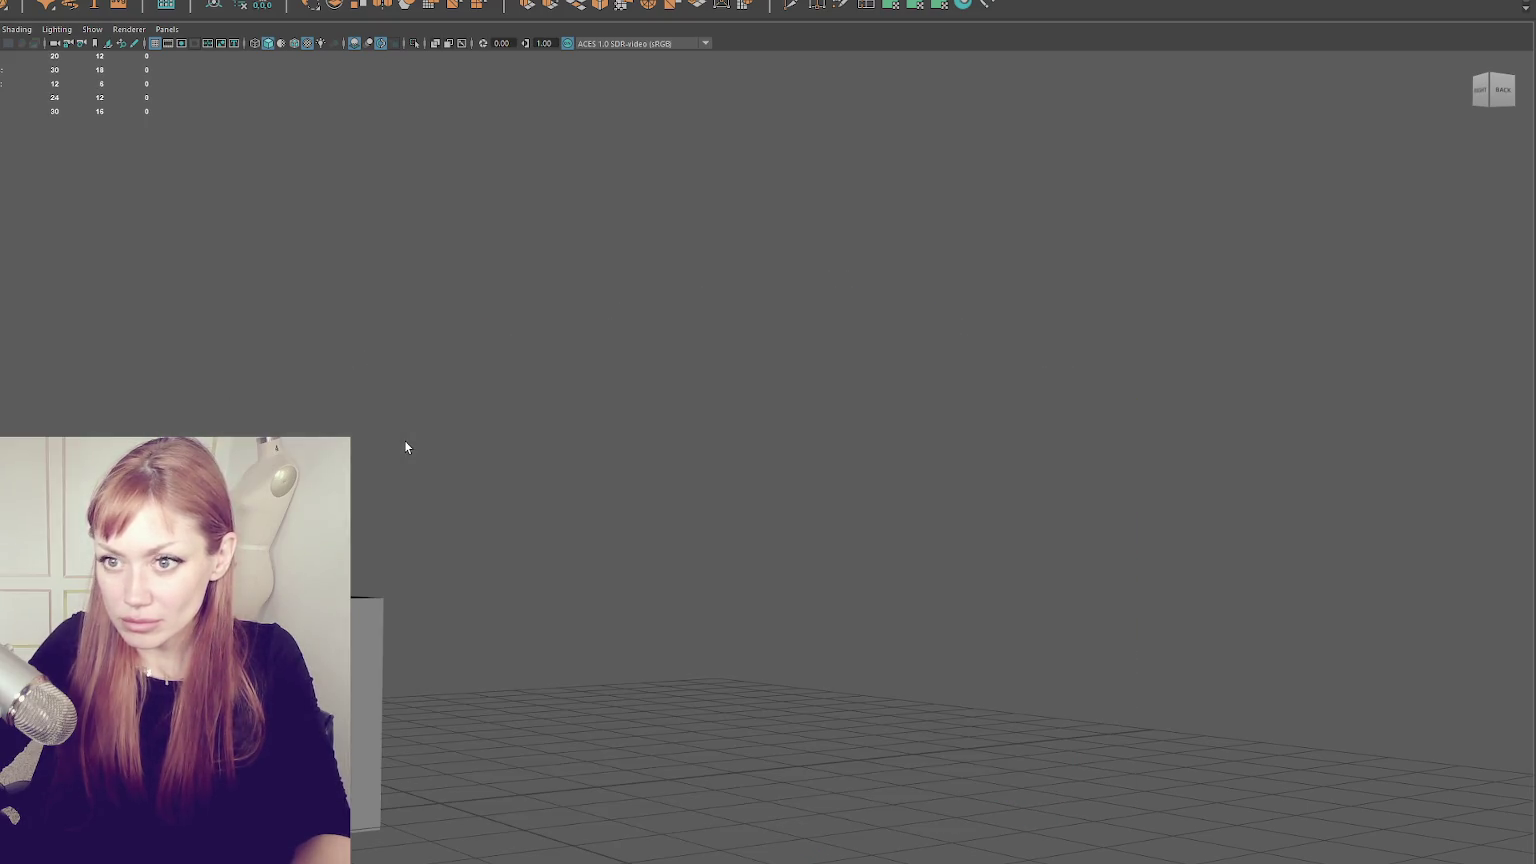
{"action": "key", "text": "shift+z"}
{"action": "key", "text": "ctrl+z"}
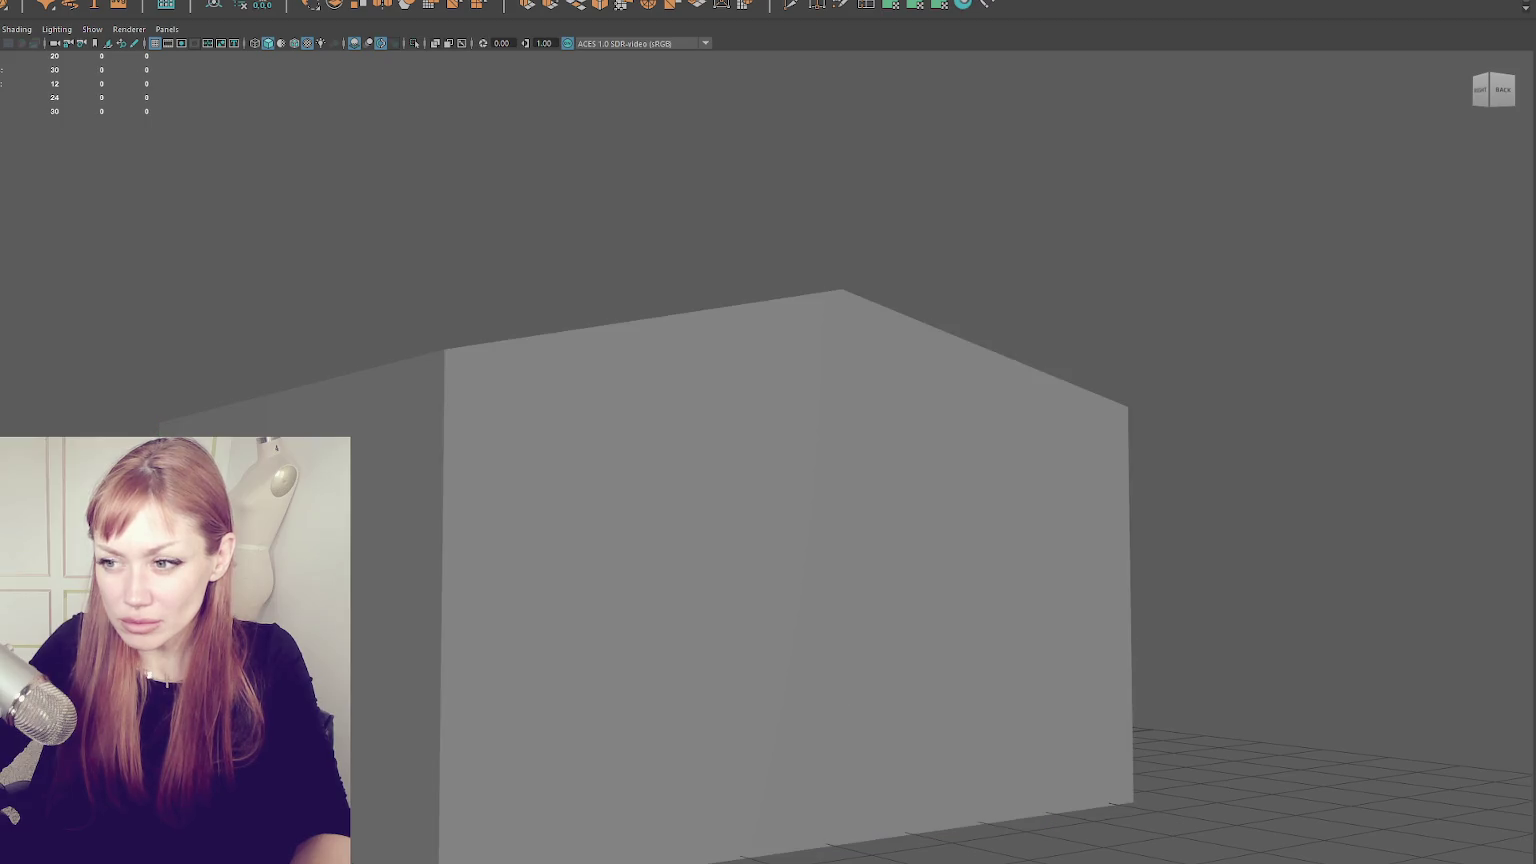
{"action": "key", "text": "shift+z"}
- Group the house body and the roof trim together with Ctrl+G
{"action": "left_click", "coordinate": [469, 470]}
{"action": "left_click", "coordinate": [466, 370], "text": "shift"}
{"action": "key", "text": "ctrl+g"}
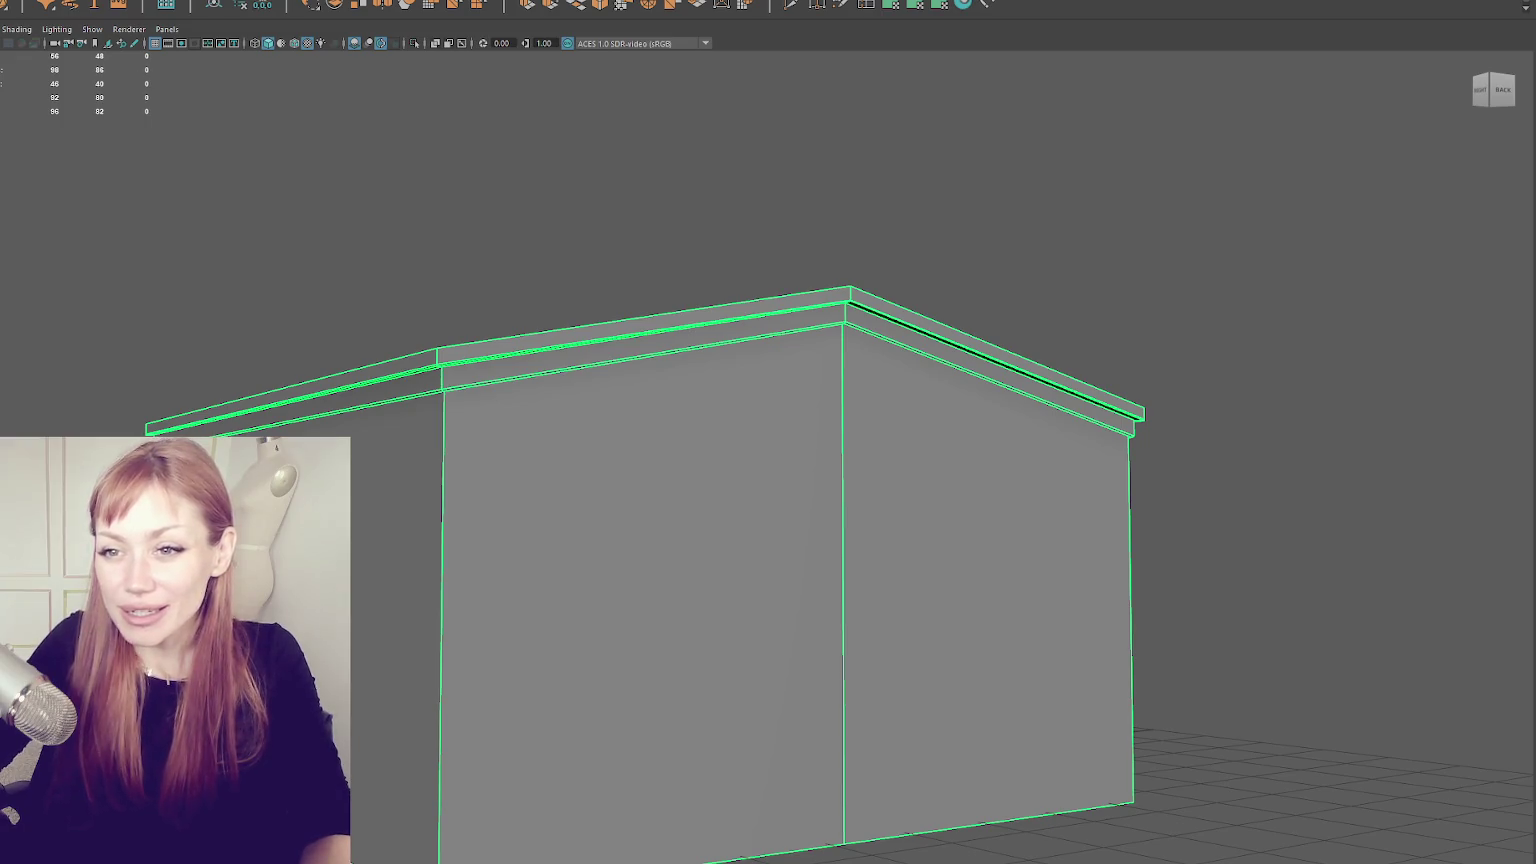
- Clear the selection, briefly select the whole house, then deselect it
{"action": "key", "text": "Down"}
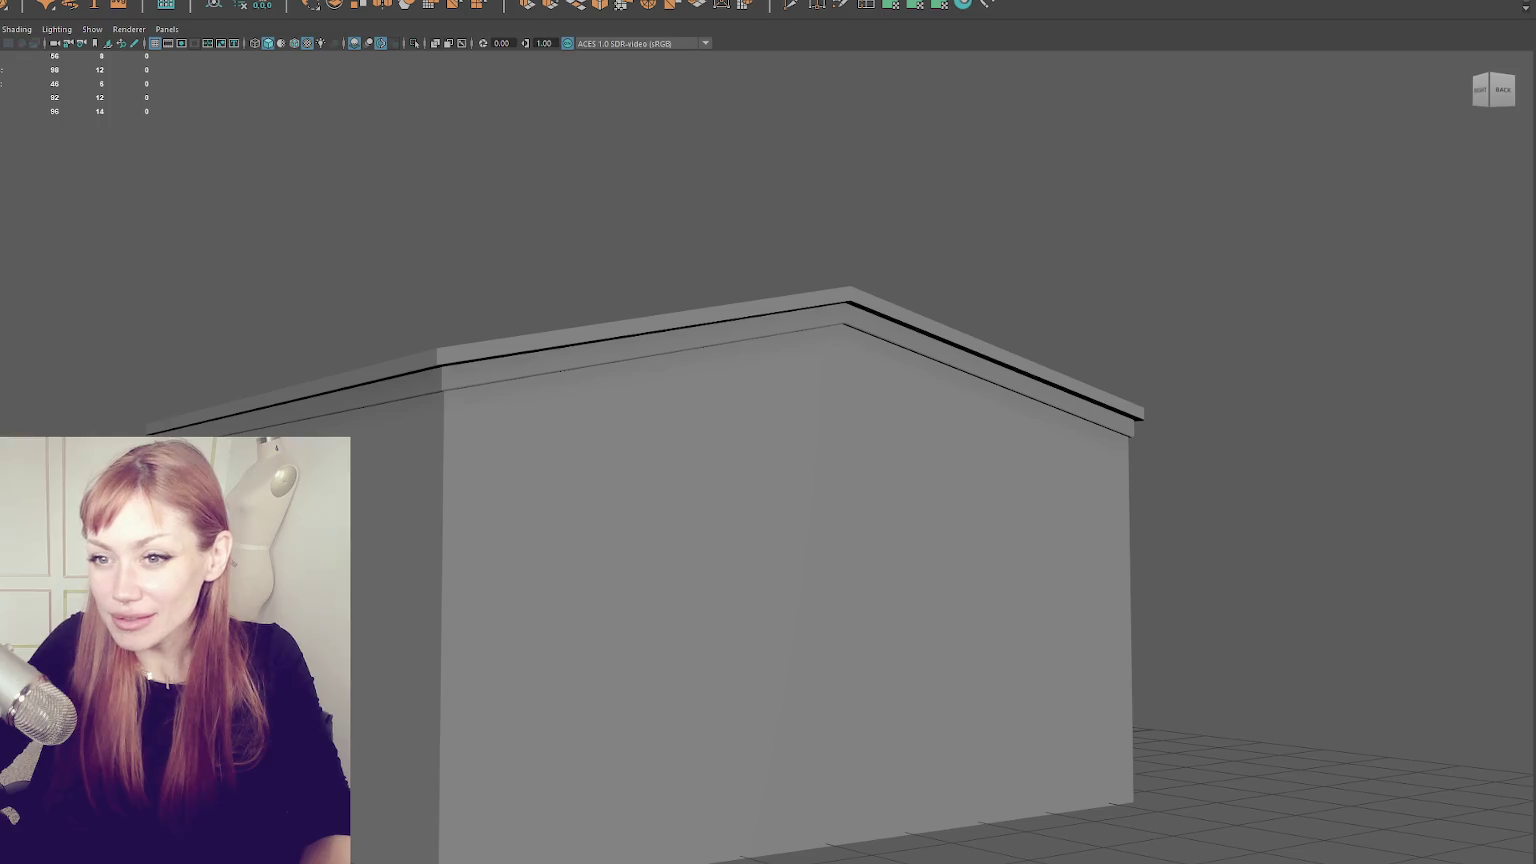
{"action": "key", "text": "Escape"}
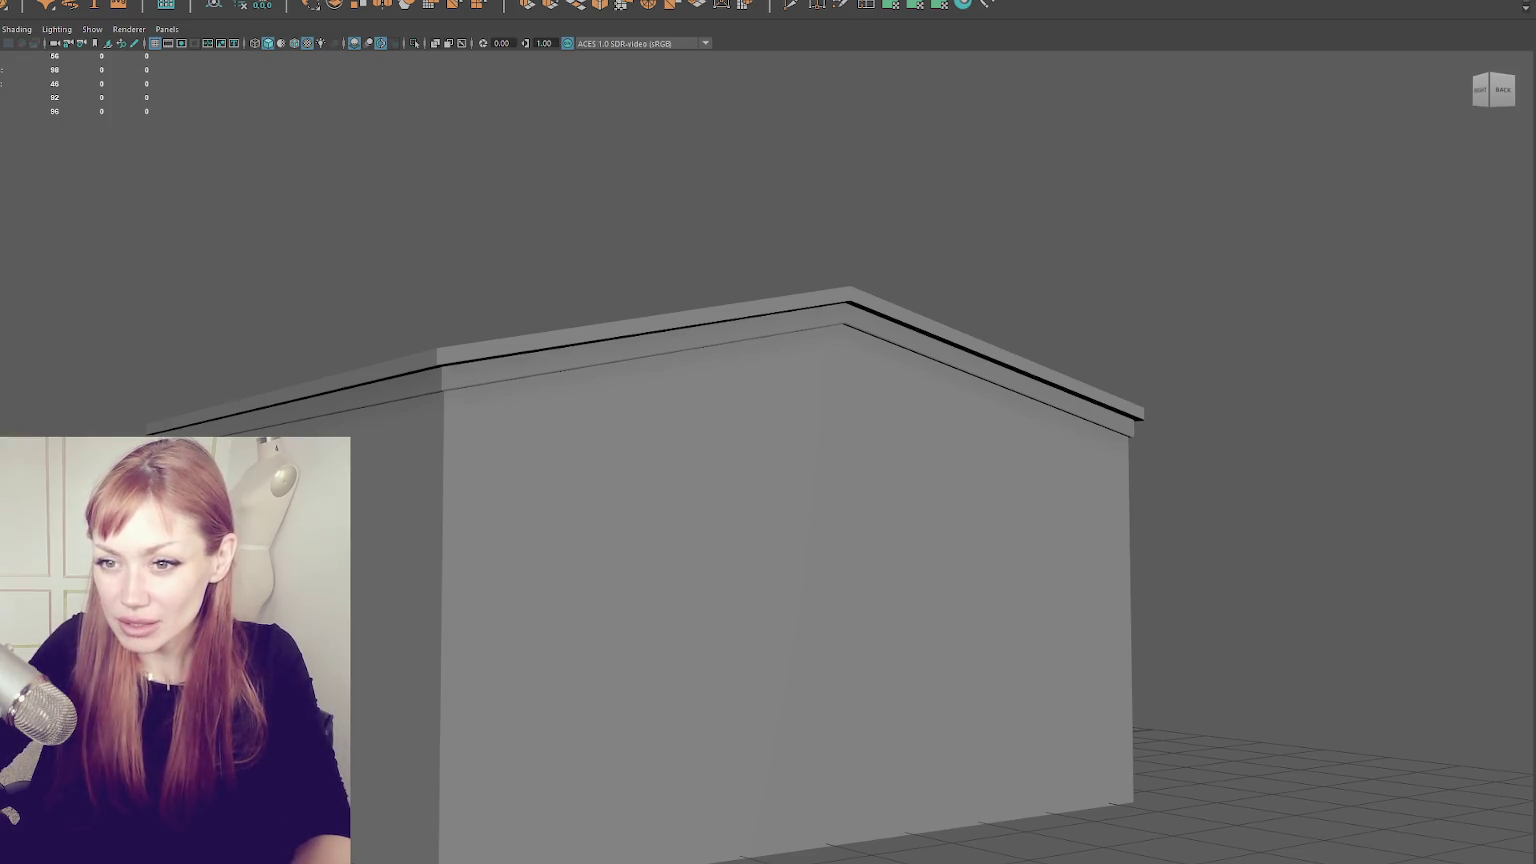
{"action": "scroll", "coordinate": [180, 170], "scroll_direction": "down", "scroll_amount": 5}
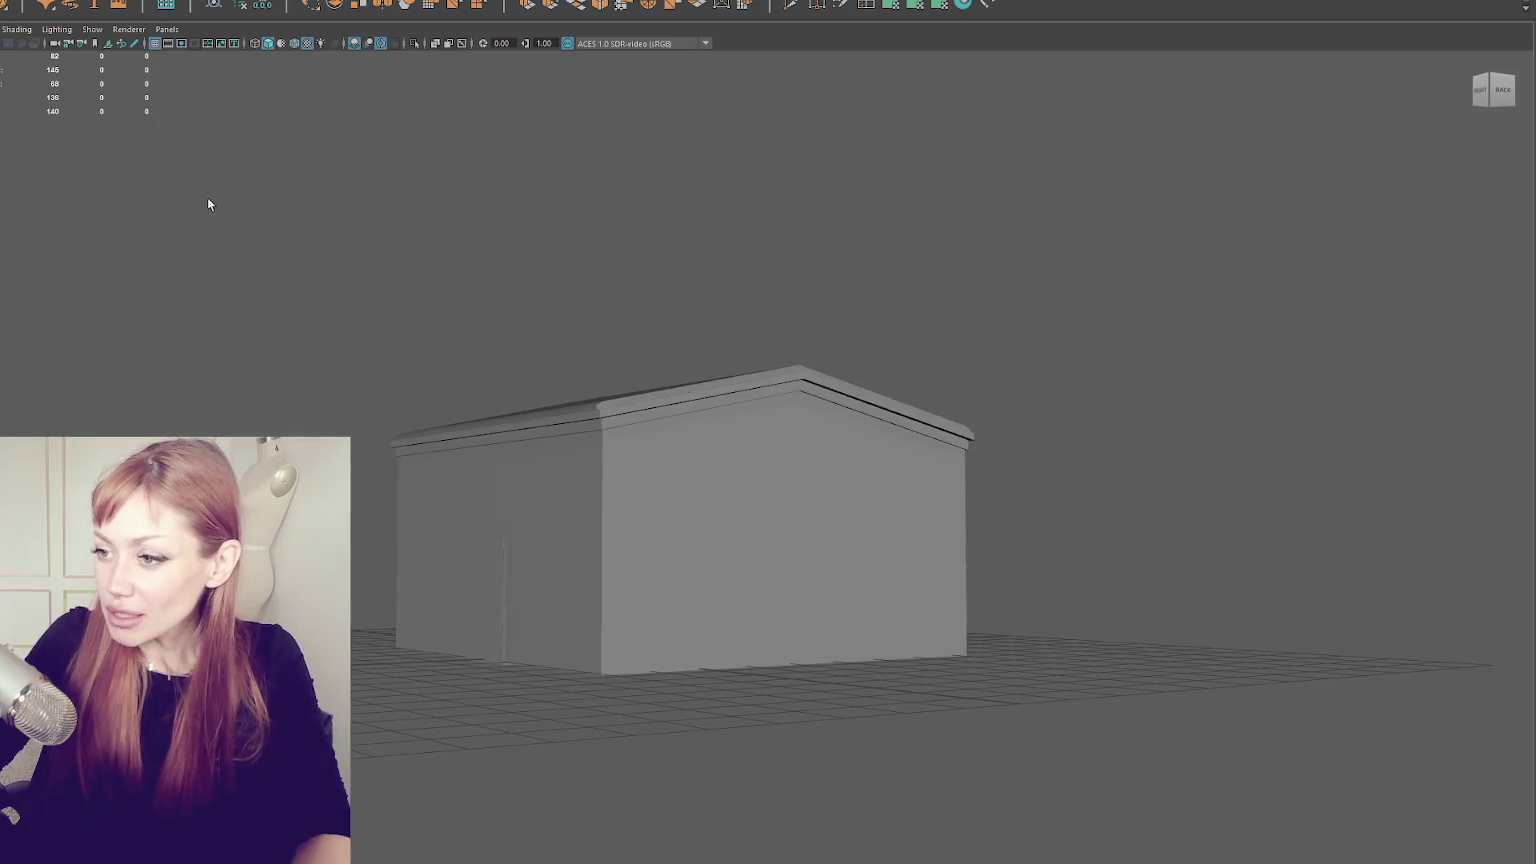
{"action": "key", "text": "ctrl+shift+a"}
{"action": "left_click", "coordinate": [358, 160]}
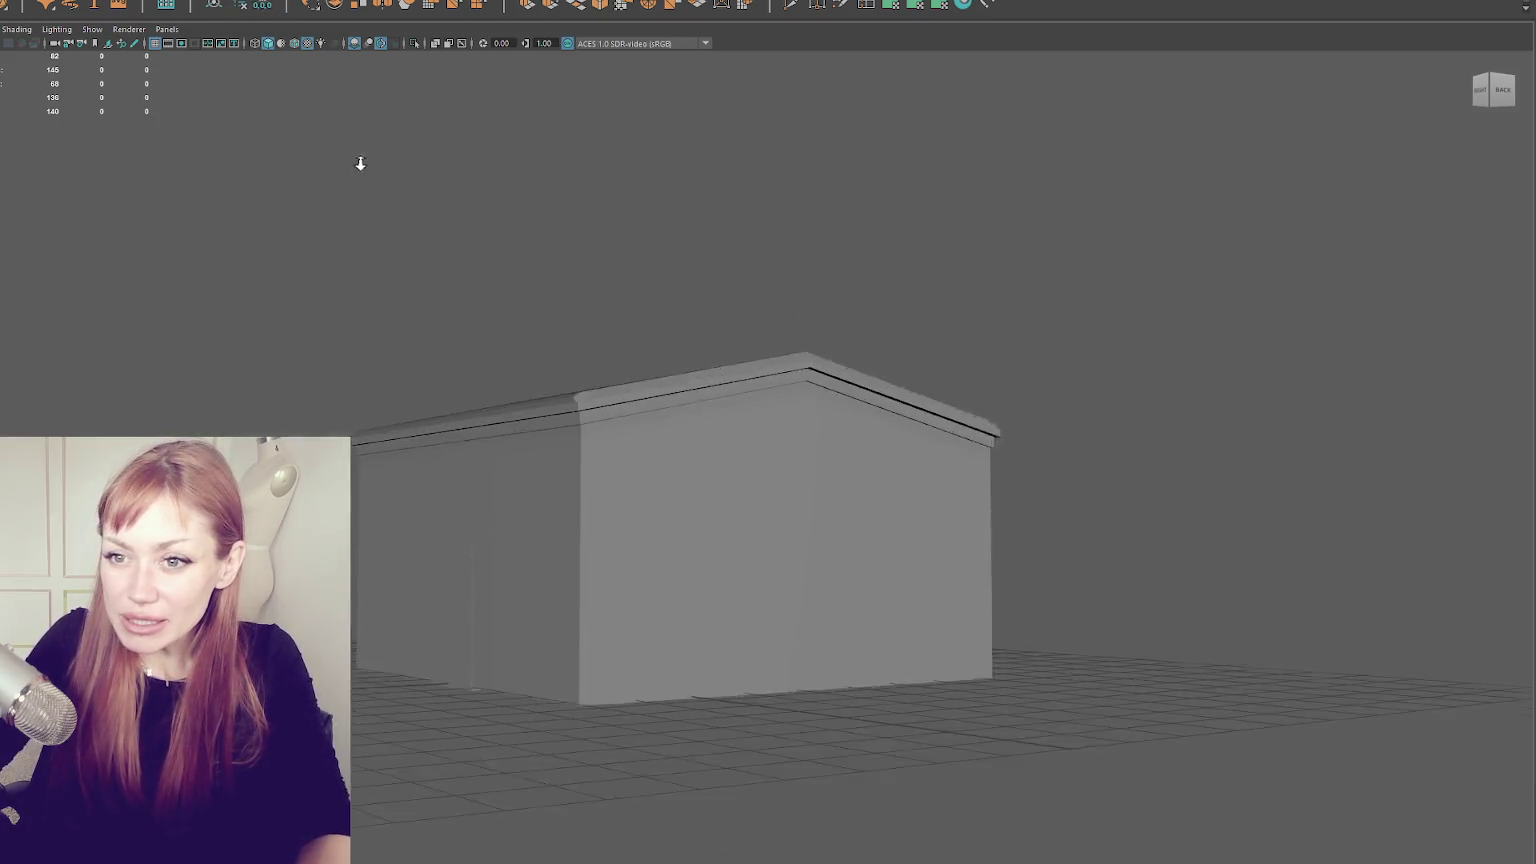
{"action": "scroll", "coordinate": [358, 160], "scroll_direction": "up", "scroll_amount": 3}
- Reselect the house body after deselecting everything
{"action": "left_click", "coordinate": [660, 580]}
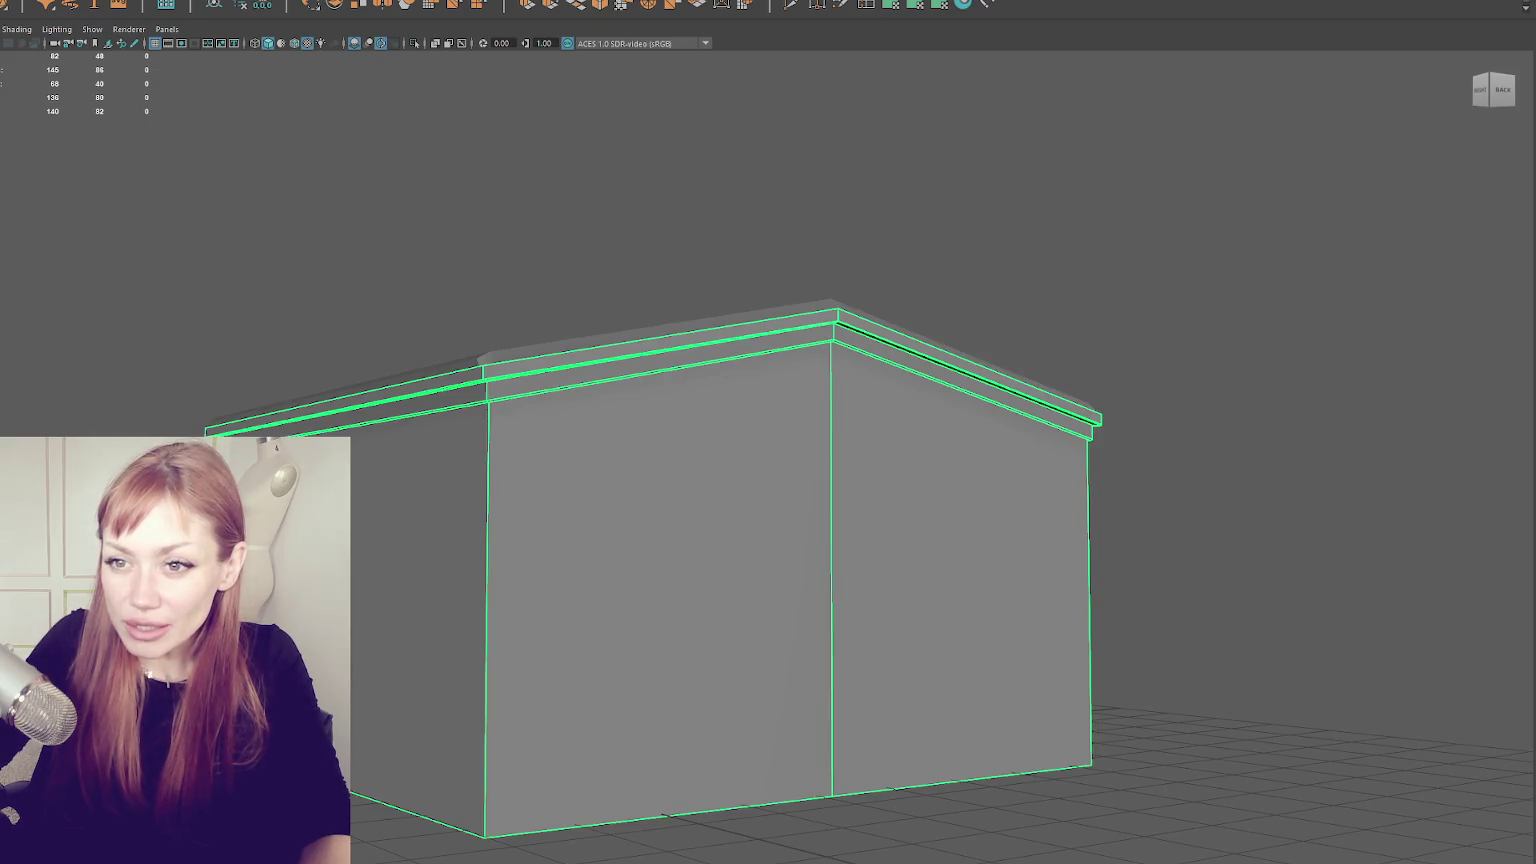
{"action": "left_click", "coordinate": [830, 325]}
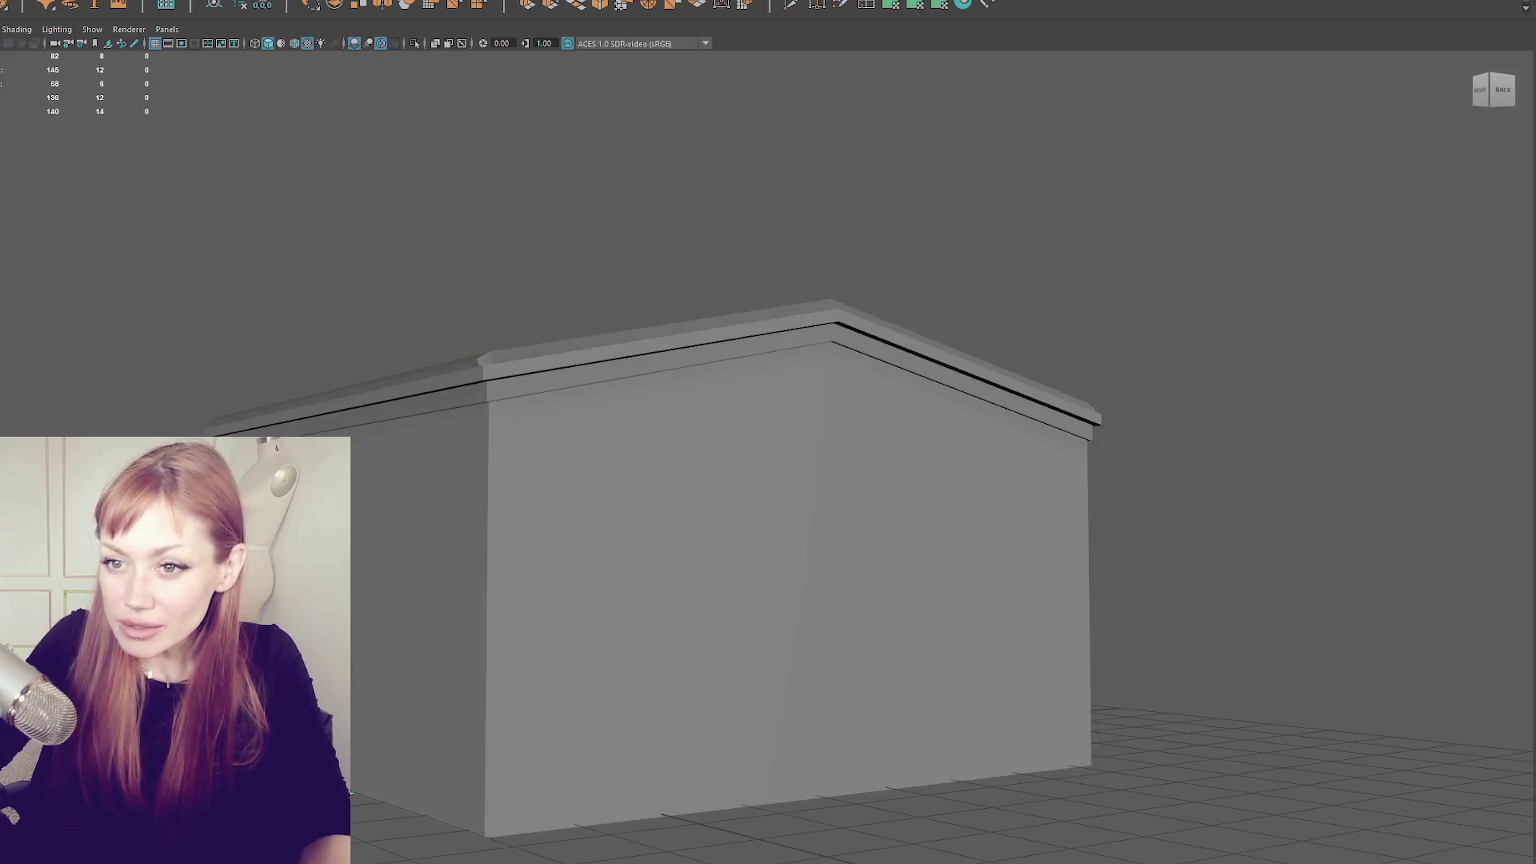
{"action": "left_click", "coordinate": [790, 560]}
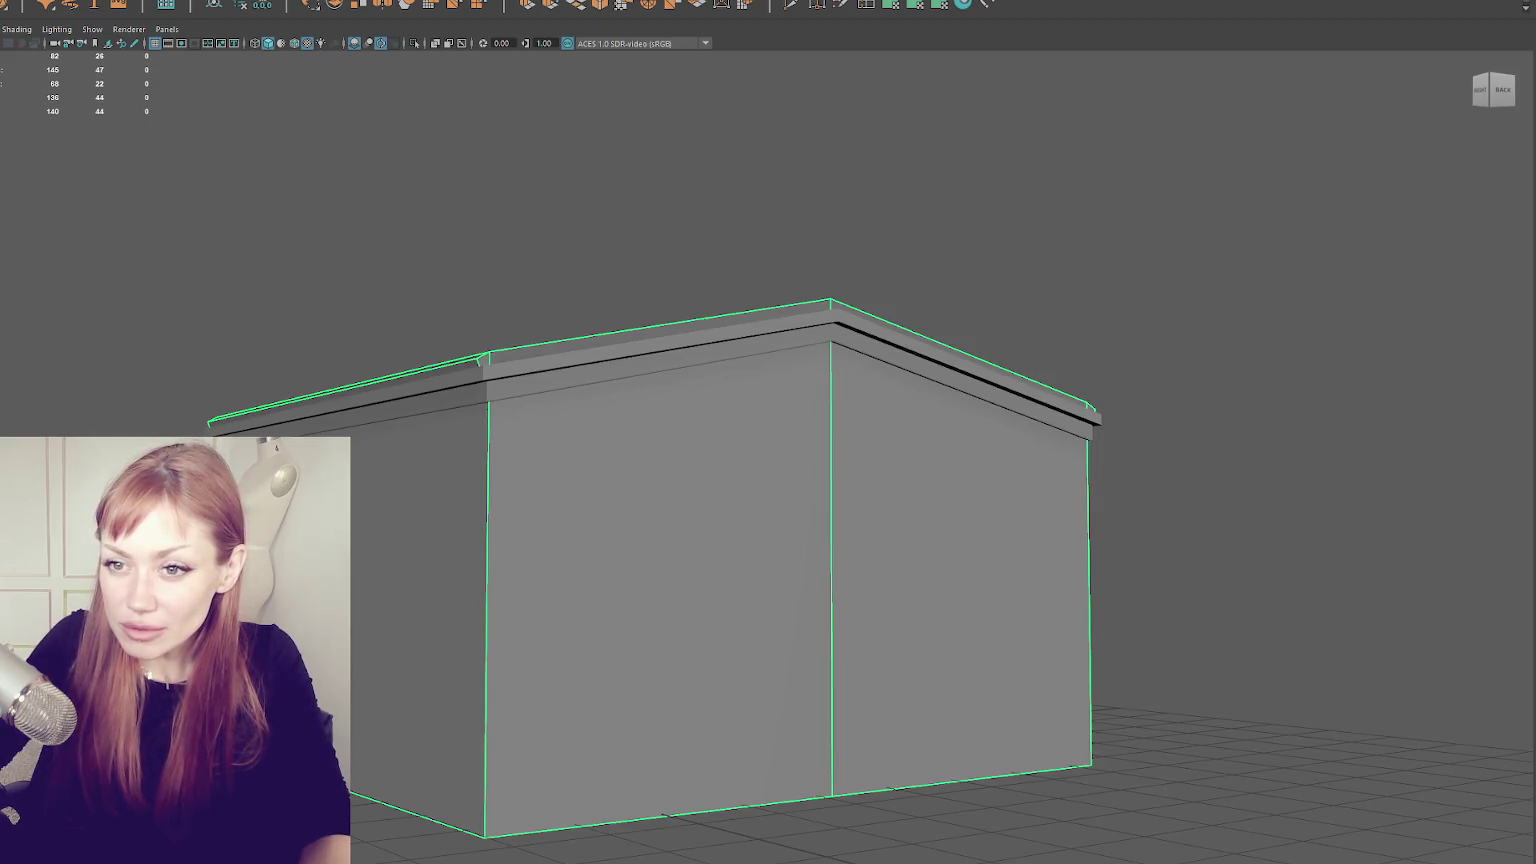
{"action": "left_click", "coordinate": [1250, 220]}
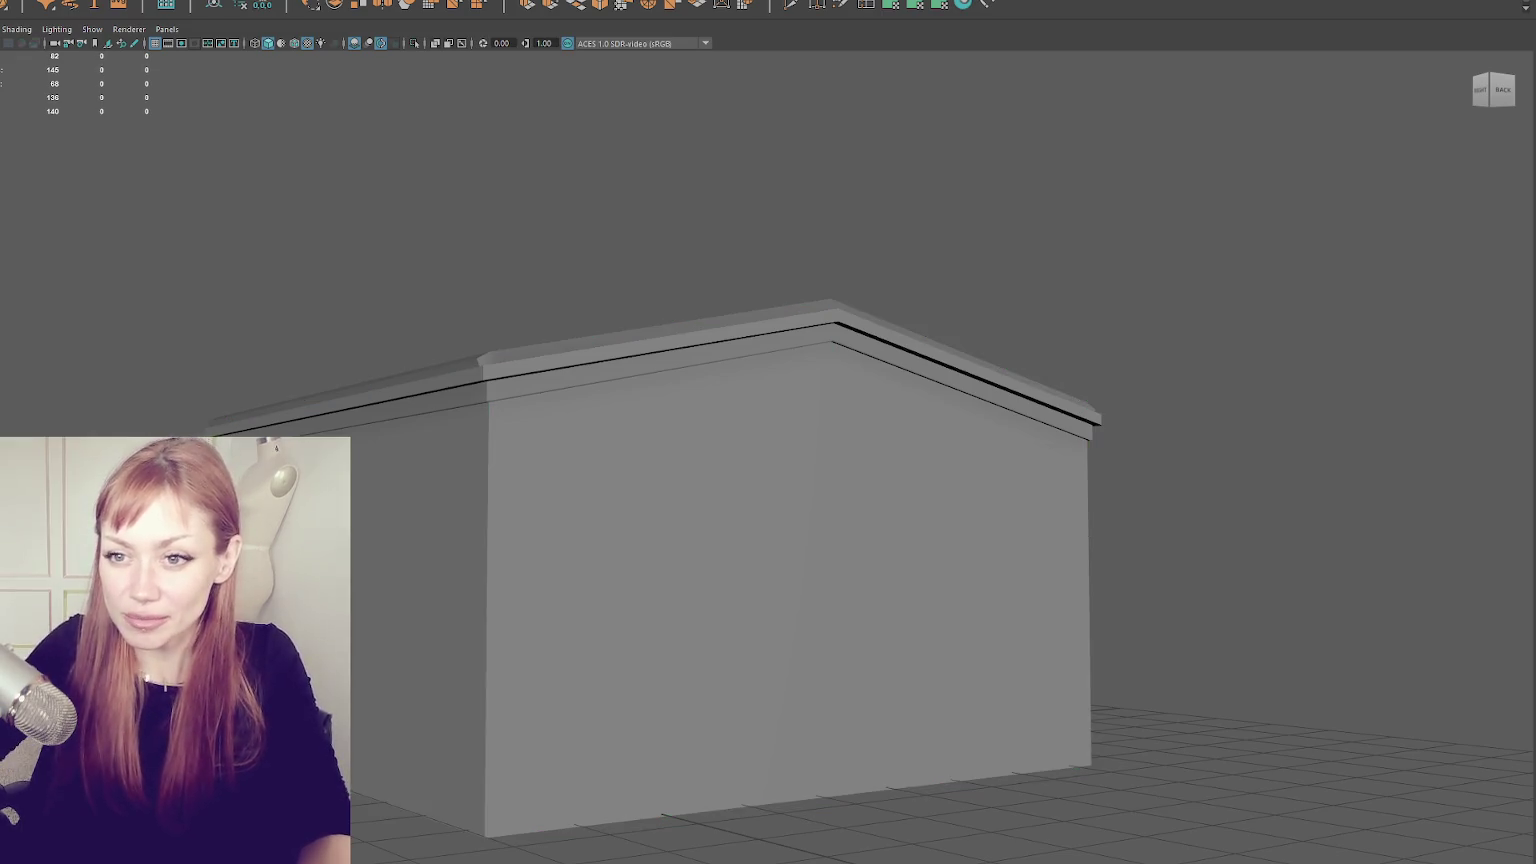
{"action": "left_click", "coordinate": [790, 560]}
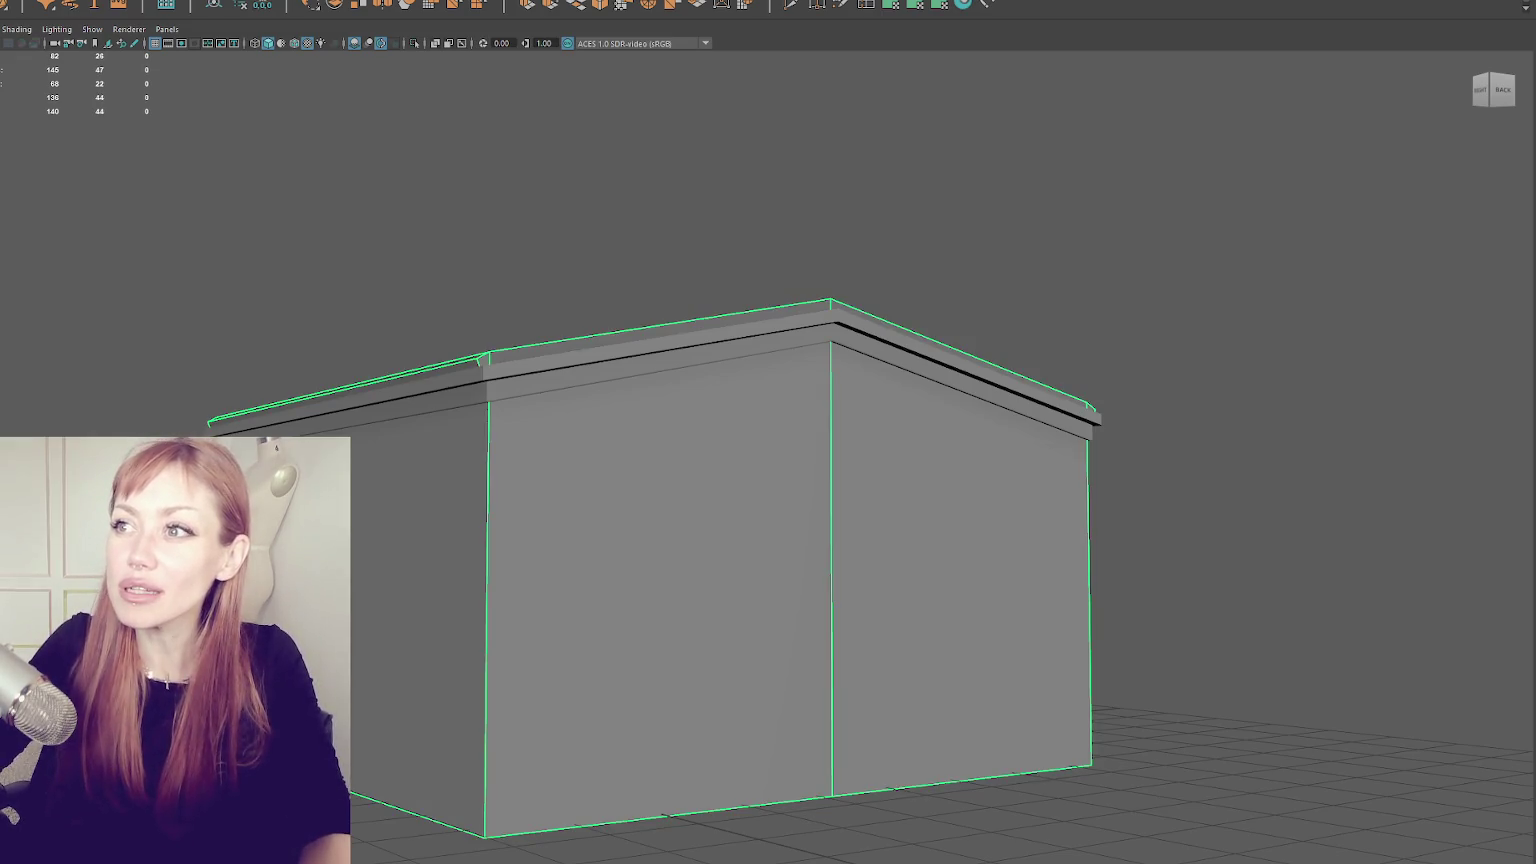
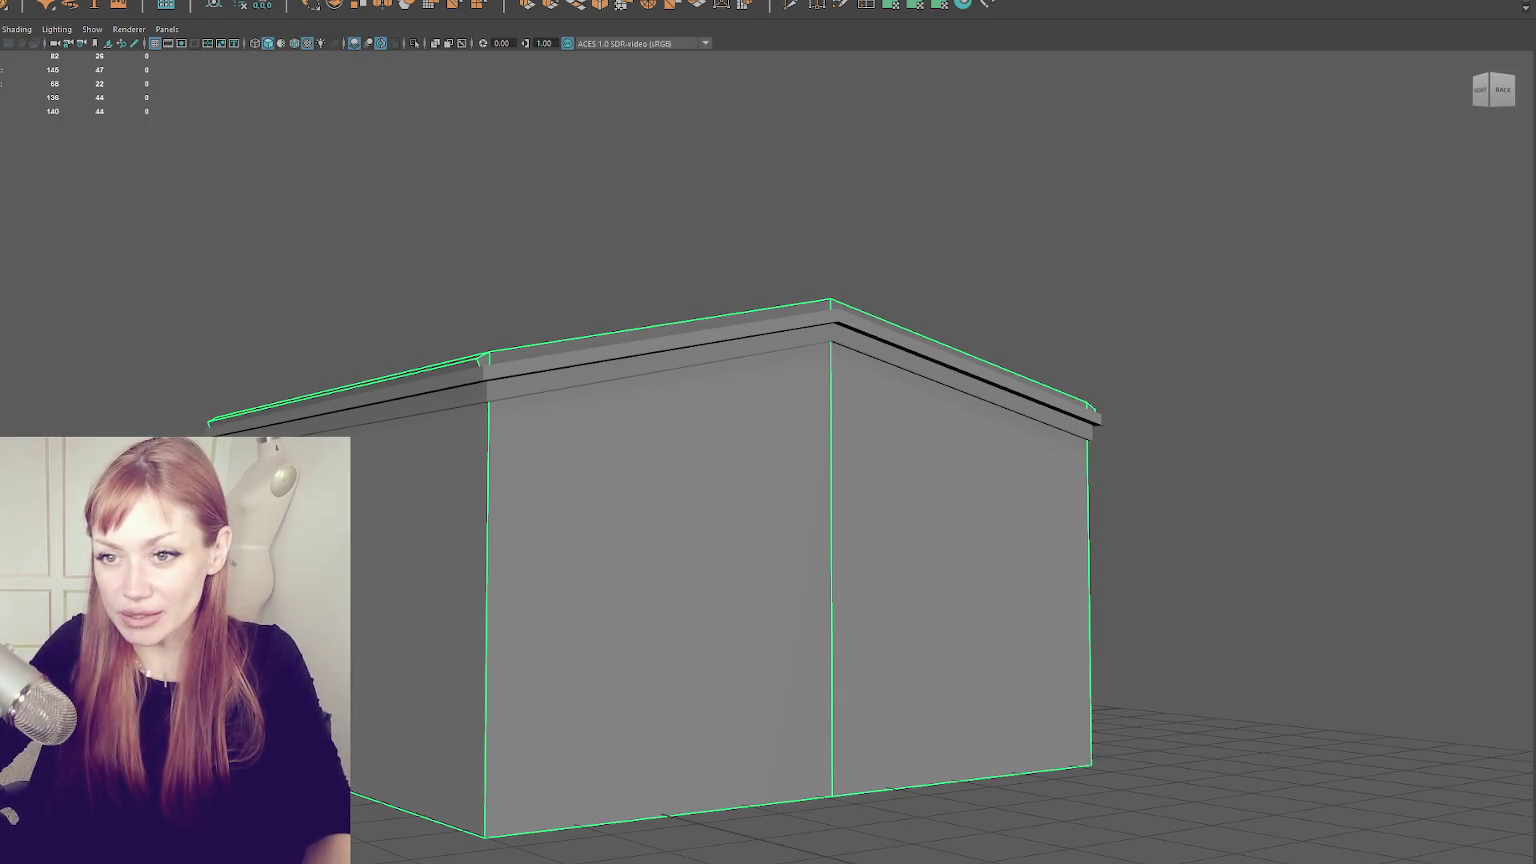
- Raise the roof slab slightly on the house while viewing it from above and the side
{"action": "key", "text": "Down"}
{"action": "mouse_move", "coordinate": [373, 370]}
{"action": "left_mouse_down"}
{"action": "mouse_move", "coordinate": [638, 504]}
{"action": "mouse_move", "coordinate": [631, 312]}
{"action": "mouse_move", "coordinate": [300, 500]}
{"action": "mouse_move", "coordinate": [200, 600]}
{"action": "left_mouse_up"}
{"action": "key", "text": "Up"}
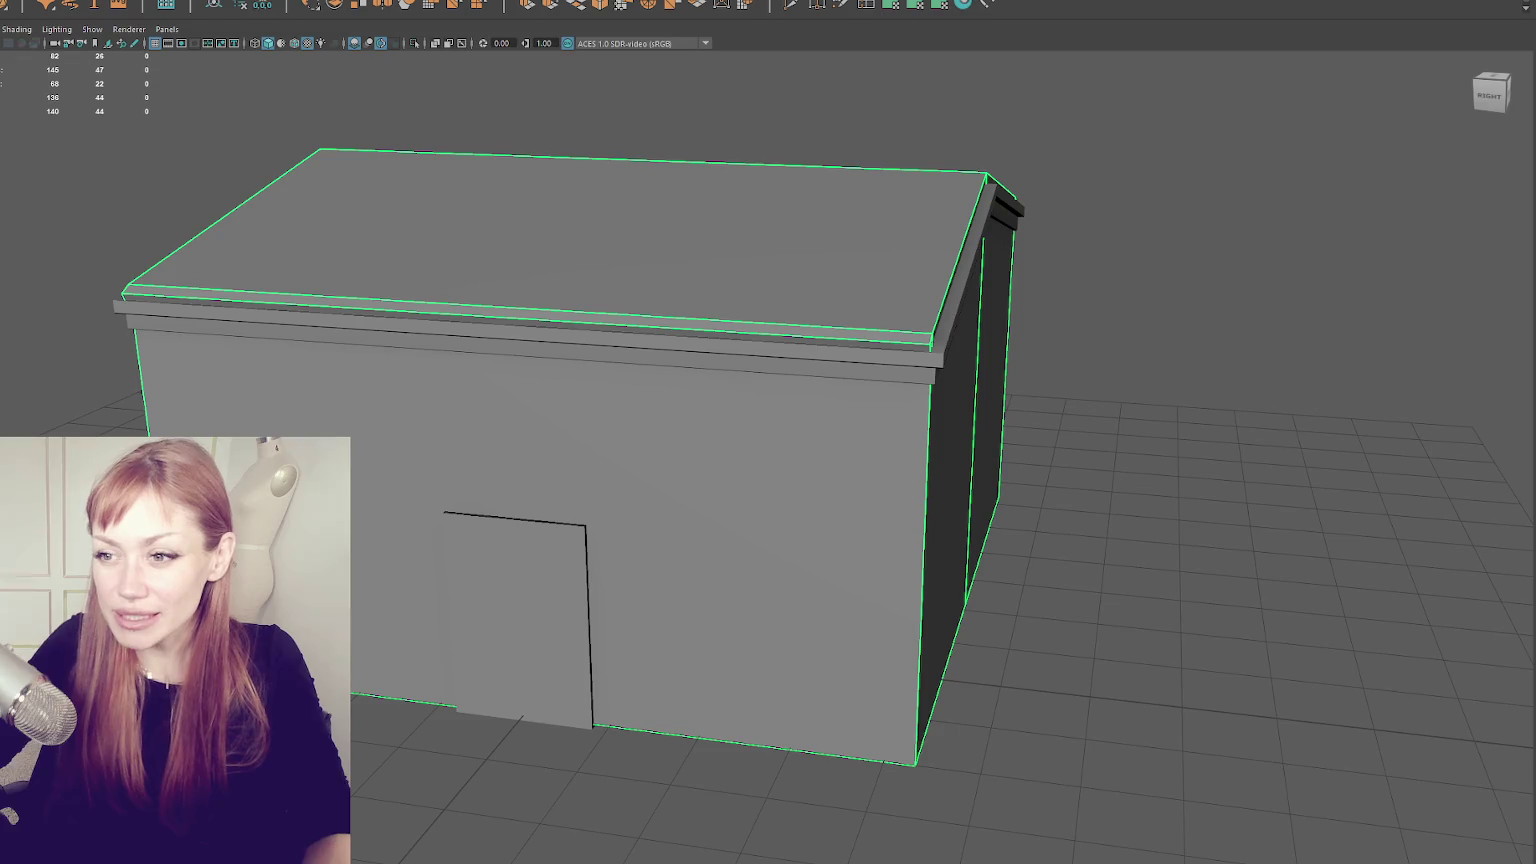
{"action": "key", "text": "ctrl+z"}
{"action": "left_click_drag", "start_coordinate": [400, 300], "coordinate": [185, 261]}
- Select the roof slab and the house walls together
{"action": "left_click", "coordinate": [190, 232]}
{"action": "left_click", "coordinate": [185, 261]}
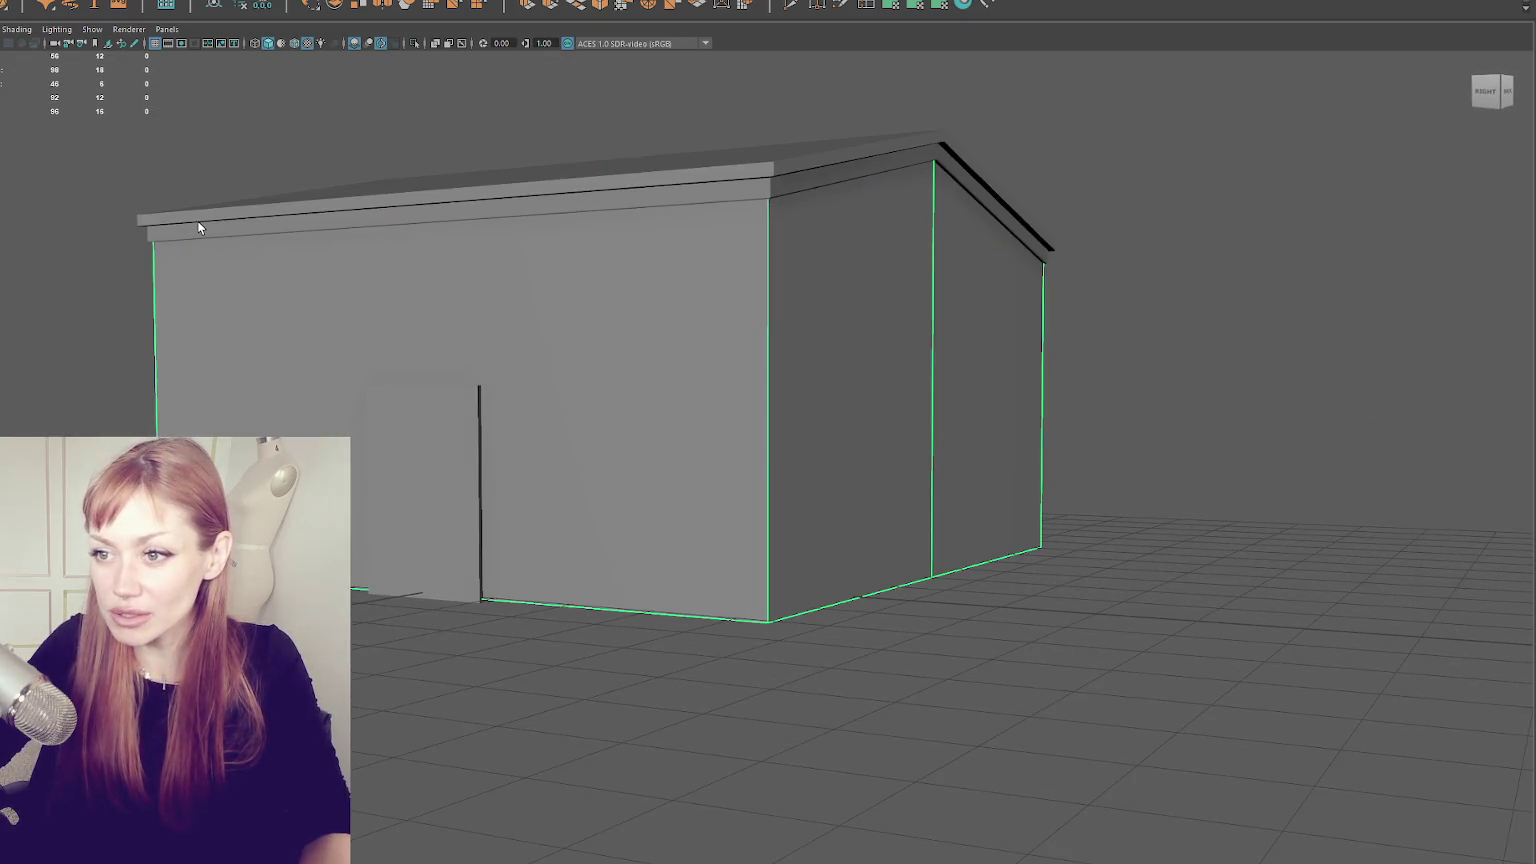
{"action": "left_click", "coordinate": [197, 220], "text": "shift"}
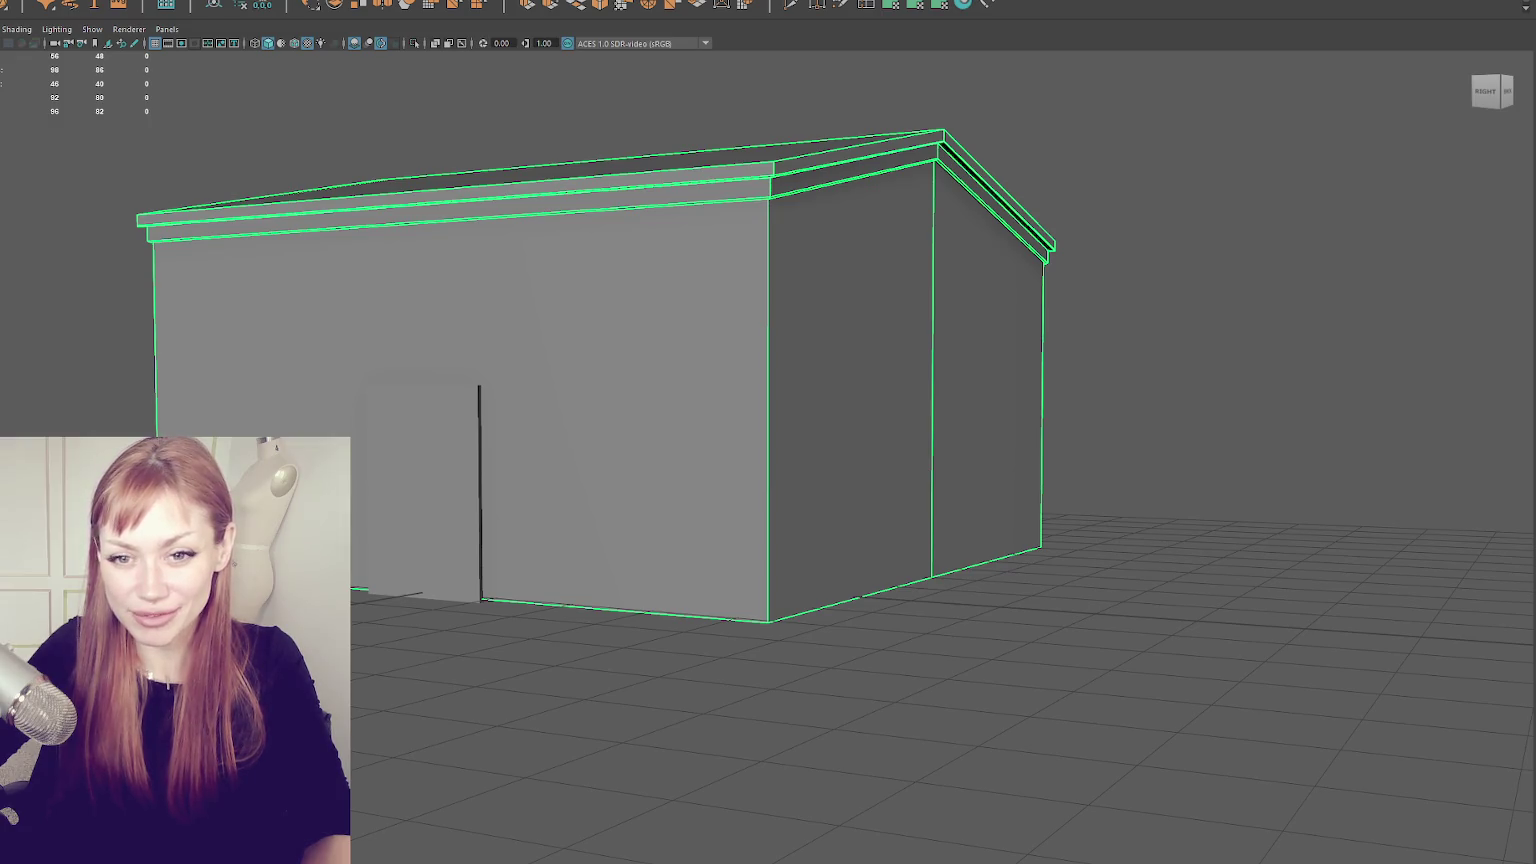
- Undo the thick ledge under the roof, leaving a thin roof trim
{"action": "mouse_move", "coordinate": [358, 228]}
{"action": "left_mouse_down"}
{"action": "mouse_move", "coordinate": [302, 274]}
{"action": "mouse_move", "coordinate": [542, 267]}
{"action": "left_mouse_up"}
{"action": "scroll", "coordinate": [660, 255], "scroll_direction": "up", "scroll_amount": 5}
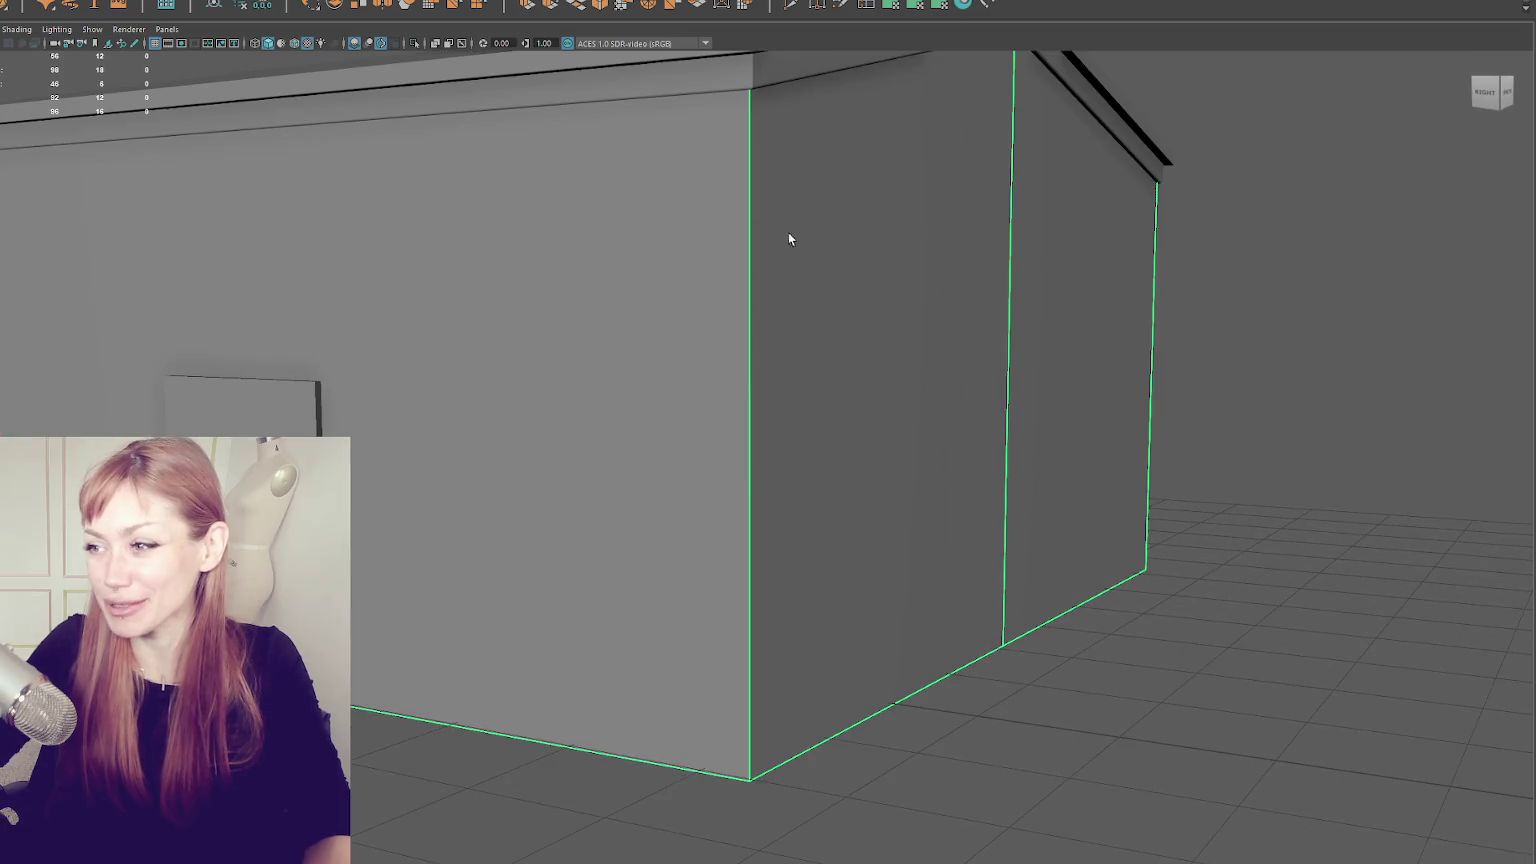
{"action": "scroll", "coordinate": [800, 300], "scroll_direction": "down", "scroll_amount": 3}
{"action": "scroll", "coordinate": [793, 447], "scroll_direction": "up", "scroll_amount": 2}
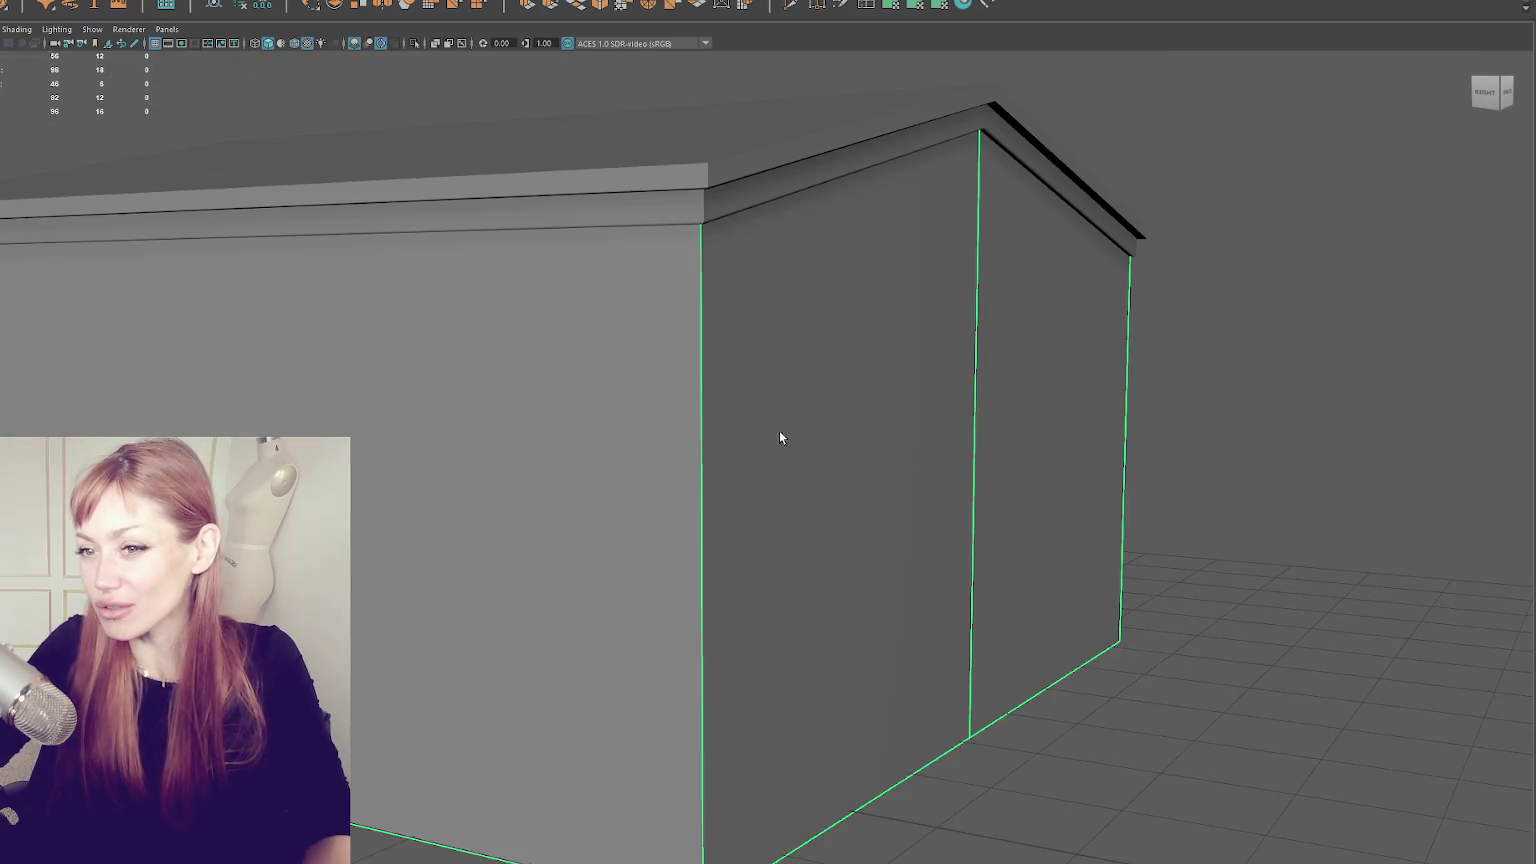
{"action": "key", "text": "Up"}
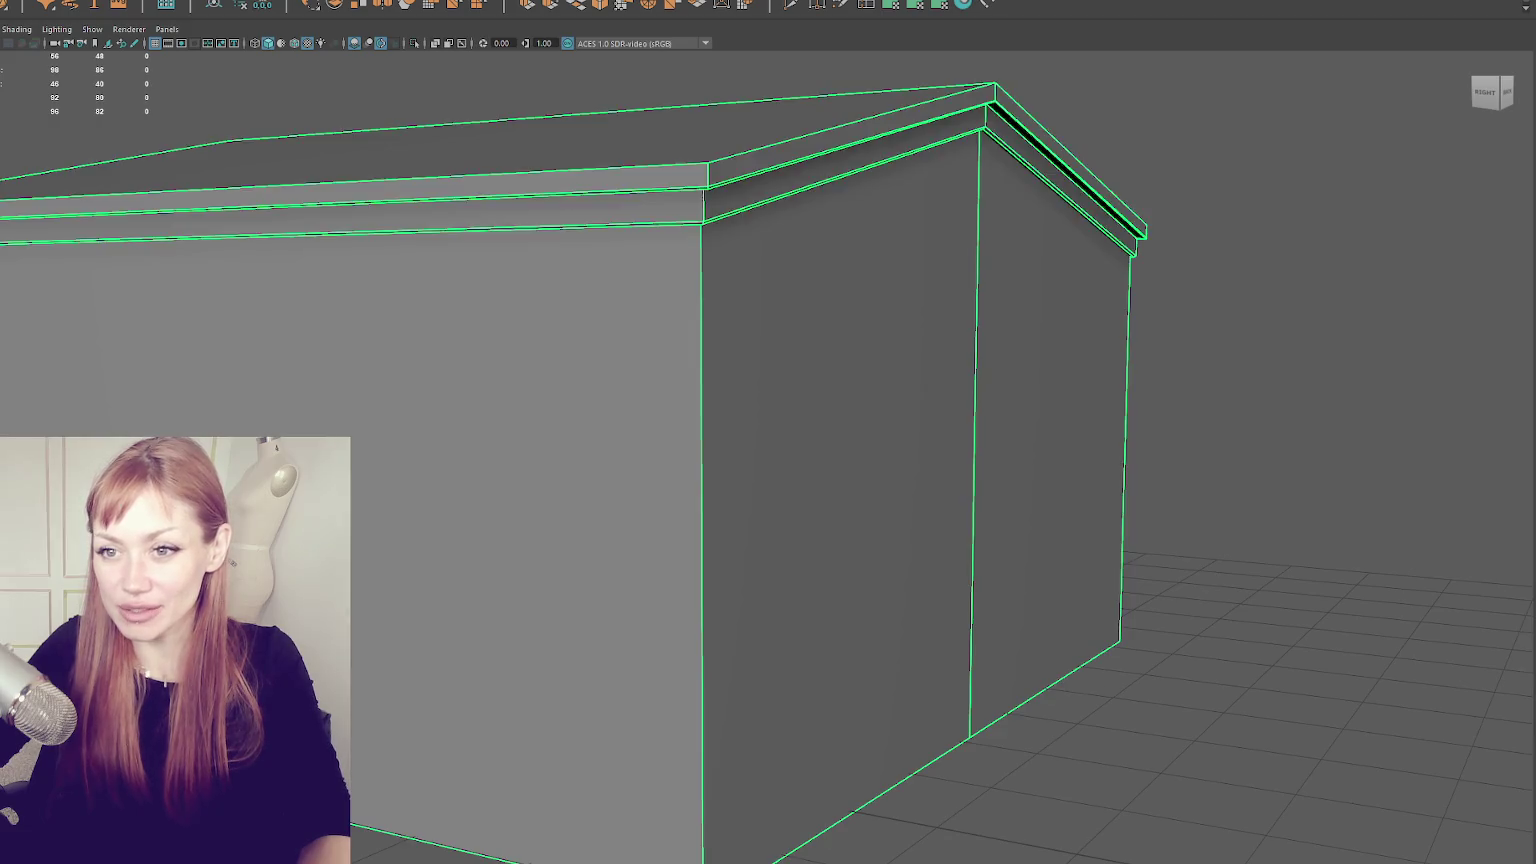
{"action": "key", "text": "ctrl+z"}
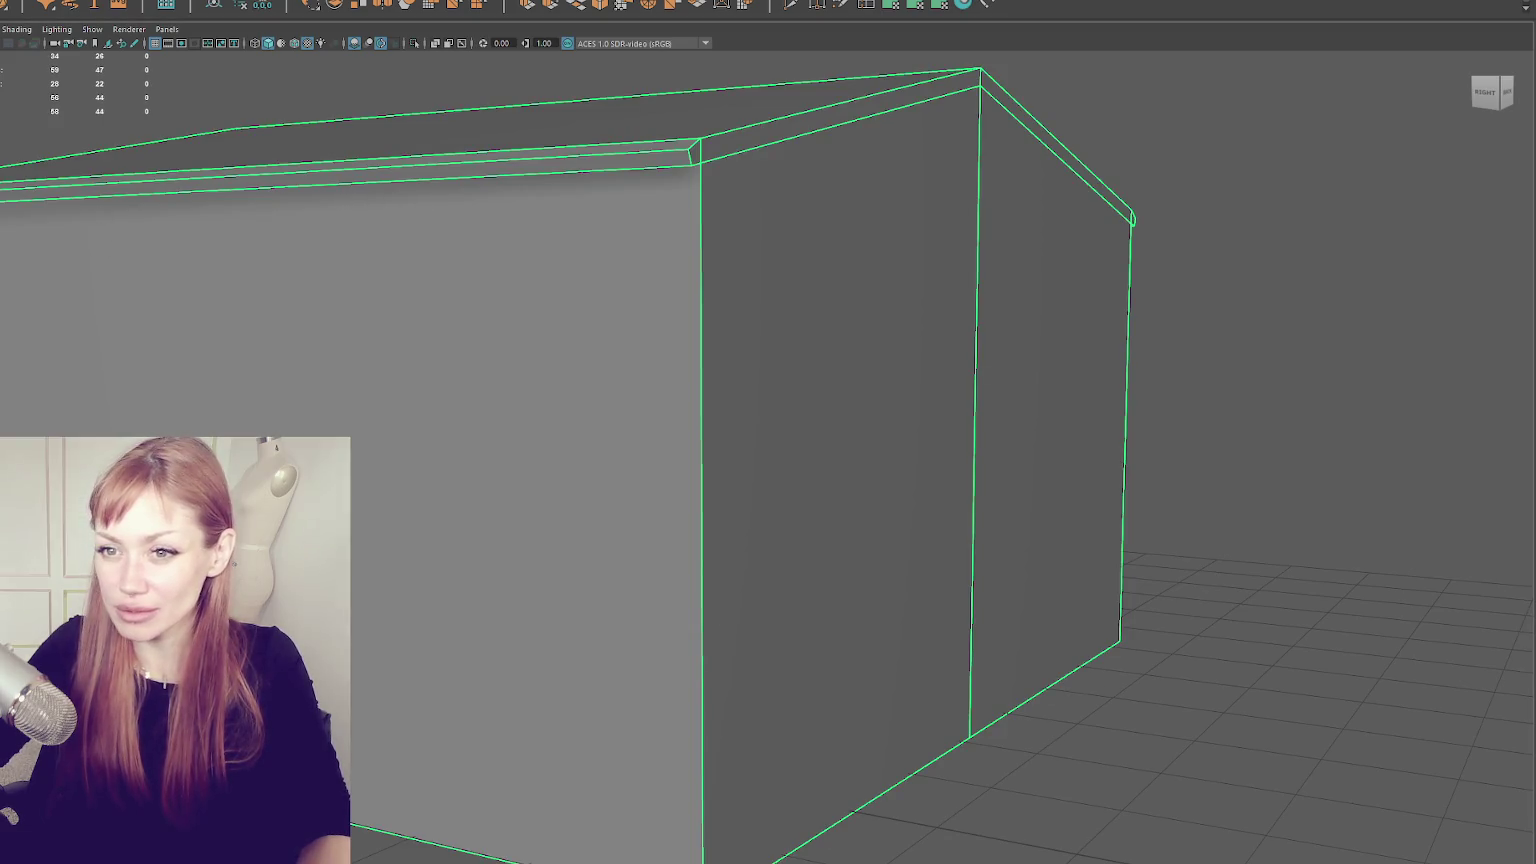
- In the front view, pick the wall's right vertical corner edge
{"action": "scroll", "coordinate": [528, 264], "scroll_direction": "down", "scroll_amount": 5}
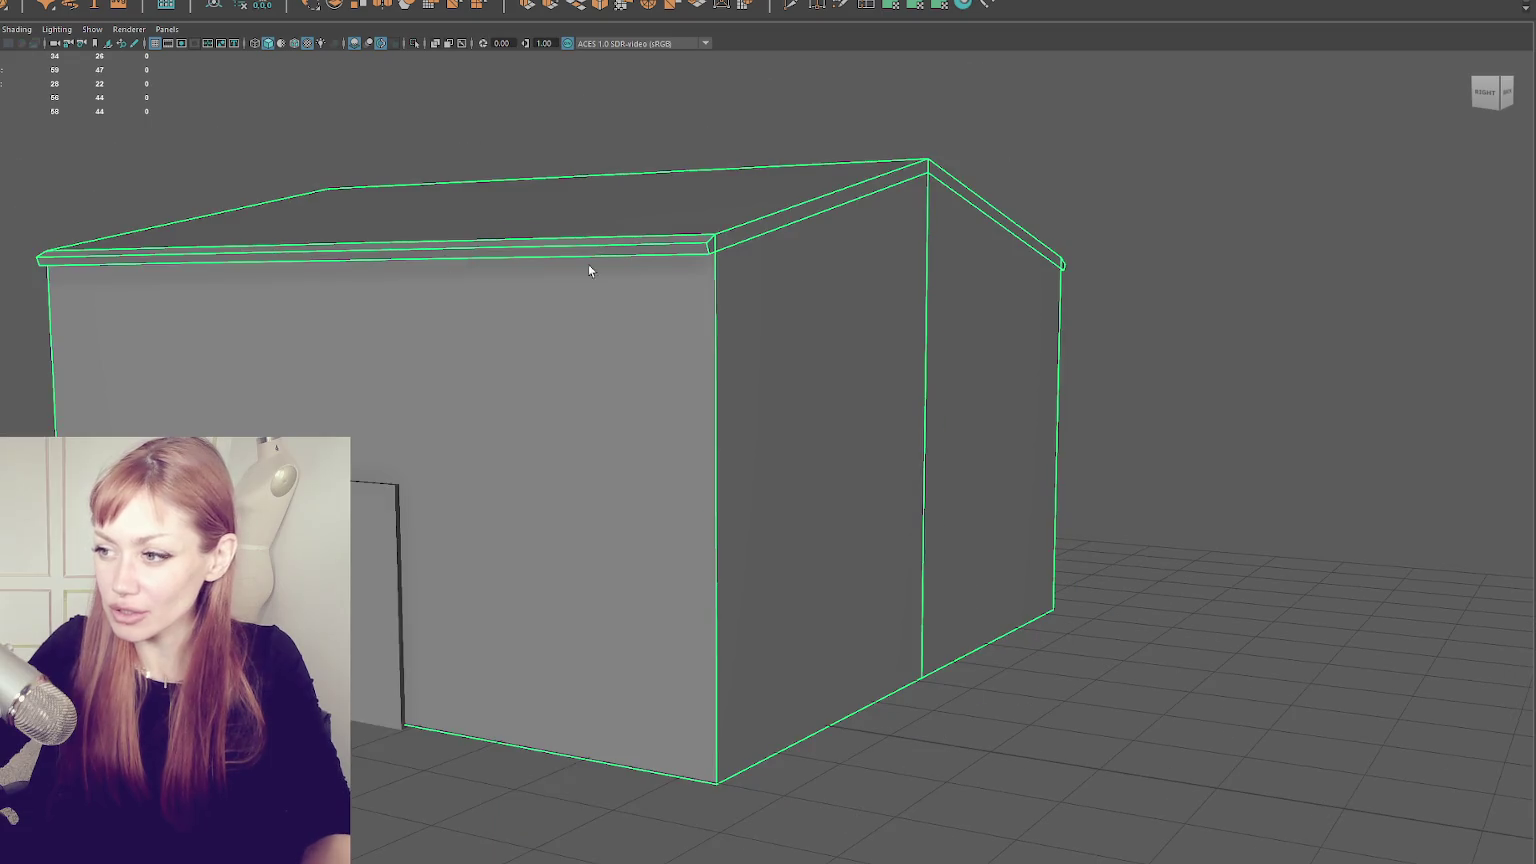
{"action": "mouse_move", "coordinate": [1011, 322]}
{"action": "left_mouse_down"}
{"action": "mouse_move", "coordinate": [963, 321]}
{"action": "mouse_move", "coordinate": [1046, 320]}
{"action": "mouse_move", "coordinate": [1029, 326]}
{"action": "mouse_move", "coordinate": [1039, 356]}
{"action": "left_mouse_up"}
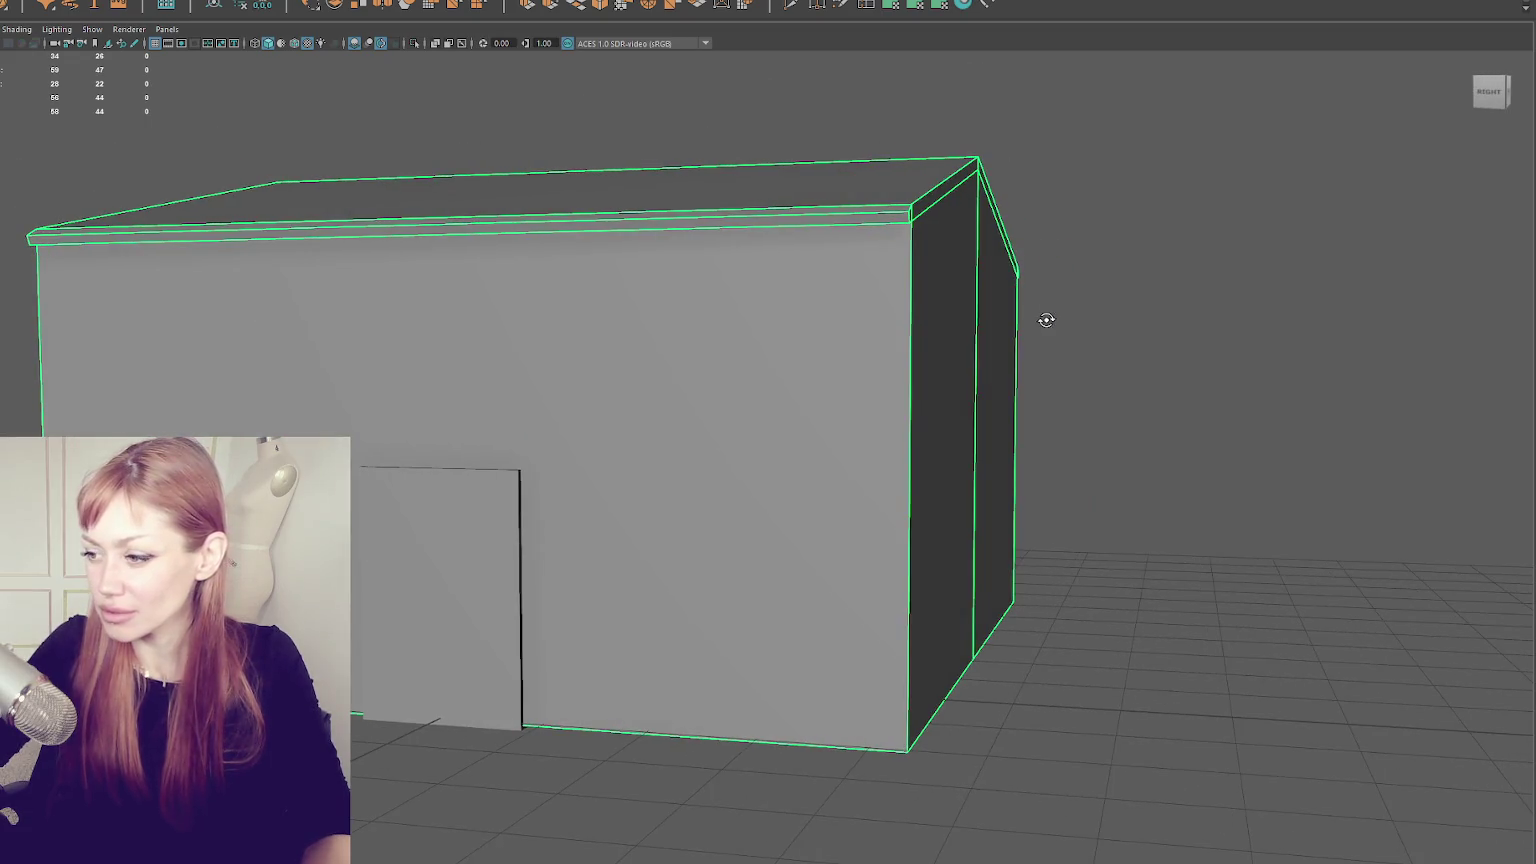
{"action": "key", "text": "Up"}
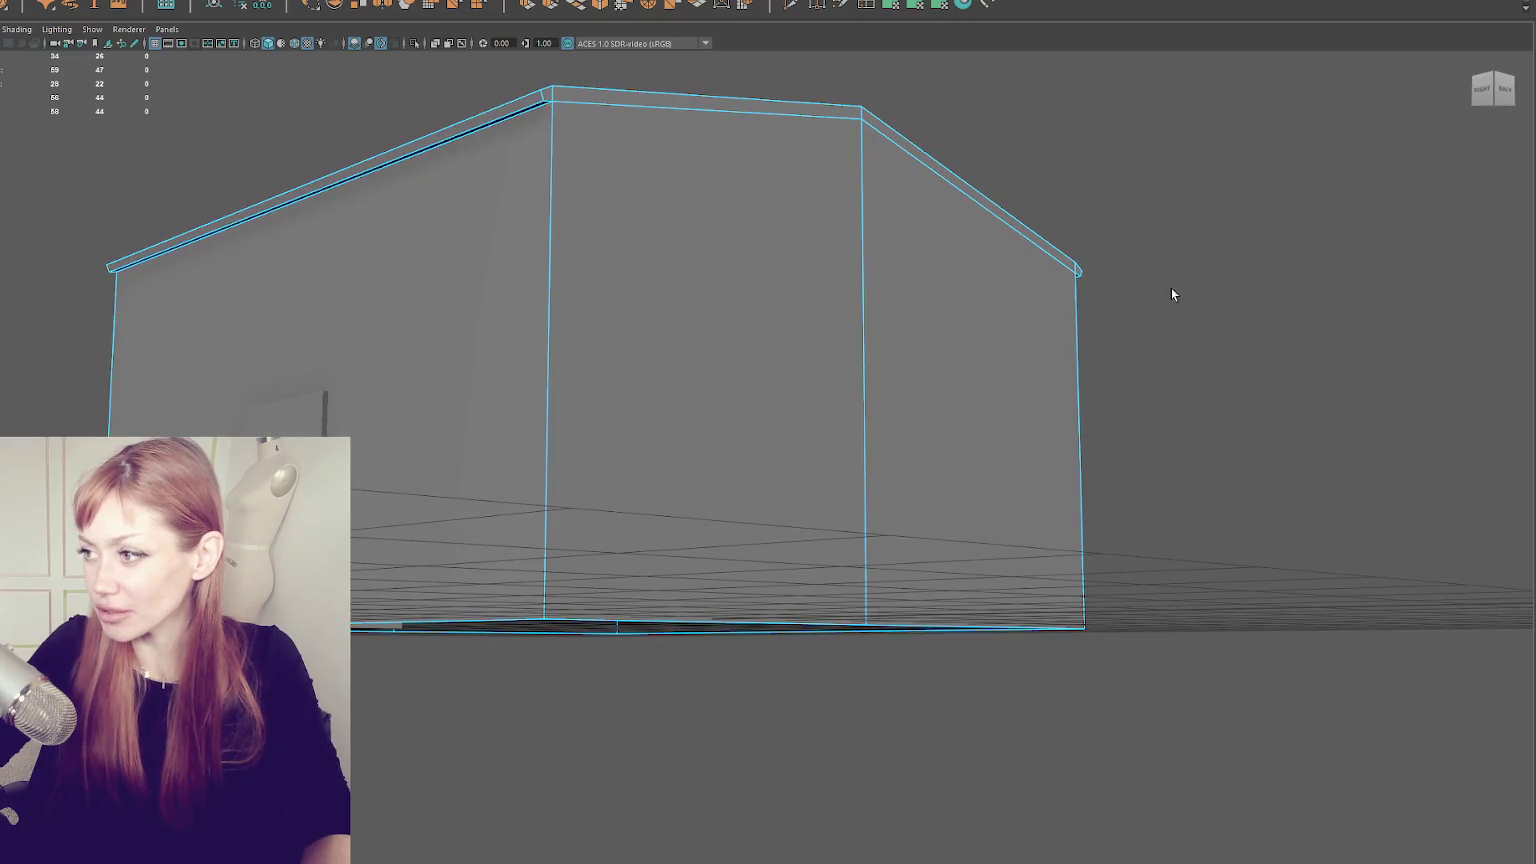
{"action": "left_click", "coordinate": [1079, 340]}
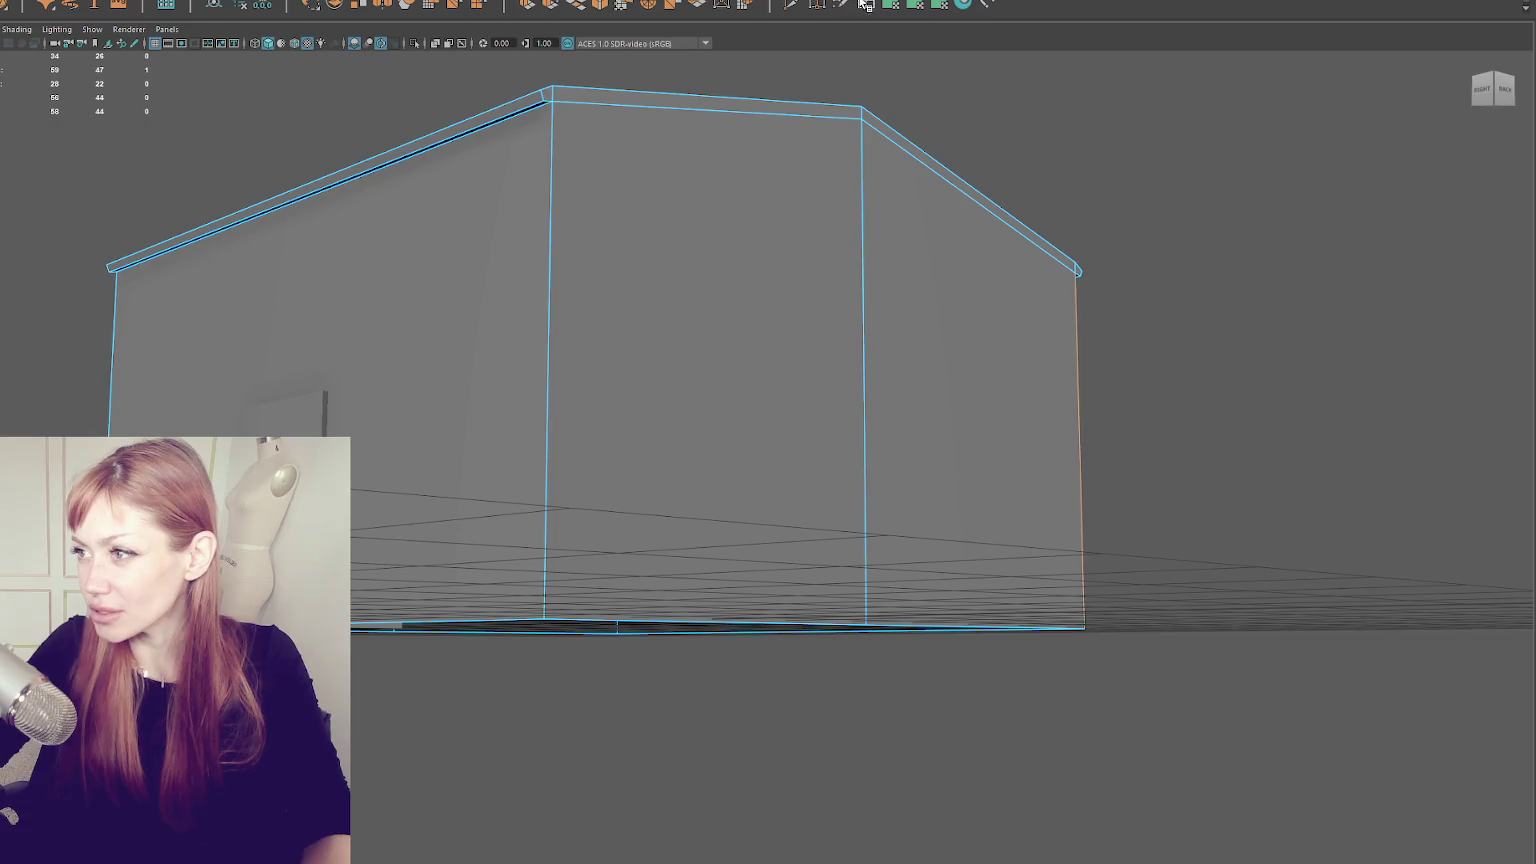
- Insert 2 edge loops across the wall with Insert Edge Loop Tool set to 2 loops
{"action": "double_click", "coordinate": [866, 6]}
{"action": "left_click", "coordinate": [1041, 321]}
{"action": "double_click", "coordinate": [1050, 336]}
{"action": "type", "text": "2"}
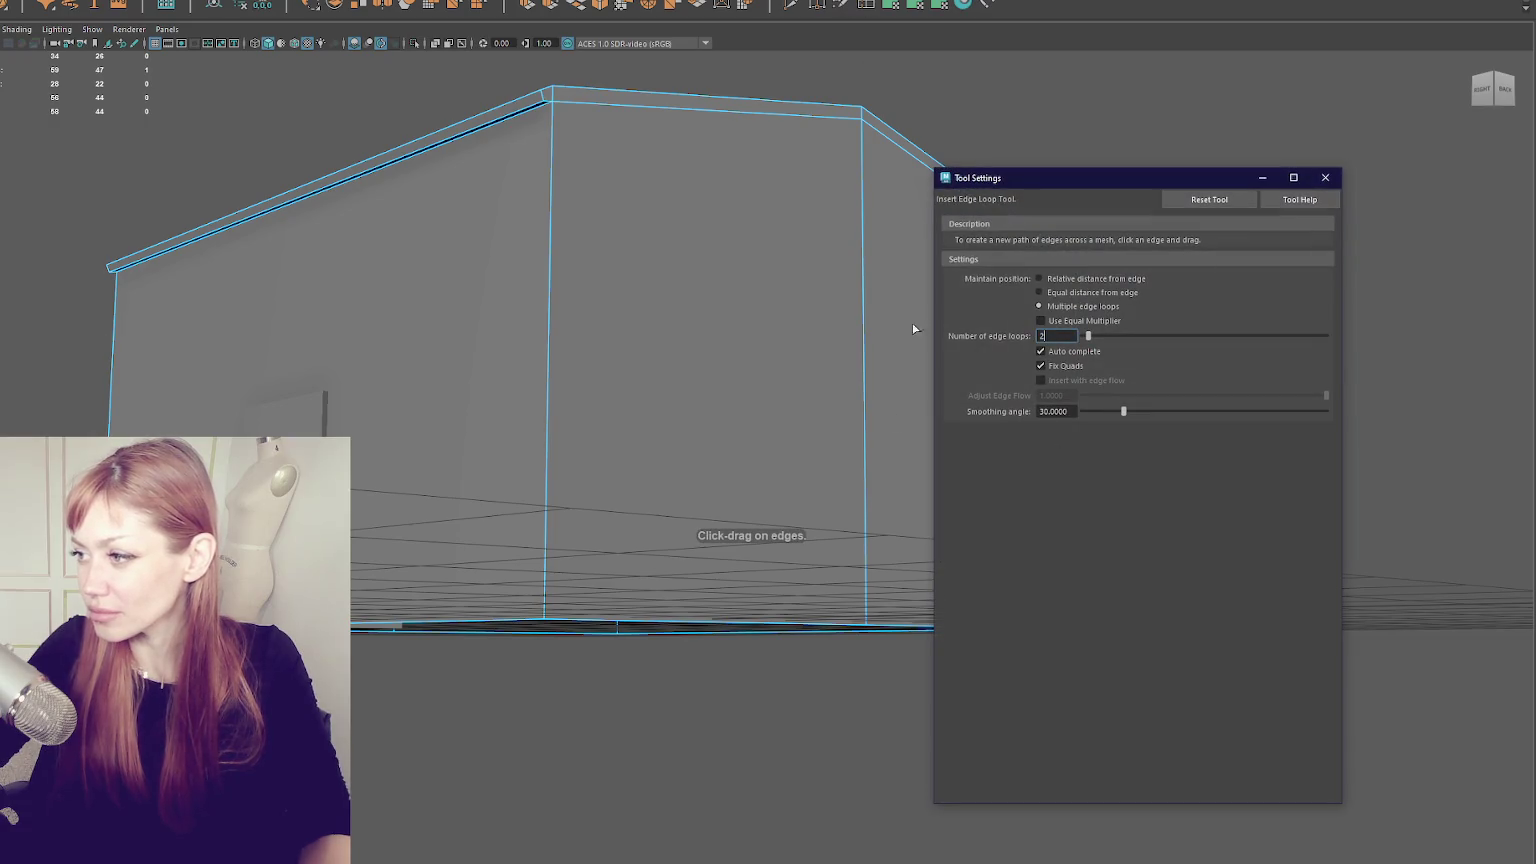
{"action": "left_click", "coordinate": [483, 120]}
- Scale the two new edge loops apart to mark out a wall section
{"action": "key", "text": "r"}
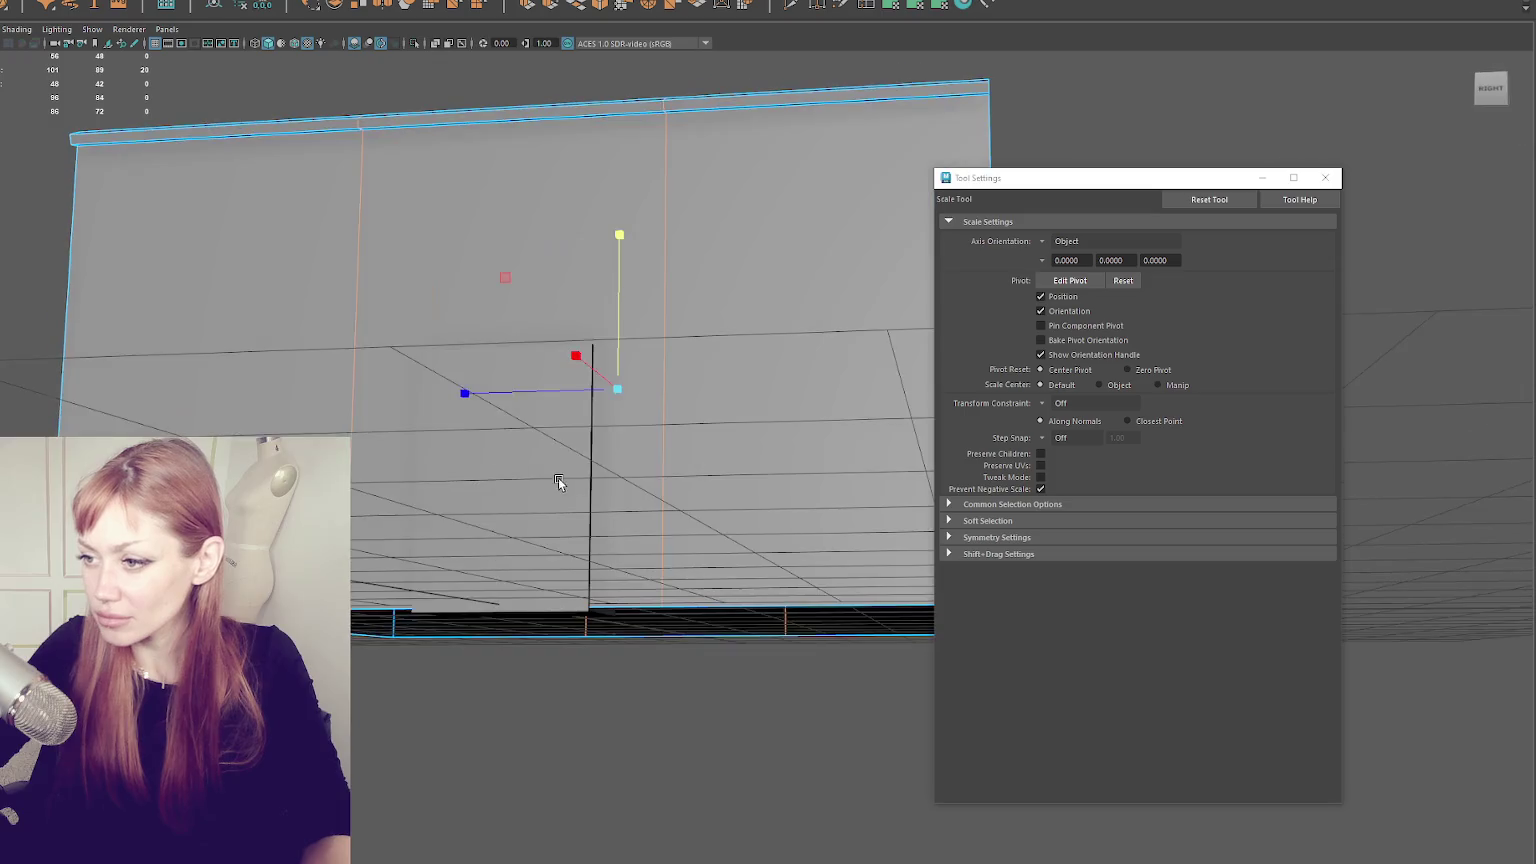
{"action": "left_click_drag", "start_coordinate": [466, 391], "coordinate": [154, 379]}
{"action": "mouse_move", "coordinate": [154, 379]}
{"action": "left_mouse_down", "text": "alt"}
{"action": "mouse_move", "coordinate": [305, 276]}
{"action": "mouse_move", "coordinate": [260, 287]}
{"action": "mouse_move", "coordinate": [518, 326]}
{"action": "mouse_move", "coordinate": [333, 326]}
{"action": "mouse_move", "coordinate": [370, 434]}
{"action": "mouse_move", "coordinate": [330, 470]}
{"action": "mouse_move", "coordinate": [170, 263]}
{"action": "mouse_move", "coordinate": [657, 266]}
{"action": "mouse_move", "coordinate": [593, 343]}
{"action": "left_mouse_up", "text": "alt"}
{"action": "key", "text": "w"}
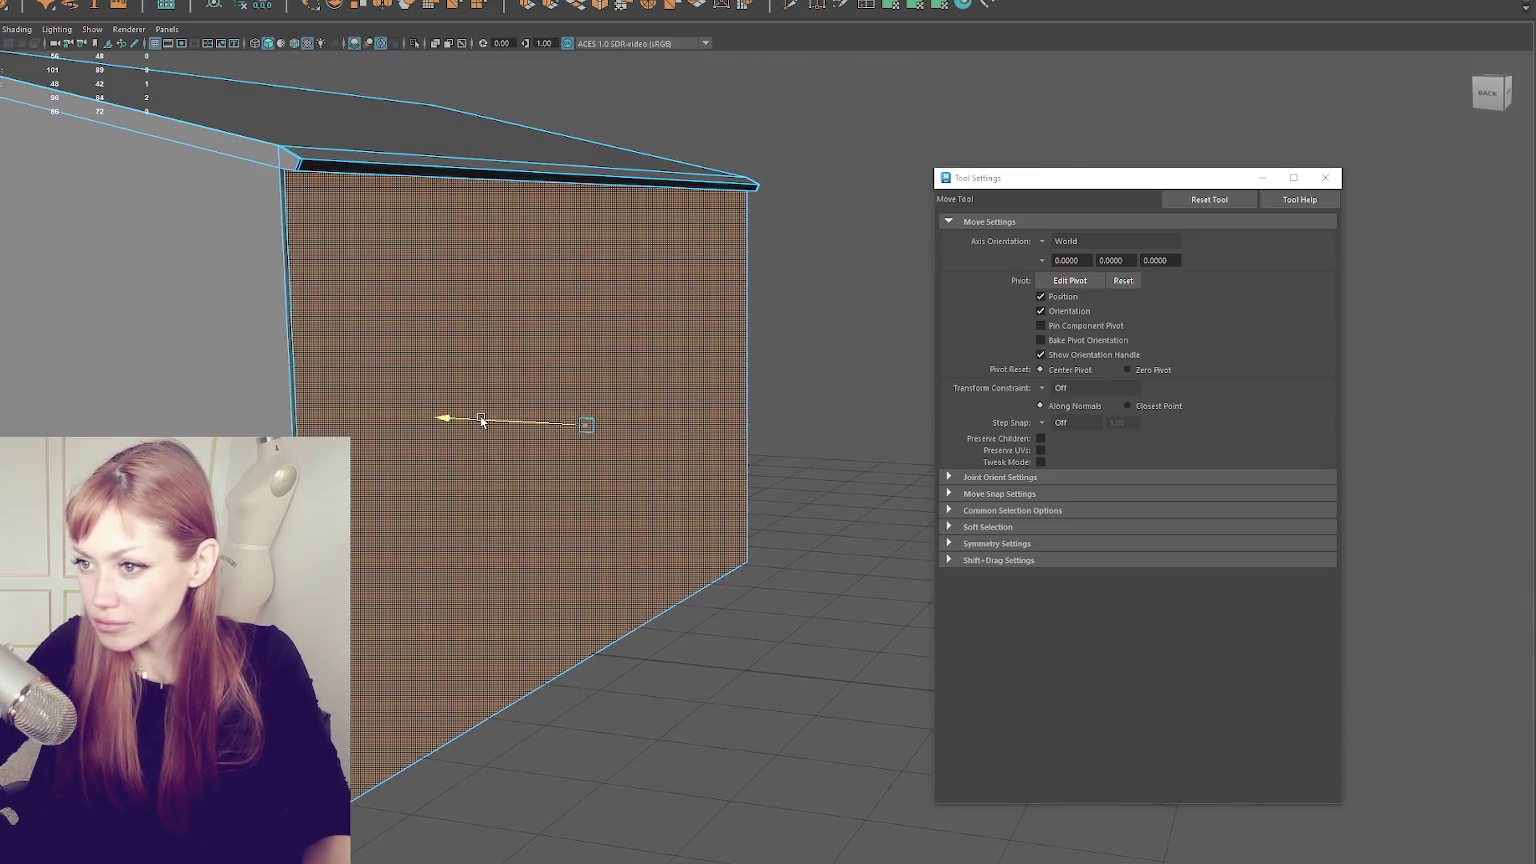
- Lower the wall's sloped top edge slightly and pick the top corner vertex
{"action": "mouse_move", "coordinate": [482, 420]}
{"action": "left_mouse_down", "text": "alt"}
{"action": "mouse_move", "coordinate": [456, 295]}
{"action": "mouse_move", "coordinate": [543, 360]}
{"action": "left_mouse_up", "text": "alt"}
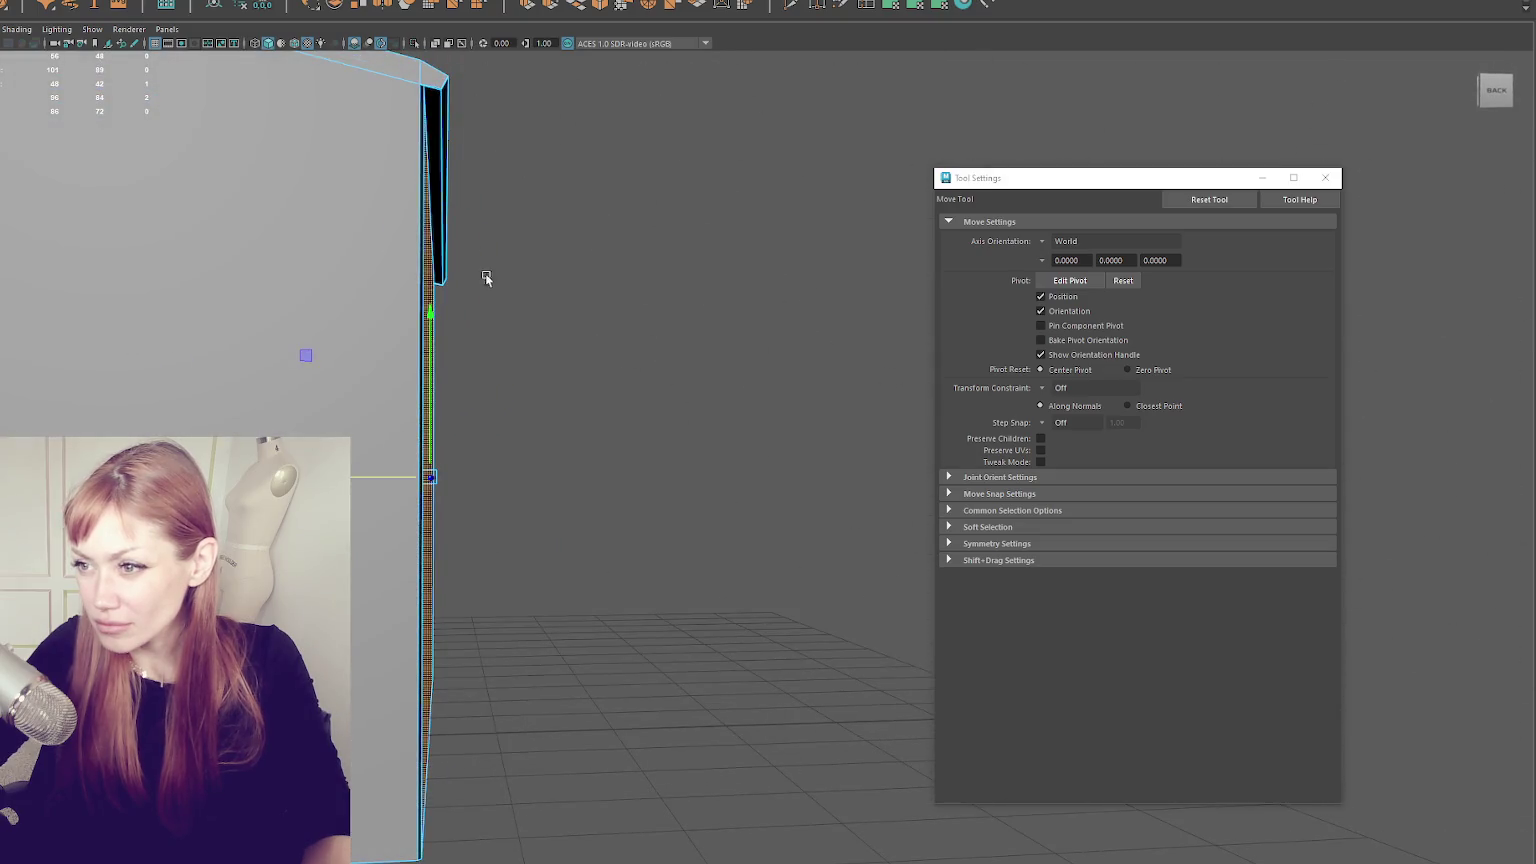
{"action": "mouse_move", "coordinate": [514, 189]}
{"action": "left_mouse_down", "text": "alt"}
{"action": "mouse_move", "coordinate": [531, 363]}
{"action": "mouse_move", "coordinate": [439, 357]}
{"action": "mouse_move", "coordinate": [571, 357]}
{"action": "mouse_move", "coordinate": [970, 247]}
{"action": "mouse_move", "coordinate": [432, 304]}
{"action": "mouse_move", "coordinate": [507, 315]}
{"action": "left_mouse_up", "text": "alt"}
{"action": "left_click_drag", "start_coordinate": [385, 318], "coordinate": [386, 321]}
{"action": "right_click", "coordinate": [384, 165]}
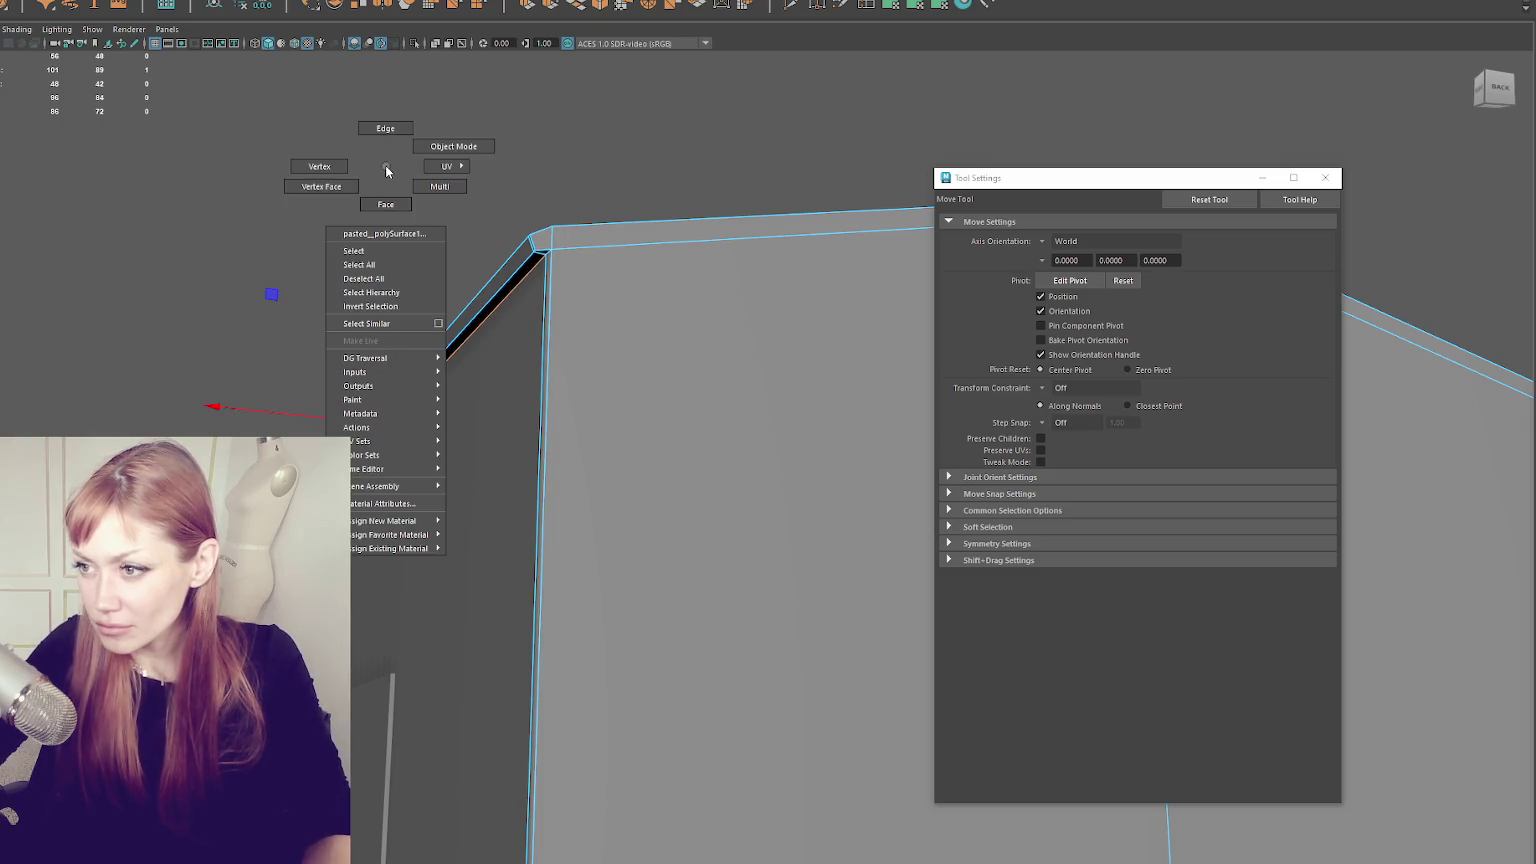
{"action": "left_click", "coordinate": [531, 242]}
- Turn on Object Z symmetry, then return the house to object mode
{"action": "left_click", "coordinate": [435, 5]}
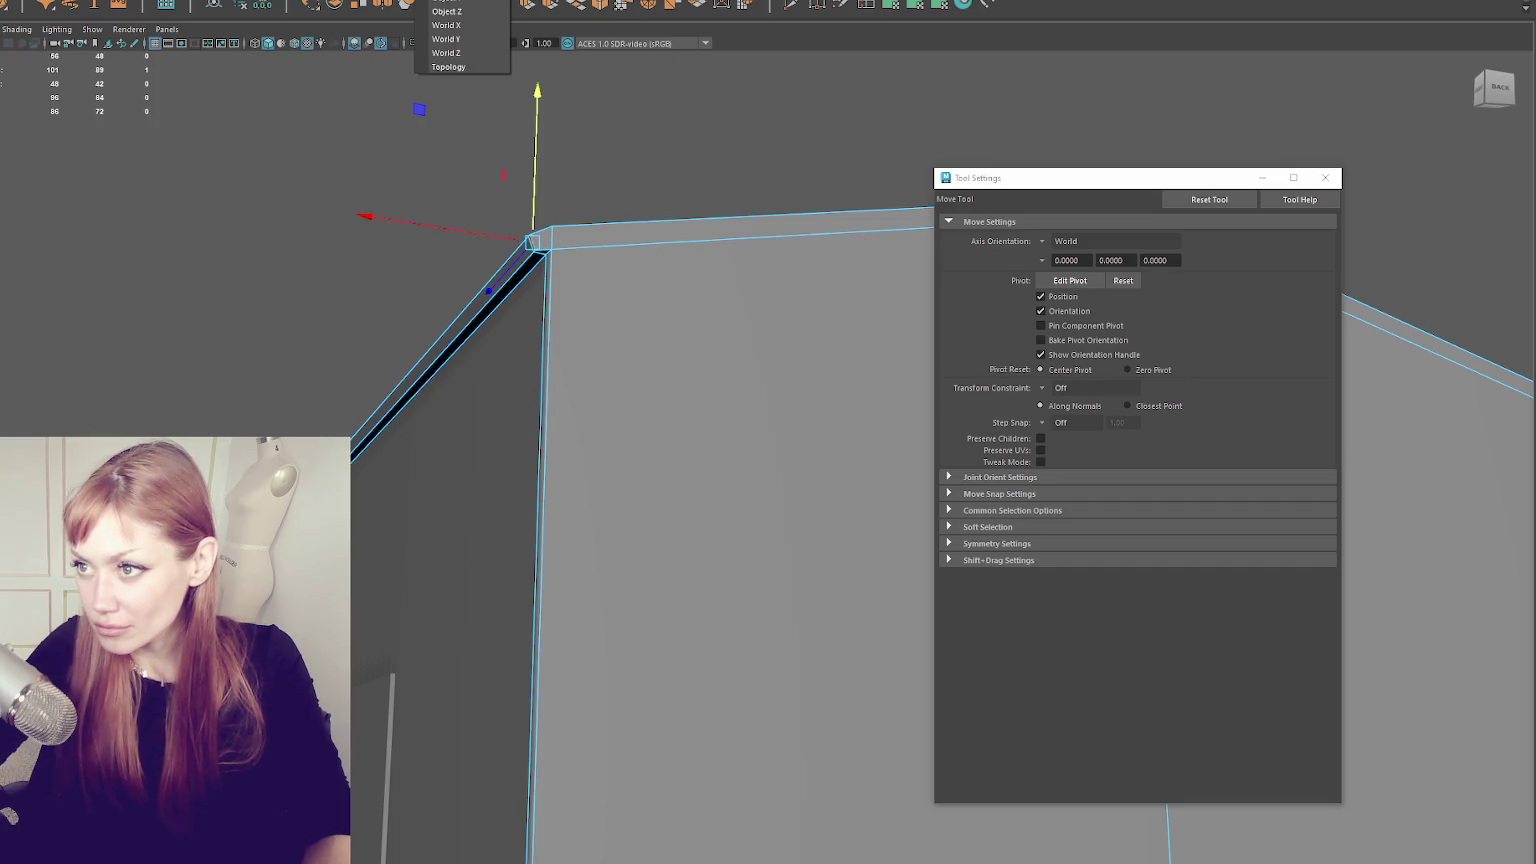
{"action": "left_click", "coordinate": [433, 10]}
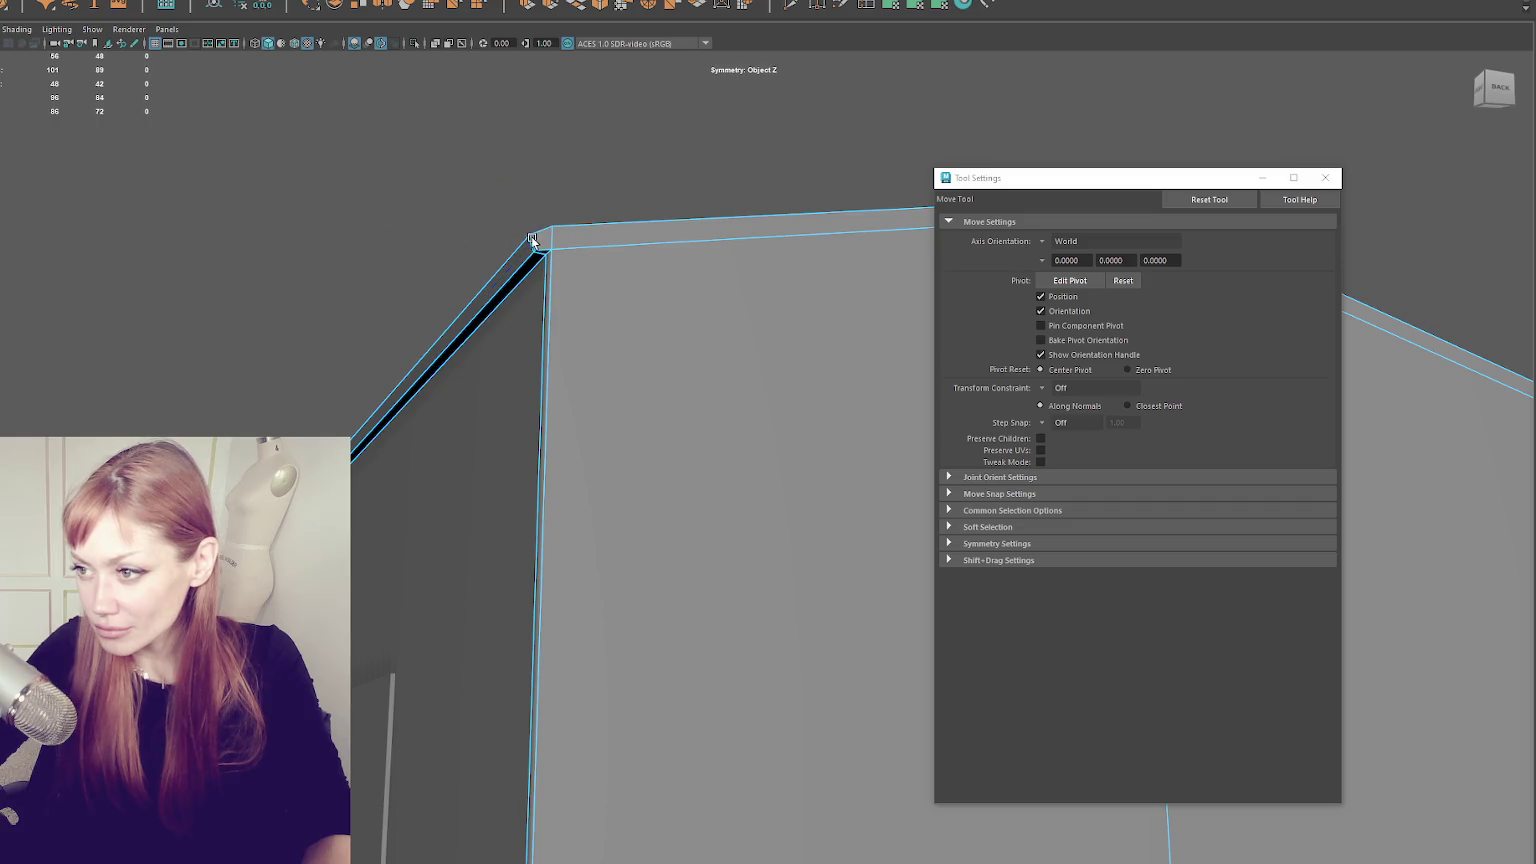
{"action": "key", "text": "4"}
{"action": "key", "text": "5"}
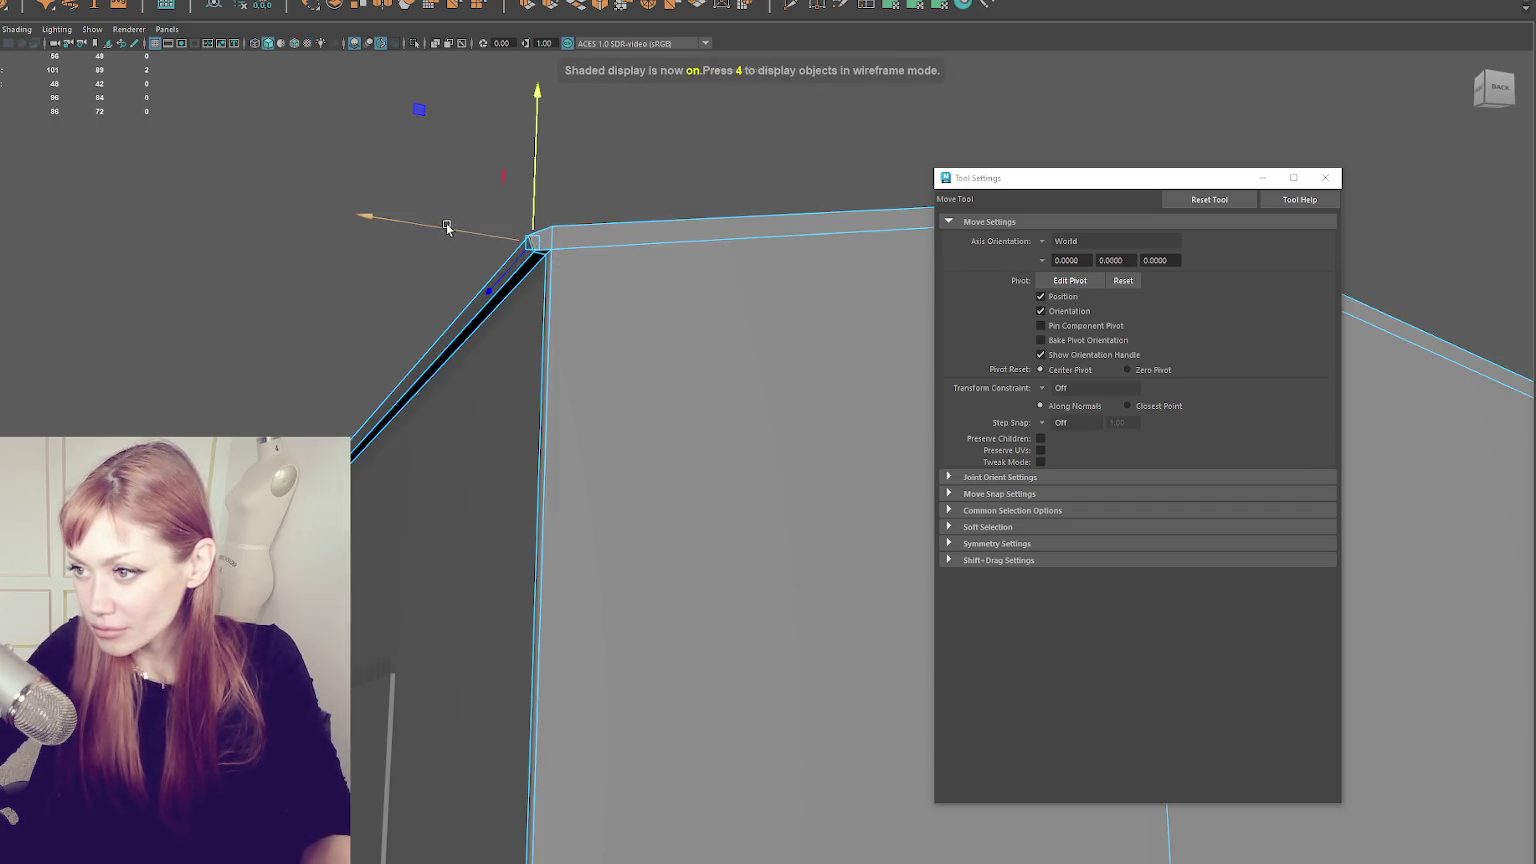
{"action": "key", "text": "r"}
{"action": "mouse_move", "coordinate": [600, 233]}
{"action": "left_mouse_down"}
{"action": "mouse_move", "coordinate": [689, 295]}
{"action": "mouse_move", "coordinate": [790, 469]}
{"action": "left_mouse_up"}
{"action": "mouse_move", "coordinate": [844, 400]}
{"action": "left_mouse_down"}
{"action": "mouse_move", "coordinate": [487, 446]}
{"action": "mouse_move", "coordinate": [590, 343]}
{"action": "mouse_move", "coordinate": [847, 254]}
{"action": "mouse_move", "coordinate": [543, 214]}
{"action": "mouse_move", "coordinate": [597, 200]}
{"action": "left_mouse_up"}
{"action": "right_click", "coordinate": [670, 271]}
{"action": "left_click", "coordinate": [660, 340]}
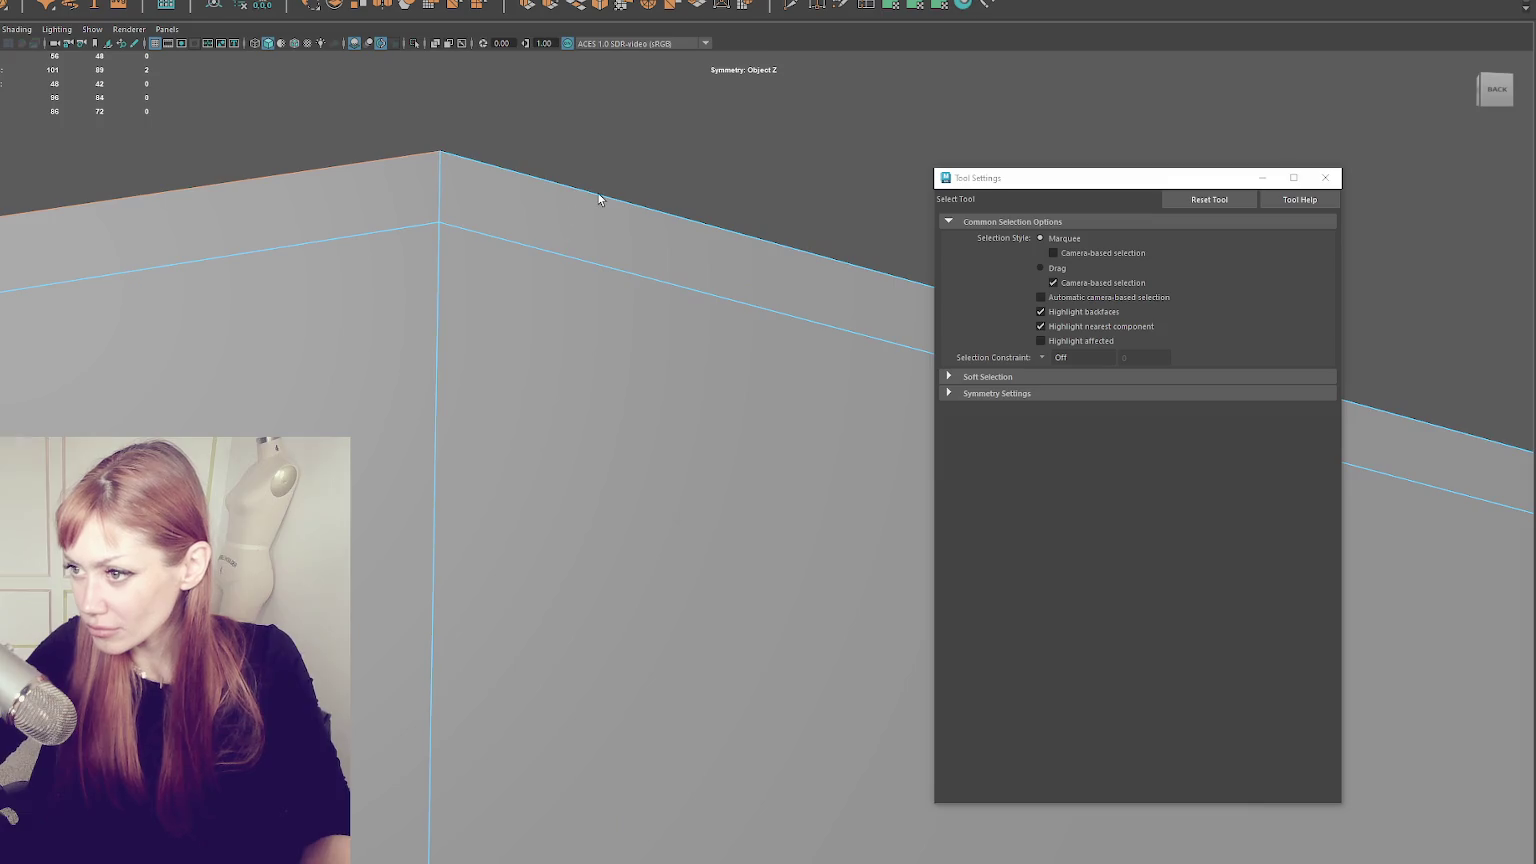
- Scale a wall corner vertex, then clear the selection
{"action": "mouse_move", "coordinate": [152, 247]}
{"action": "left_mouse_down"}
{"action": "mouse_move", "coordinate": [542, 290]}
{"action": "mouse_move", "coordinate": [1303, 237]}
{"action": "mouse_move", "coordinate": [710, 314]}
{"action": "mouse_move", "coordinate": [802, 327]}
{"action": "left_mouse_up"}
{"action": "key", "text": "w"}
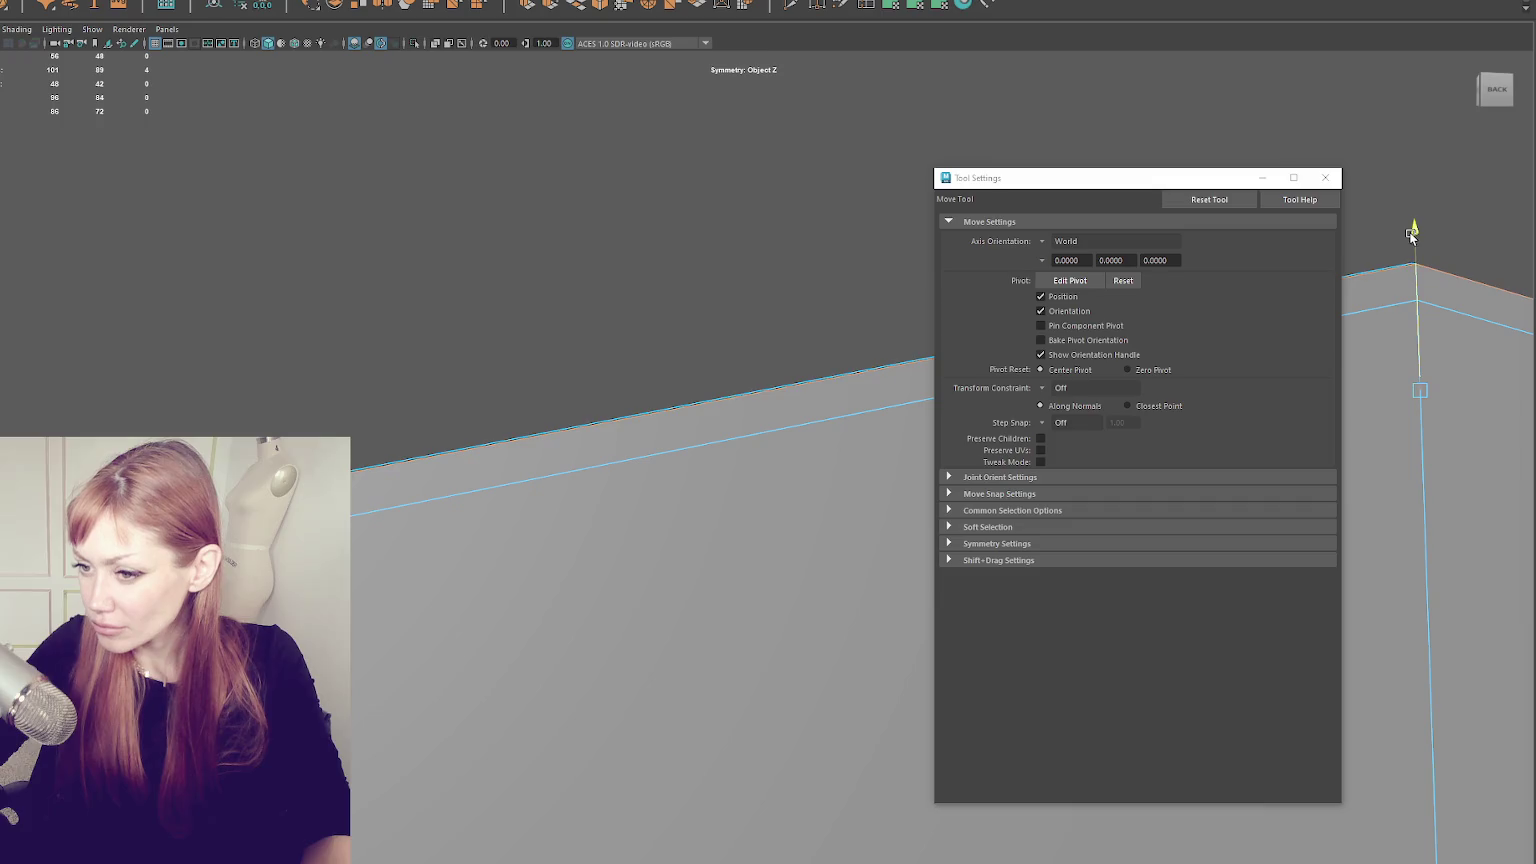
{"action": "mouse_move", "coordinate": [1407, 200]}
{"action": "left_mouse_down"}
{"action": "mouse_move", "coordinate": [4, 245]}
{"action": "mouse_move", "coordinate": [478, 314]}
{"action": "mouse_move", "coordinate": [530, 410]}
{"action": "left_mouse_up"}
{"action": "left_click", "coordinate": [583, 388]}
{"action": "key", "text": "r"}
{"action": "scroll", "coordinate": [580, 392], "scroll_direction": "down", "scroll_amount": 2}
{"action": "key", "text": "F8"}
{"action": "left_click", "coordinate": [349, 223]}
- Select the house's top wall edges and apply Soften Edge to them
{"action": "mouse_move", "coordinate": [349, 223]}
{"action": "left_mouse_down"}
{"action": "mouse_move", "coordinate": [370, 410]}
{"action": "mouse_move", "coordinate": [634, 282]}
{"action": "left_mouse_up"}
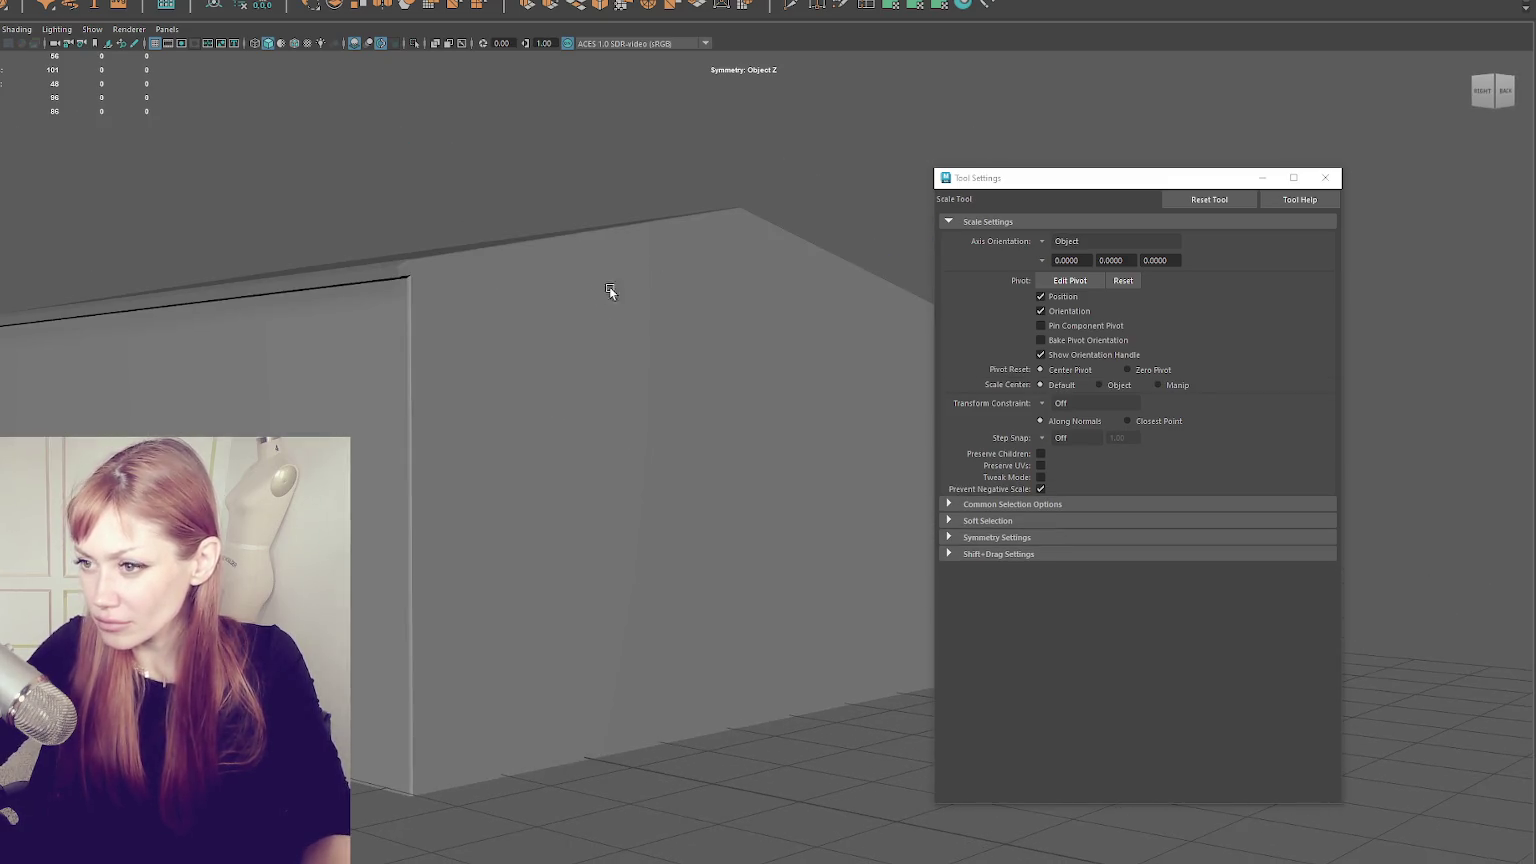
{"action": "left_click", "coordinate": [586, 290]}
{"action": "right_click", "coordinate": [518, 183], "text": "shift"}
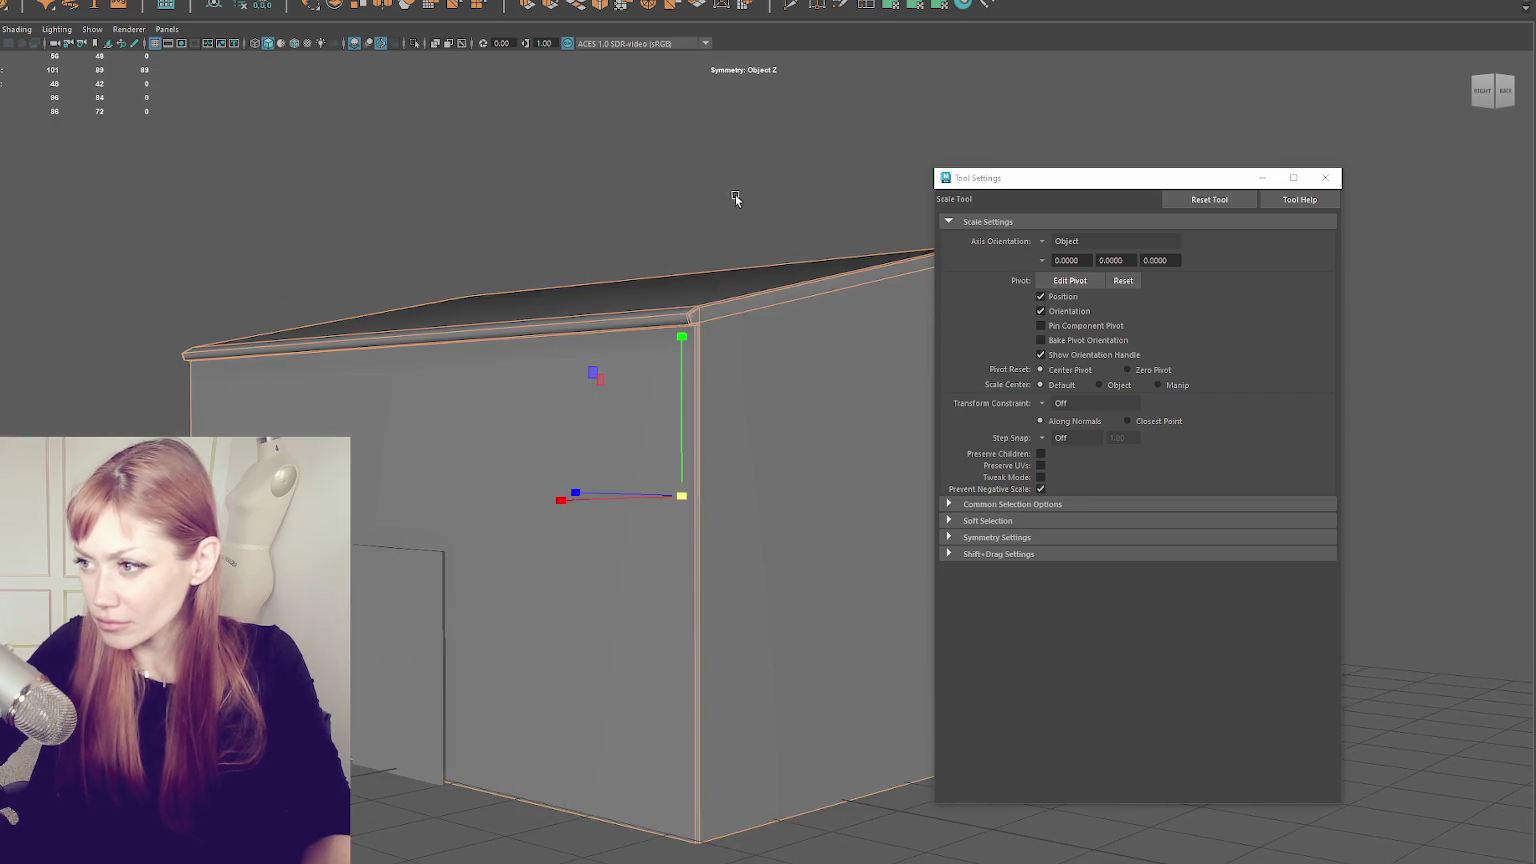
{"action": "key", "text": "q"}
{"action": "mouse_move", "coordinate": [724, 281]}
{"action": "left_mouse_down"}
{"action": "mouse_move", "coordinate": [566, 90]}
{"action": "mouse_move", "coordinate": [545, 178]}
{"action": "left_mouse_up"}
{"action": "right_click", "coordinate": [686, 136], "text": "shift"}
{"action": "left_click", "coordinate": [803, 173]}
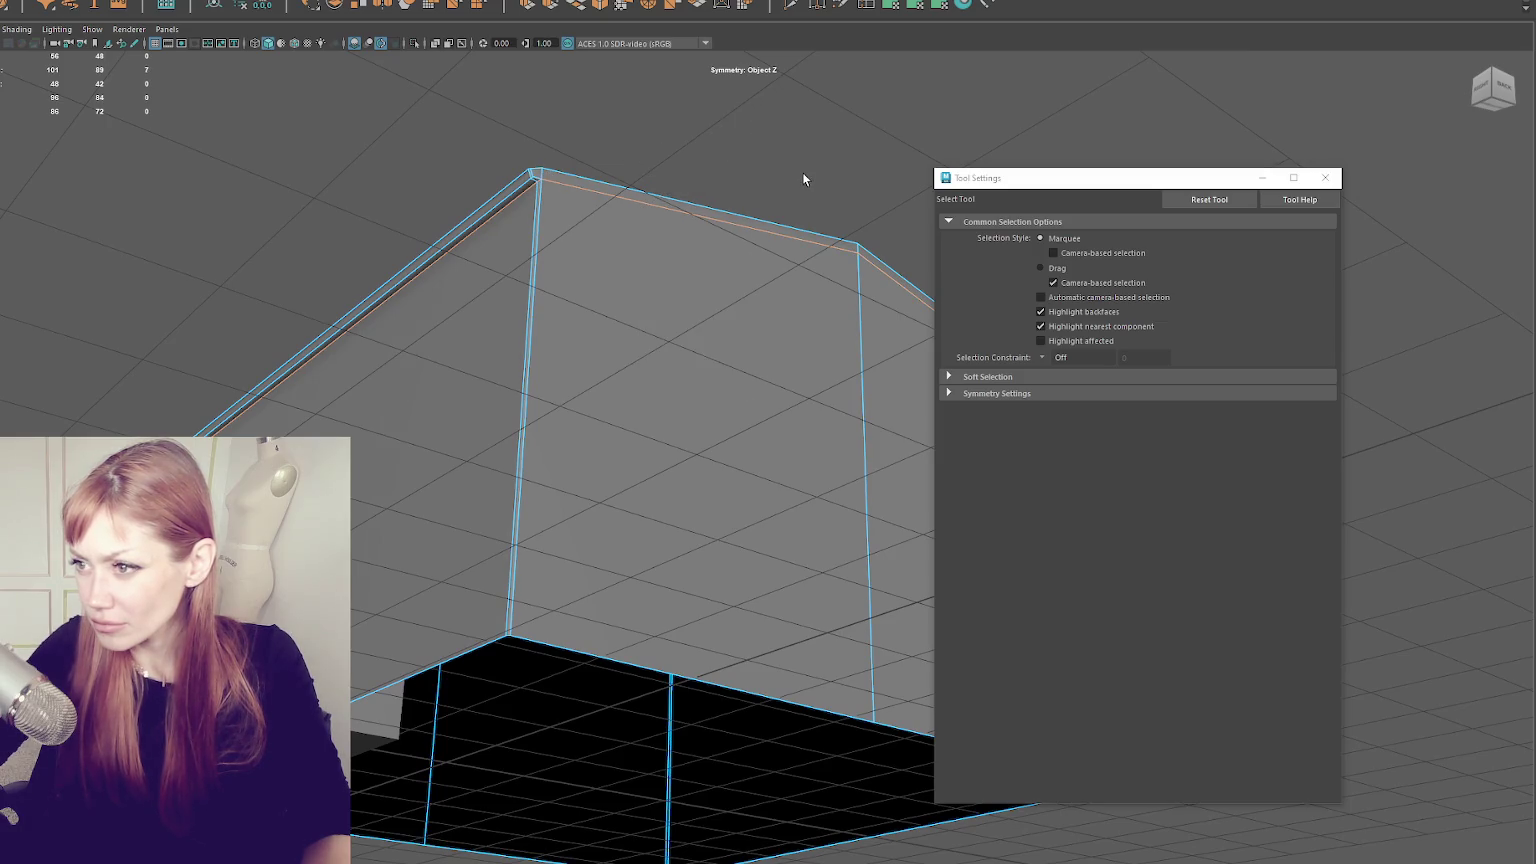
{"action": "mouse_move", "coordinate": [803, 173]}
{"action": "left_mouse_down"}
{"action": "mouse_move", "coordinate": [435, 206]}
{"action": "mouse_move", "coordinate": [610, 357]}
{"action": "mouse_move", "coordinate": [723, 380]}
{"action": "mouse_move", "coordinate": [507, 226]}
{"action": "mouse_move", "coordinate": [459, 404]}
{"action": "left_mouse_up"}
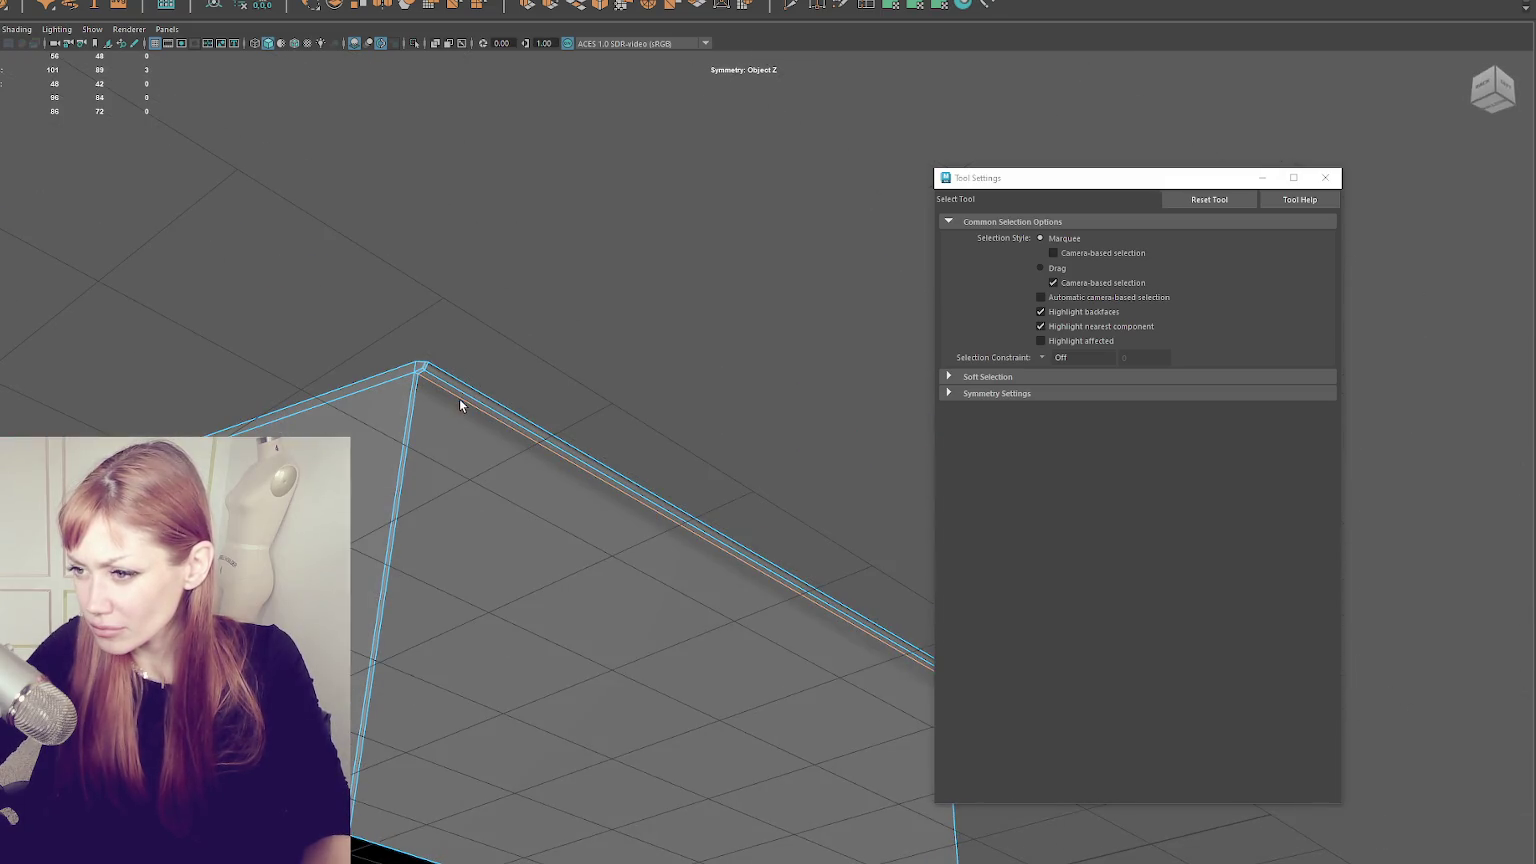
{"action": "right_click", "coordinate": [542, 266], "text": "shift"}
{"action": "left_click", "coordinate": [671, 316]}
- Return to object mode and reselect the house walls
{"action": "mouse_move", "coordinate": [654, 232]}
{"action": "left_mouse_down"}
{"action": "mouse_move", "coordinate": [675, 291]}
{"action": "mouse_move", "coordinate": [703, 291]}
{"action": "mouse_move", "coordinate": [576, 295]}
{"action": "mouse_move", "coordinate": [715, 307]}
{"action": "mouse_move", "coordinate": [668, 432]}
{"action": "left_mouse_up"}
{"action": "right_click", "coordinate": [686, 316]}
{"action": "left_click", "coordinate": [686, 276]}
{"action": "right_click", "coordinate": [637, 262]}
{"action": "left_click", "coordinate": [791, 304]}
{"action": "mouse_move", "coordinate": [791, 304]}
{"action": "left_mouse_down"}
{"action": "mouse_move", "coordinate": [564, 242]}
{"action": "mouse_move", "coordinate": [724, 240]}
{"action": "left_mouse_up"}
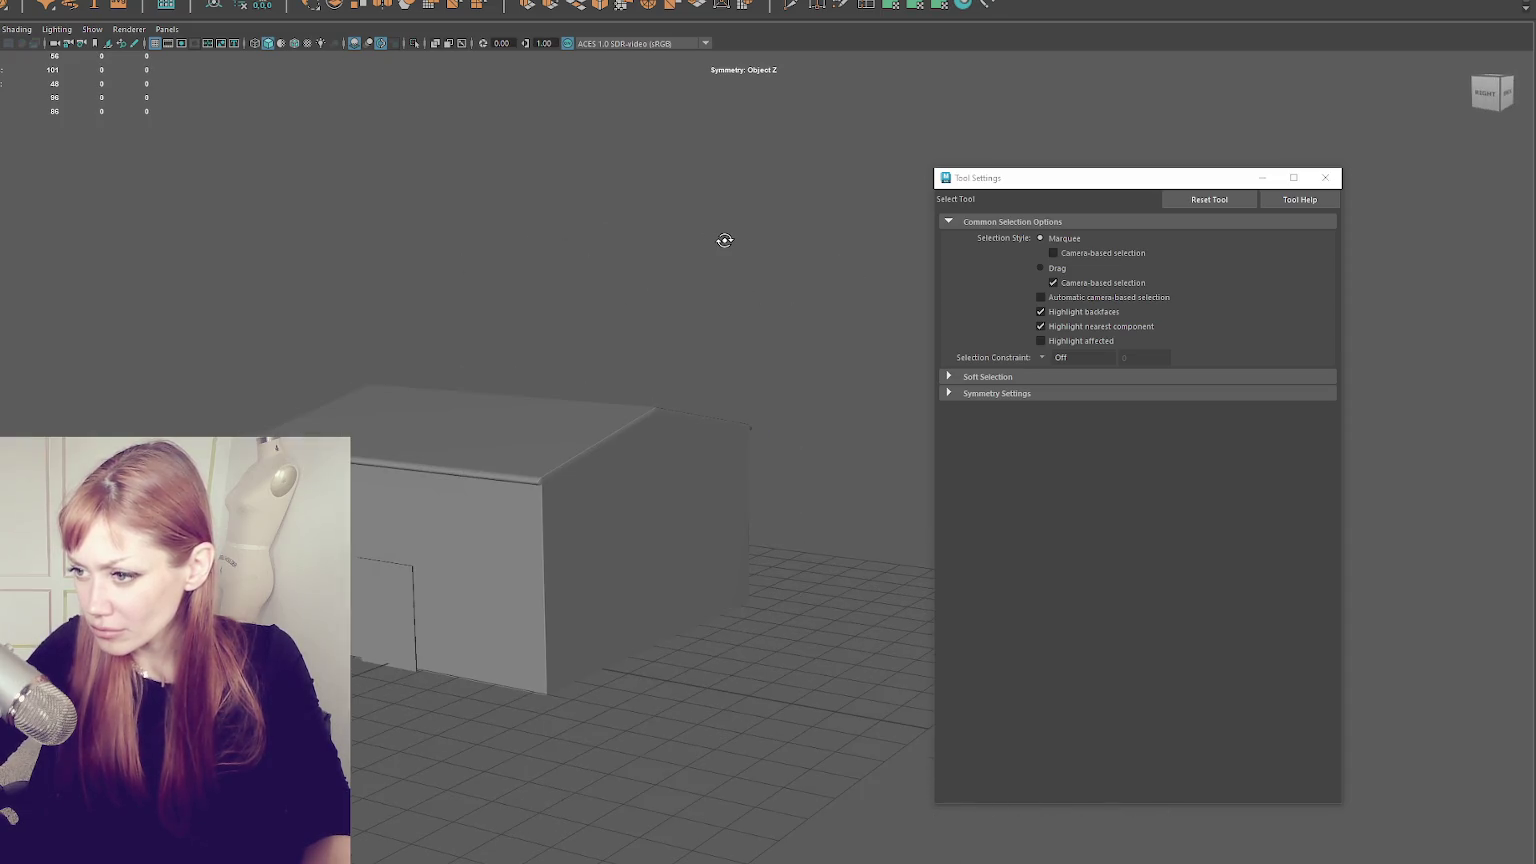
{"action": "scroll", "coordinate": [715, 250], "scroll_direction": "up", "scroll_amount": 3}
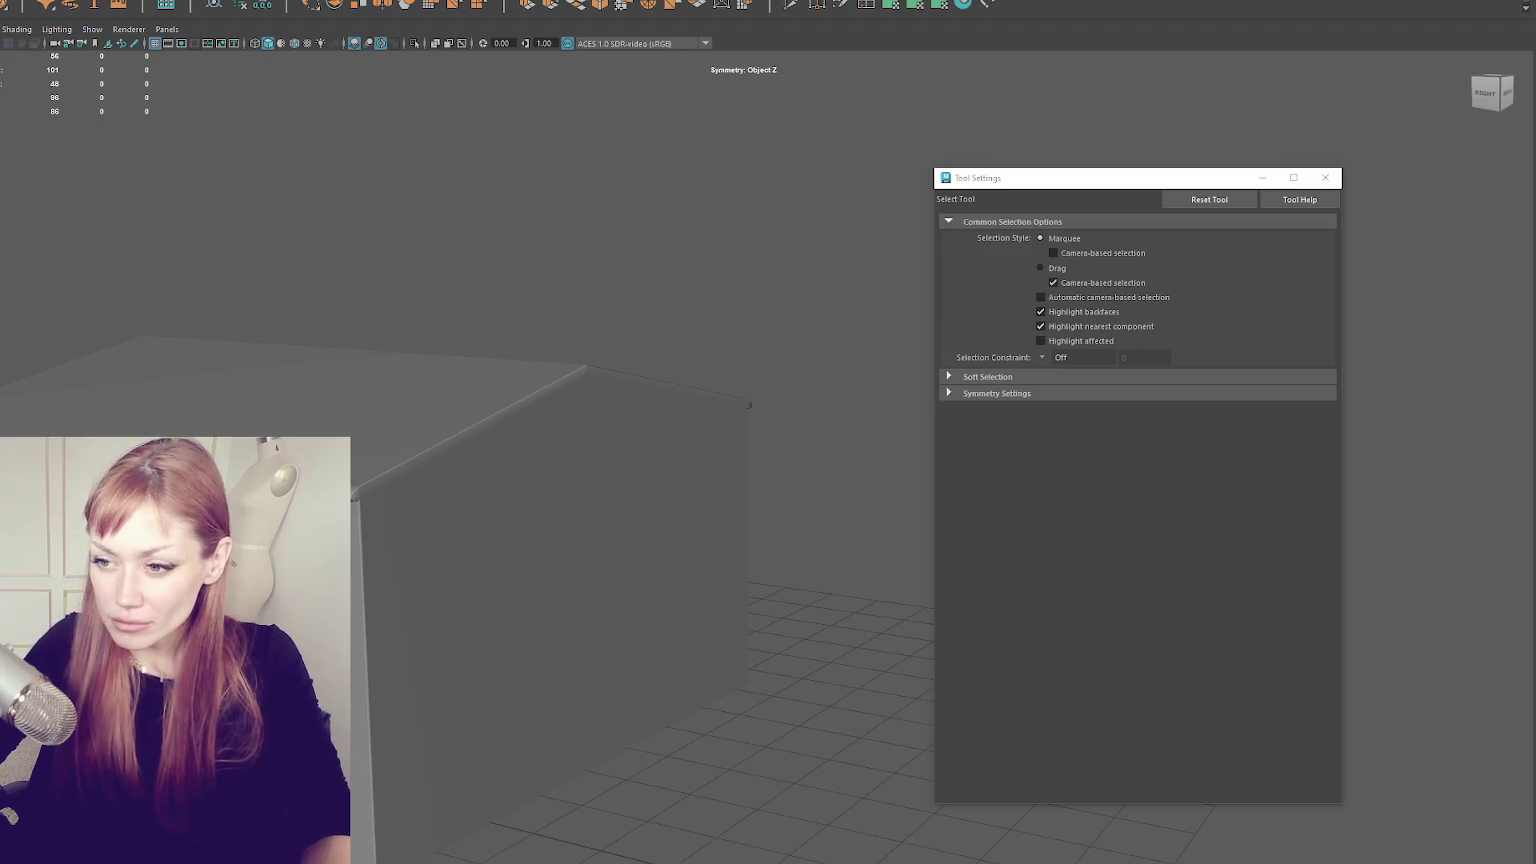
{"action": "left_click", "coordinate": [665, 560]}
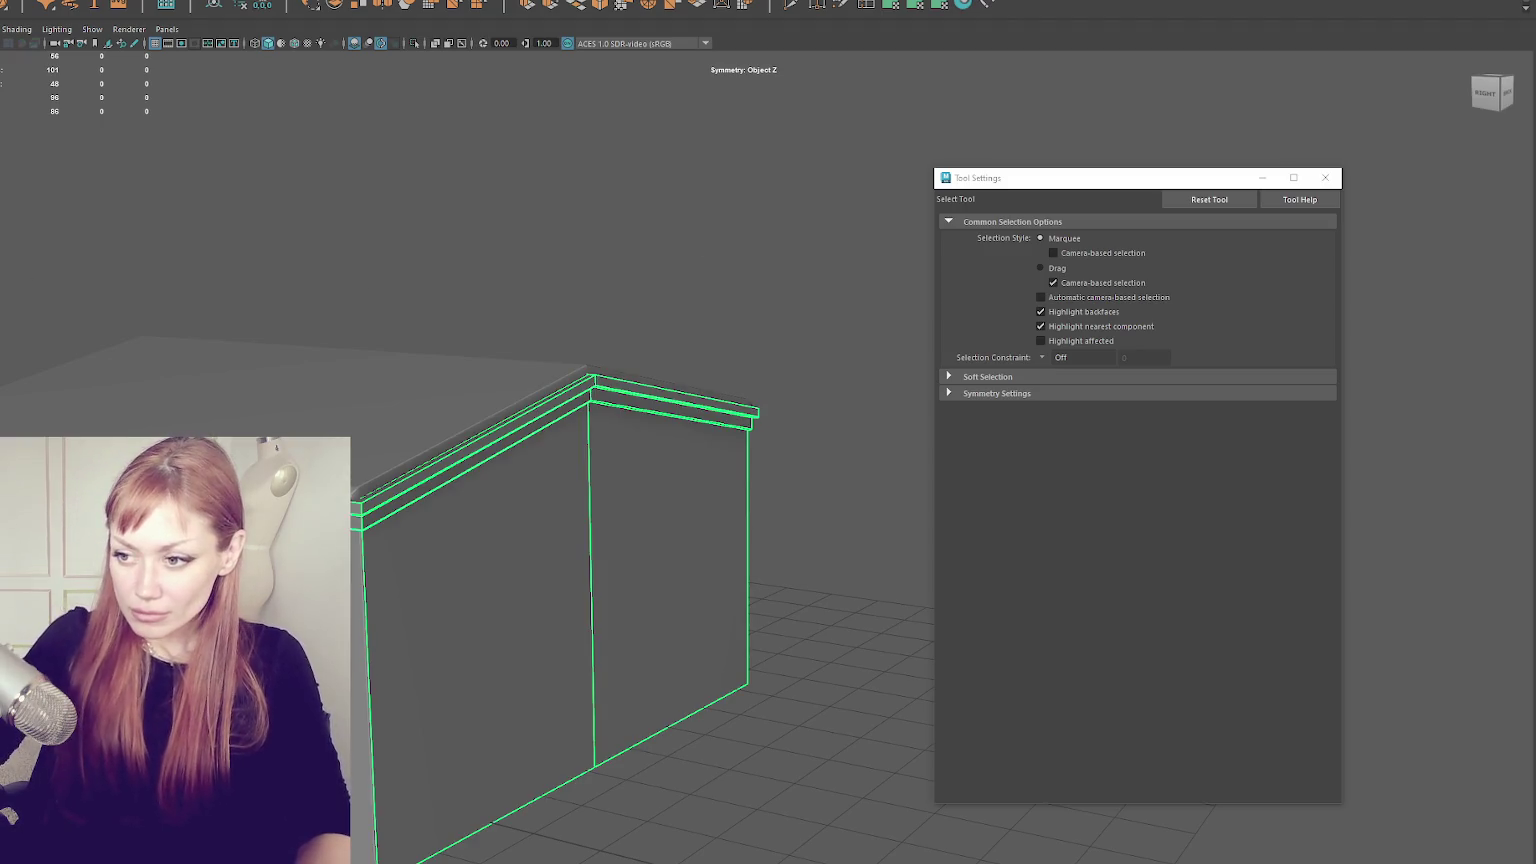
{"action": "left_click", "coordinate": [400, 390]}
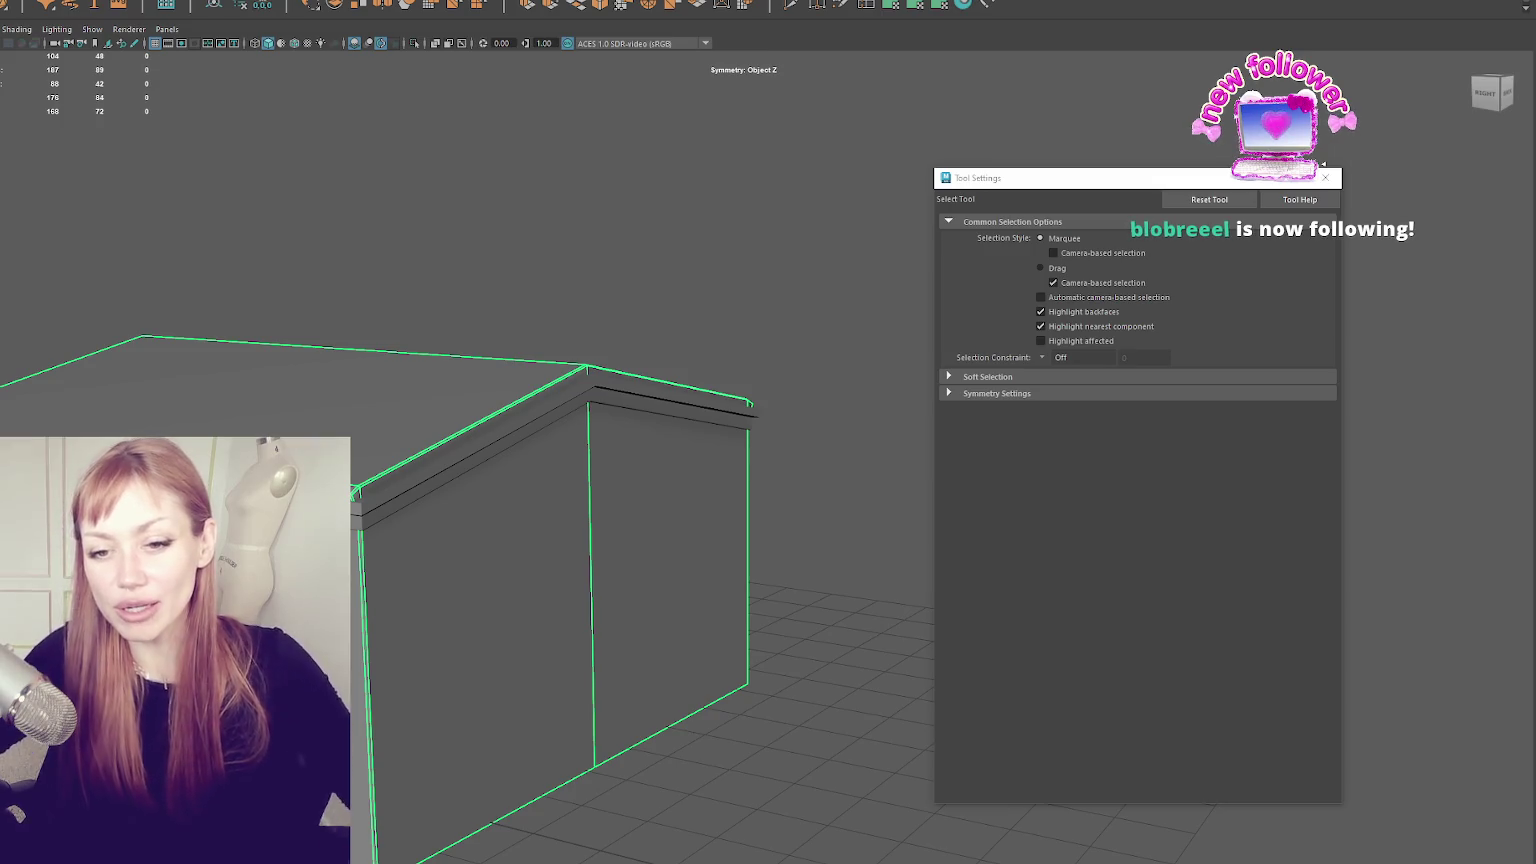
{"action": "left_click_drag", "start_coordinate": [85, 384], "coordinate": [306, 334]}
{"action": "left_click", "coordinate": [306, 334]}
{"action": "left_click", "coordinate": [630, 560]}
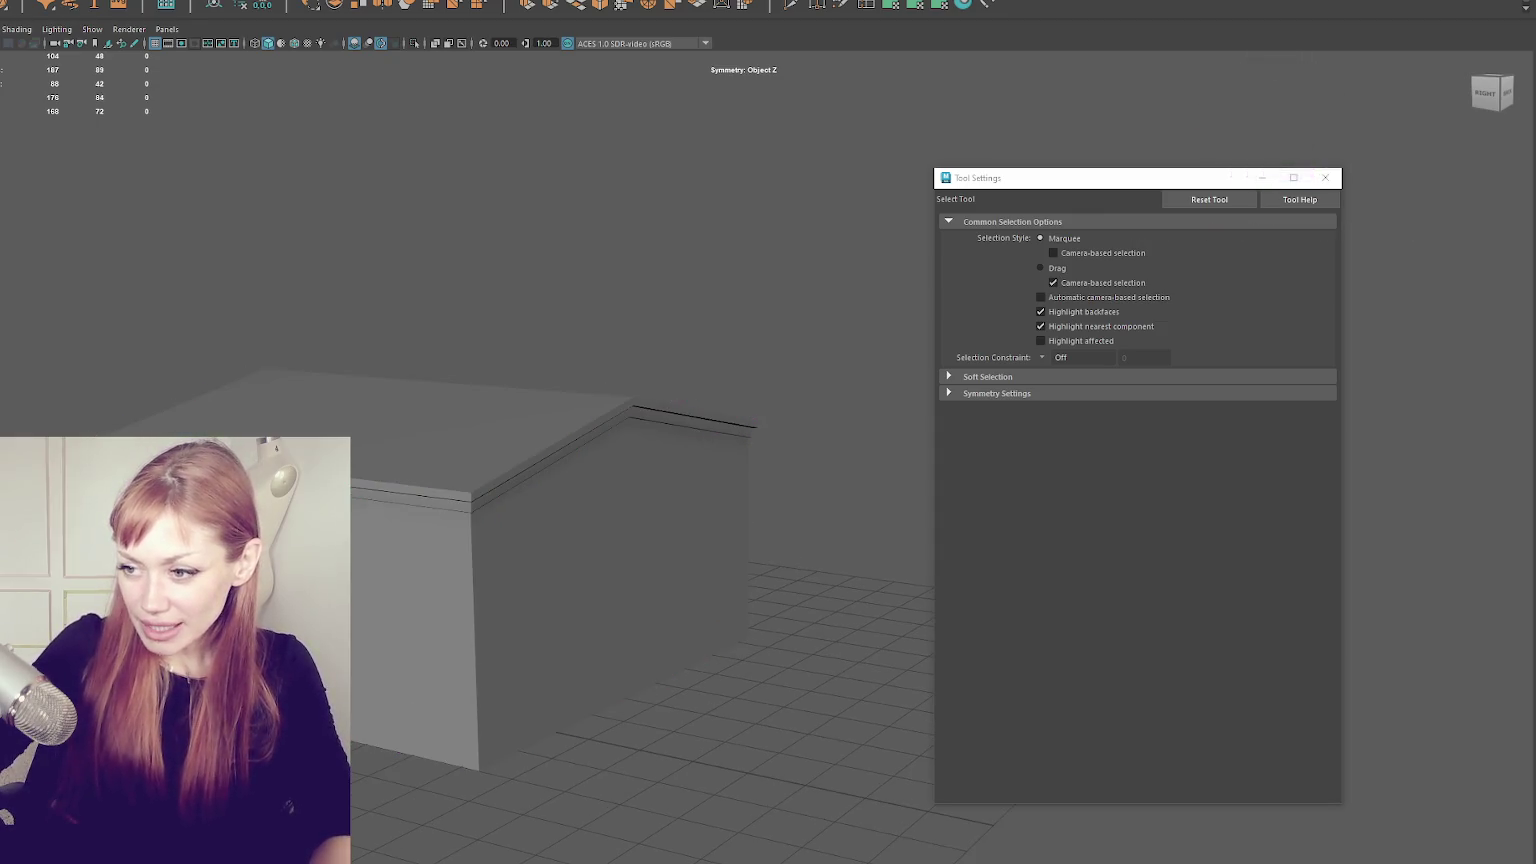
{"action": "mouse_move", "coordinate": [310, 361]}
{"action": "left_mouse_down"}
{"action": "mouse_move", "coordinate": [373, 398]}
{"action": "mouse_move", "coordinate": [477, 257]}
{"action": "mouse_move", "coordinate": [527, 118]}
{"action": "left_mouse_up"}
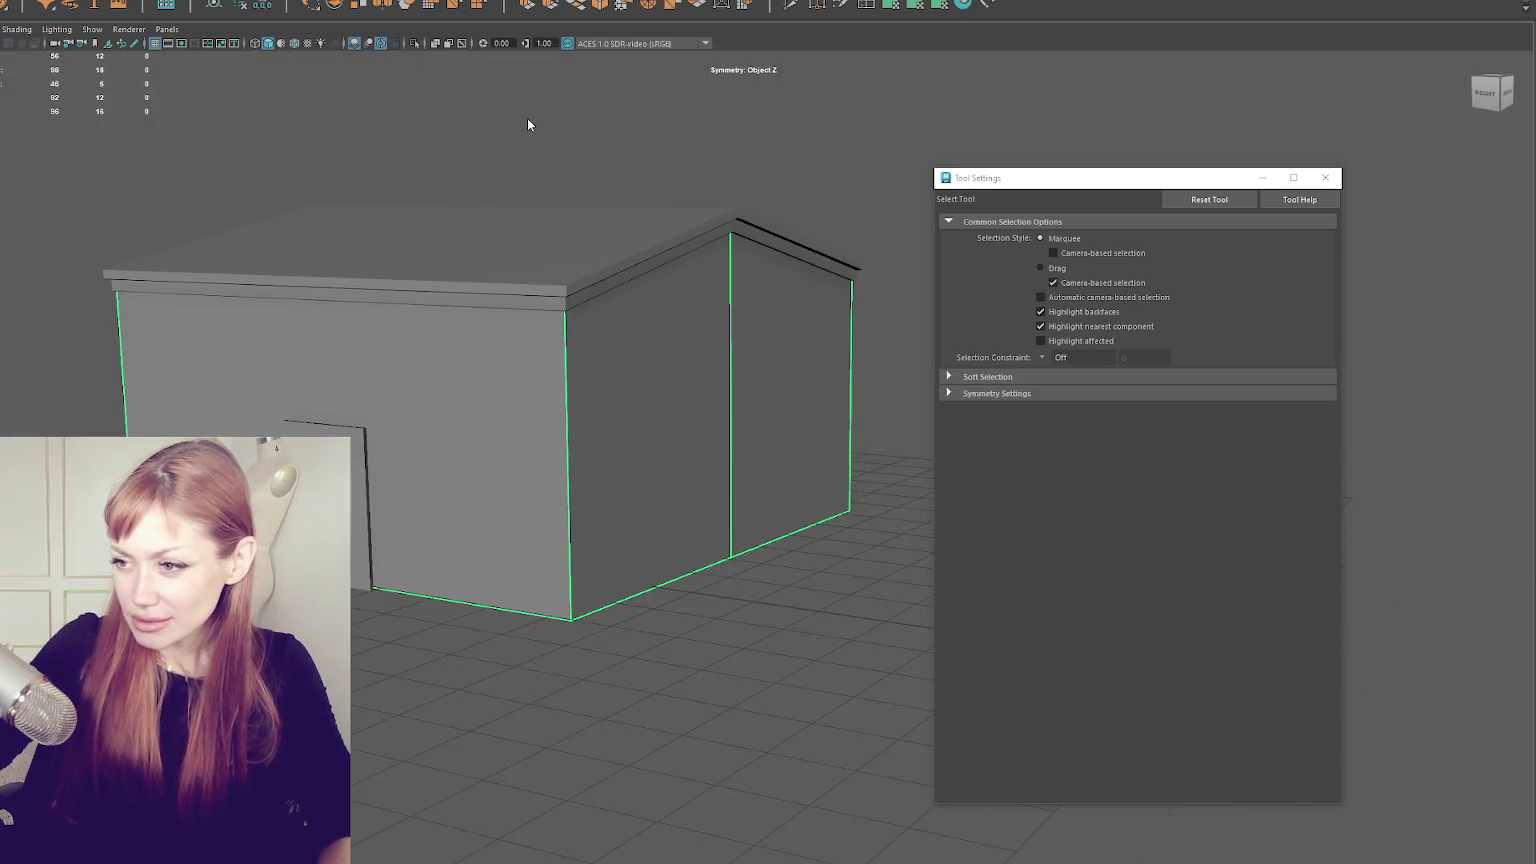
- Select the four vertical corner edges in wireframe and bevel them with Ctrl+B
{"action": "key", "text": "4"}
{"action": "left_click_drag", "start_coordinate": [415, 353], "coordinate": [555, 389]}
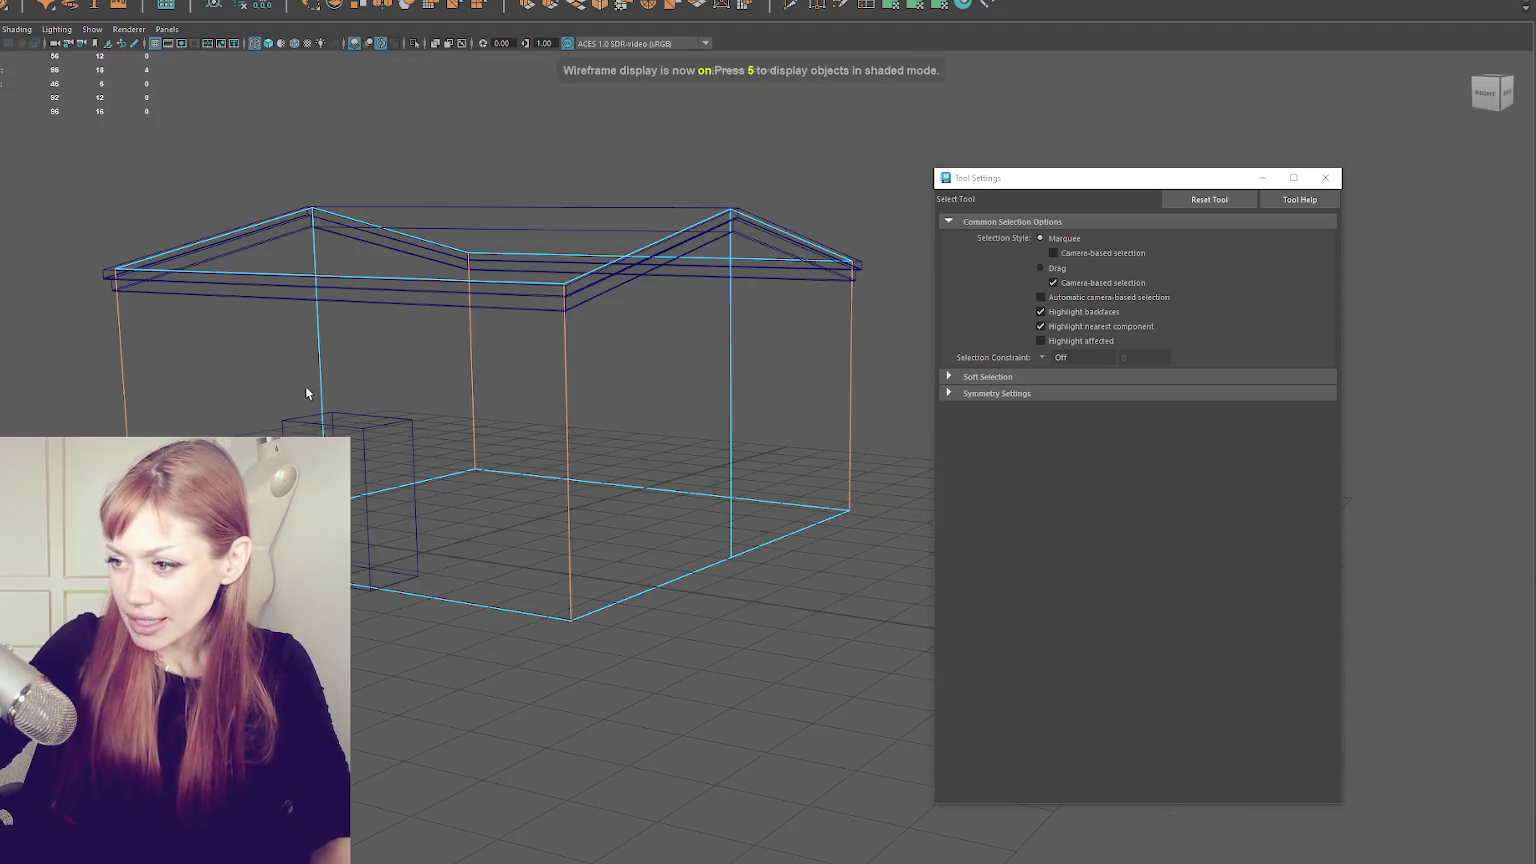
{"action": "scroll", "coordinate": [466, 289], "scroll_direction": "up", "scroll_amount": 5}
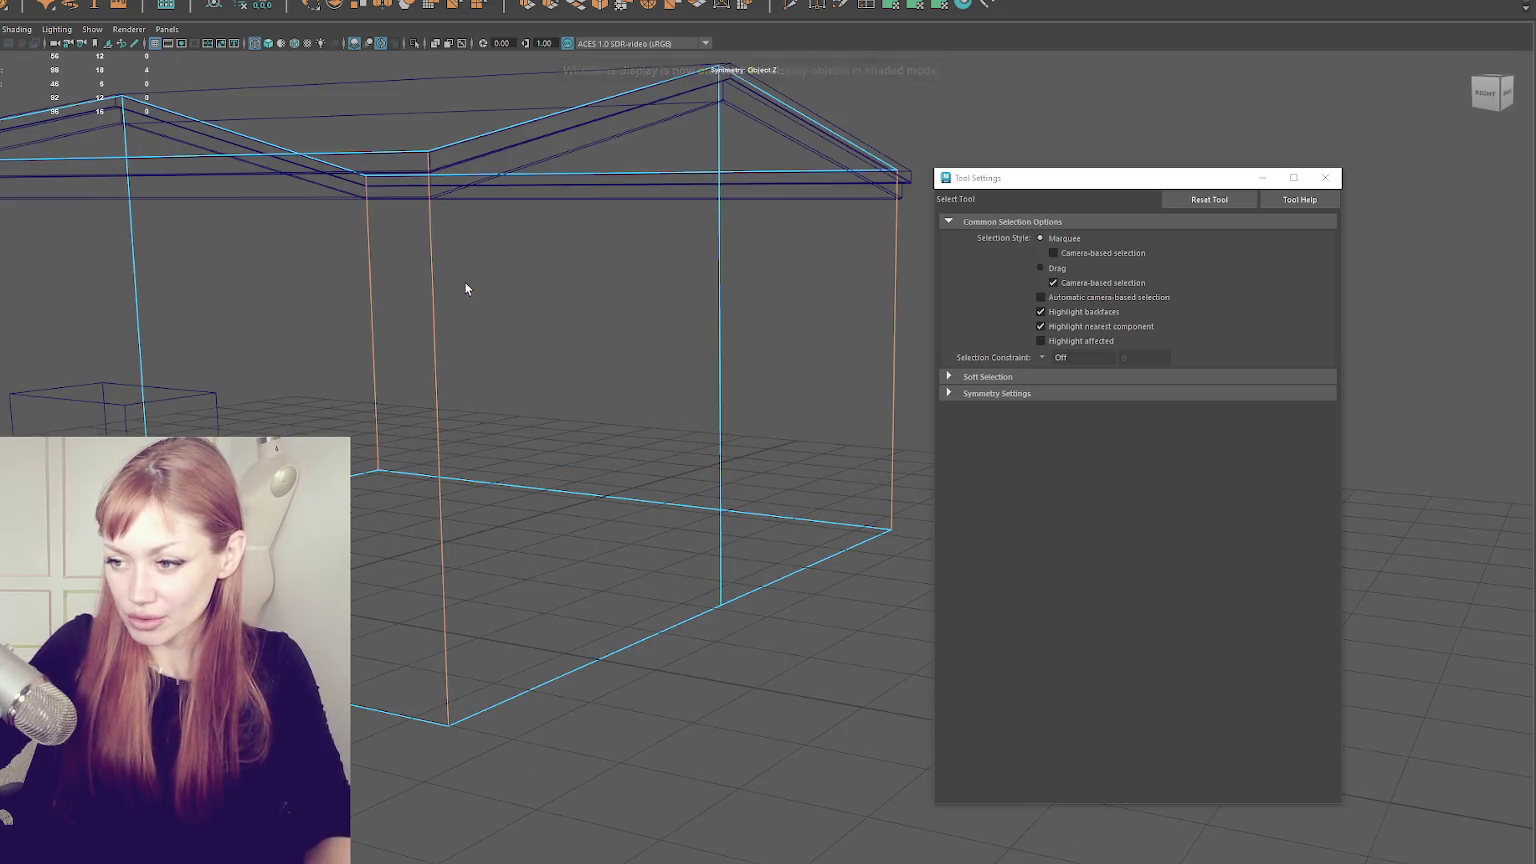
{"action": "key", "text": "6"}
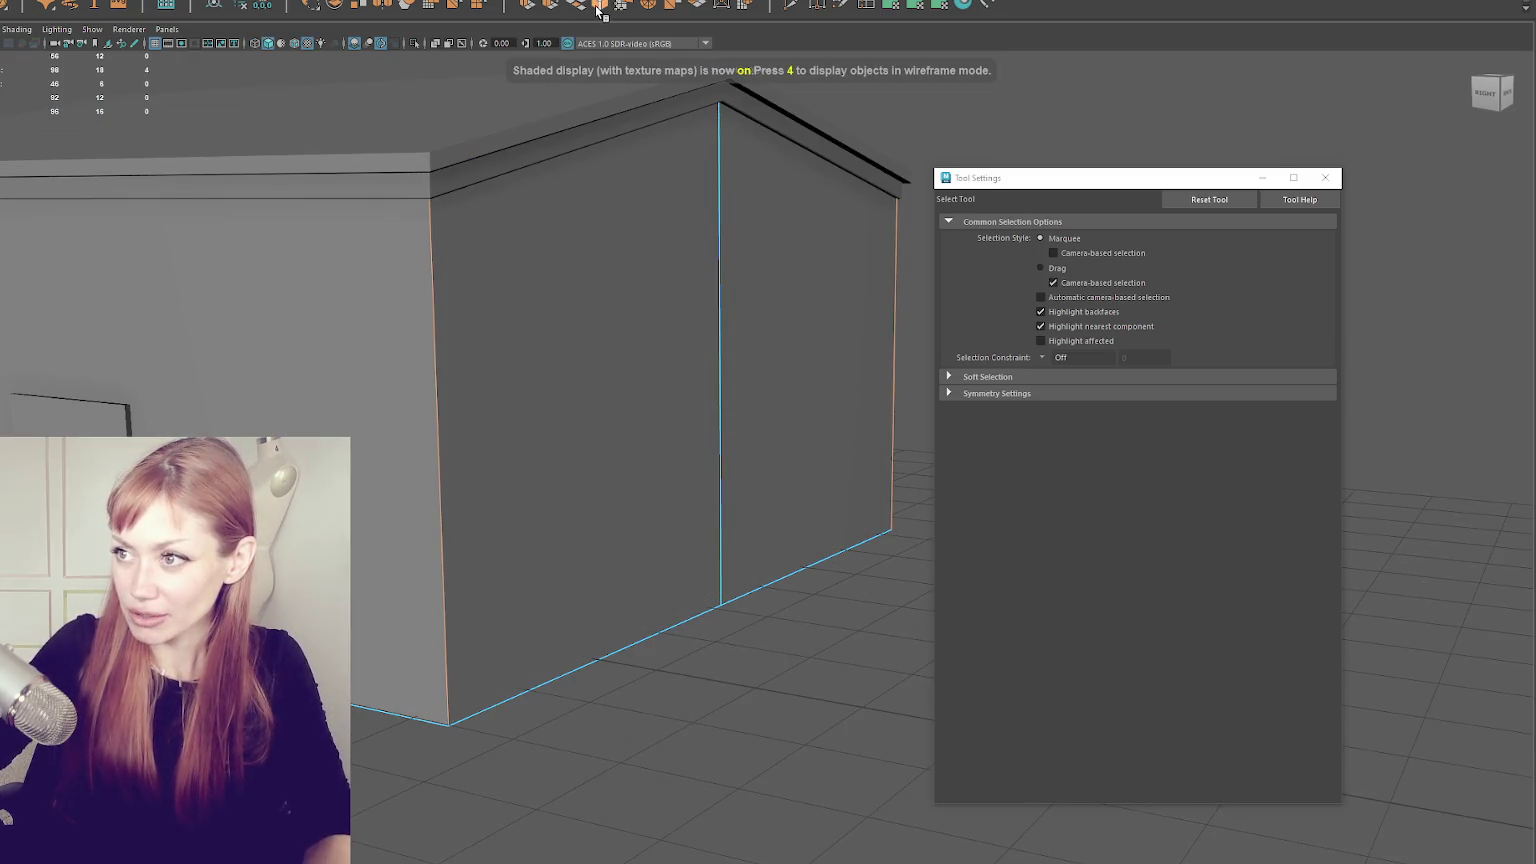
{"action": "key", "text": "ctrl+b"}
{"action": "mouse_move", "coordinate": [1218, 183]}
{"action": "left_mouse_down"}
{"action": "mouse_move", "coordinate": [1315, 317]}
{"action": "mouse_move", "coordinate": [1454, 637]}
{"action": "left_mouse_up"}
- Set the polyBevel1 Fraction to 0.01, then narrow it to 0.005
{"action": "left_click_drag", "start_coordinate": [1208, 490], "coordinate": [1219, 490]}
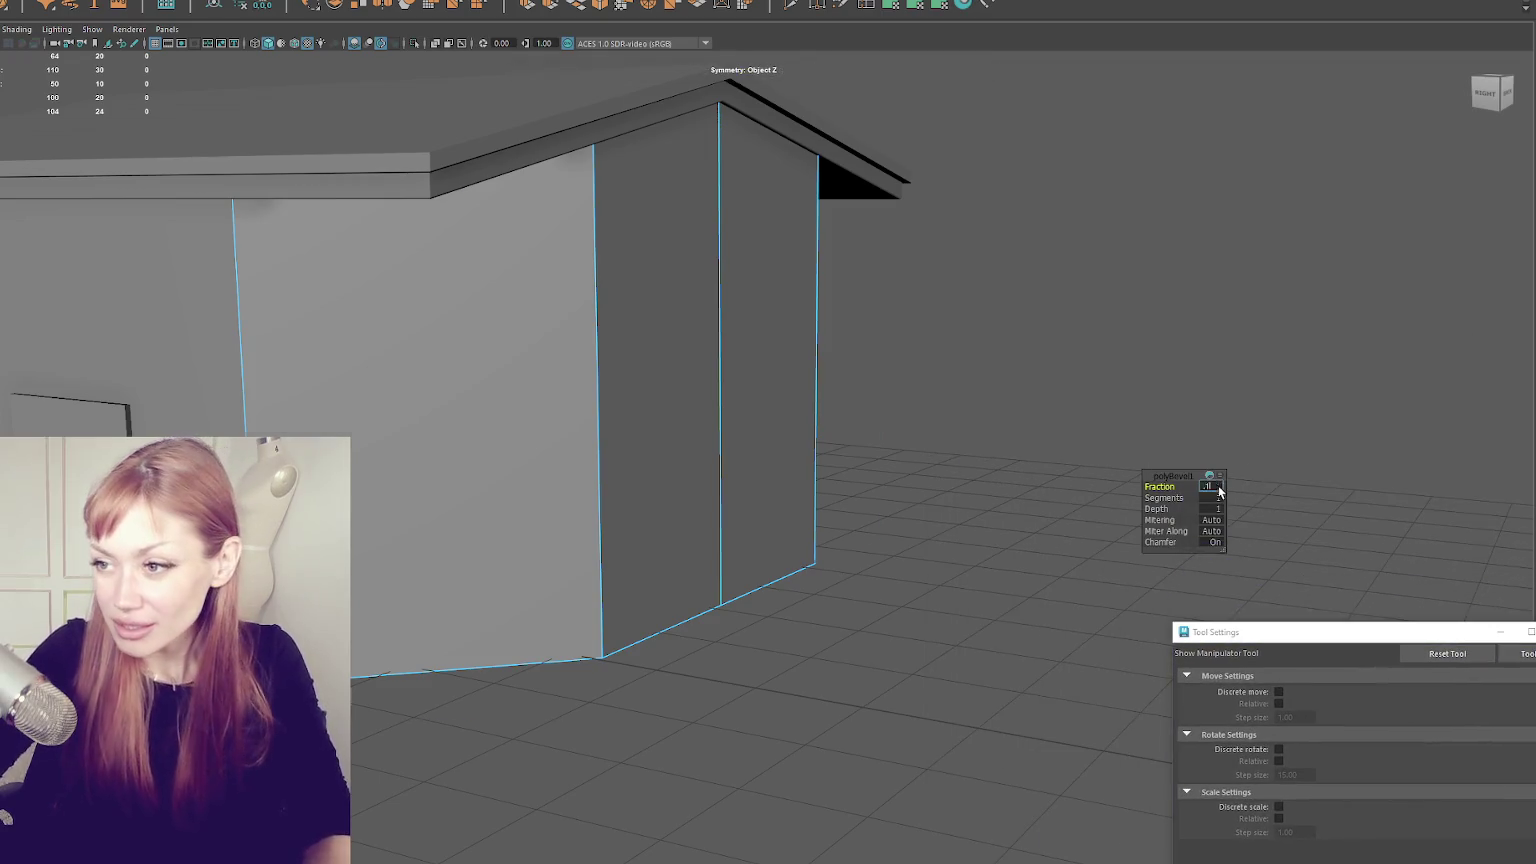
{"action": "left_click", "coordinate": [1219, 488]}
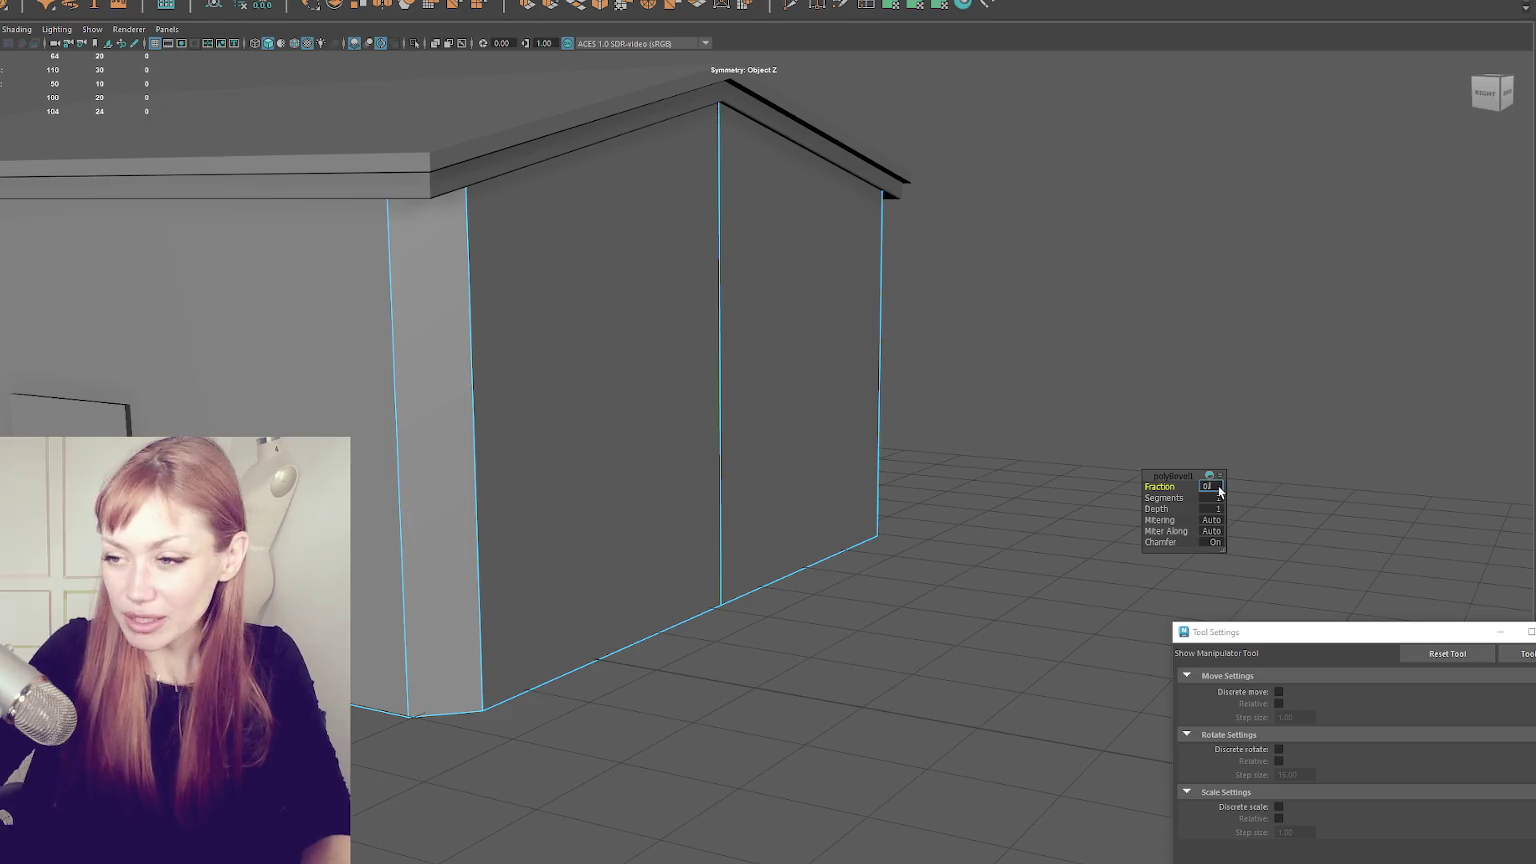
{"action": "type", "text": "1"}
{"action": "double_click", "coordinate": [1219, 488]}
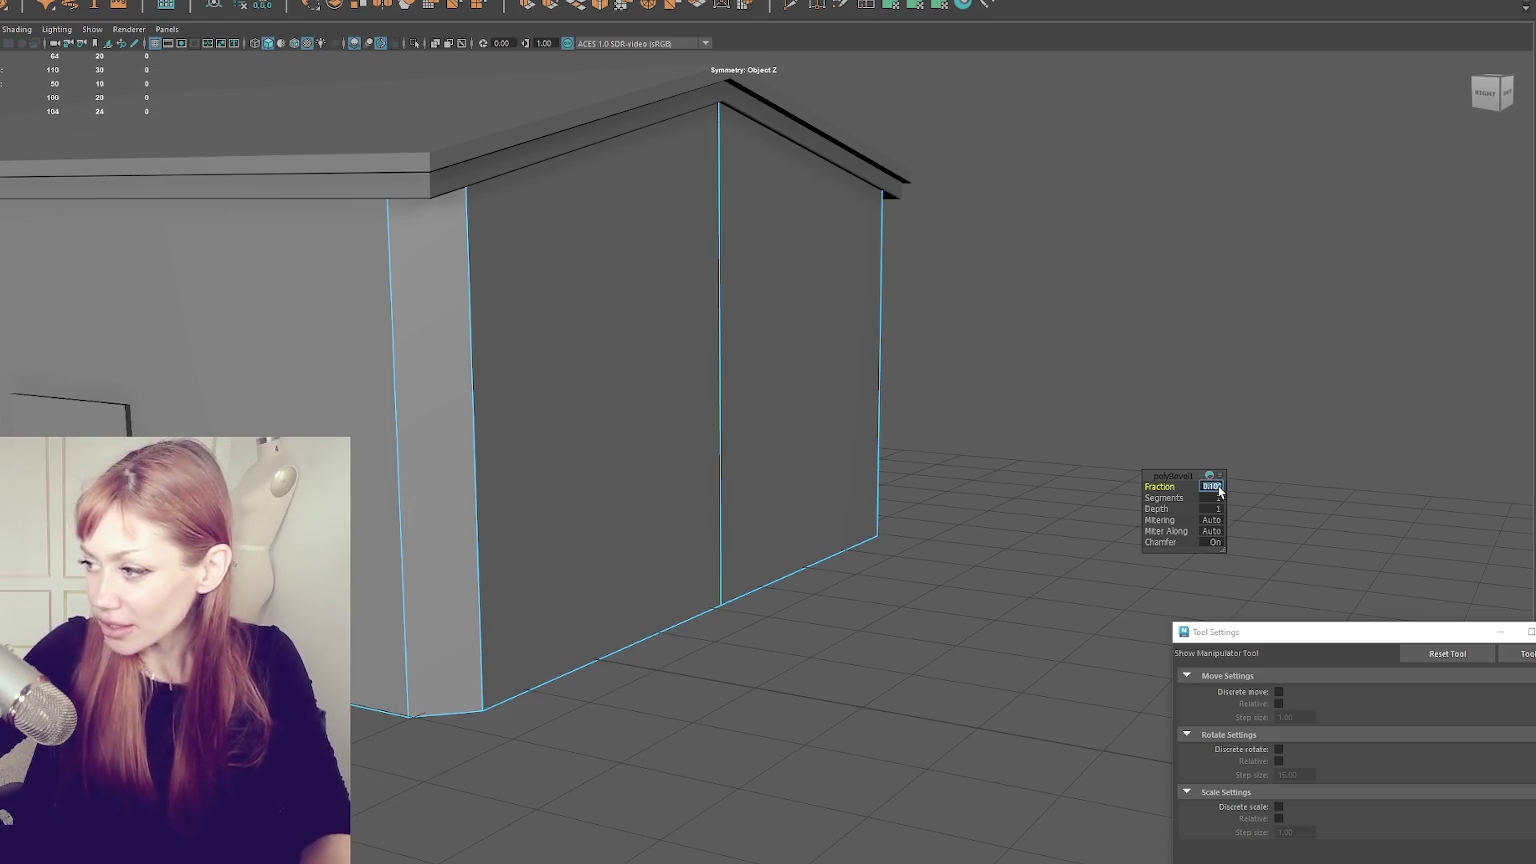
{"action": "type", "text": "0.01"}
{"action": "key", "text": "Return"}
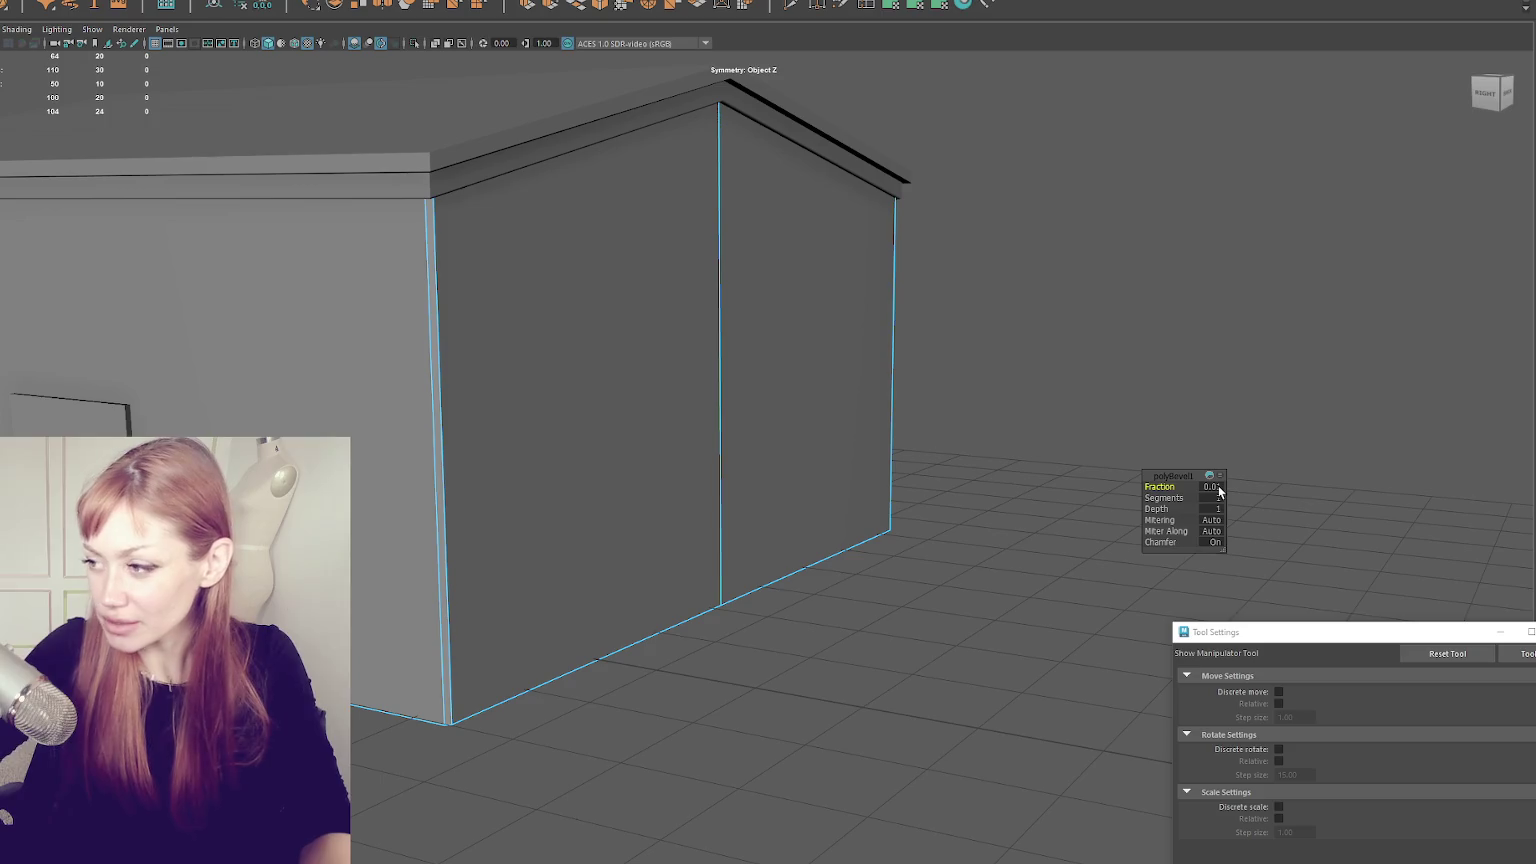
{"action": "left_click", "coordinate": [1219, 490]}
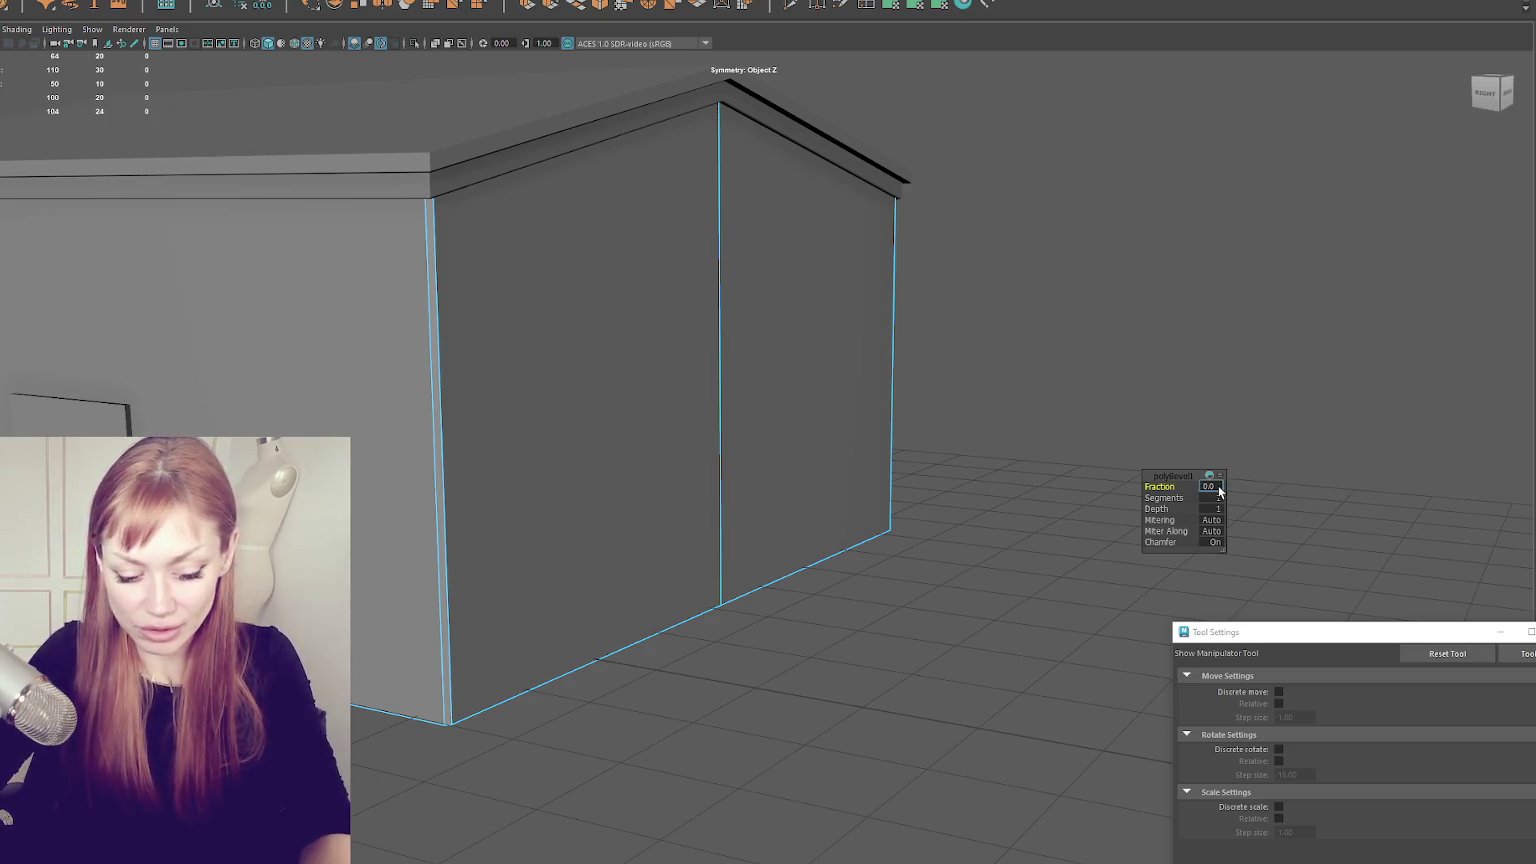
{"action": "type", "text": "05"}
{"action": "key", "text": "Return"}
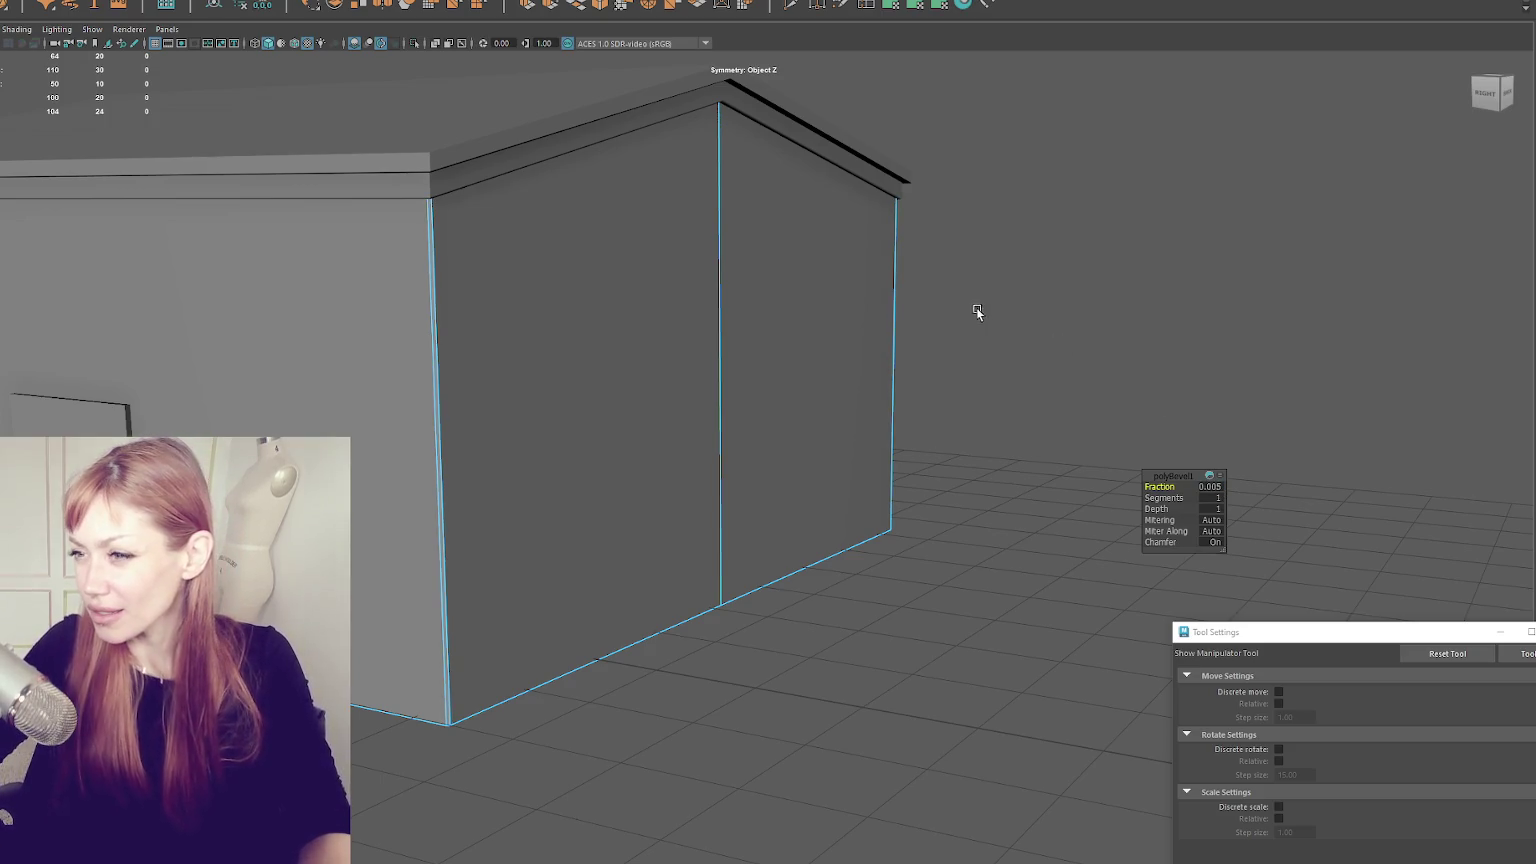
- Reselect the house's vertical corner edges through the walls in wireframe edge mode
{"action": "mouse_move", "coordinate": [974, 358]}
{"action": "left_mouse_down"}
{"action": "mouse_move", "coordinate": [1035, 274]}
{"action": "mouse_move", "coordinate": [871, 247]}
{"action": "mouse_move", "coordinate": [1049, 370]}
{"action": "left_mouse_up"}
{"action": "key", "text": "q"}
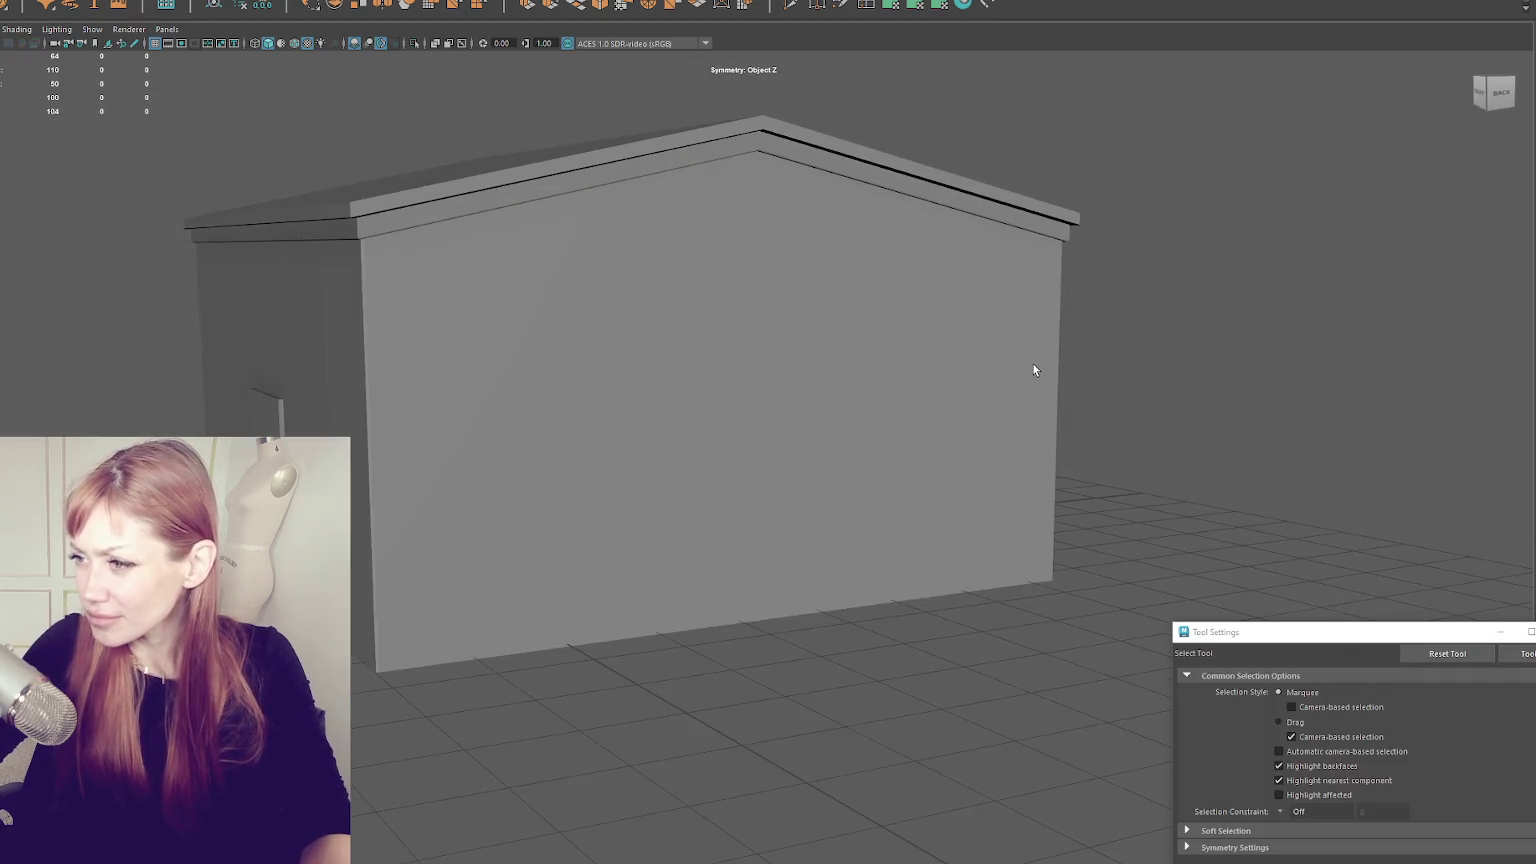
{"action": "right_click", "coordinate": [1262, 226]}
{"action": "mouse_move", "coordinate": [1033, 469]}
{"action": "left_mouse_down"}
{"action": "mouse_move", "coordinate": [1030, 425]}
{"action": "mouse_move", "coordinate": [1079, 426]}
{"action": "left_mouse_up"}
{"action": "key", "text": "4"}
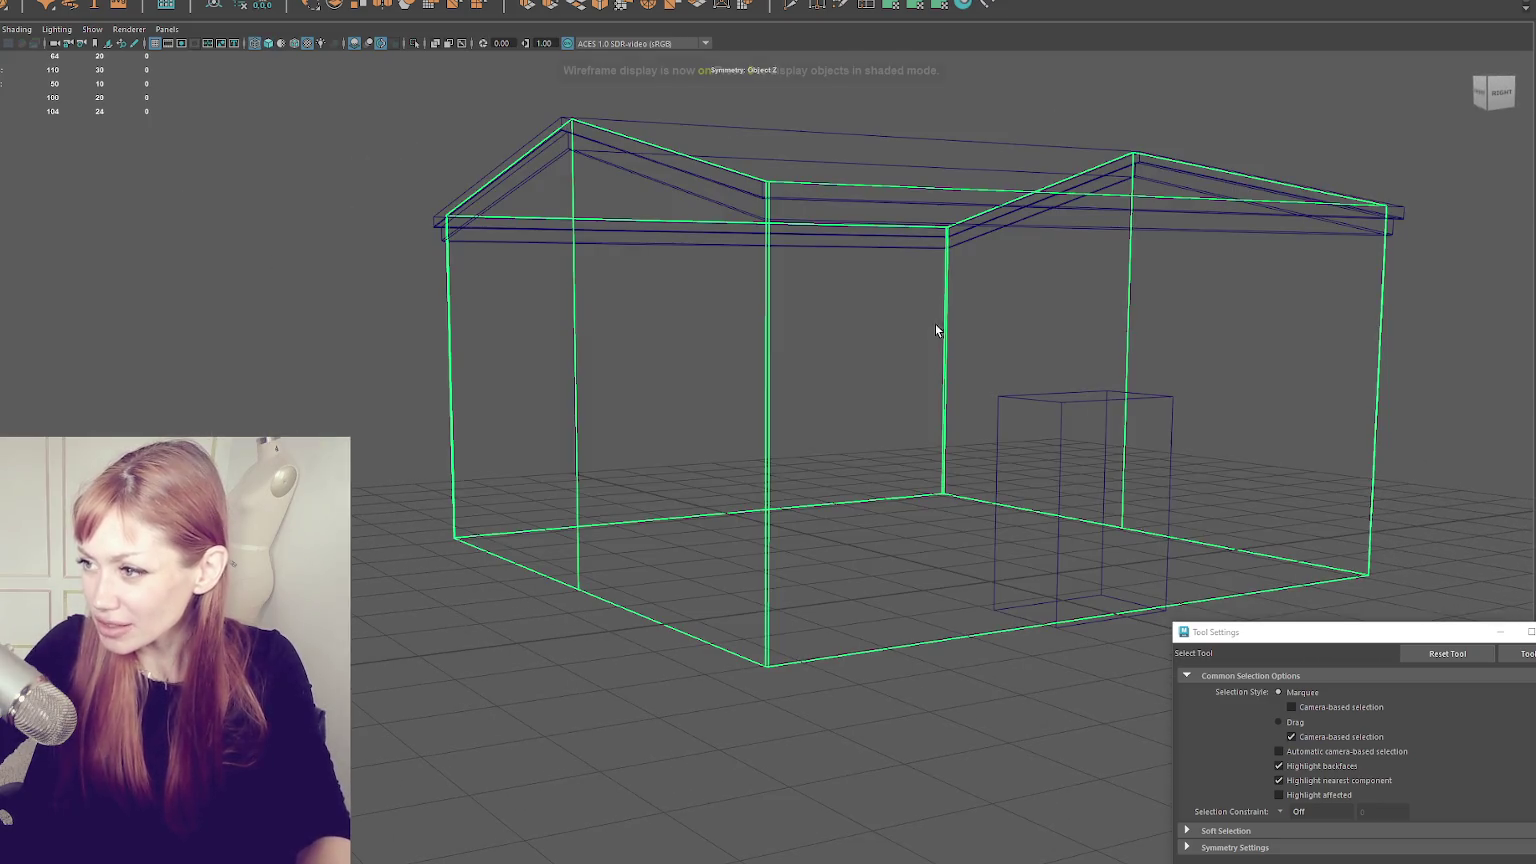
{"action": "right_click", "coordinate": [289, 232]}
{"action": "left_click_drag", "start_coordinate": [327, 290], "coordinate": [1109, 184]}
- Restore shaded display and the previous angled view with the edge selection
{"action": "key", "text": "6"}
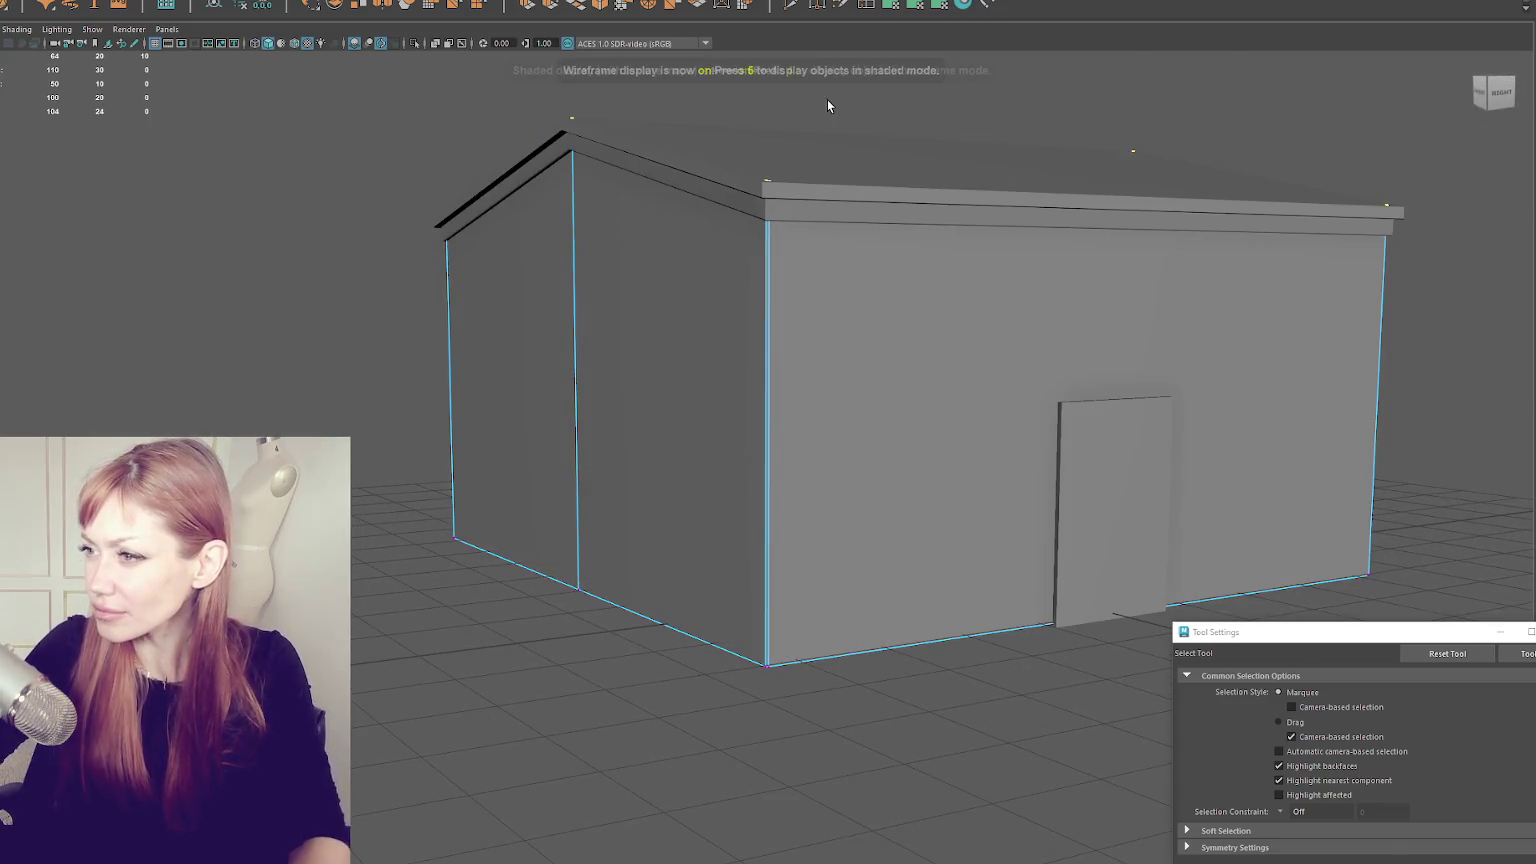
{"action": "key", "text": "w"}
{"action": "left_click", "coordinate": [415, 120]}
{"action": "mouse_move", "coordinate": [415, 120]}
{"action": "left_mouse_down"}
{"action": "mouse_move", "coordinate": [538, 242]}
{"action": "mouse_move", "coordinate": [633, 257]}
{"action": "left_mouse_up"}
{"action": "key", "text": "ctrl+z"}
{"action": "key", "text": "ctrl+z"}
{"action": "key", "text": "ctrl+z"}
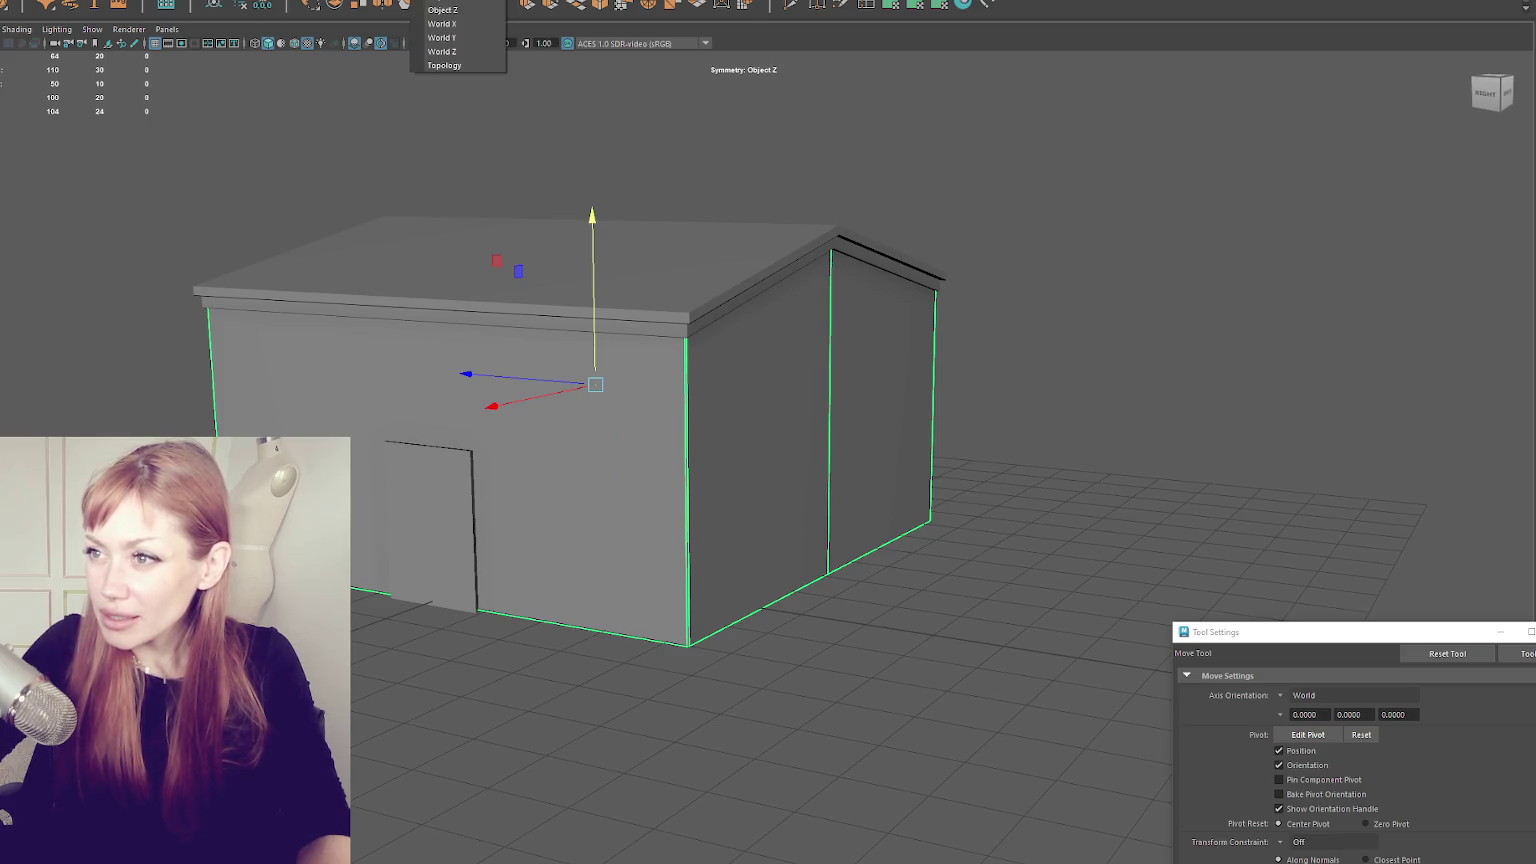
- Open the UV Editor beside the viewport with checker display on the walls
{"action": "left_click", "coordinate": [350, 12]}
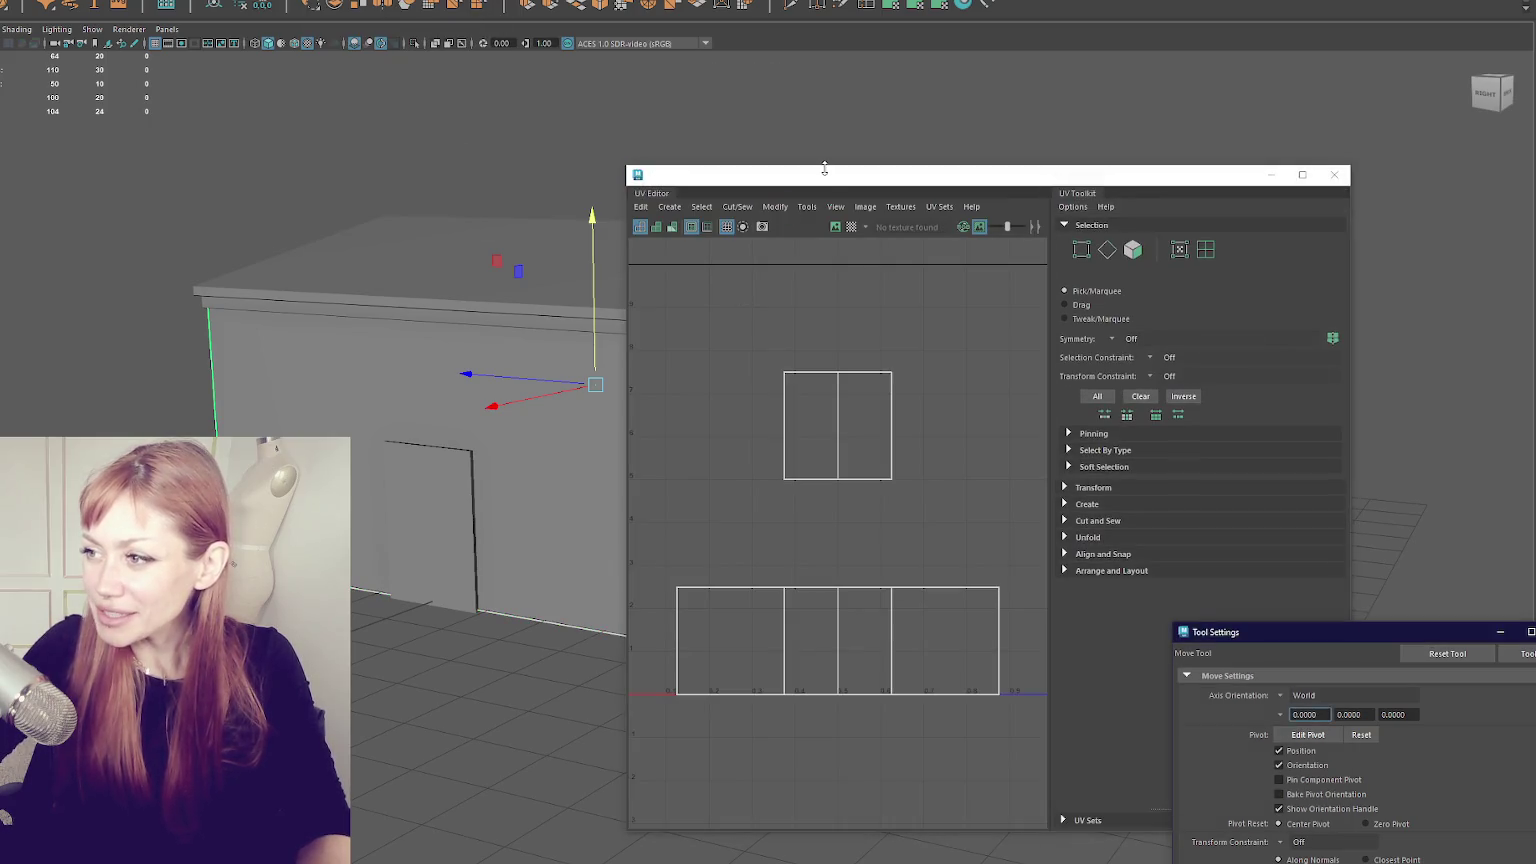
{"action": "left_click_drag", "start_coordinate": [823, 166], "coordinate": [1303, 154]}
{"action": "left_click", "coordinate": [993, 337]}
{"action": "left_click", "coordinate": [710, 450]}
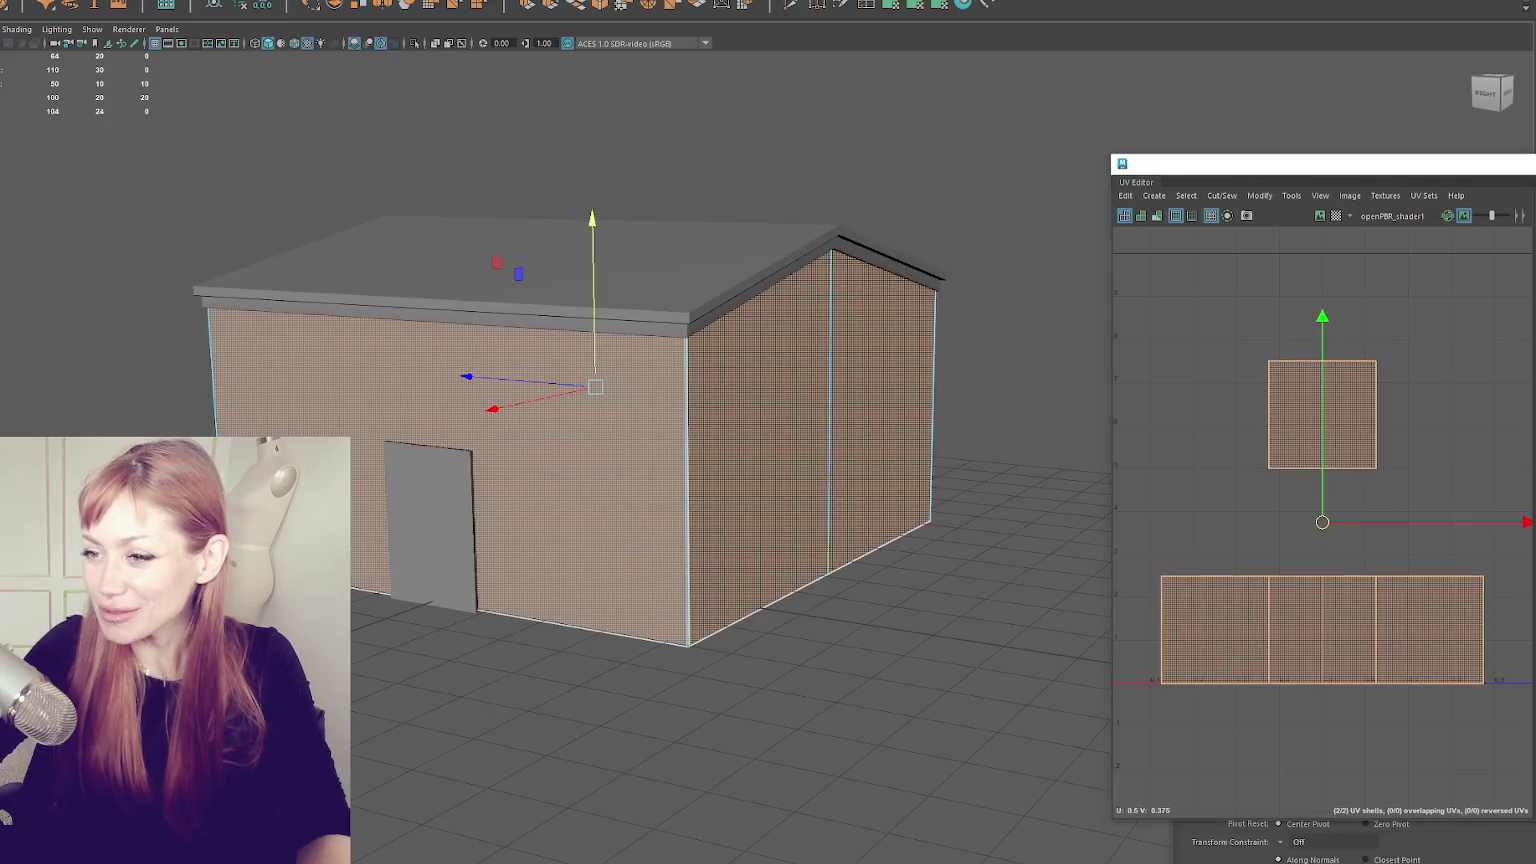
{"action": "left_click", "coordinate": [890, 8]}
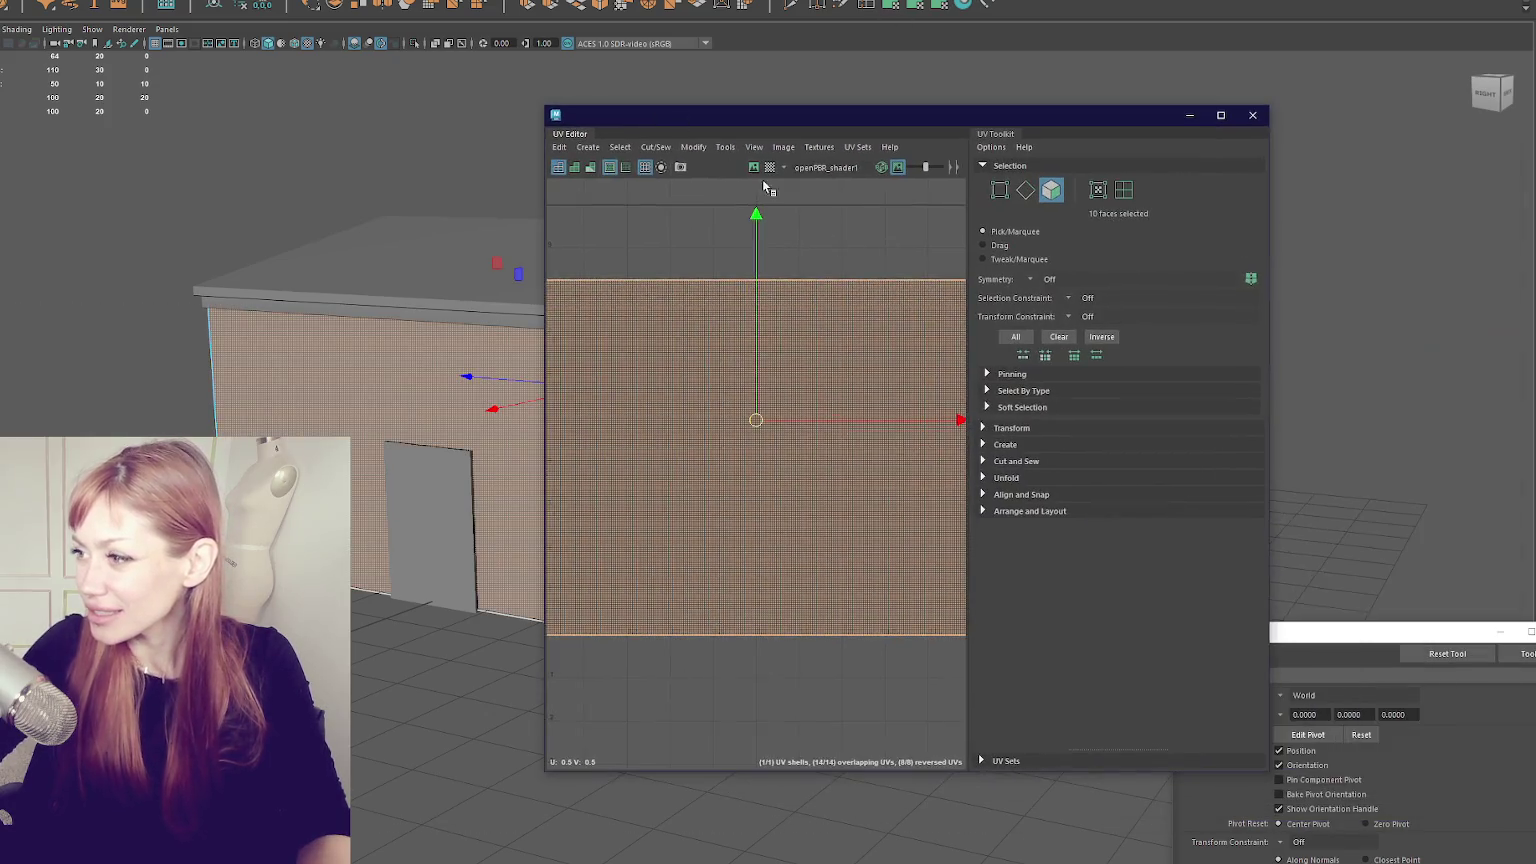
- Pick a vertical wall corner edge as a seam and bring up the Cut menu
{"action": "mouse_move", "coordinate": [369, 315]}
{"action": "left_mouse_down"}
{"action": "mouse_move", "coordinate": [330, 320]}
{"action": "mouse_move", "coordinate": [195, 246]}
{"action": "left_mouse_up"}
{"action": "key", "text": "F10"}
{"action": "left_click", "coordinate": [190, 345]}
{"action": "mouse_move", "coordinate": [326, 247]}
{"action": "left_mouse_down"}
{"action": "mouse_move", "coordinate": [205, 222]}
{"action": "mouse_move", "coordinate": [389, 235]}
{"action": "left_mouse_up"}
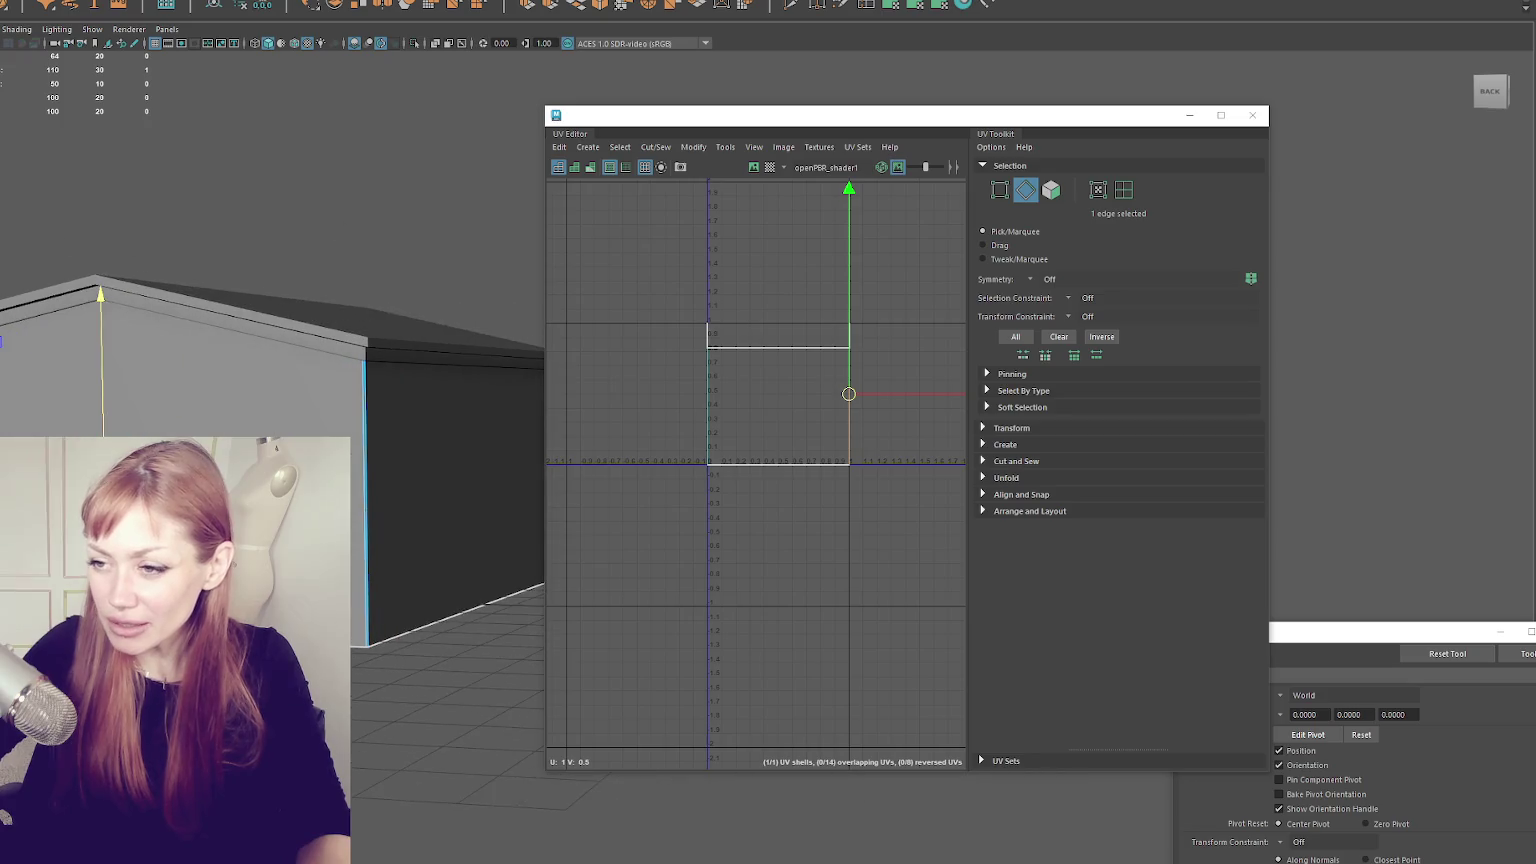
{"action": "left_click", "coordinate": [366, 390]}
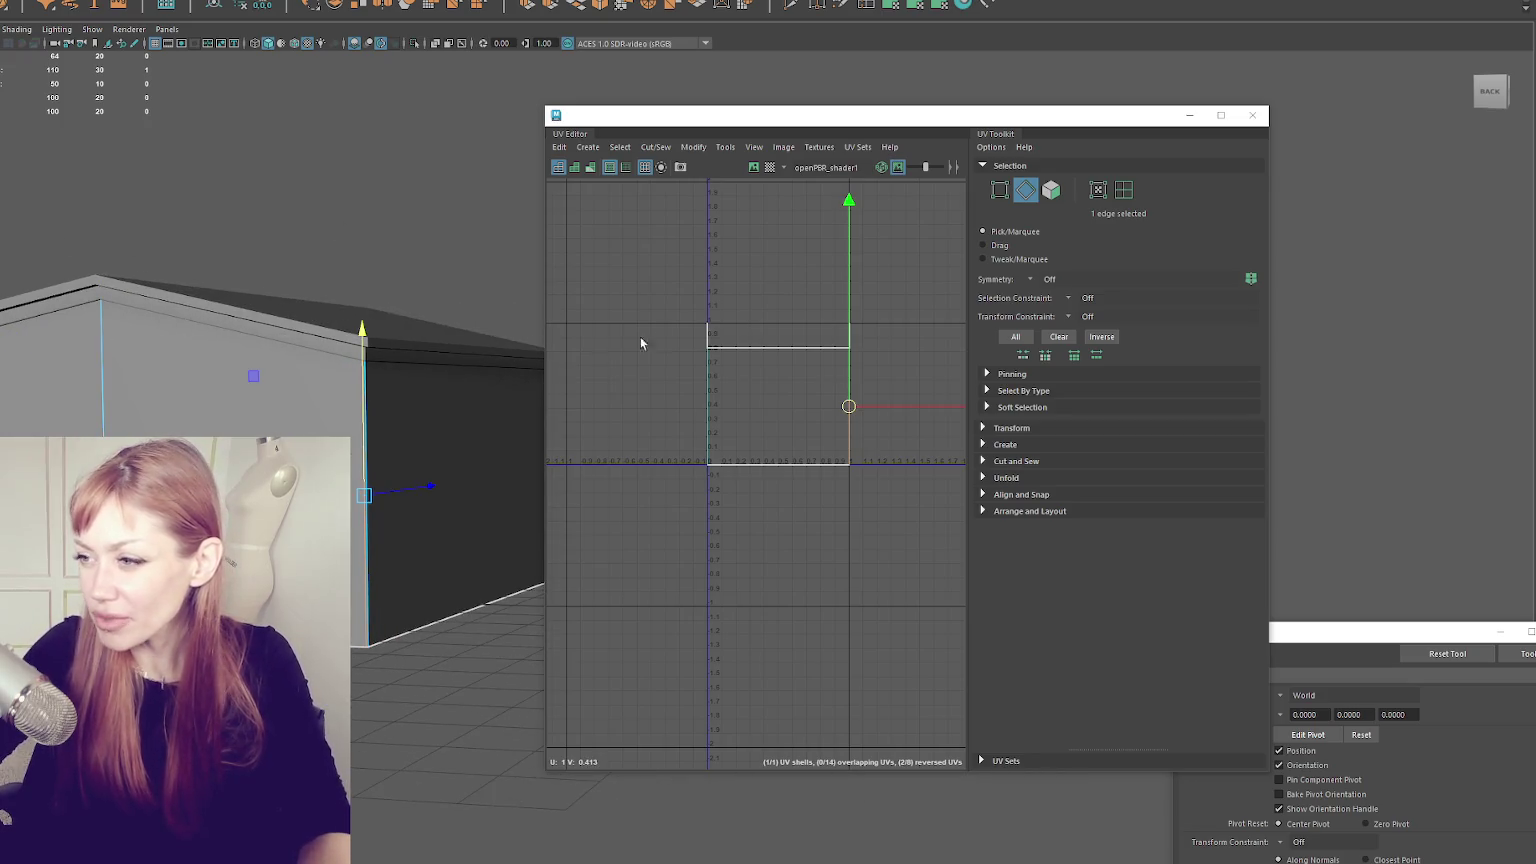
{"action": "key", "text": "q"}
{"action": "right_click", "coordinate": [687, 303], "text": "shift"}
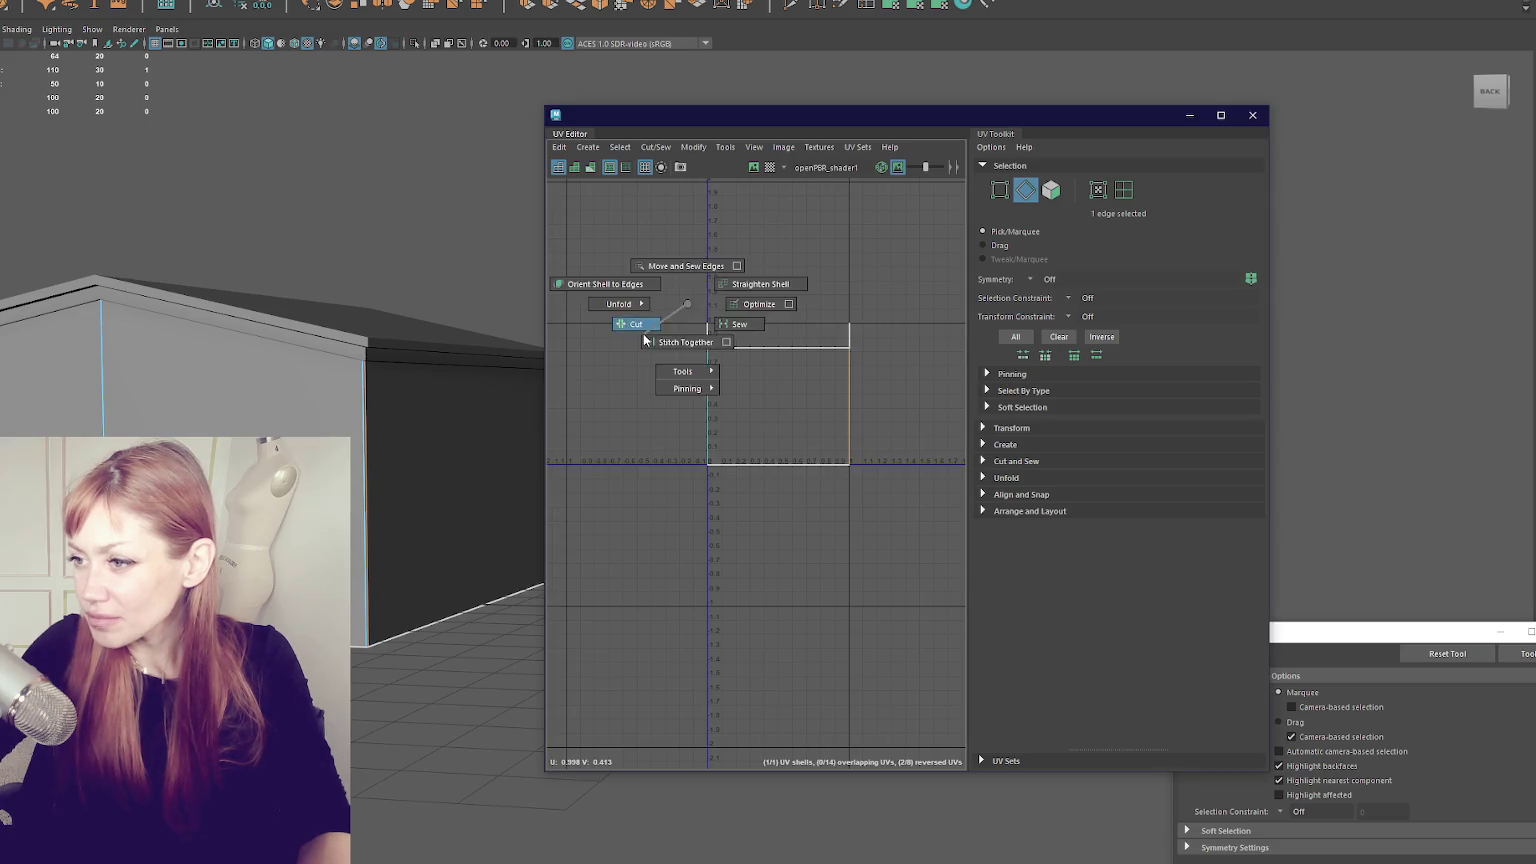
- Select the whole wall UV shell and unfold it into a flat strip
{"action": "key", "text": "F11"}
{"action": "left_click_drag", "start_coordinate": [658, 301], "coordinate": [871, 355]}
{"action": "right_click", "coordinate": [686, 343], "text": "shift"}
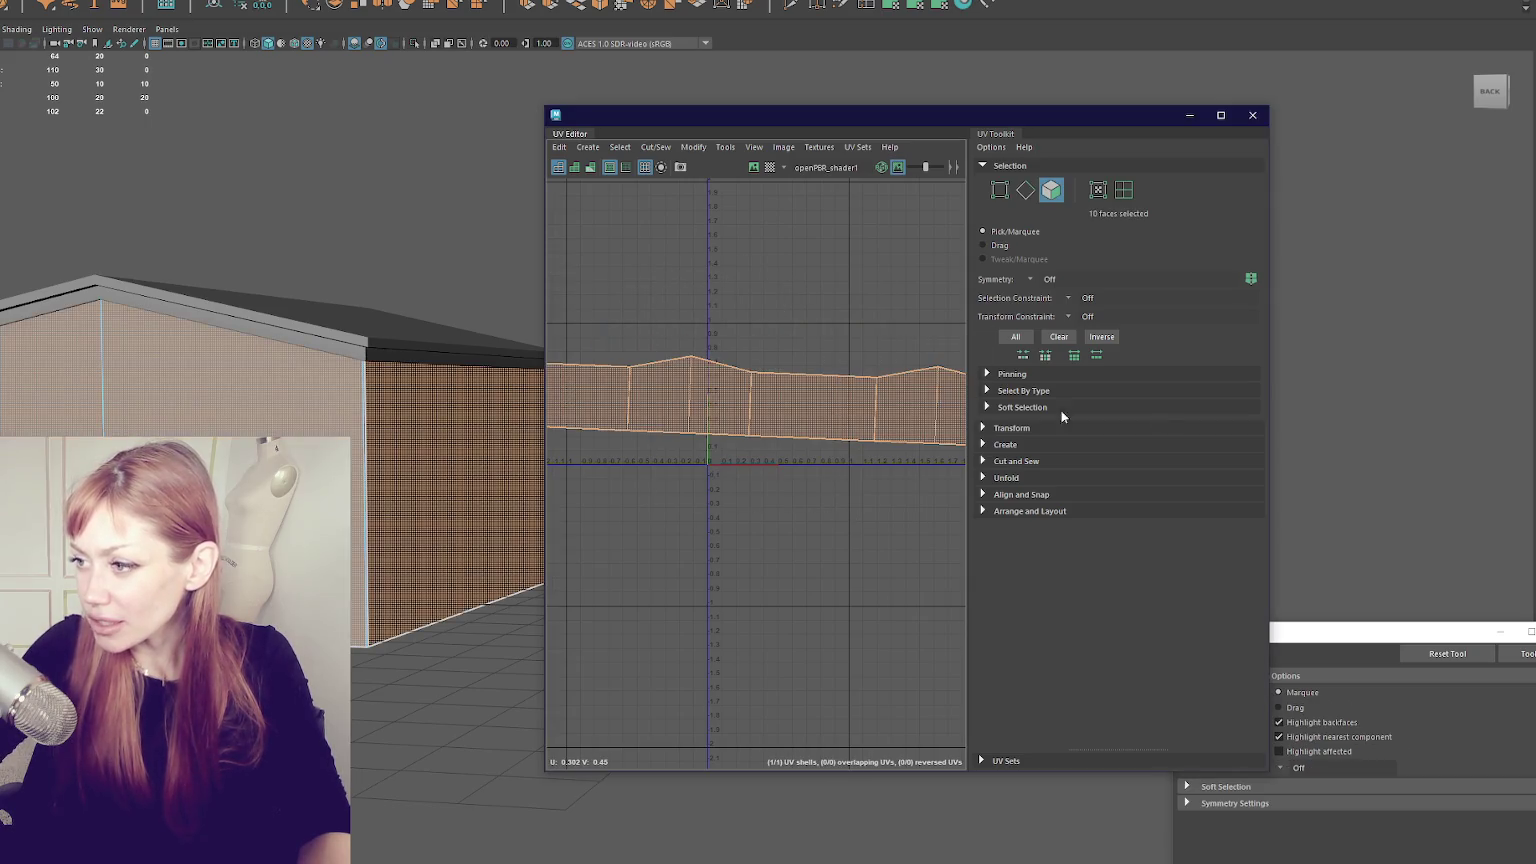
{"action": "left_click_drag", "start_coordinate": [1272, 406], "coordinate": [1512, 406]}
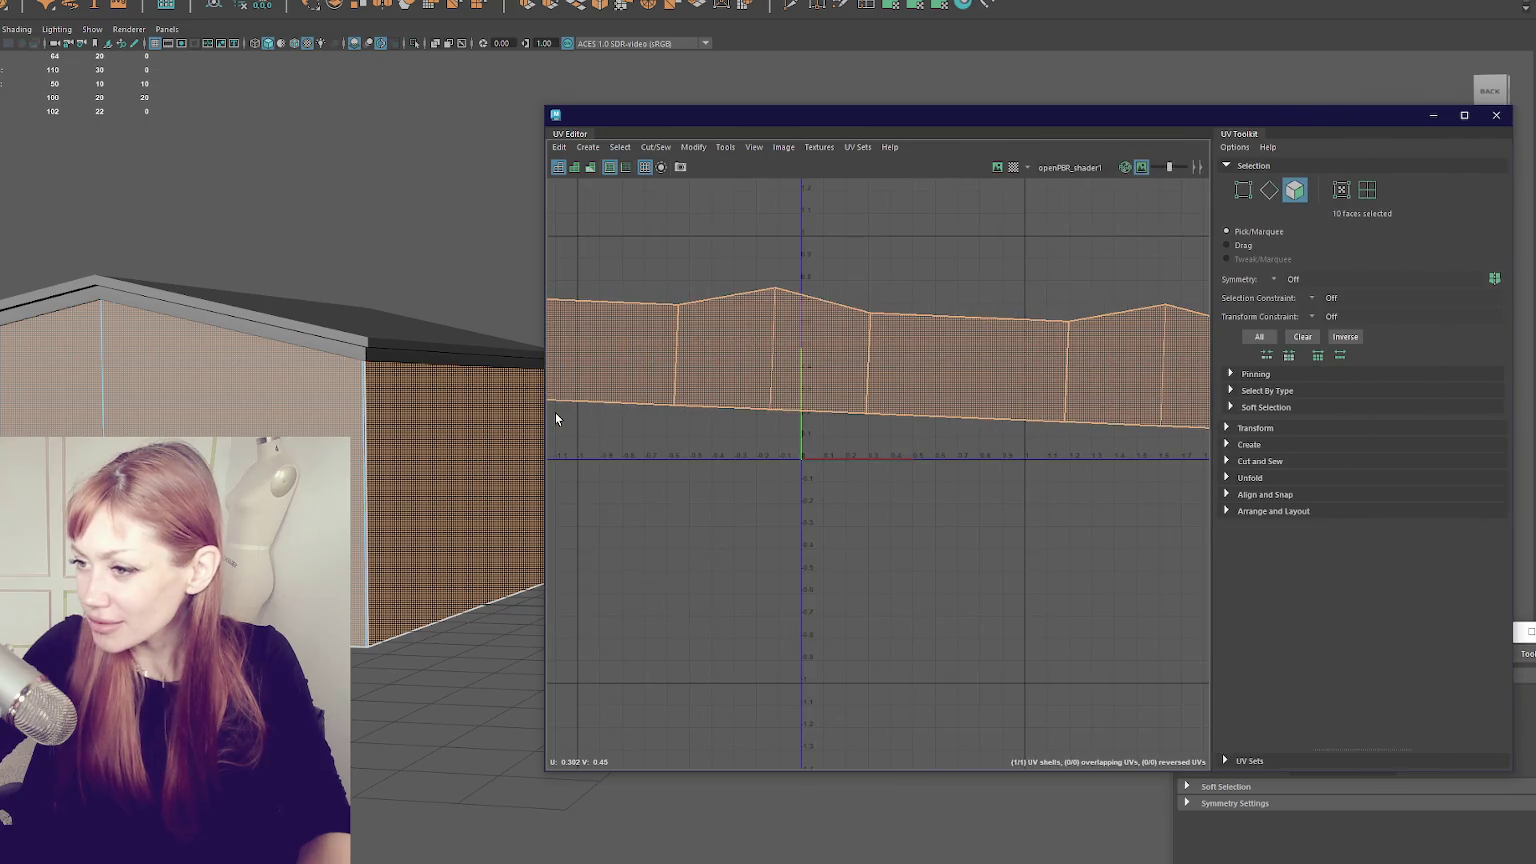
{"action": "left_click_drag", "start_coordinate": [386, 417], "coordinate": [341, 417]}
- Set the wall shell's texel density to 1024 in the UV Toolkit
{"action": "left_click", "coordinate": [1262, 511]}
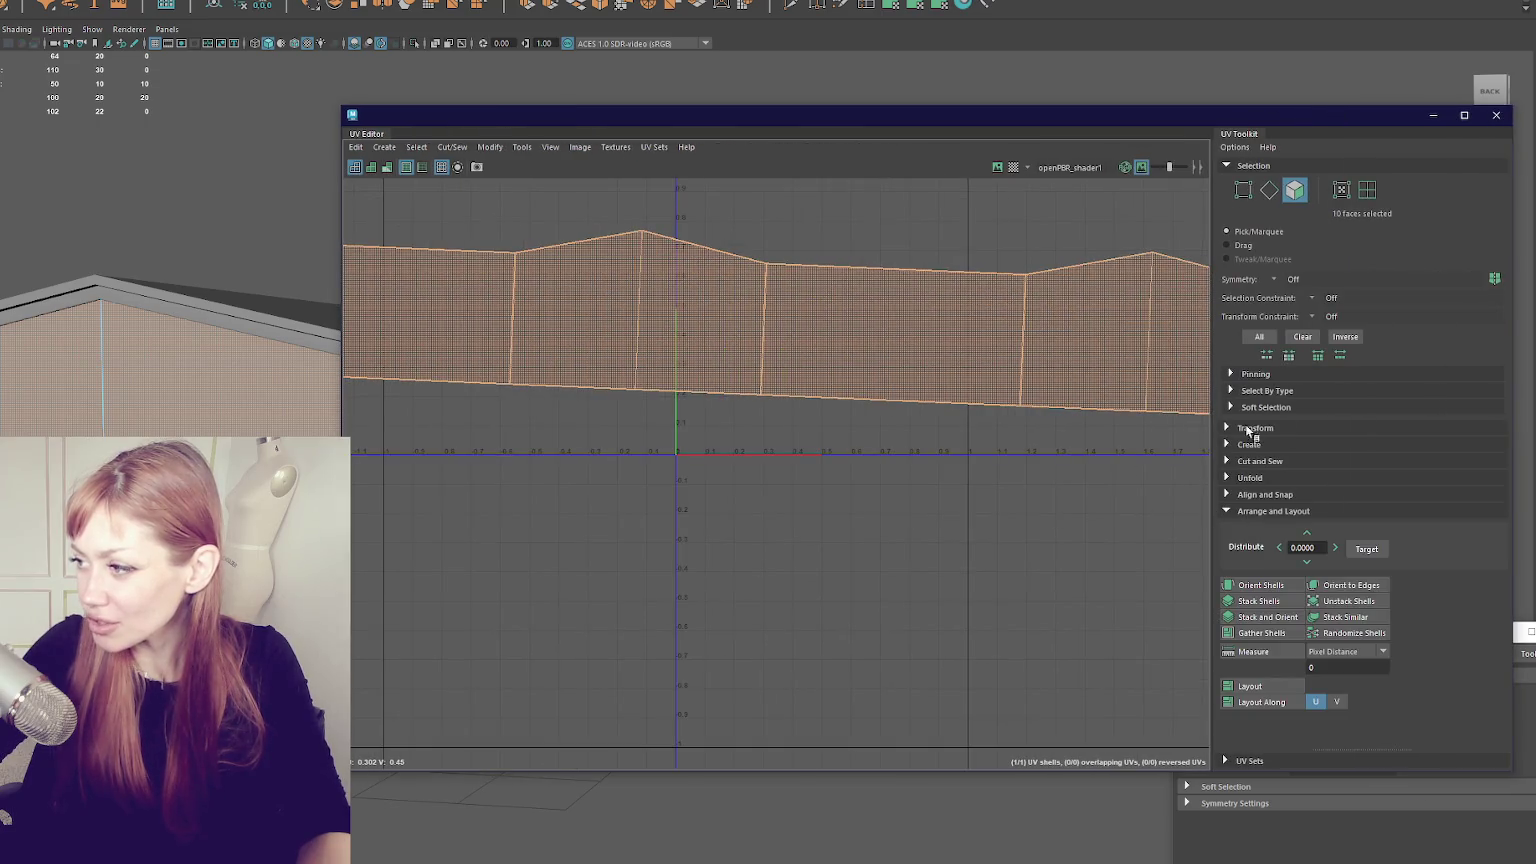
{"action": "left_click", "coordinate": [1246, 430]}
{"action": "scroll", "coordinate": [1007, 452], "scroll_direction": "down", "scroll_amount": 3}
{"action": "scroll", "coordinate": [1352, 530], "scroll_direction": "down", "scroll_amount": 5}
{"action": "left_click", "coordinate": [1377, 585]}
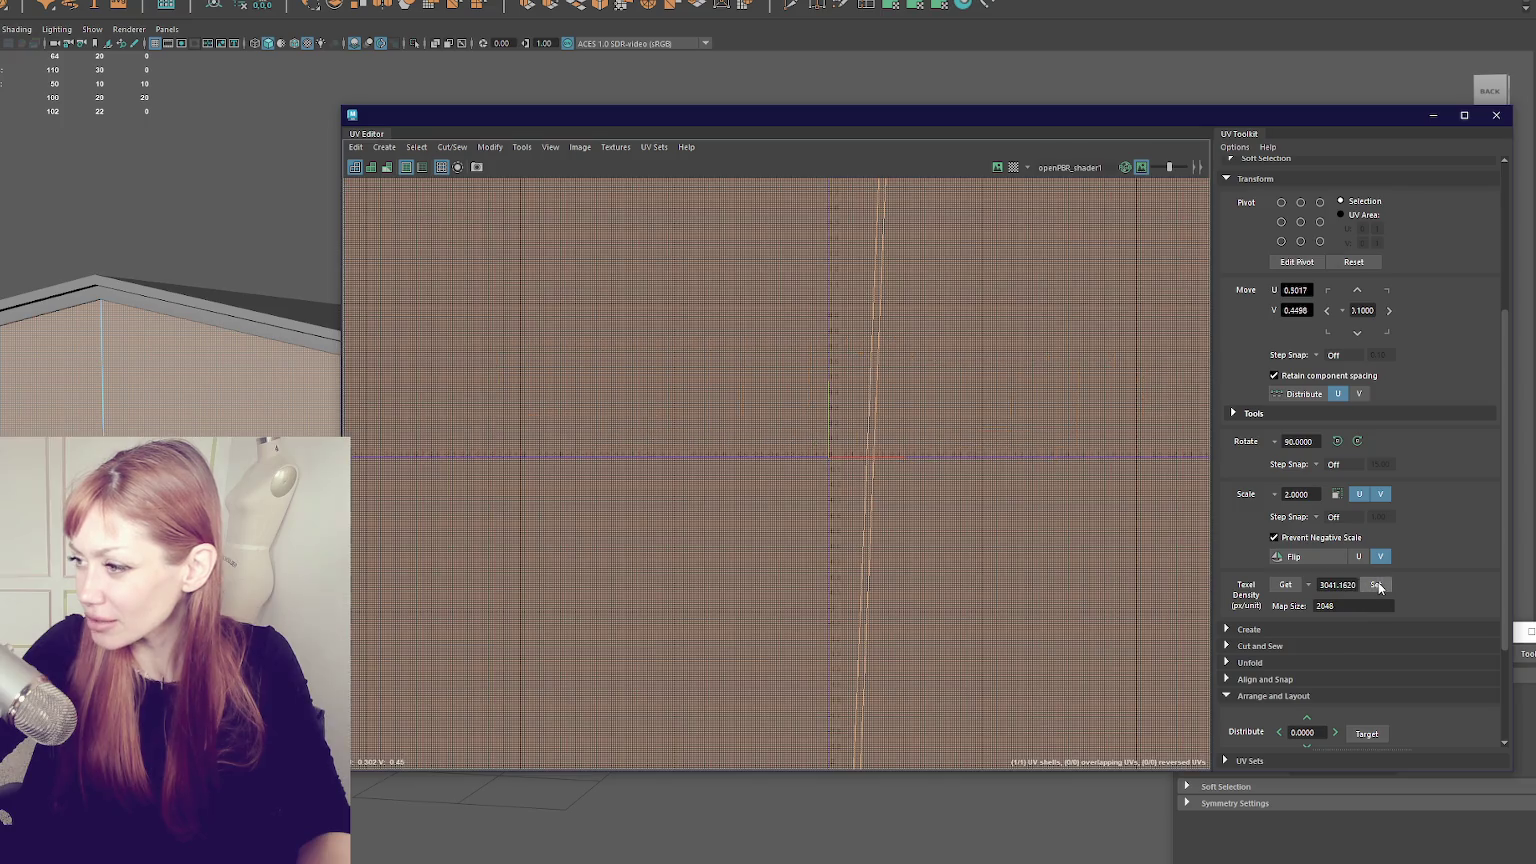
{"action": "scroll", "coordinate": [1378, 587], "scroll_direction": "down", "scroll_amount": 3}
{"action": "double_click", "coordinate": [1335, 434]}
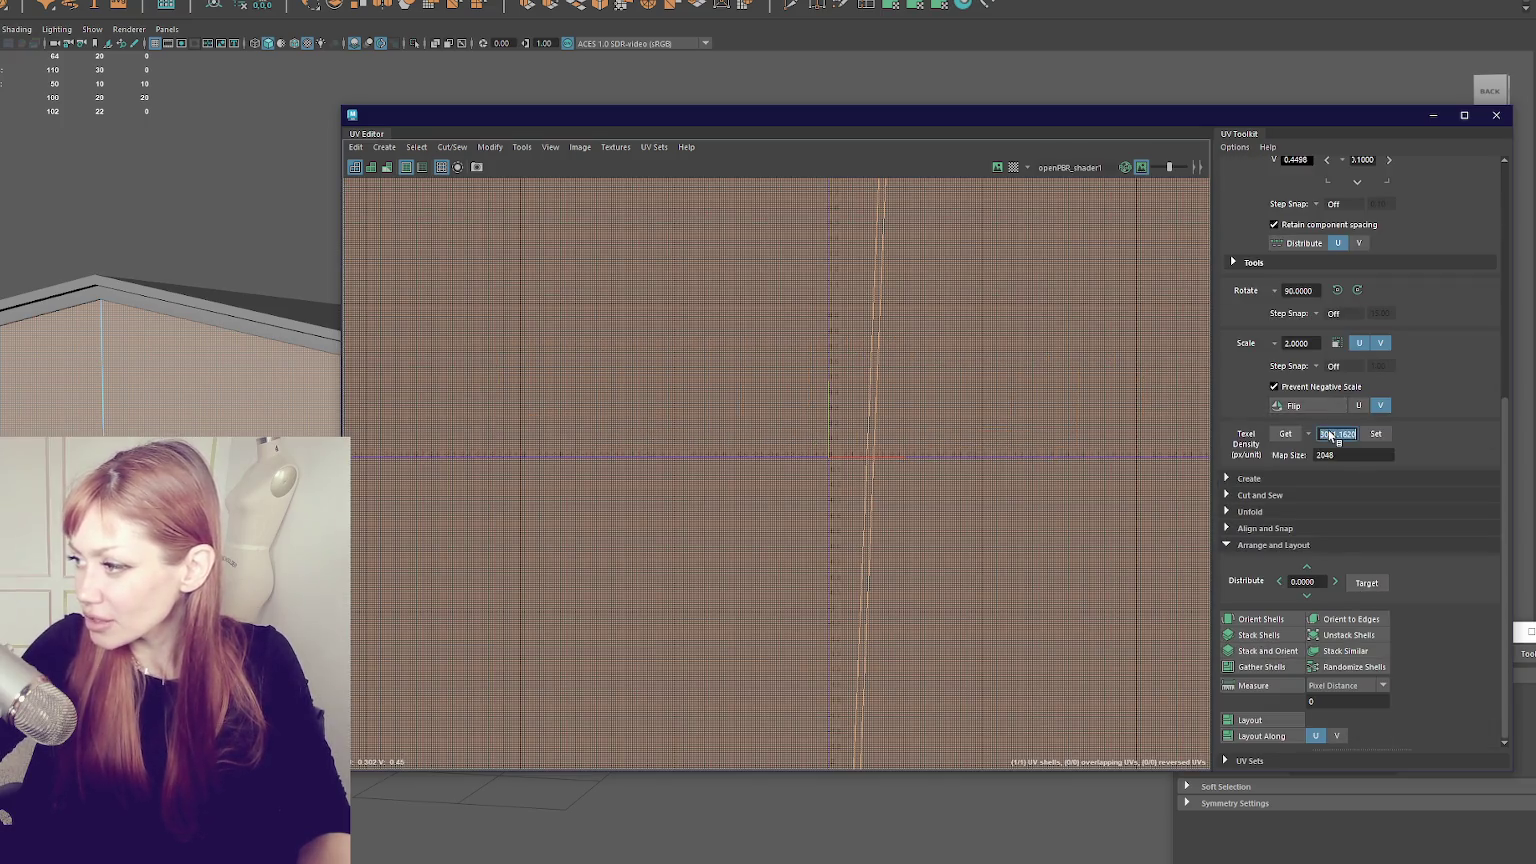
{"action": "type", "text": "1024"}
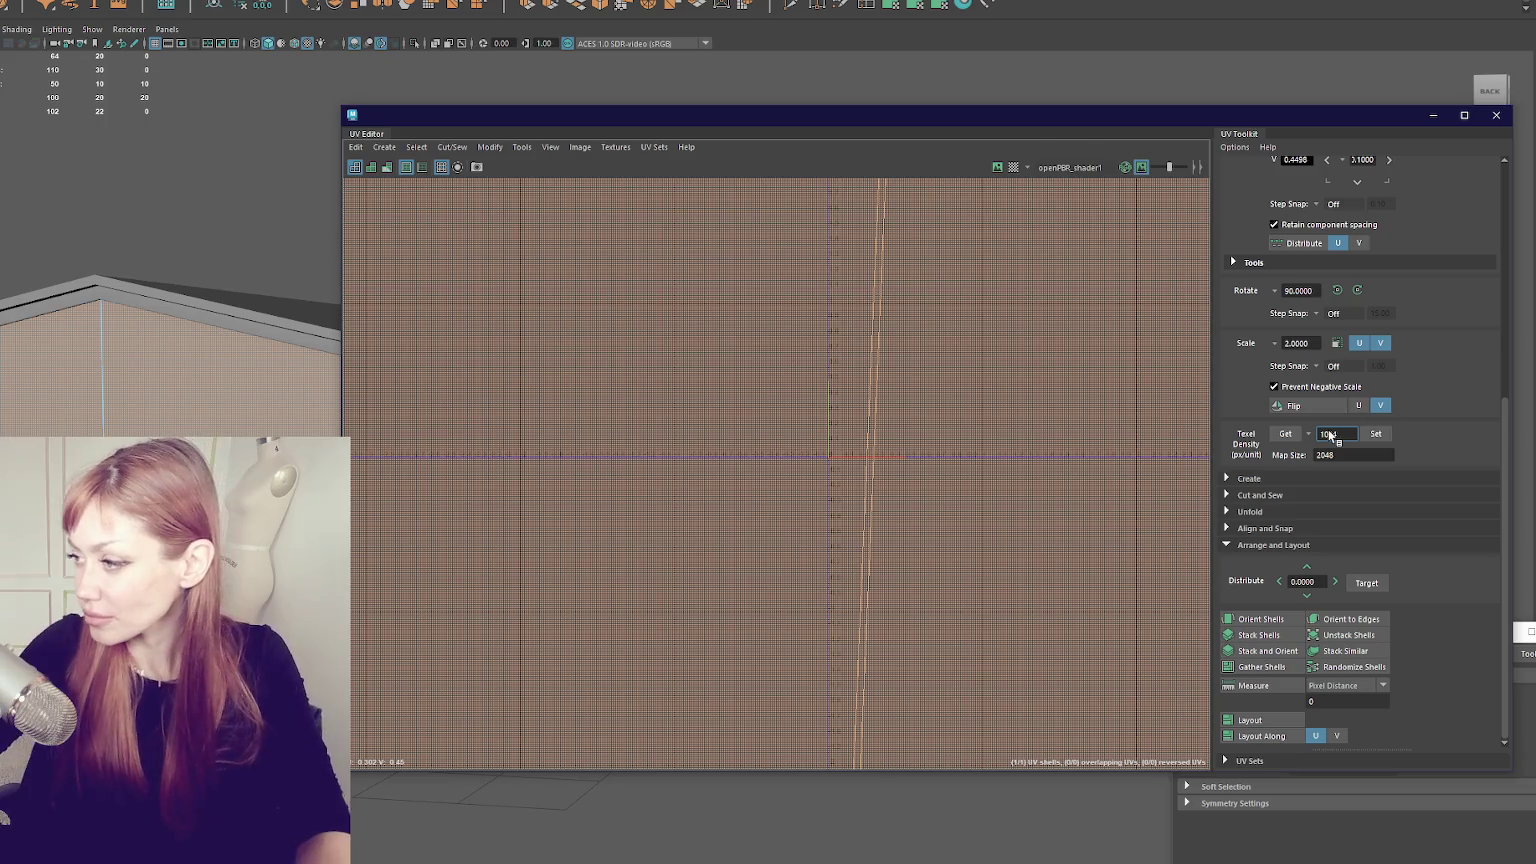
{"action": "left_click", "coordinate": [1375, 434]}
- Reselect the wall UV shell, reposition it, and reapply 1024 texel density
{"action": "scroll", "coordinate": [800, 427], "scroll_direction": "down", "scroll_amount": 5}
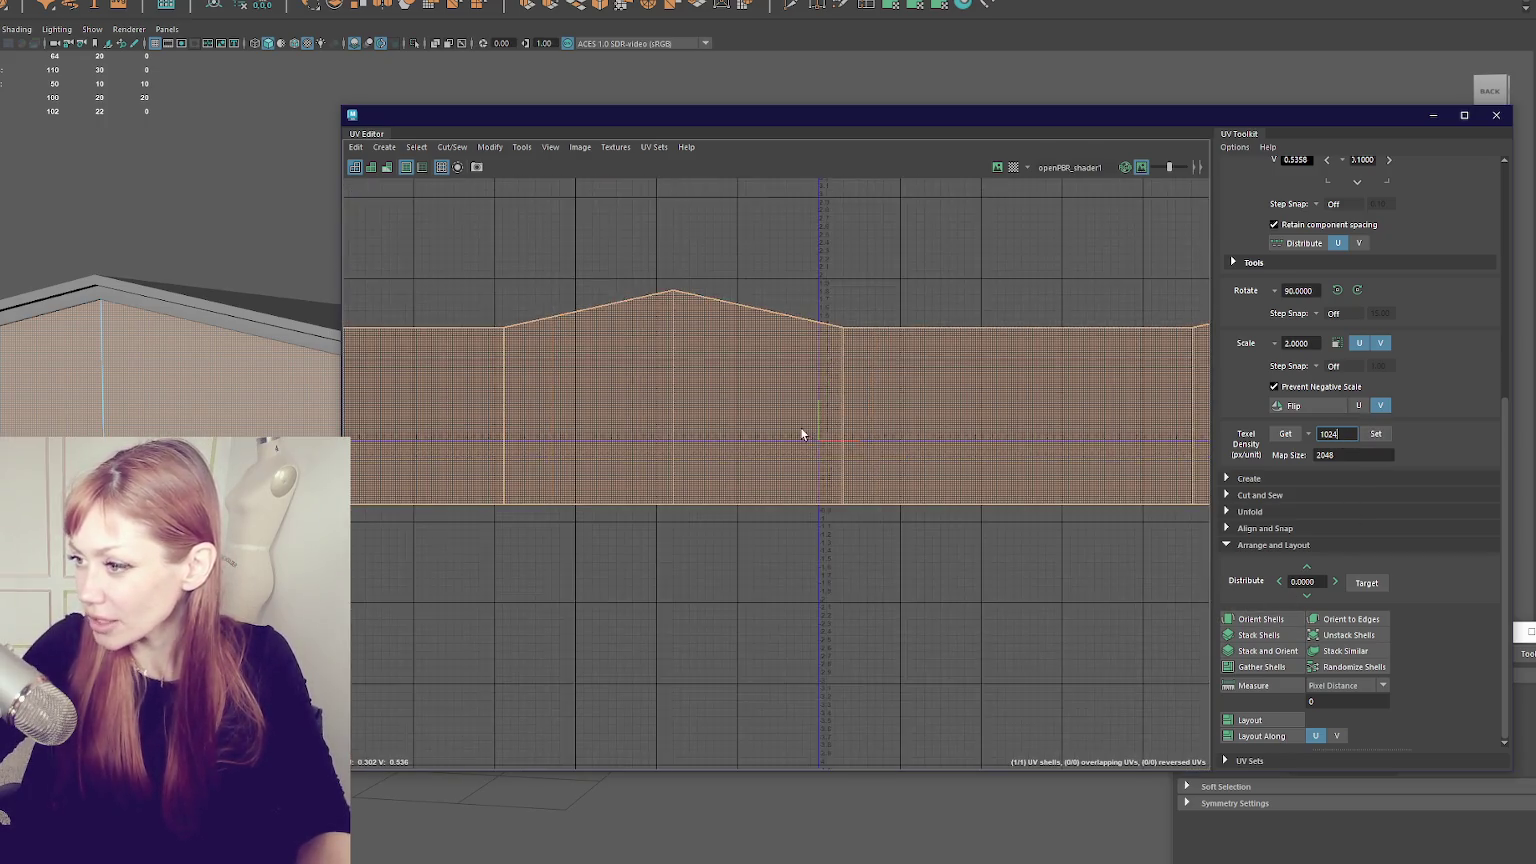
{"action": "mouse_move", "coordinate": [565, 120]}
{"action": "left_mouse_down"}
{"action": "mouse_move", "coordinate": [566, 621]}
{"action": "mouse_move", "coordinate": [470, 160]}
{"action": "mouse_move", "coordinate": [442, 142]}
{"action": "left_mouse_up"}
{"action": "scroll", "coordinate": [593, 418], "scroll_direction": "up", "scroll_amount": 3}
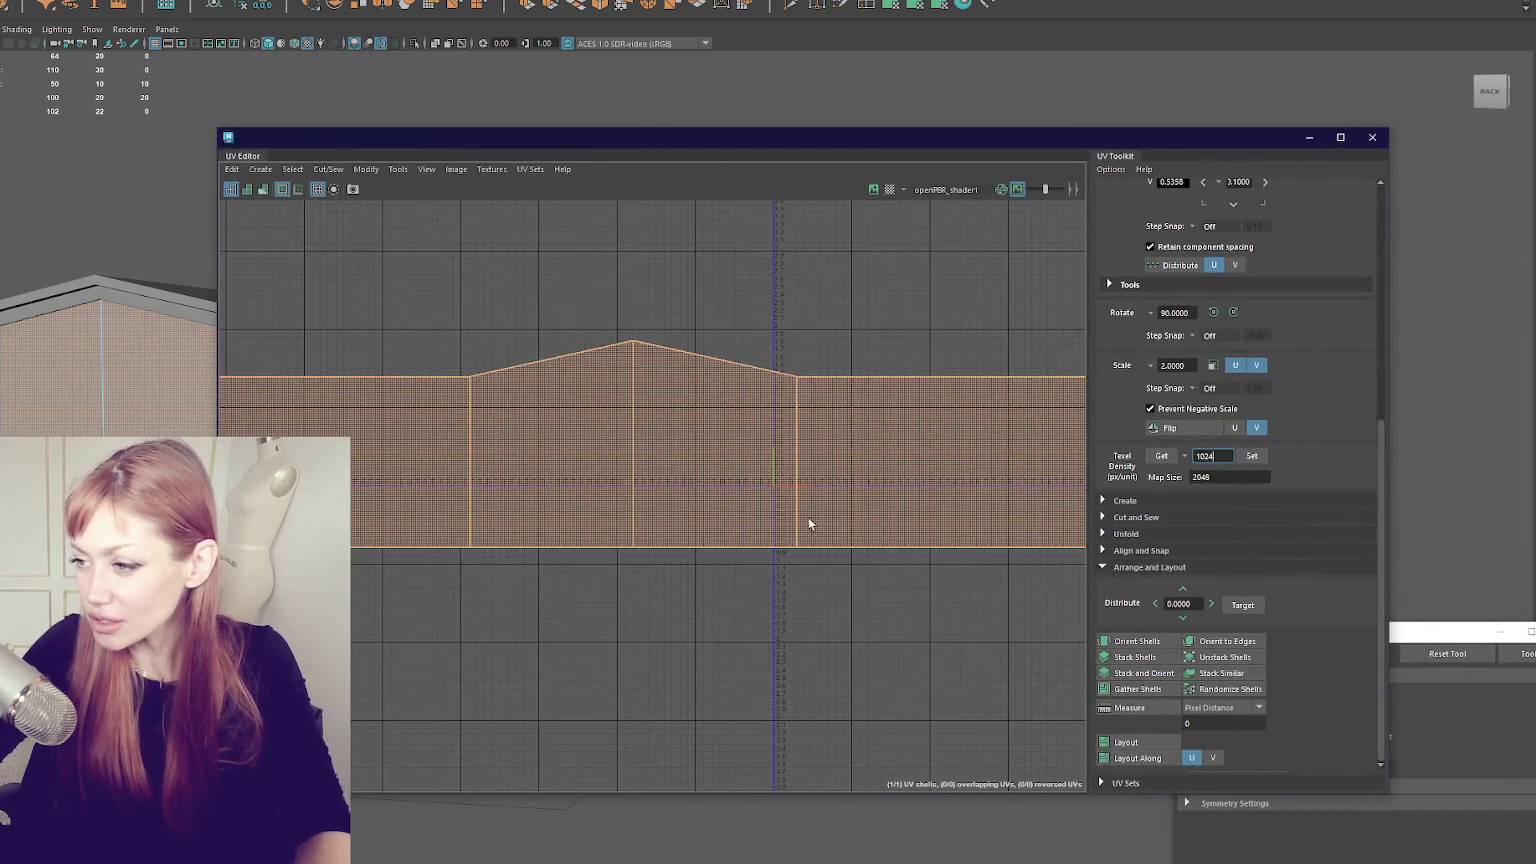
{"action": "left_click", "coordinate": [727, 457]}
{"action": "scroll", "coordinate": [742, 460], "scroll_direction": "down", "scroll_amount": 3}
{"action": "double_click", "coordinate": [850, 460]}
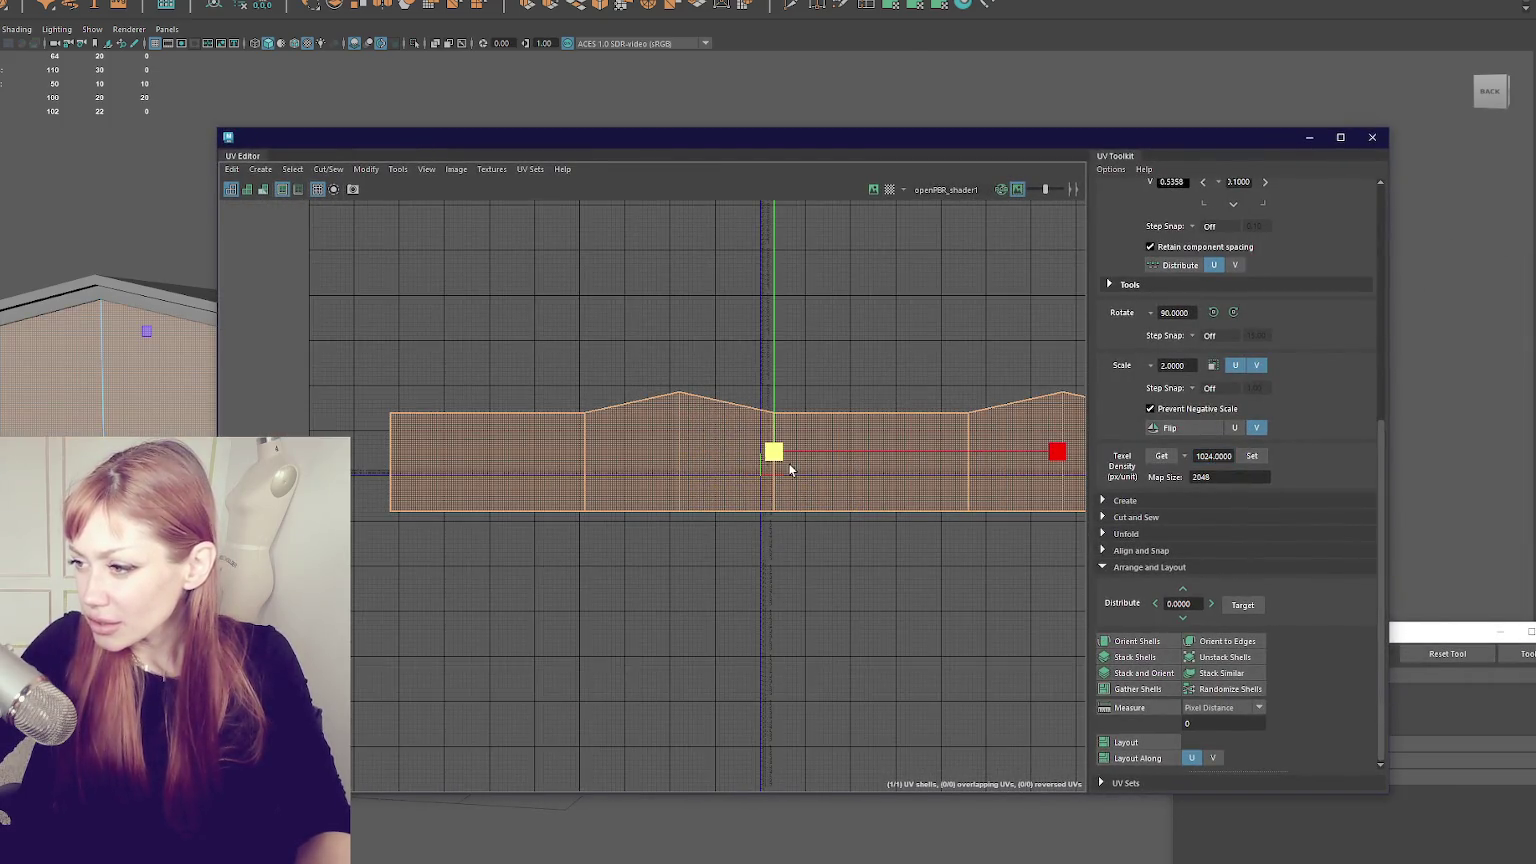
{"action": "scroll", "coordinate": [604, 467], "scroll_direction": "down", "scroll_amount": 5}
{"action": "scroll", "coordinate": [580, 458], "scroll_direction": "up", "scroll_amount": 4}
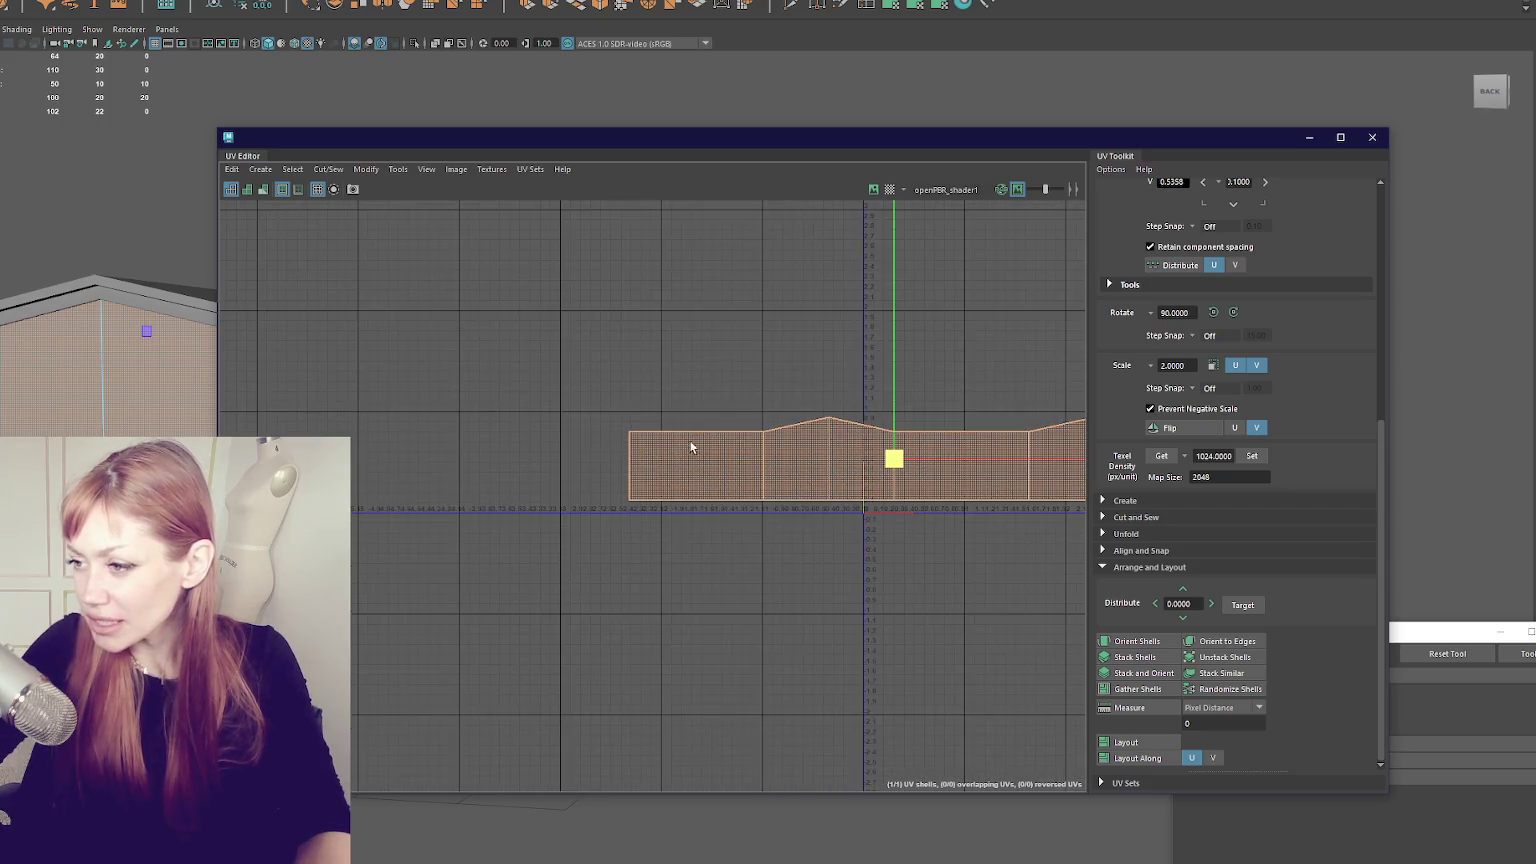
{"action": "left_click_drag", "start_coordinate": [974, 439], "coordinate": [620, 408]}
{"action": "left_click_drag", "start_coordinate": [549, 470], "coordinate": [496, 488]}
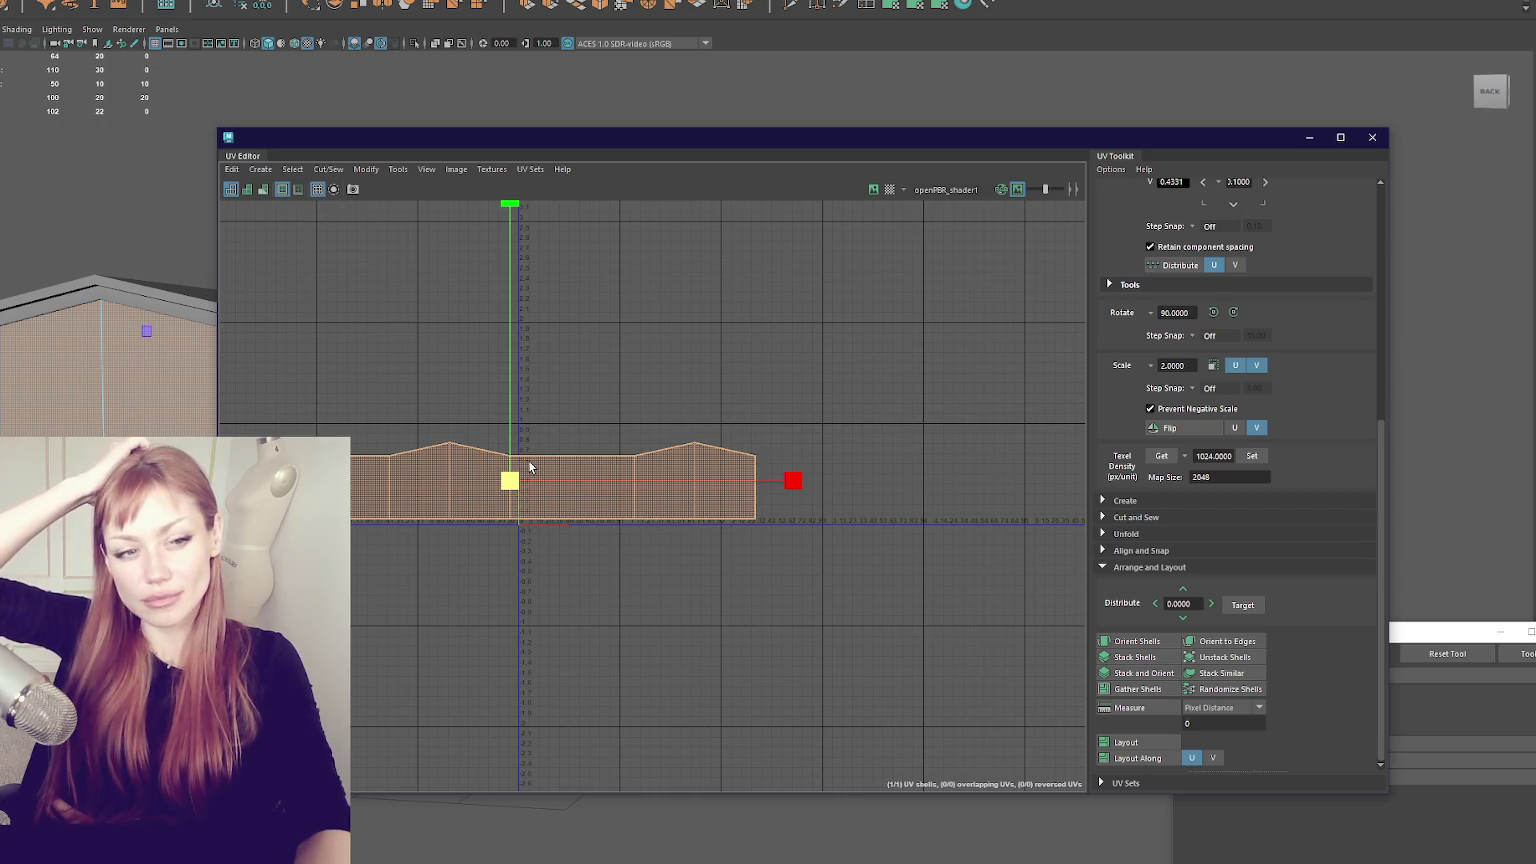
{"action": "left_click", "coordinate": [1251, 456]}
{"action": "mouse_move", "coordinate": [541, 150]}
{"action": "left_mouse_down"}
{"action": "mouse_move", "coordinate": [1090, 346]}
{"action": "mouse_move", "coordinate": [966, 300]}
{"action": "left_mouse_up"}
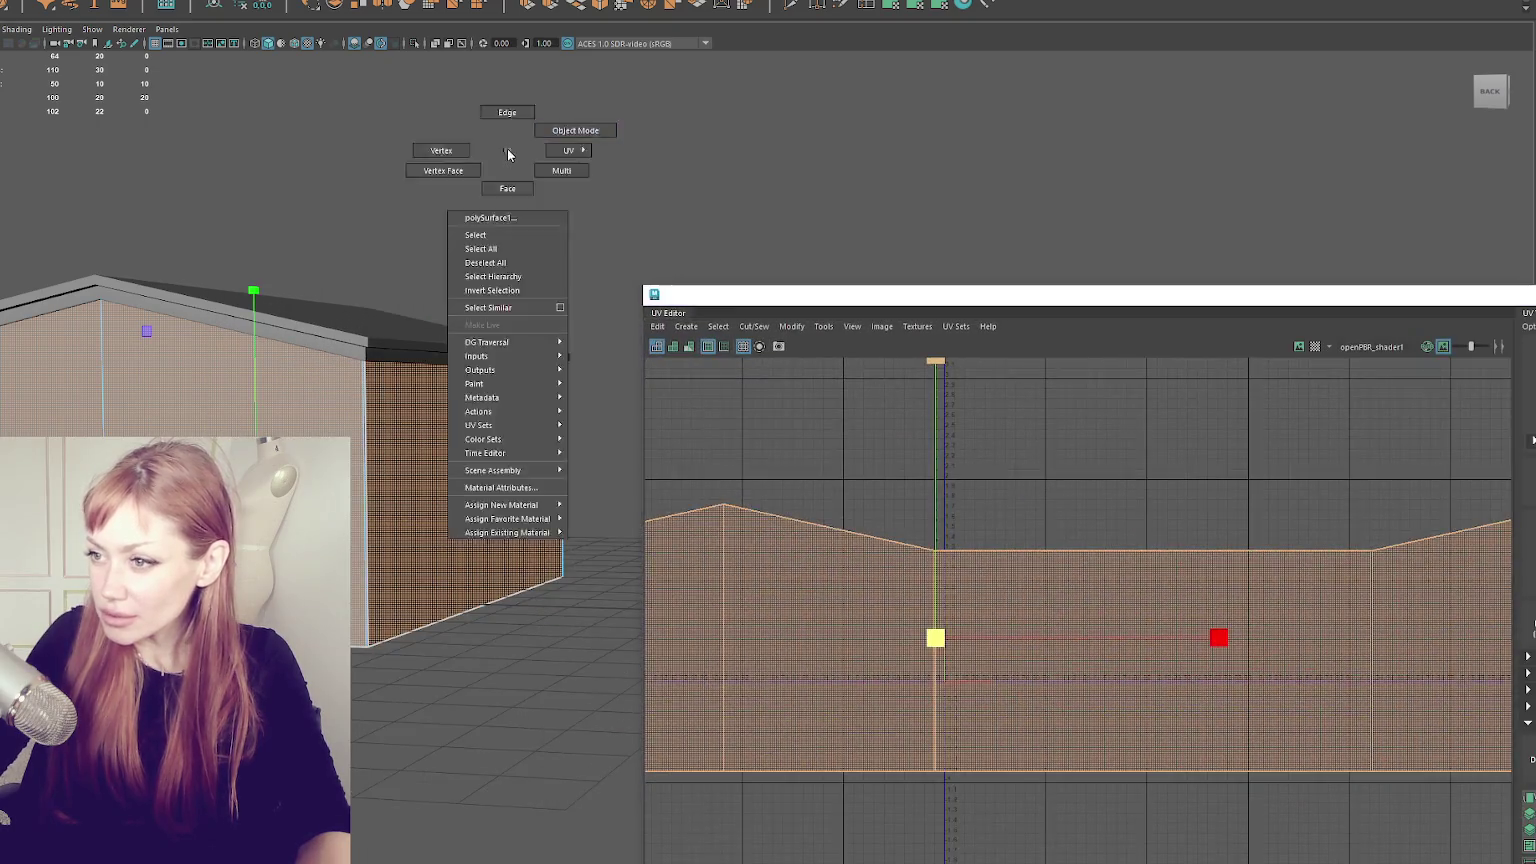
- Select the house's remaining wall faces, planar-project their UVs and move the shell up-right
{"action": "left_click", "coordinate": [506, 148]}
{"action": "double_click", "coordinate": [230, 320]}
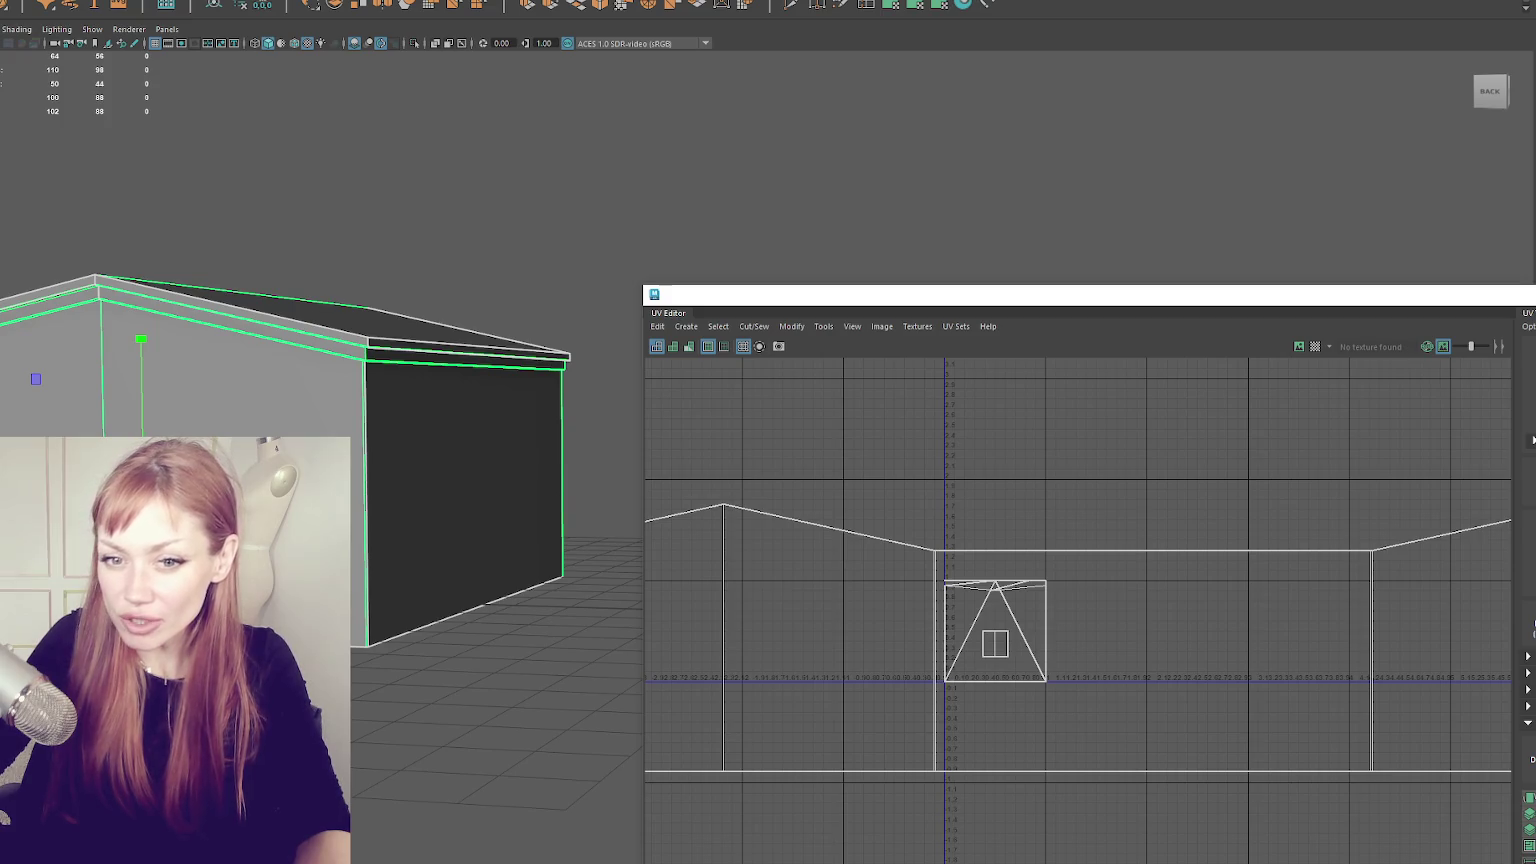
{"action": "left_click", "coordinate": [85, 234]}
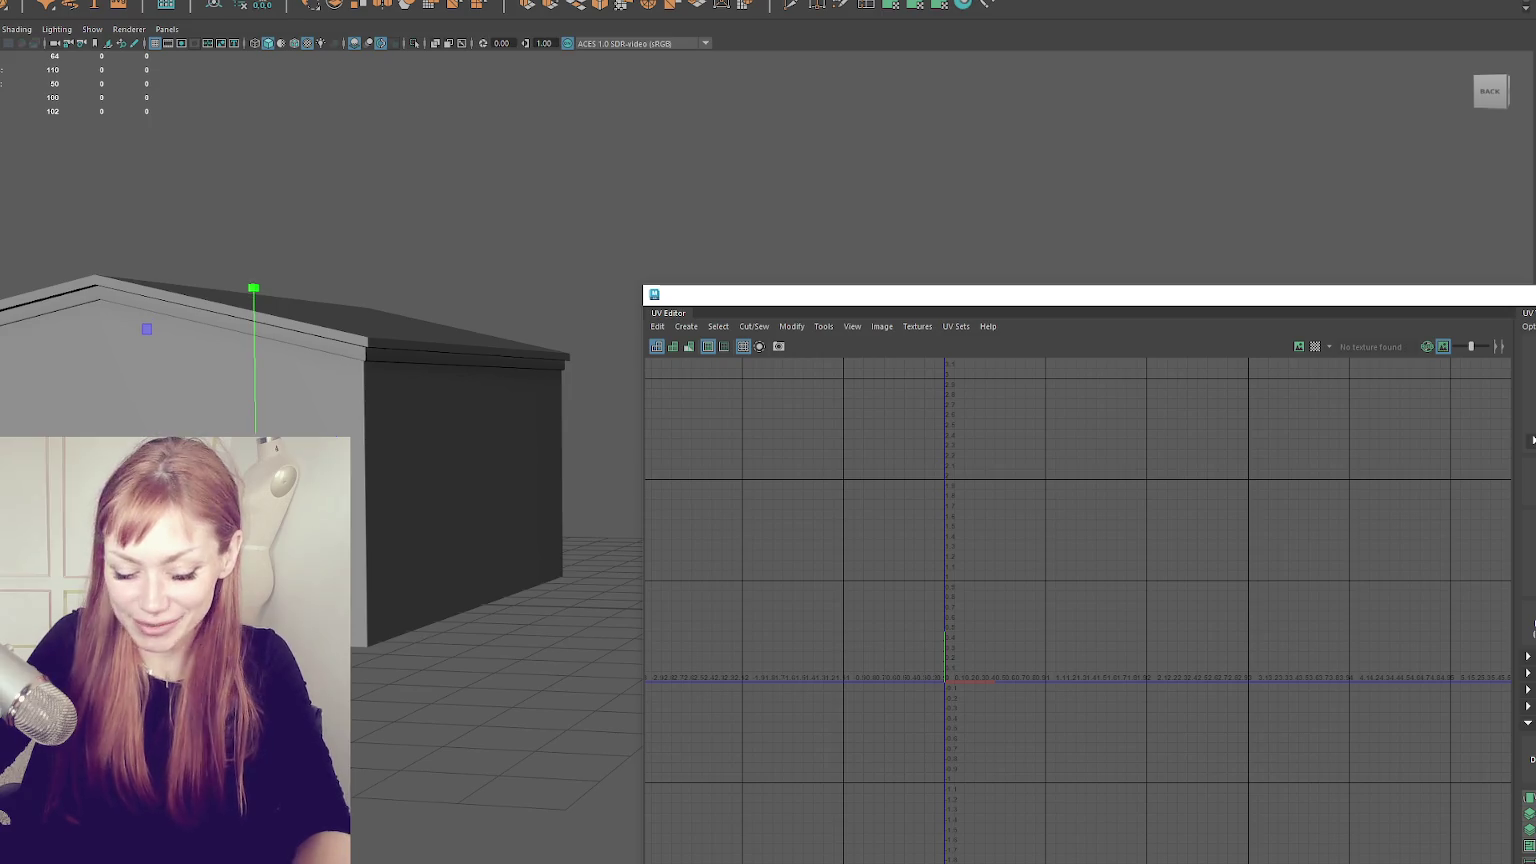
{"action": "key", "text": "ctrl+z"}
{"action": "key", "text": "ctrl+z"}
{"action": "key", "text": "ctrl+z"}
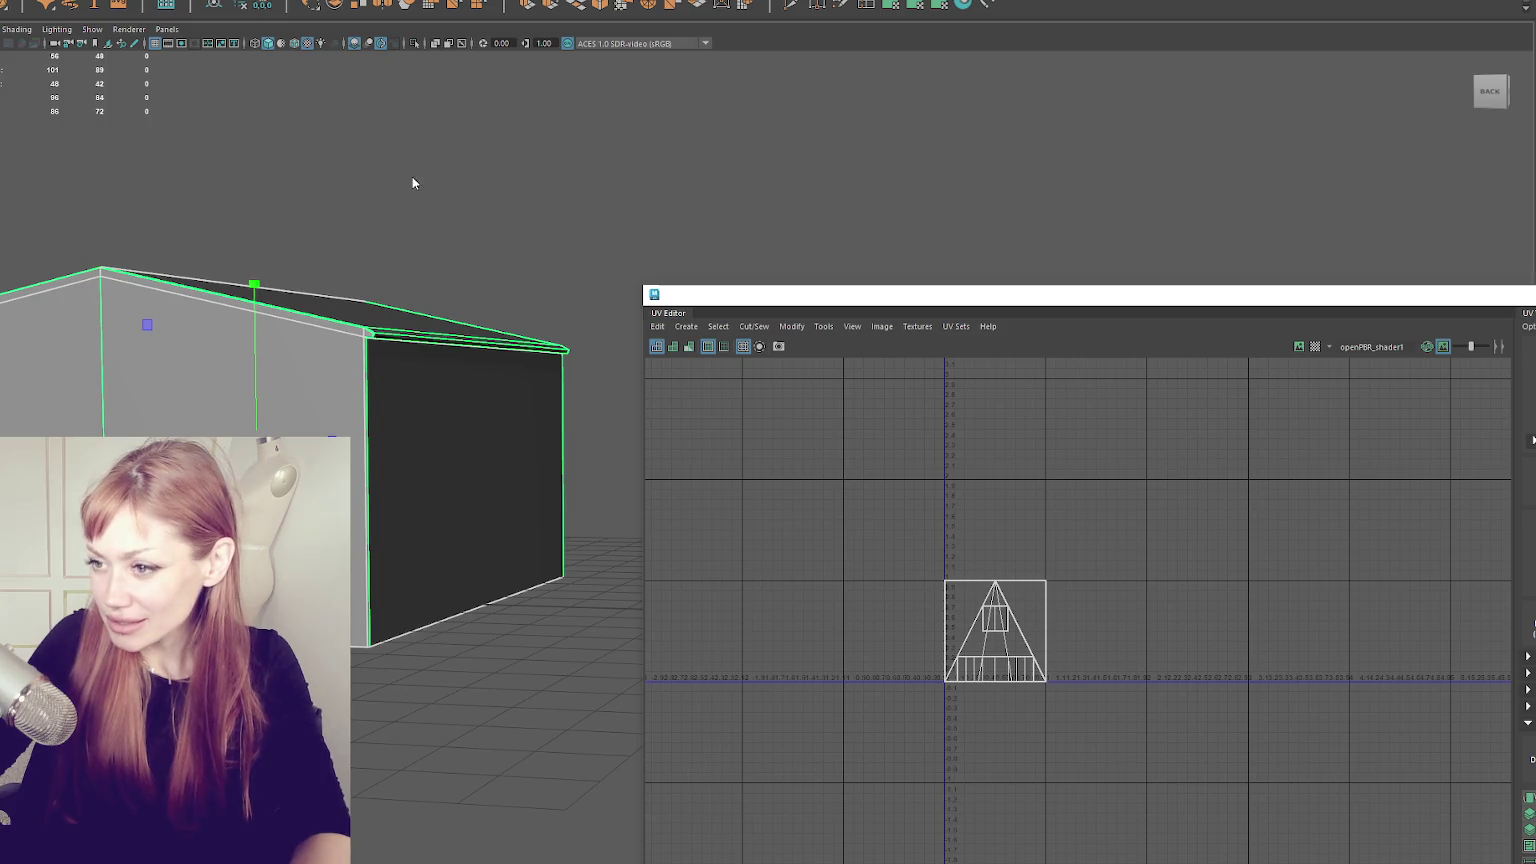
{"action": "key", "text": "ctrl+z"}
{"action": "key", "text": "ctrl+z"}
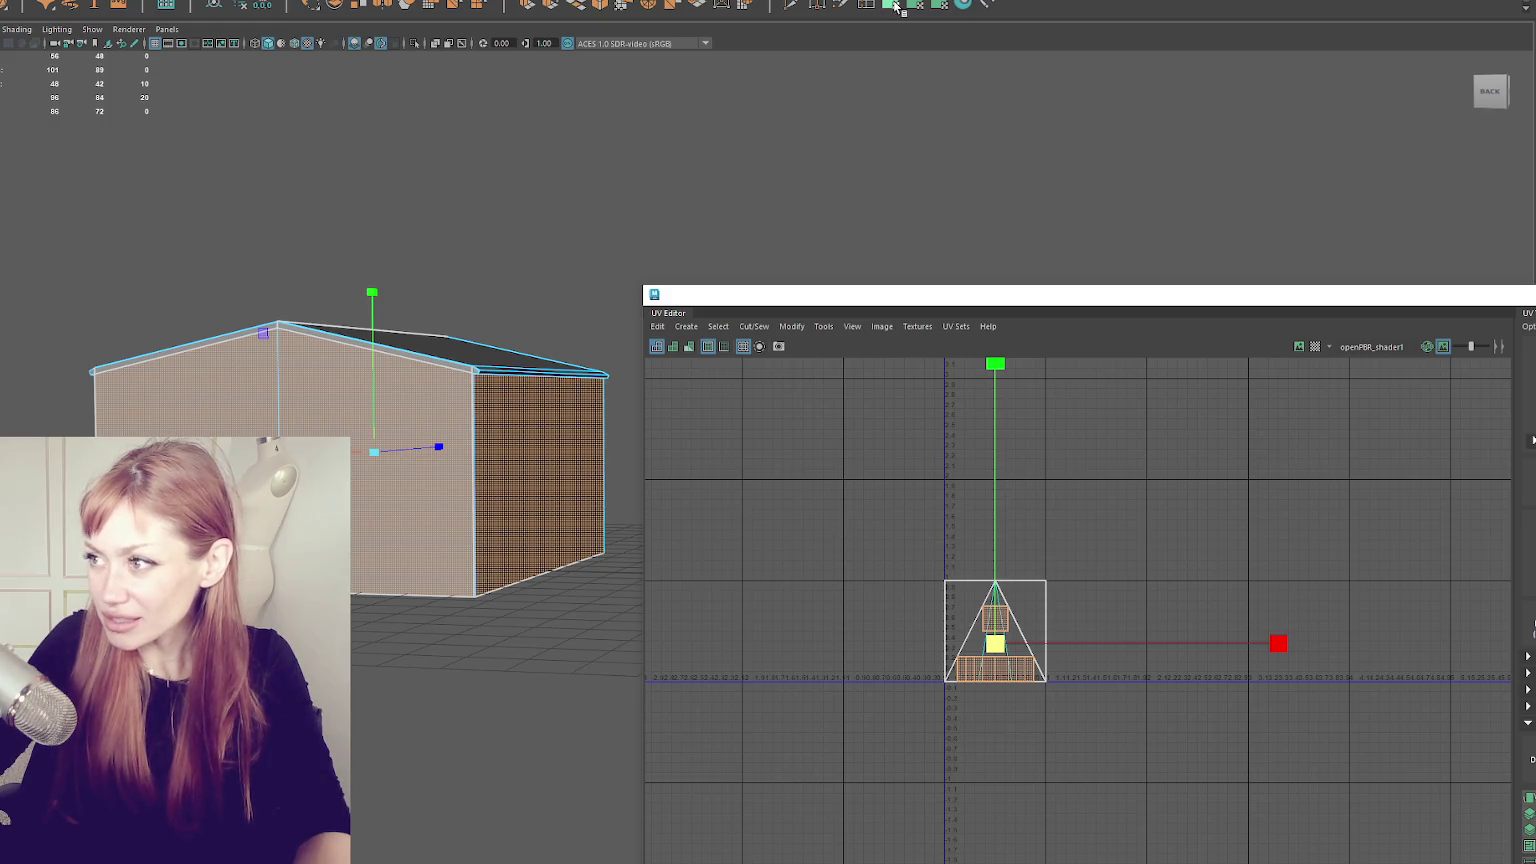
{"action": "left_click", "coordinate": [897, 6]}
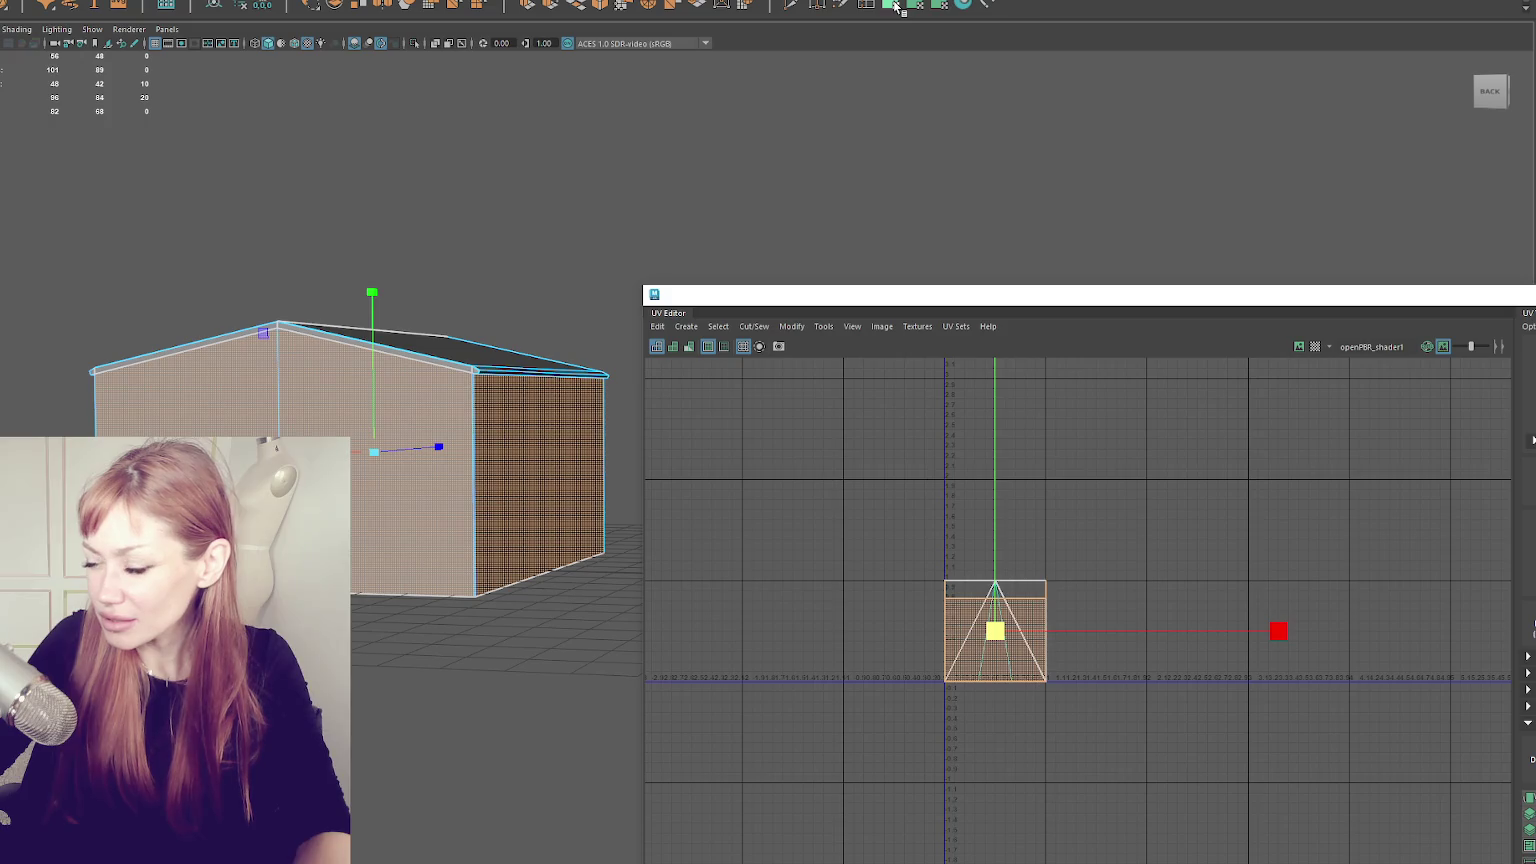
{"action": "left_click_drag", "start_coordinate": [988, 630], "coordinate": [1290, 490]}
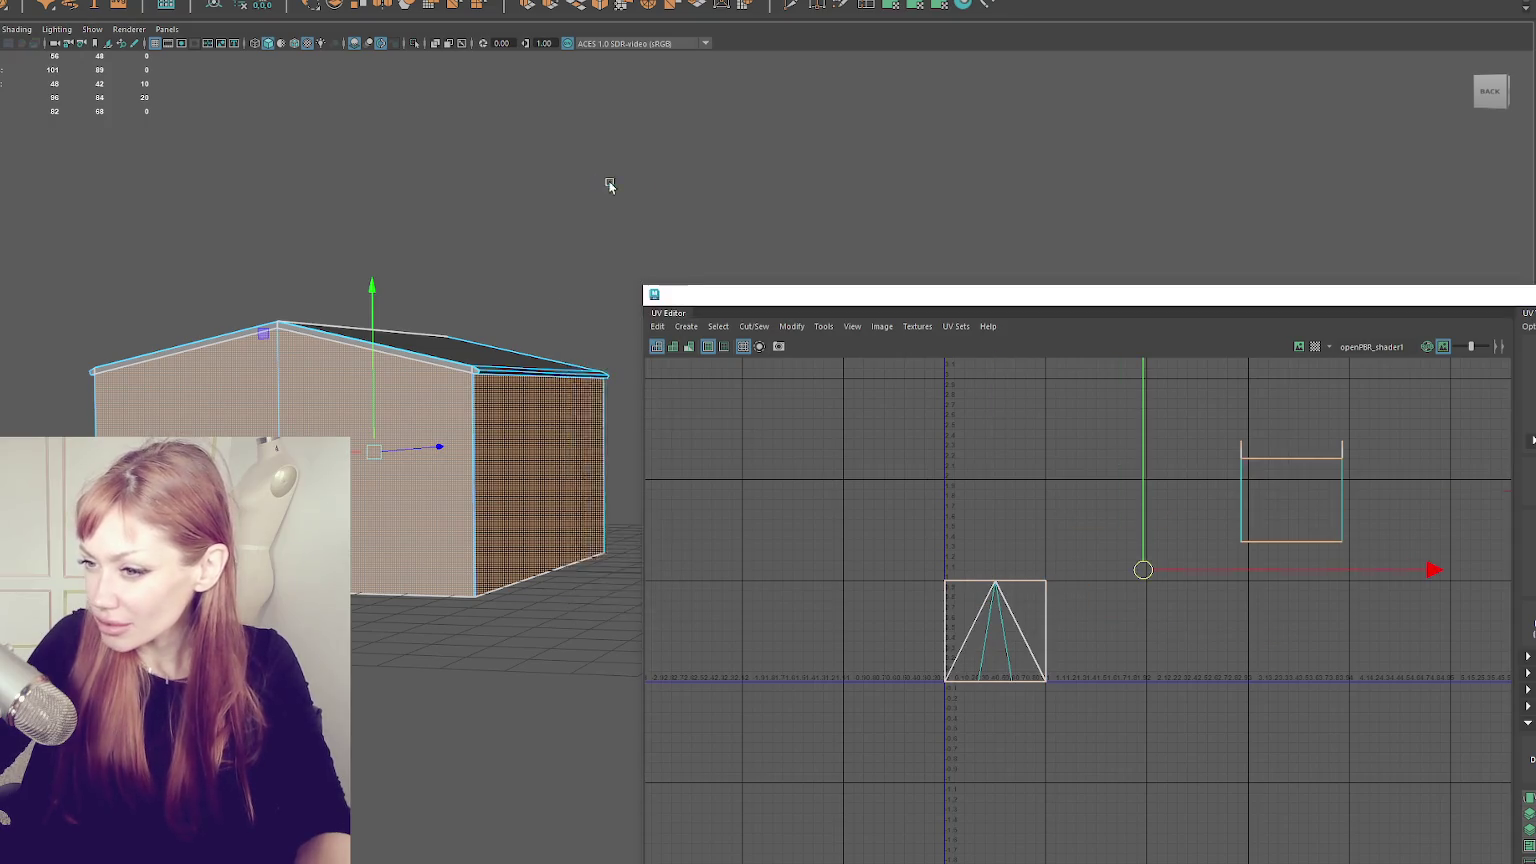
- Marquee-select the projected wall shell and unfold it into a flat strip
{"action": "left_click", "coordinate": [432, 381]}
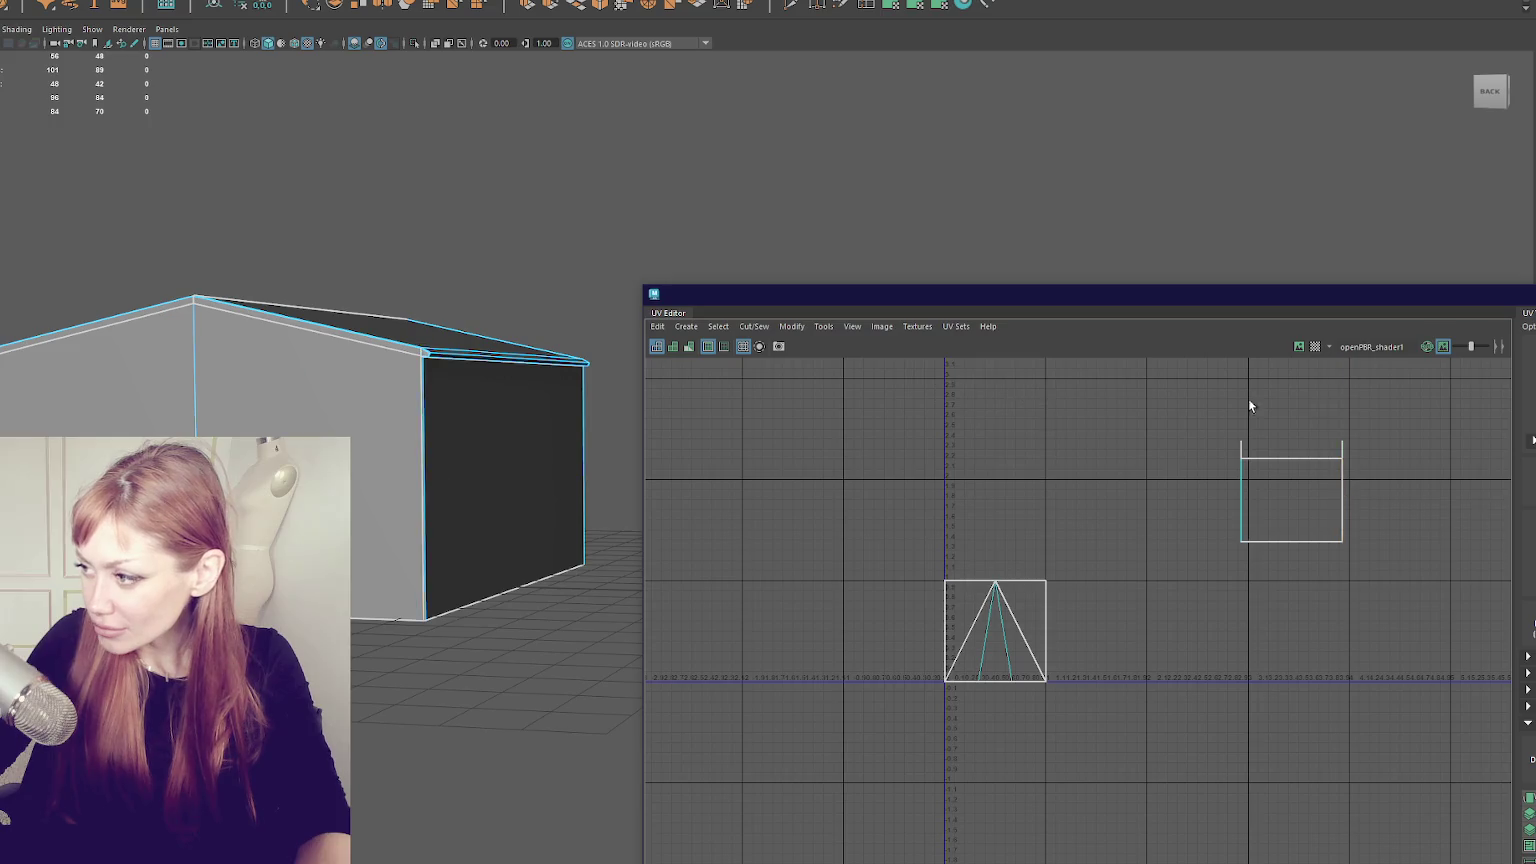
{"action": "left_click_drag", "start_coordinate": [1220, 404], "coordinate": [1370, 580]}
{"action": "left_click_drag", "start_coordinate": [1133, 432], "coordinate": [1403, 577]}
{"action": "right_click", "coordinate": [1025, 420], "text": "shift"}
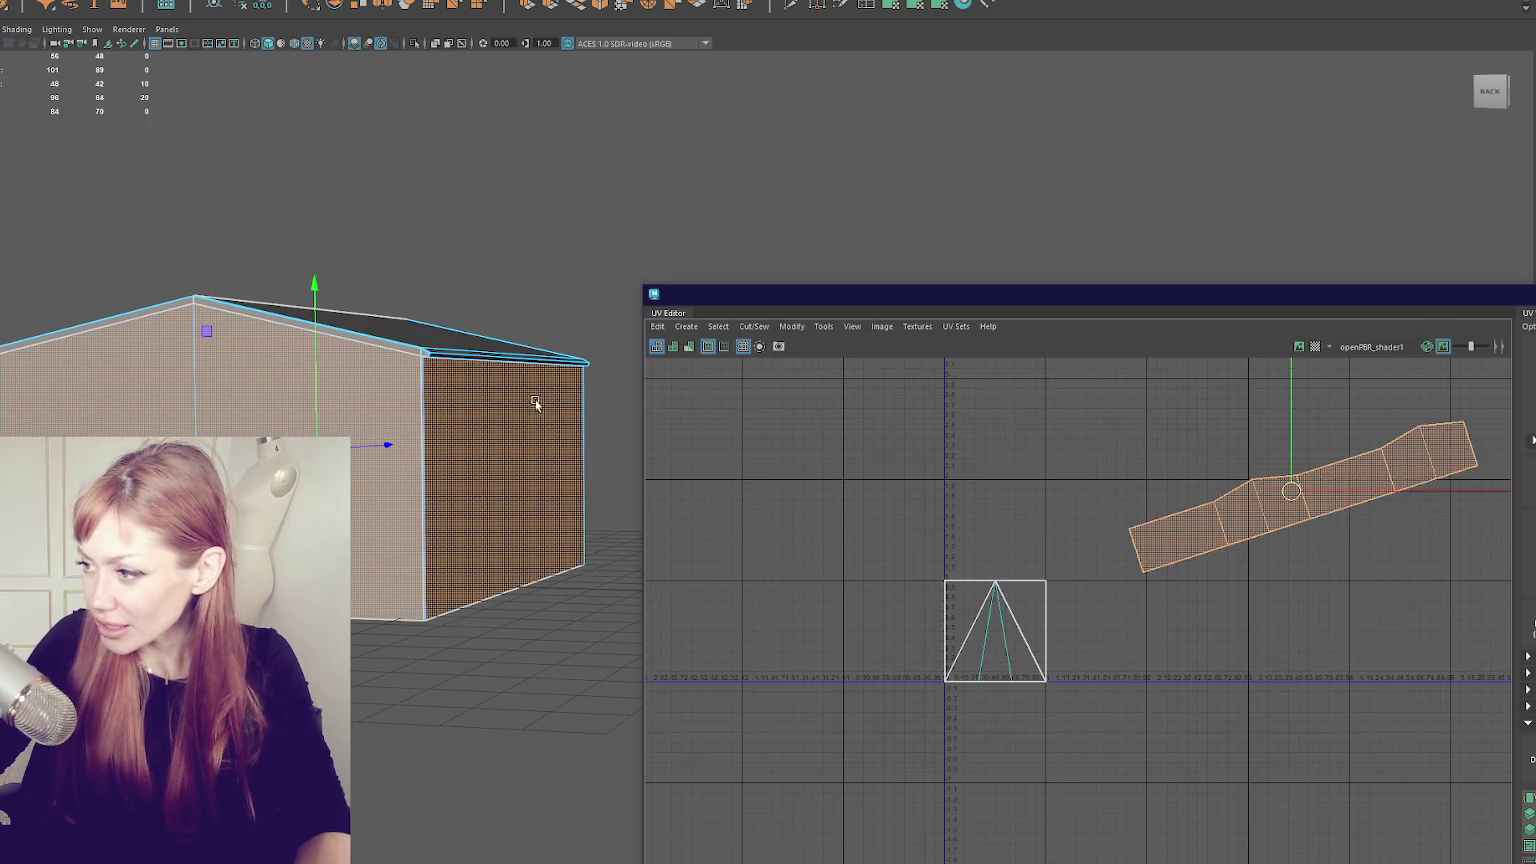
- Set the strip to 1024 texel density, orient it, rotate 90° and place it beside the triangle shell
{"action": "left_click_drag", "start_coordinate": [1020, 297], "coordinate": [588, 204]}
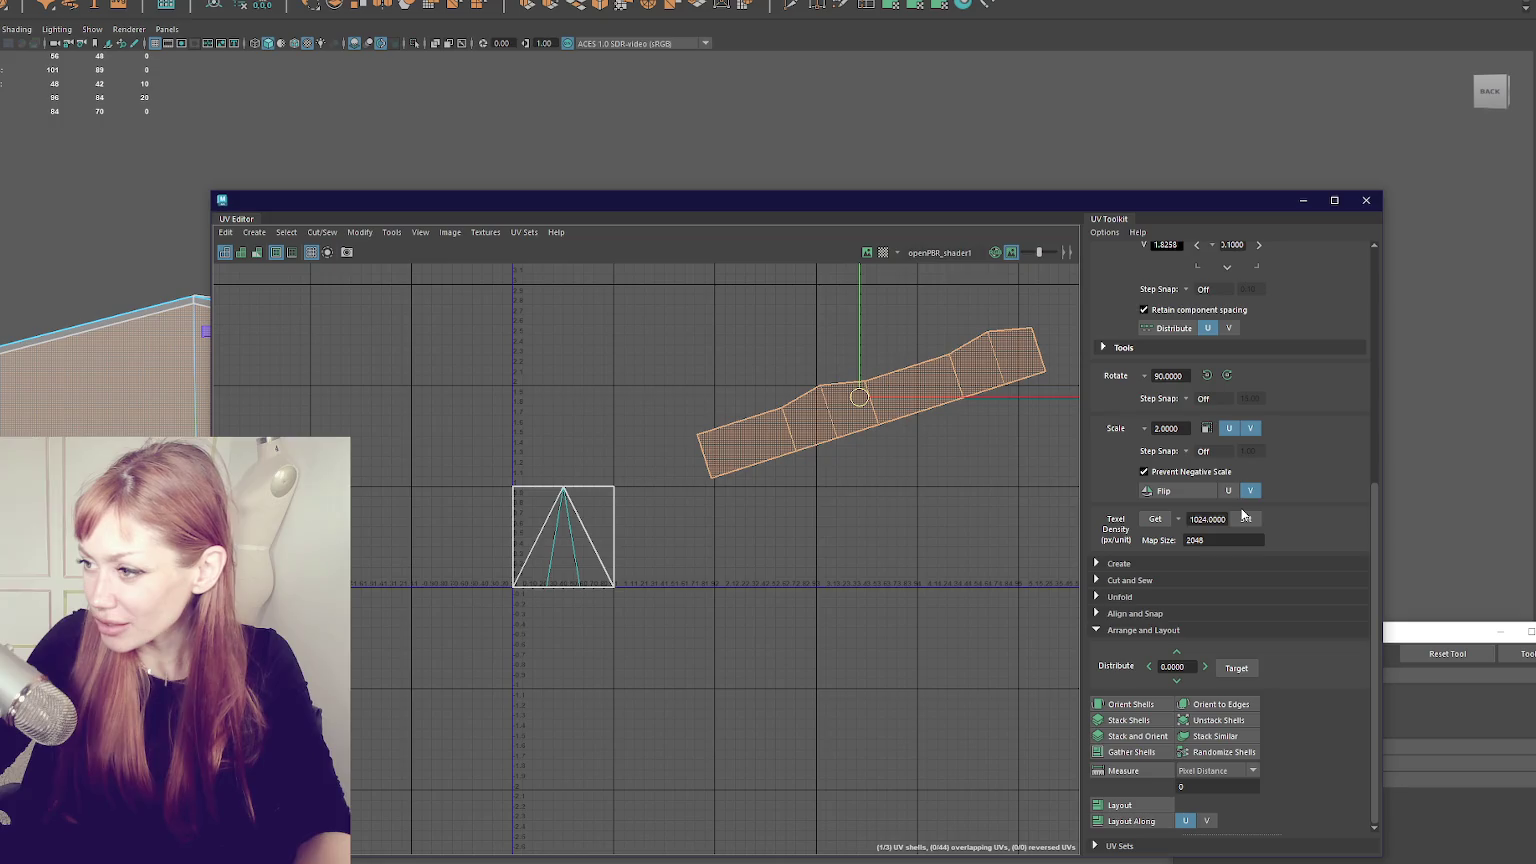
{"action": "left_click", "coordinate": [1245, 518]}
{"action": "left_click", "coordinate": [1135, 704]}
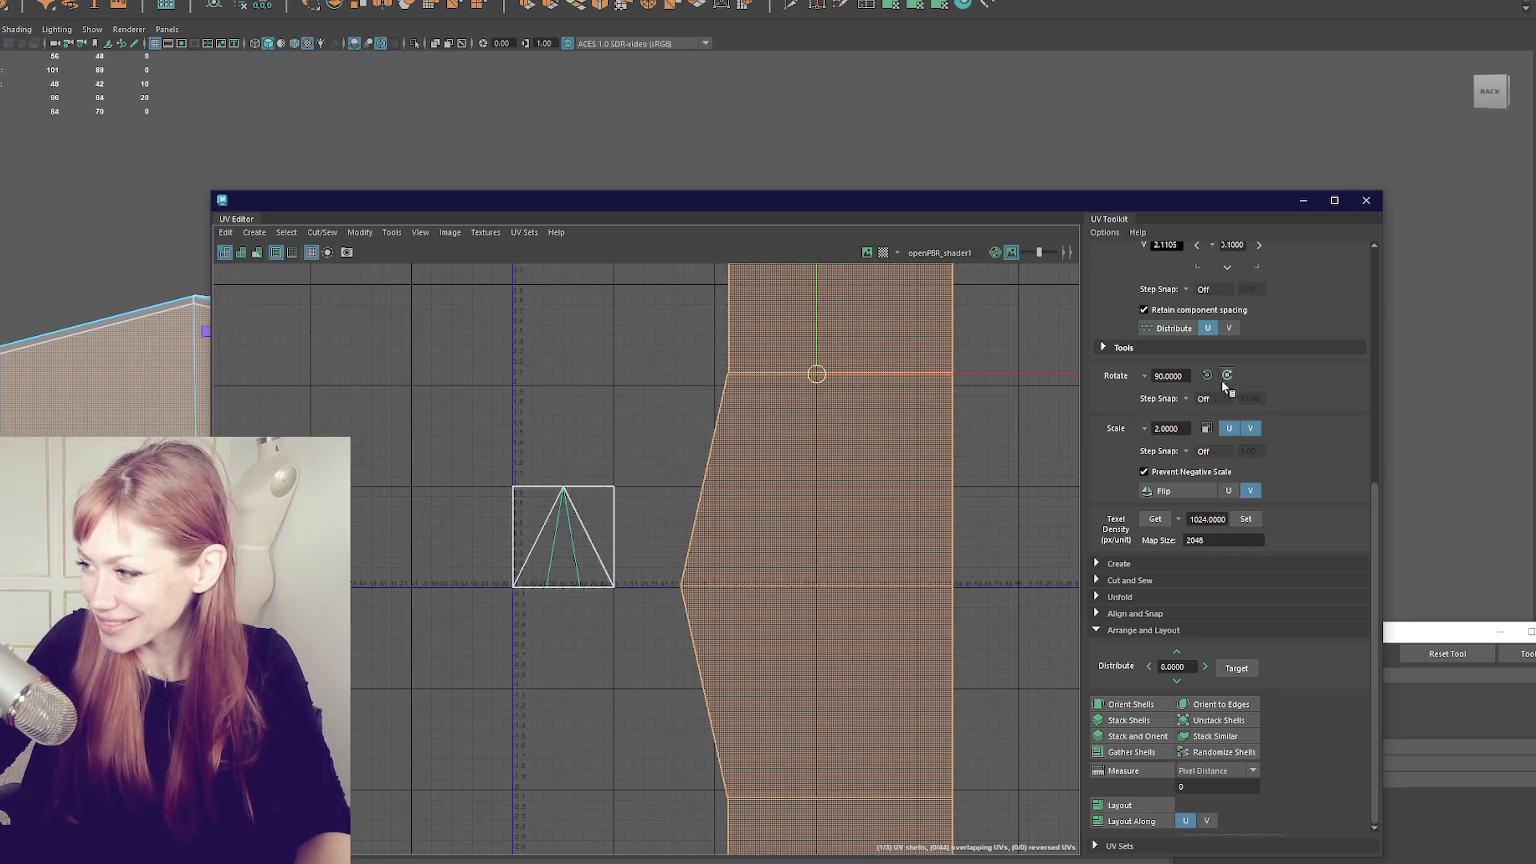
{"action": "left_click", "coordinate": [1226, 376]}
{"action": "left_click_drag", "start_coordinate": [816, 377], "coordinate": [801, 514]}
{"action": "left_click_drag", "start_coordinate": [741, 212], "coordinate": [1200, 626]}
{"action": "right_click", "coordinate": [631, 288]}
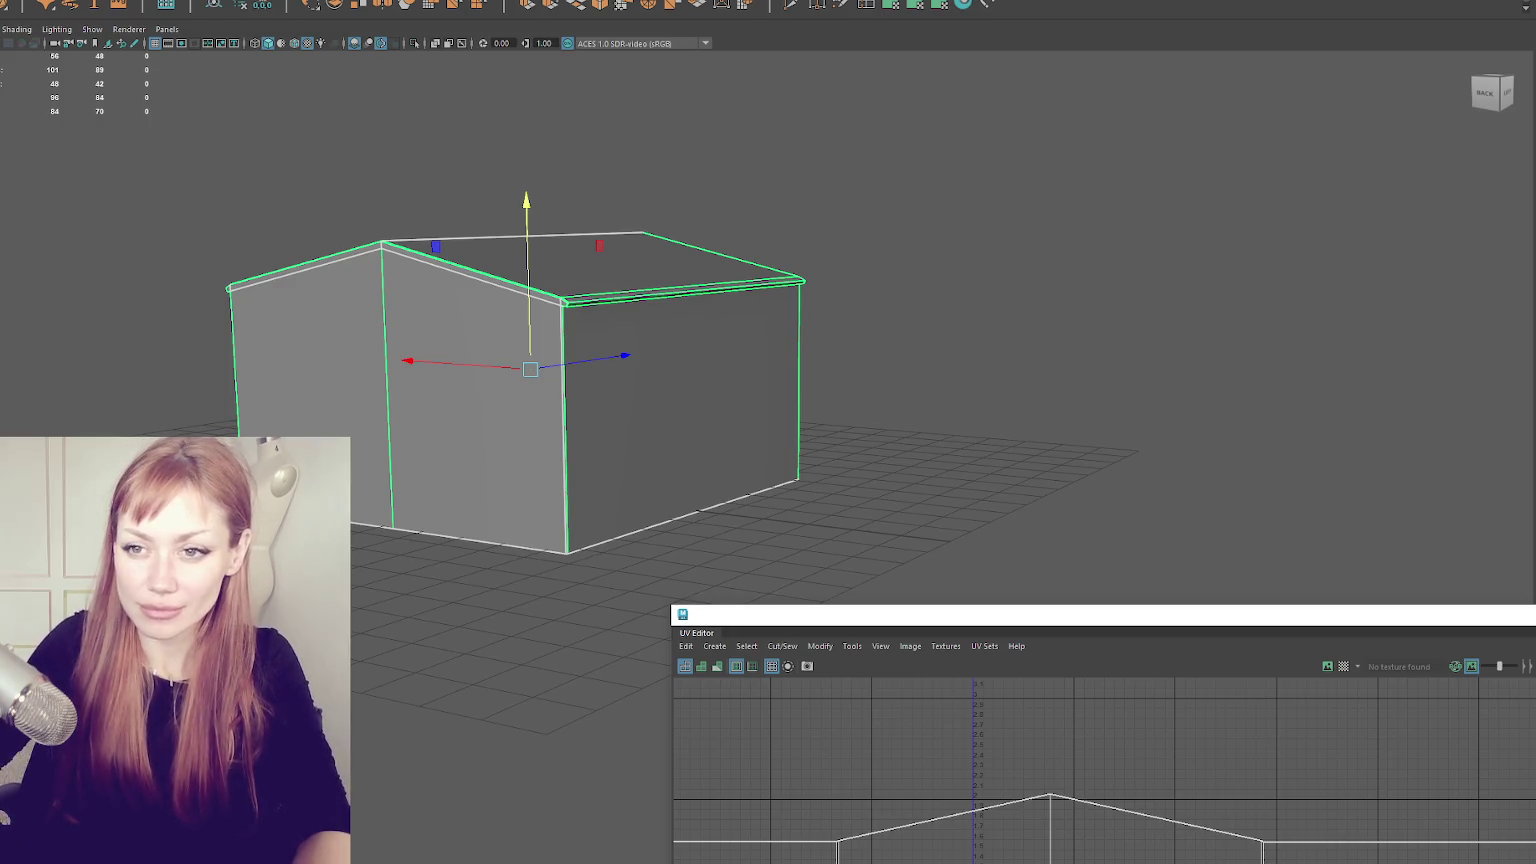
- Frame the house's front face and orbit around to inspect its side
{"action": "left_click", "coordinate": [453, 404]}
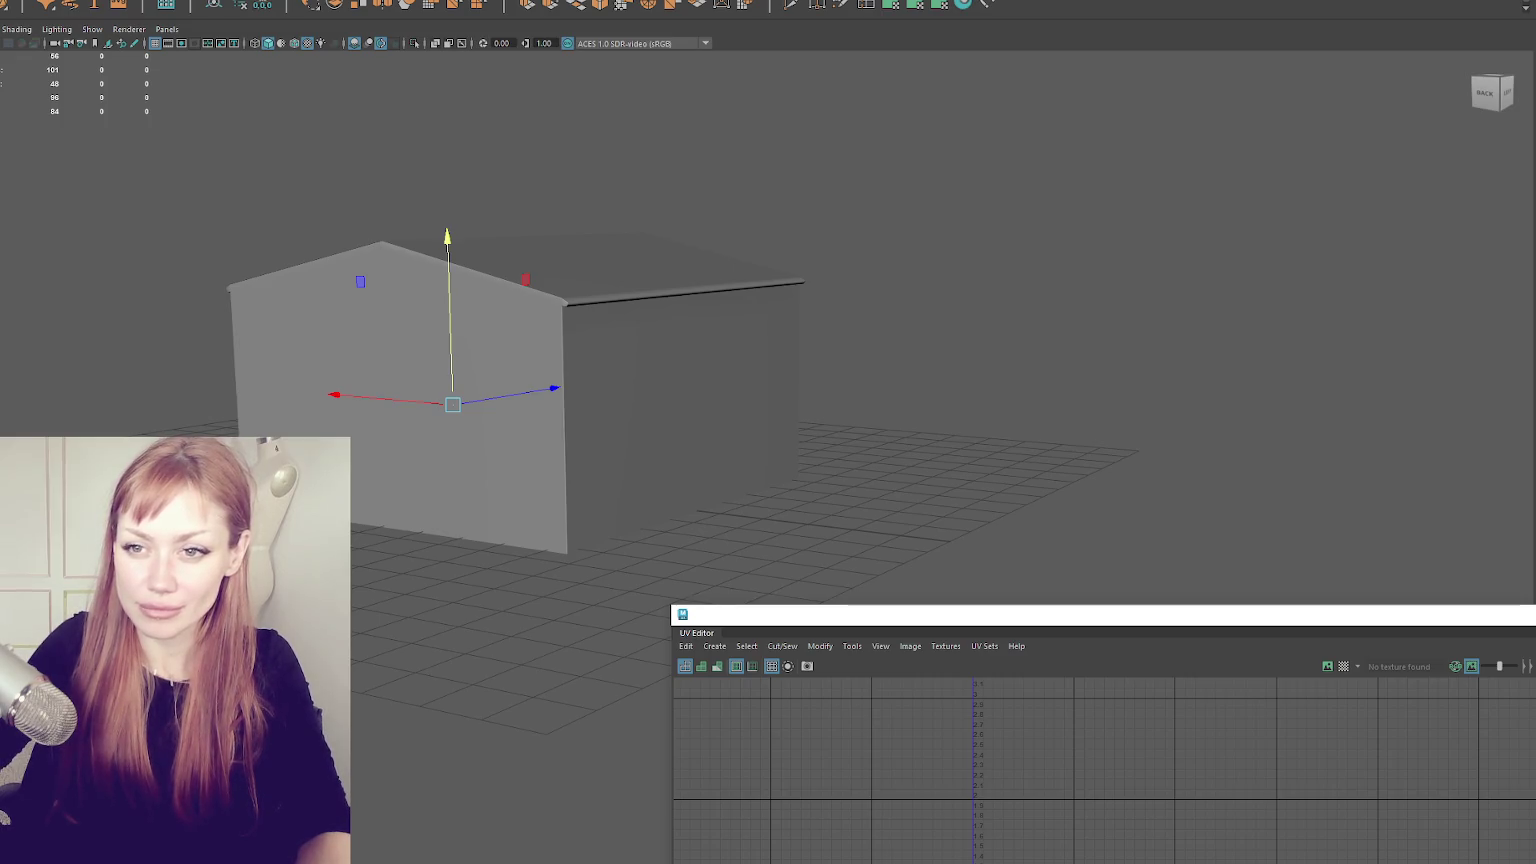
{"action": "key", "text": "f"}
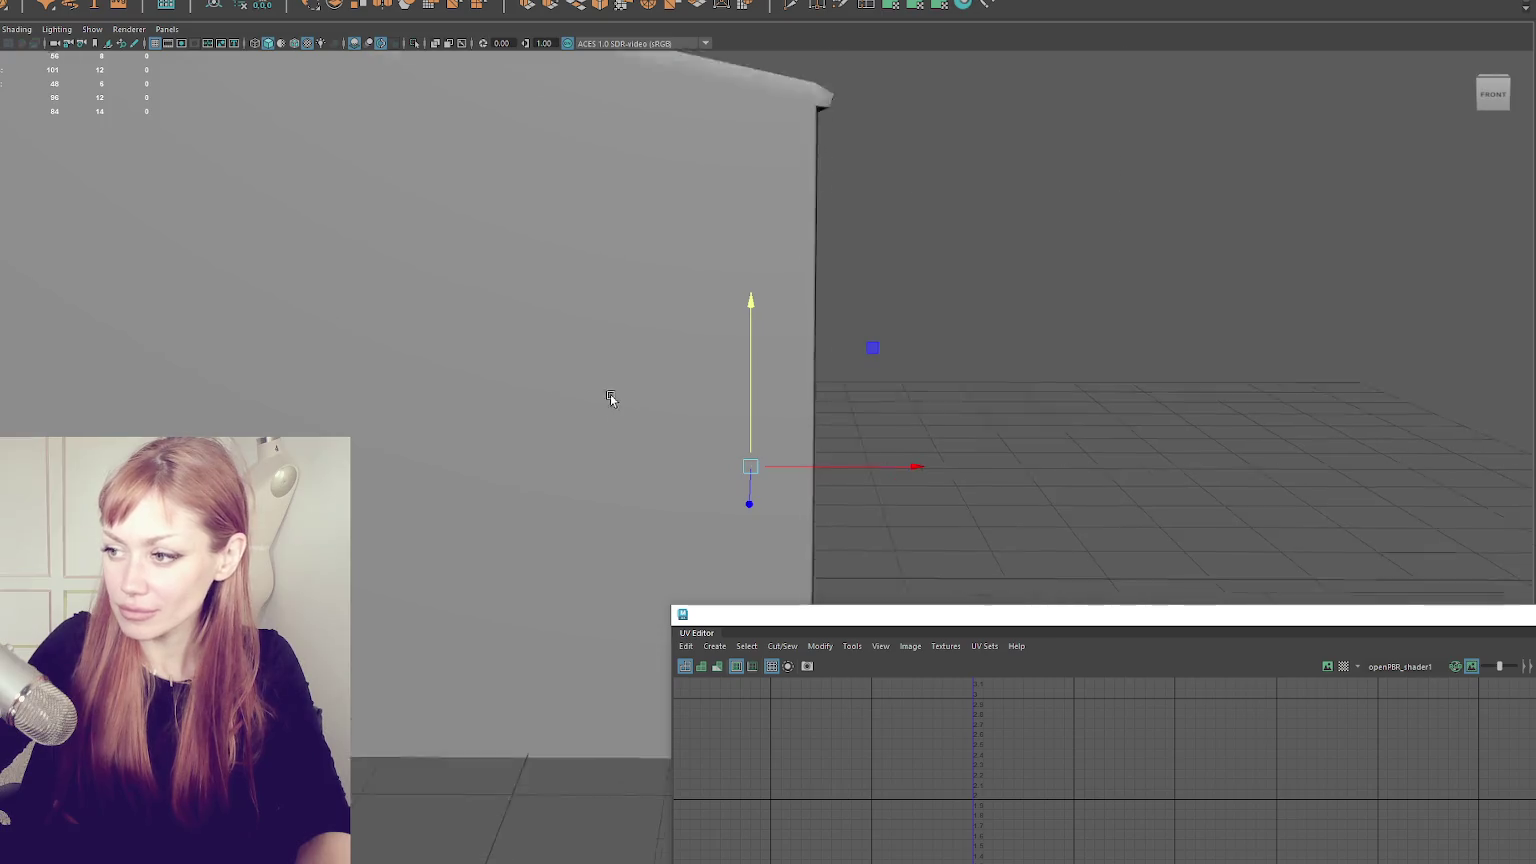
{"action": "key", "text": "f"}
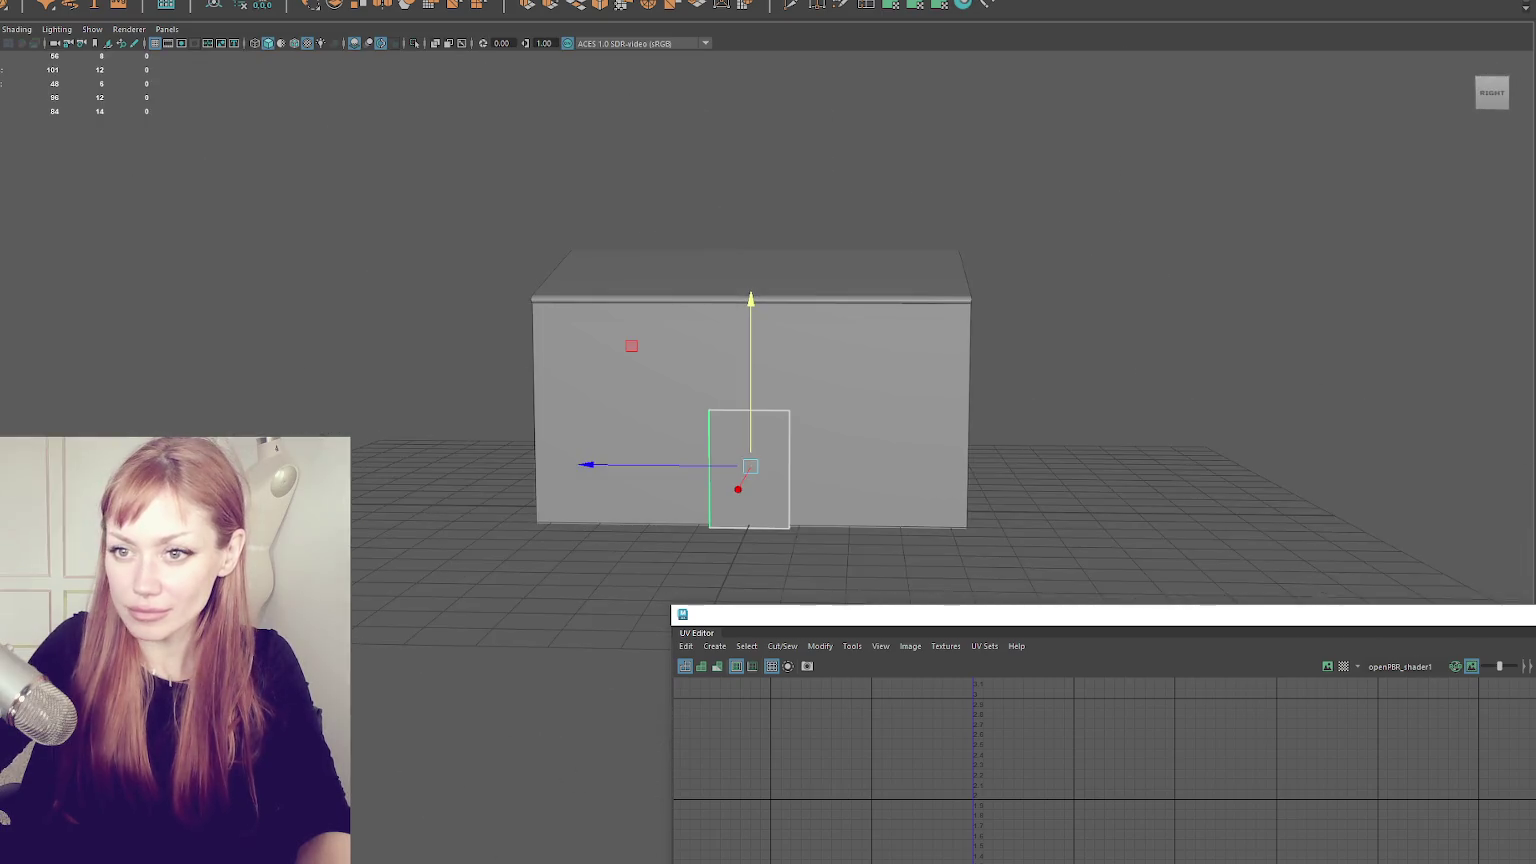
{"action": "left_click_drag", "start_coordinate": [315, 322], "coordinate": [389, 272], "text": "alt"}
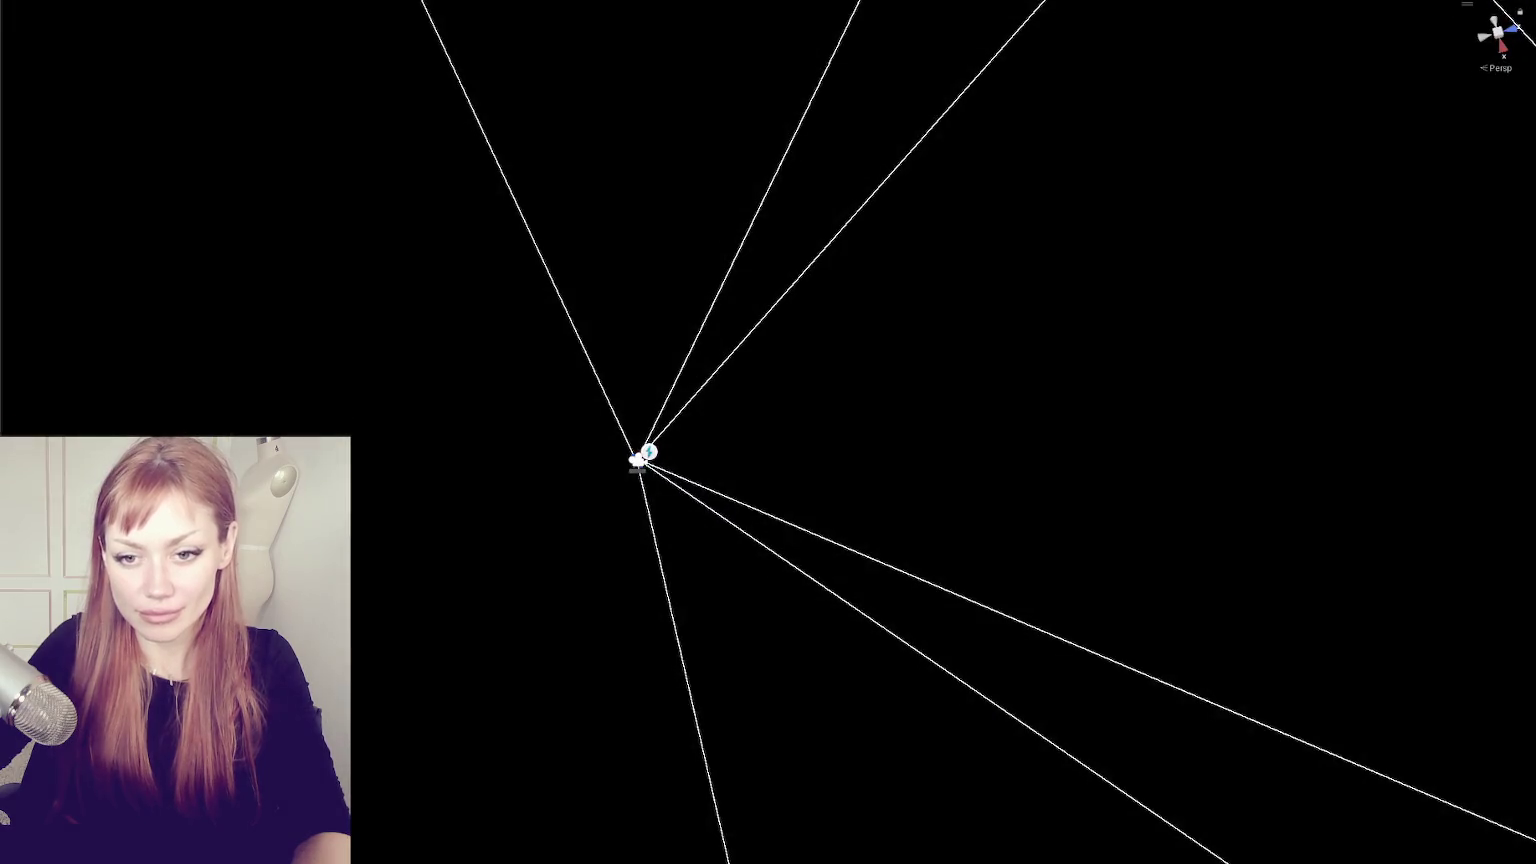
- Locate the house model in Project assets and set its Rig Animation Type to None
{"action": "left_click_drag", "start_coordinate": [149, 370], "coordinate": [152, 370]}
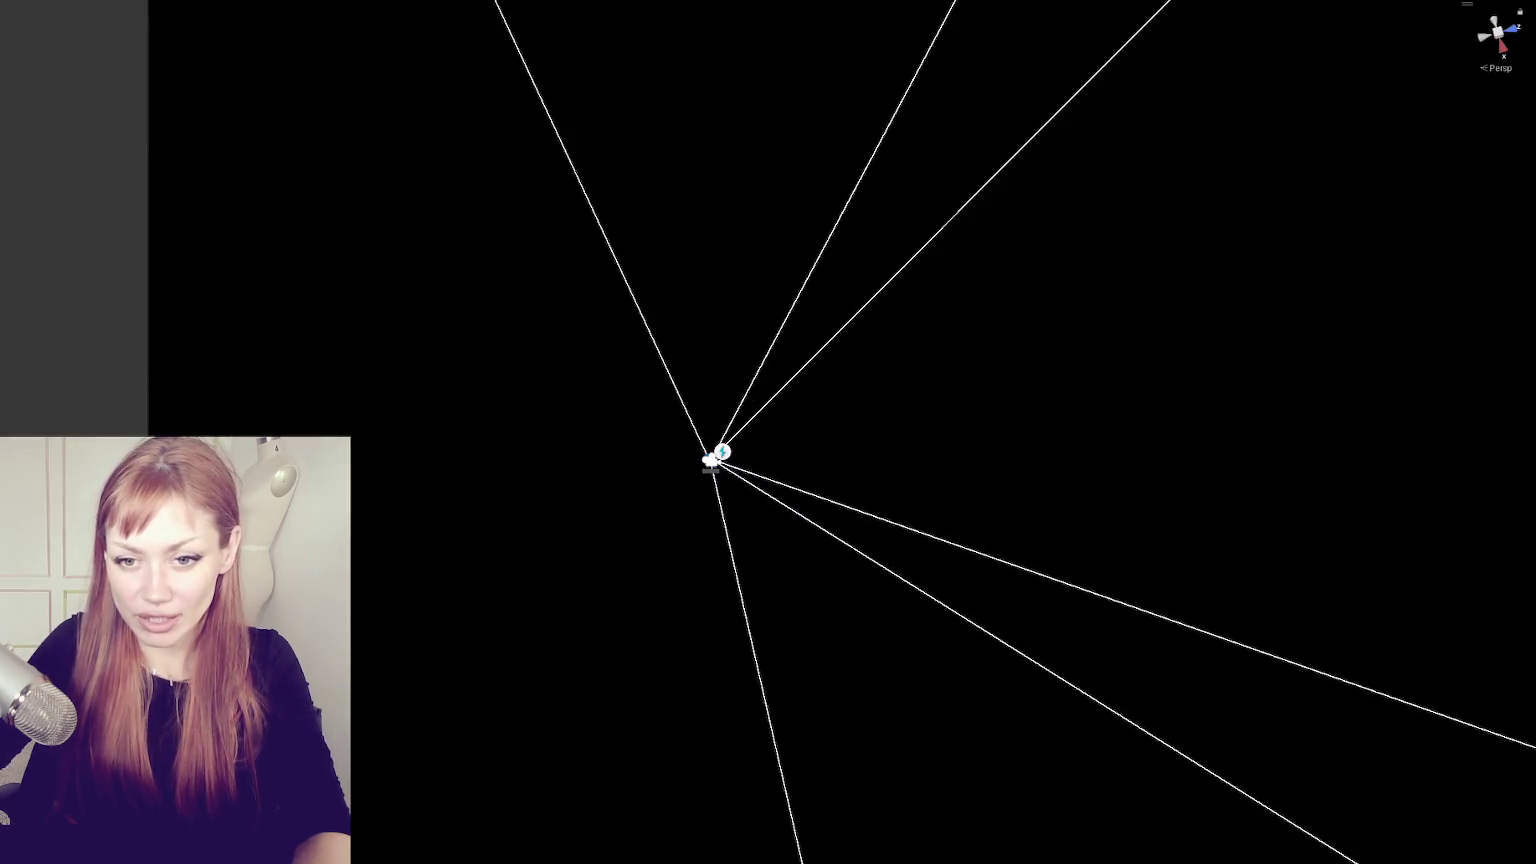
{"action": "left_click_drag", "start_coordinate": [53, 440], "coordinate": [53, 376]}
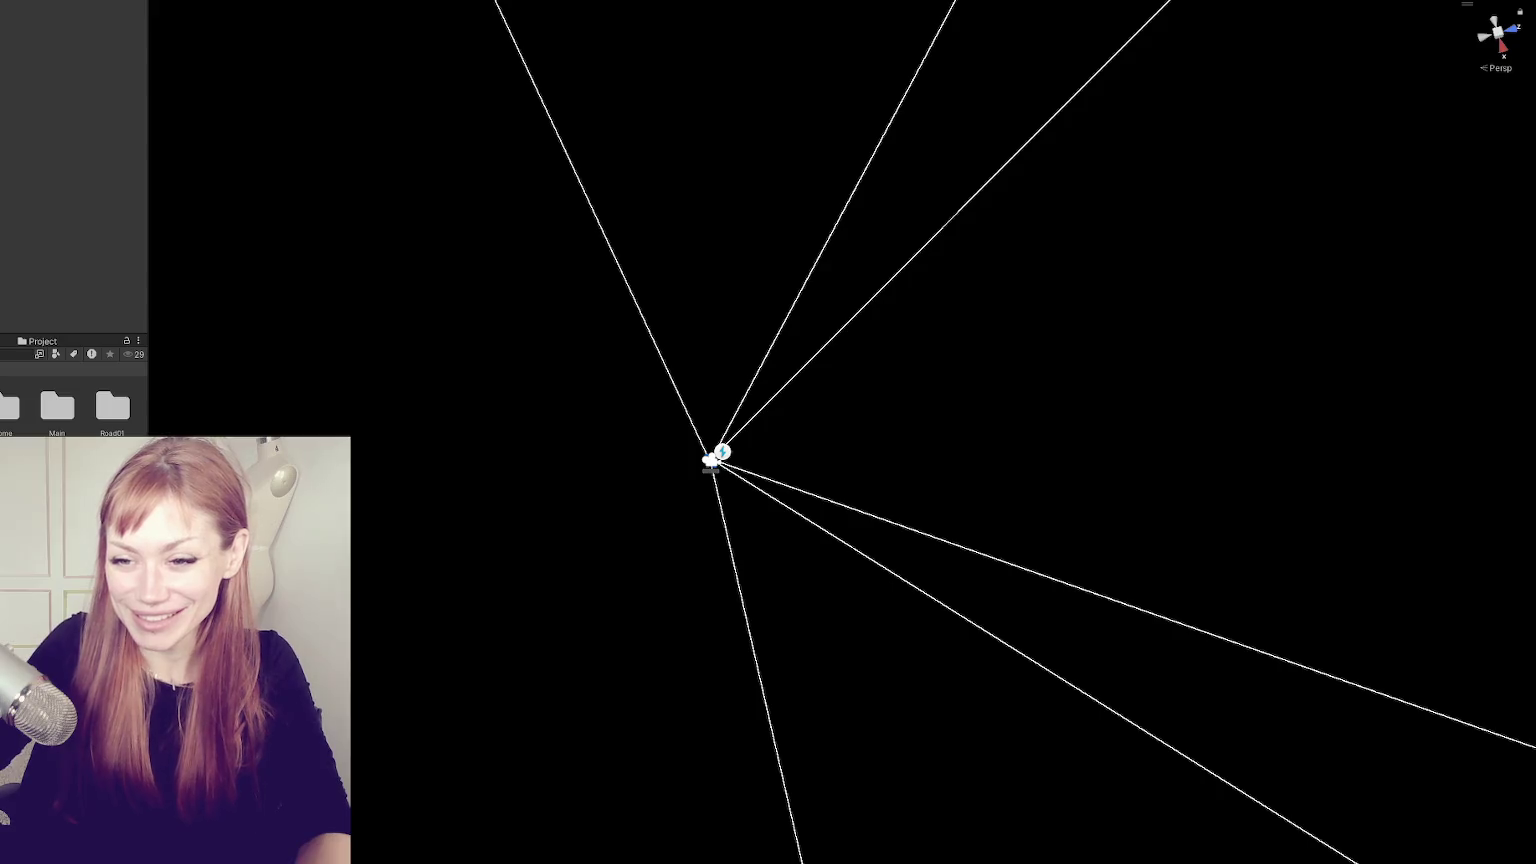
{"action": "scroll", "coordinate": [80, 400], "scroll_direction": "up", "scroll_amount": 3}
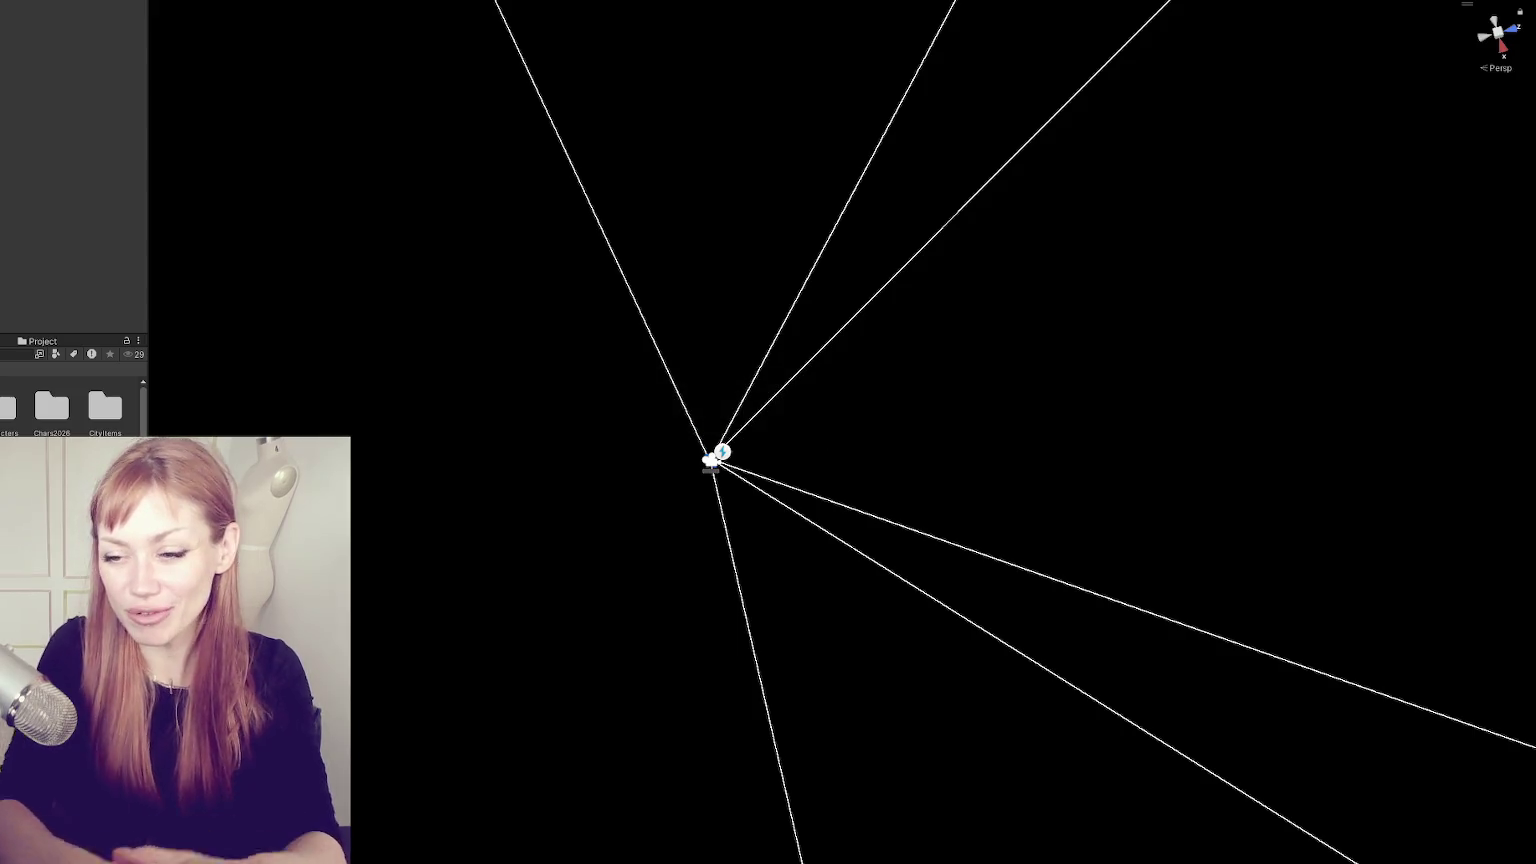
{"action": "scroll", "coordinate": [101, 376], "scroll_direction": "down", "scroll_amount": 2}
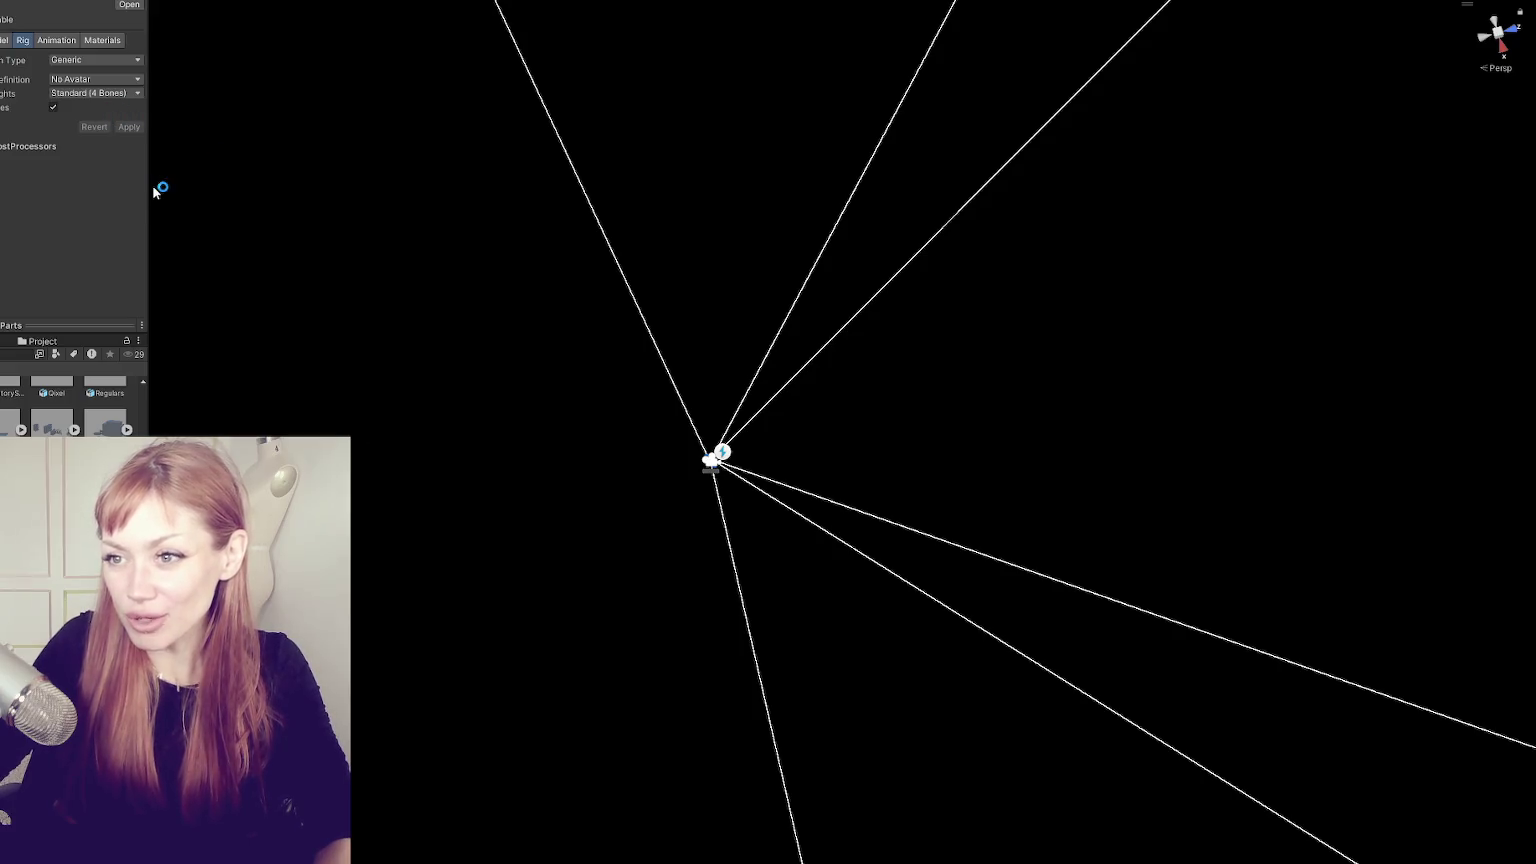
{"action": "left_click_drag", "start_coordinate": [151, 179], "coordinate": [247, 195]}
{"action": "left_click", "coordinate": [148, 60]}
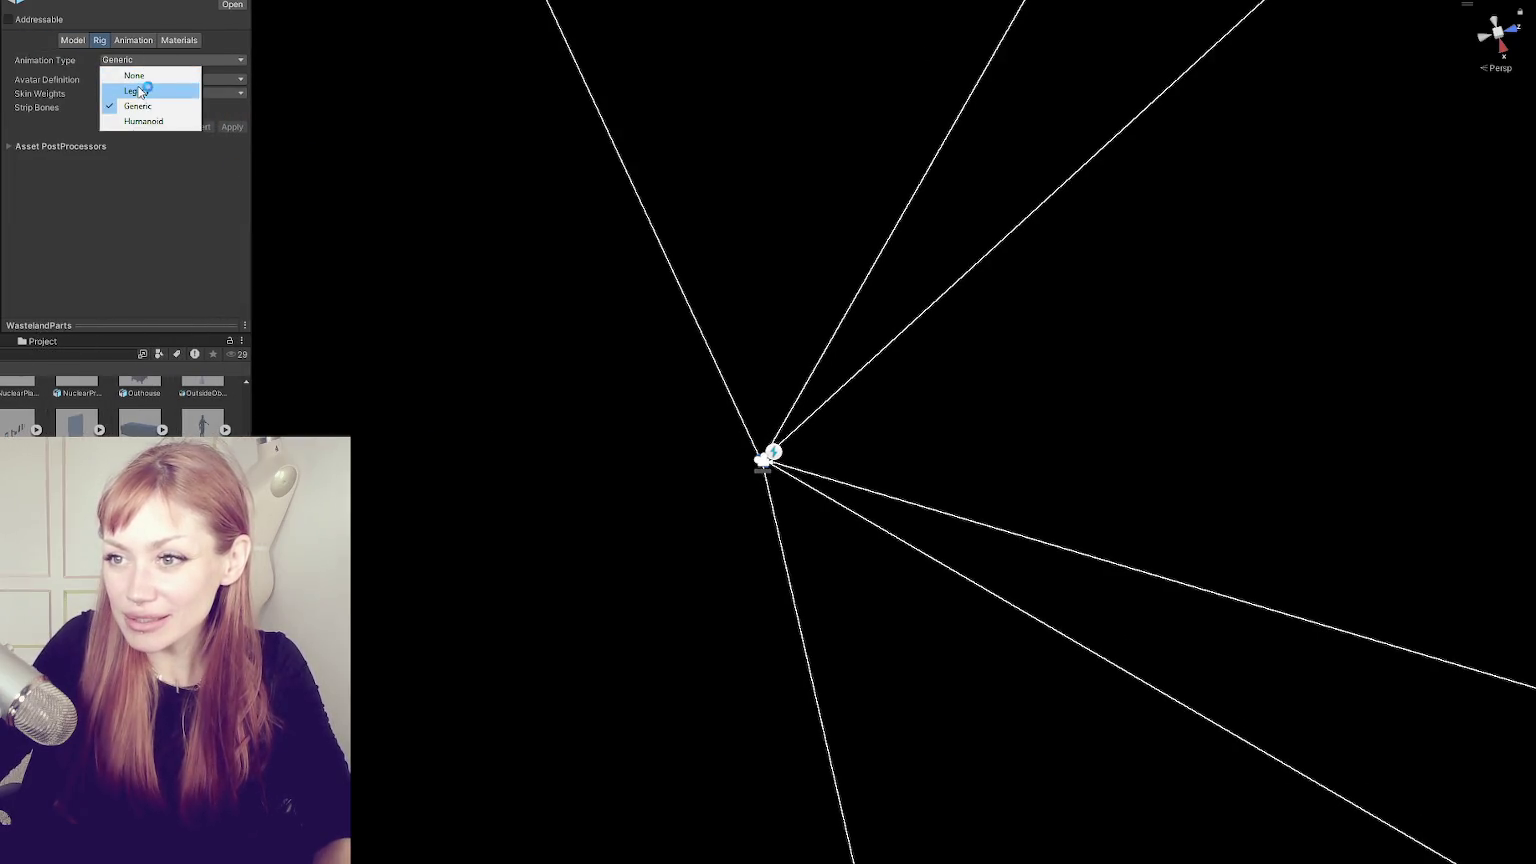
{"action": "left_click", "coordinate": [130, 75]}
{"action": "left_click", "coordinate": [137, 60]}
{"action": "left_click", "coordinate": [134, 90]}
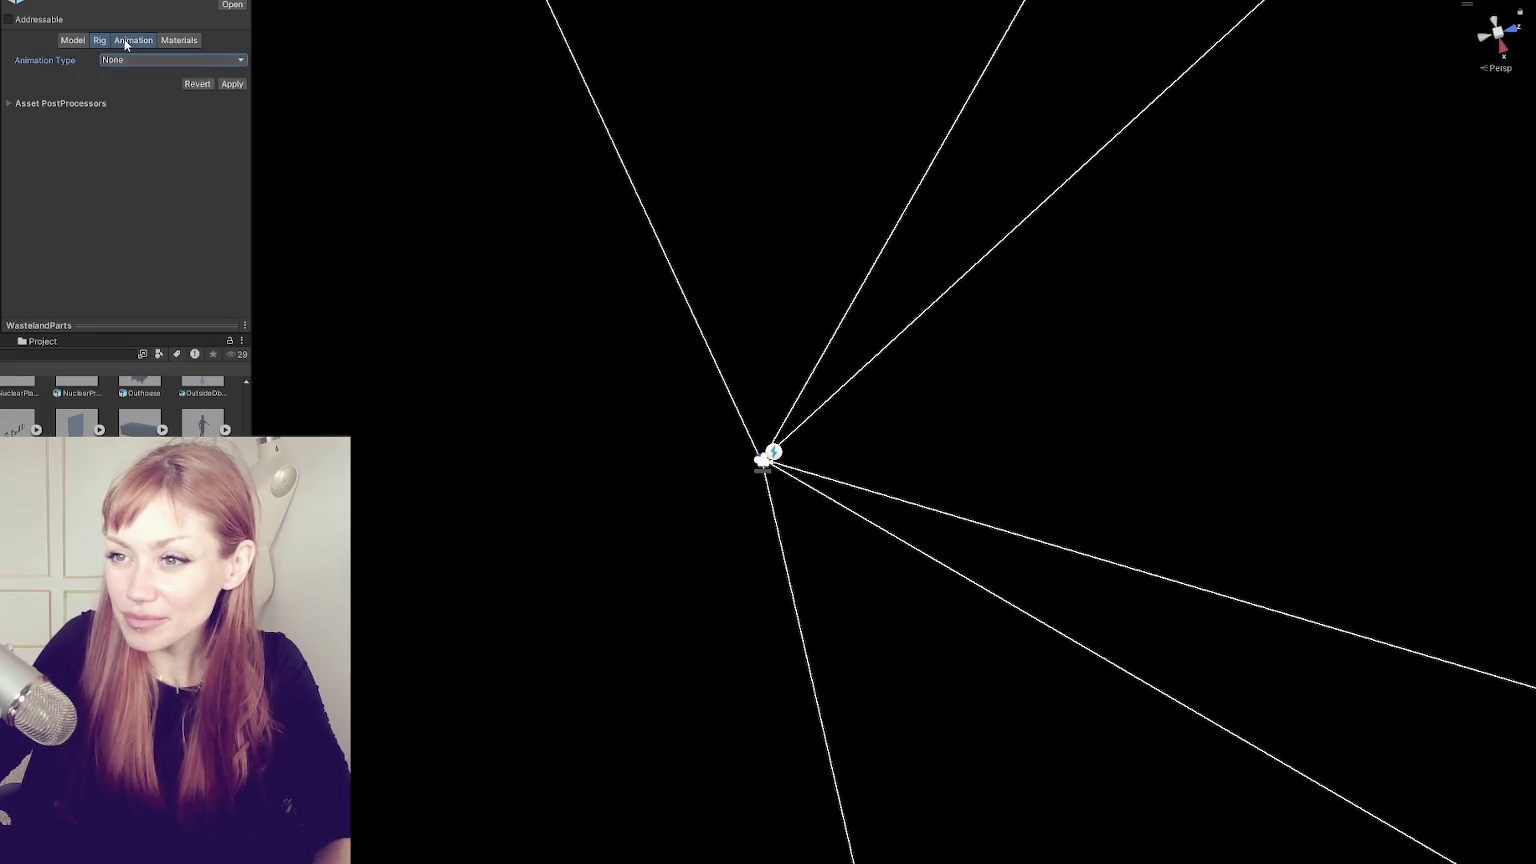
- On the Model tab, uncheck Import BlendShapes, Visibility, Cameras and Lights
{"action": "left_click", "coordinate": [179, 40]}
{"action": "left_click", "coordinate": [125, 60]}
{"action": "left_click", "coordinate": [125, 60]}
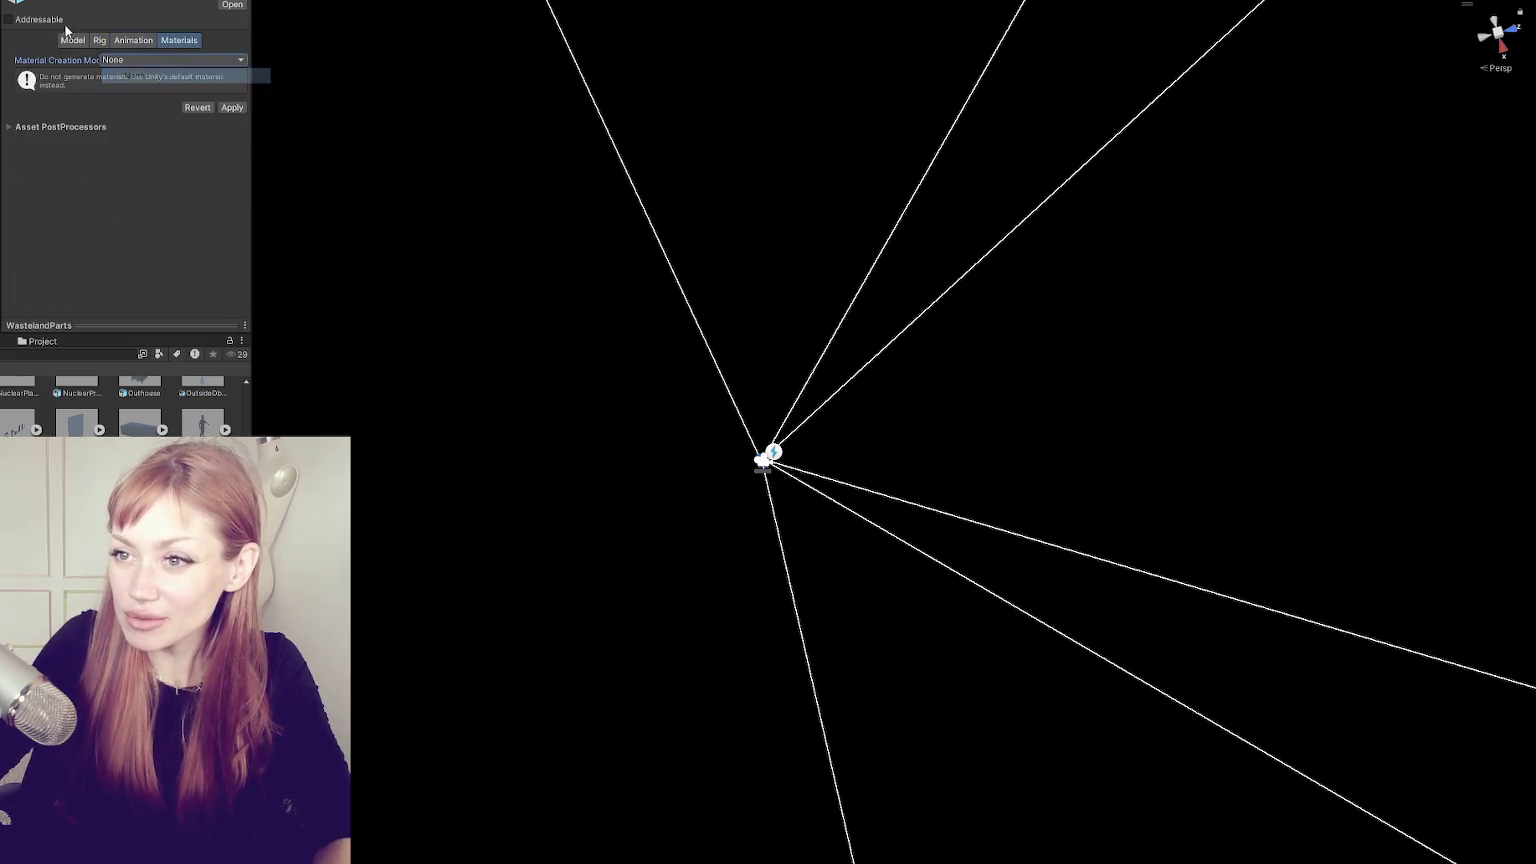
{"action": "left_click", "coordinate": [67, 40]}
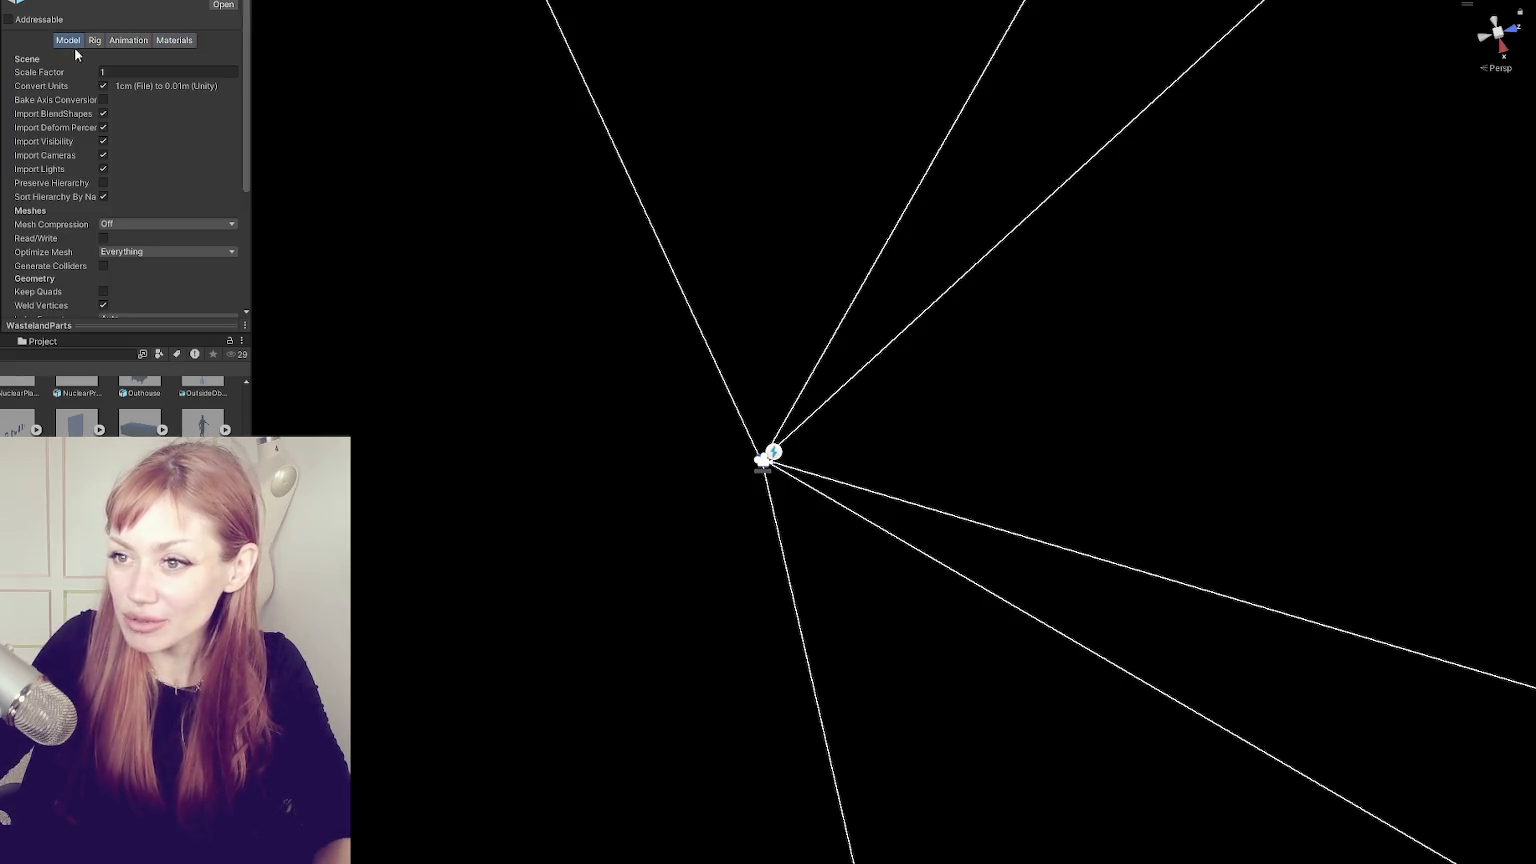
{"action": "left_click", "coordinate": [103, 113]}
{"action": "left_click", "coordinate": [103, 127]}
{"action": "left_click", "coordinate": [103, 141]}
{"action": "left_click", "coordinate": [103, 155]}
{"action": "scroll", "coordinate": [203, 257], "scroll_direction": "down", "scroll_amount": 5}
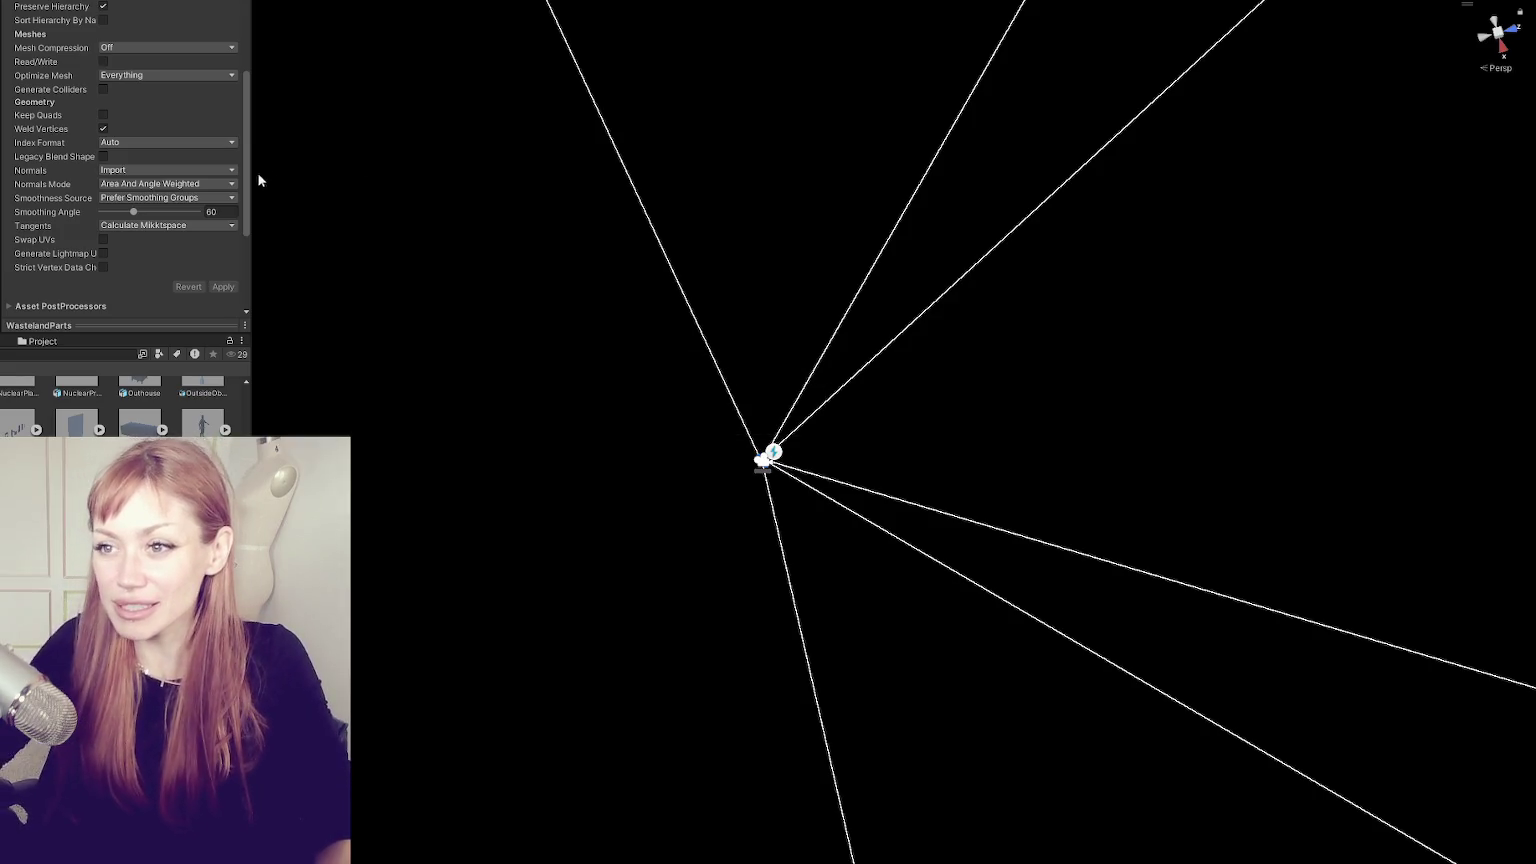
{"action": "scroll", "coordinate": [194, 188], "scroll_direction": "up", "scroll_amount": 5}
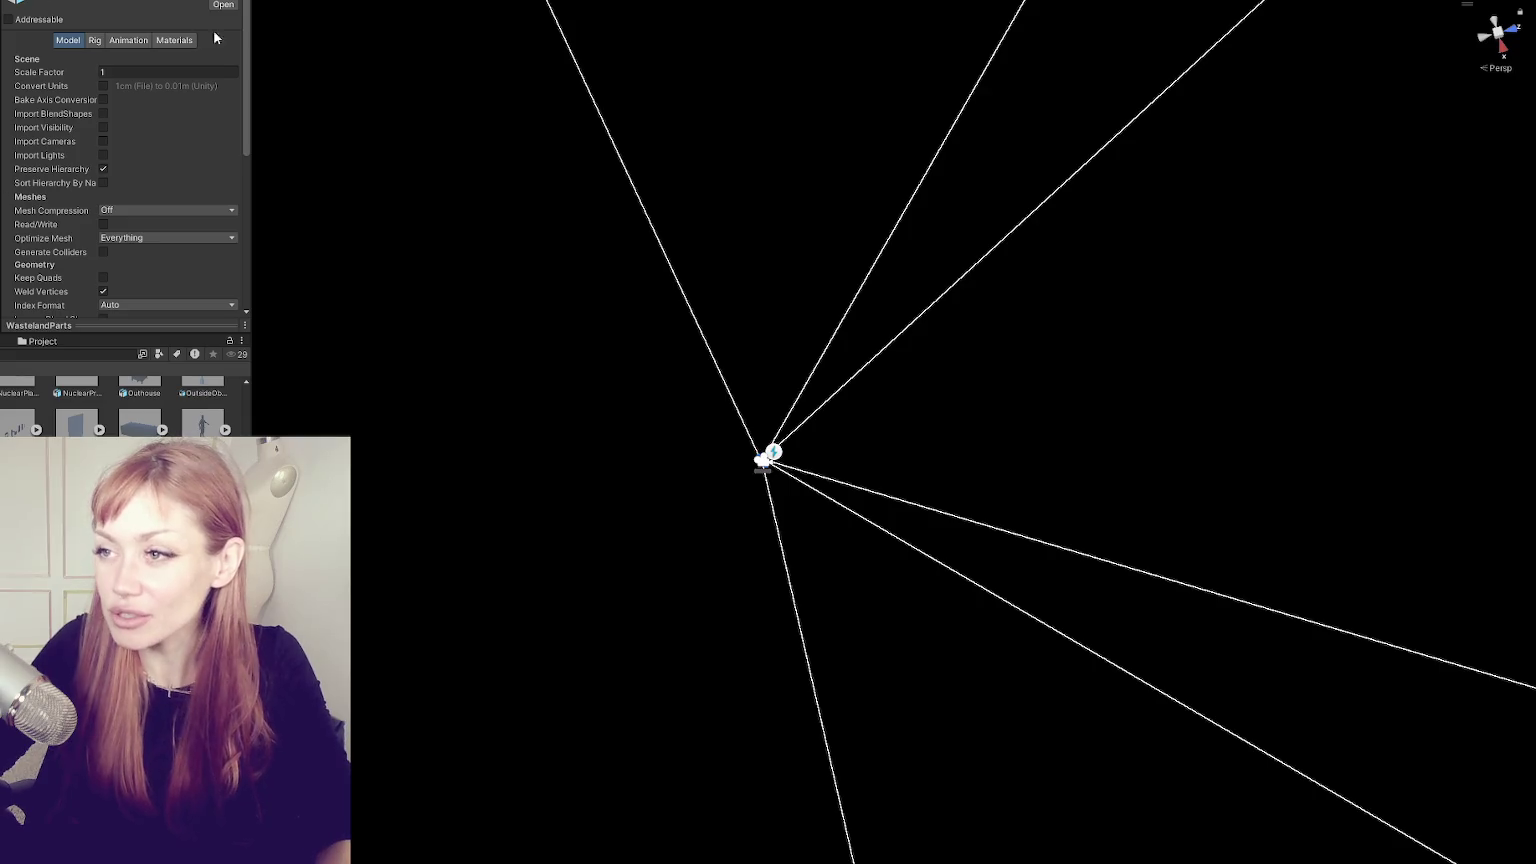
{"action": "scroll", "coordinate": [50, 376], "scroll_direction": "up", "scroll_amount": 5}
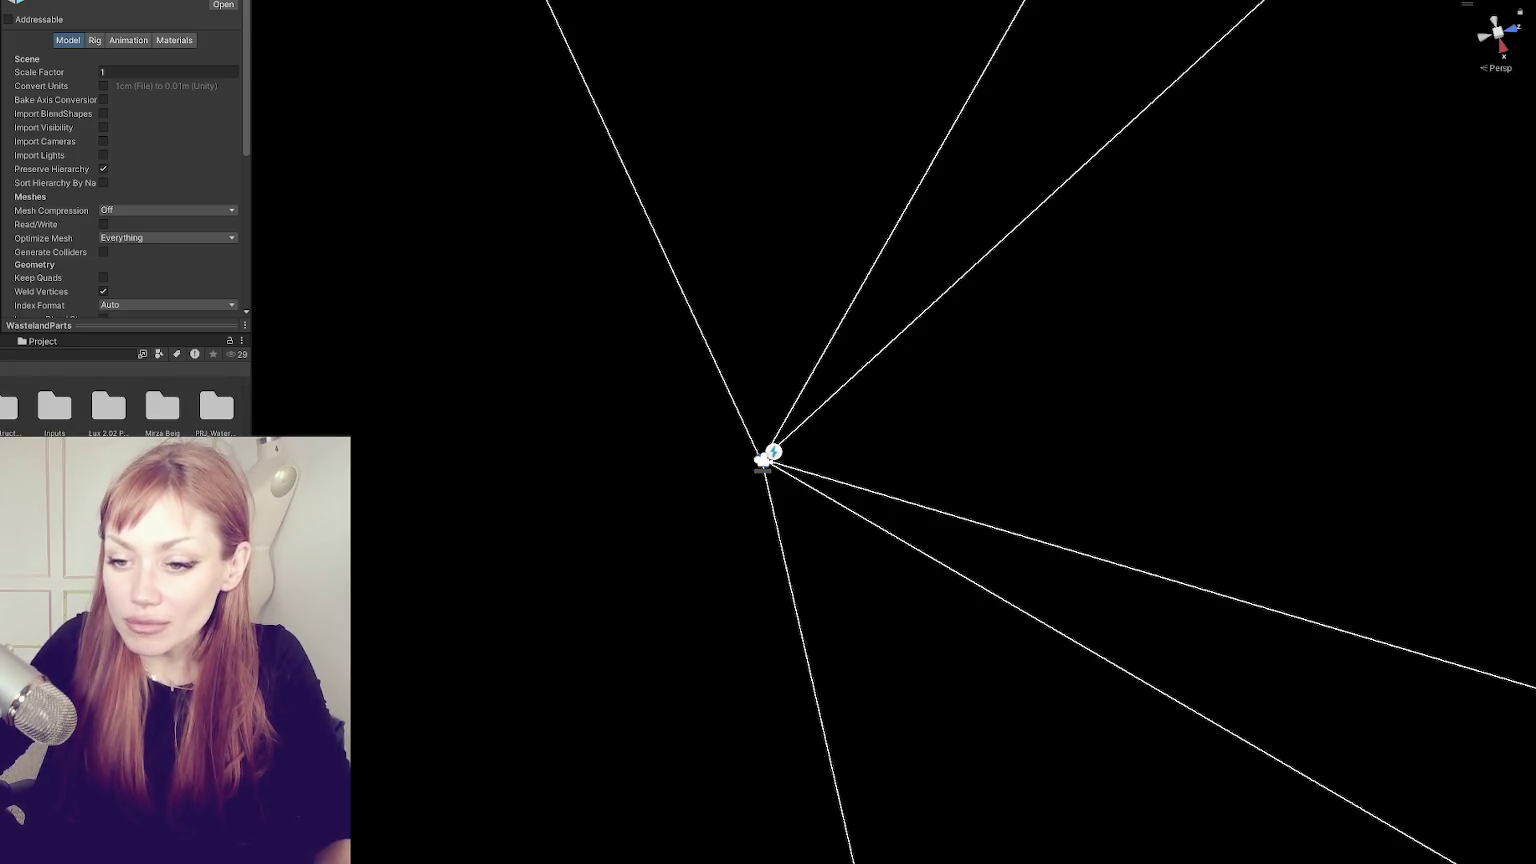
{"action": "scroll", "coordinate": [50, 376], "scroll_direction": "up", "scroll_amount": 3}
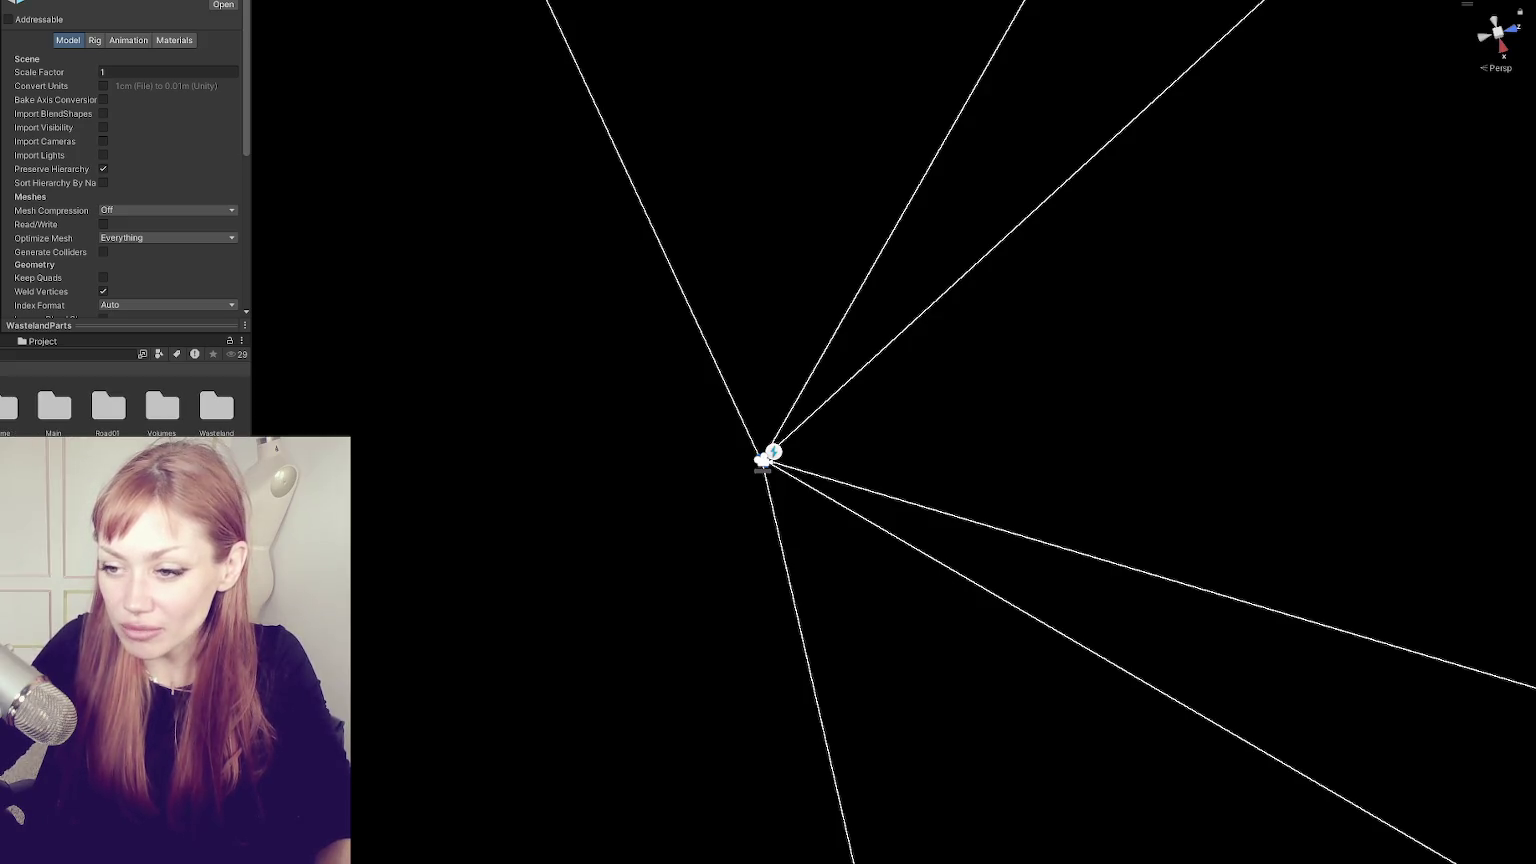
{"action": "left_click", "coordinate": [50, 376]}
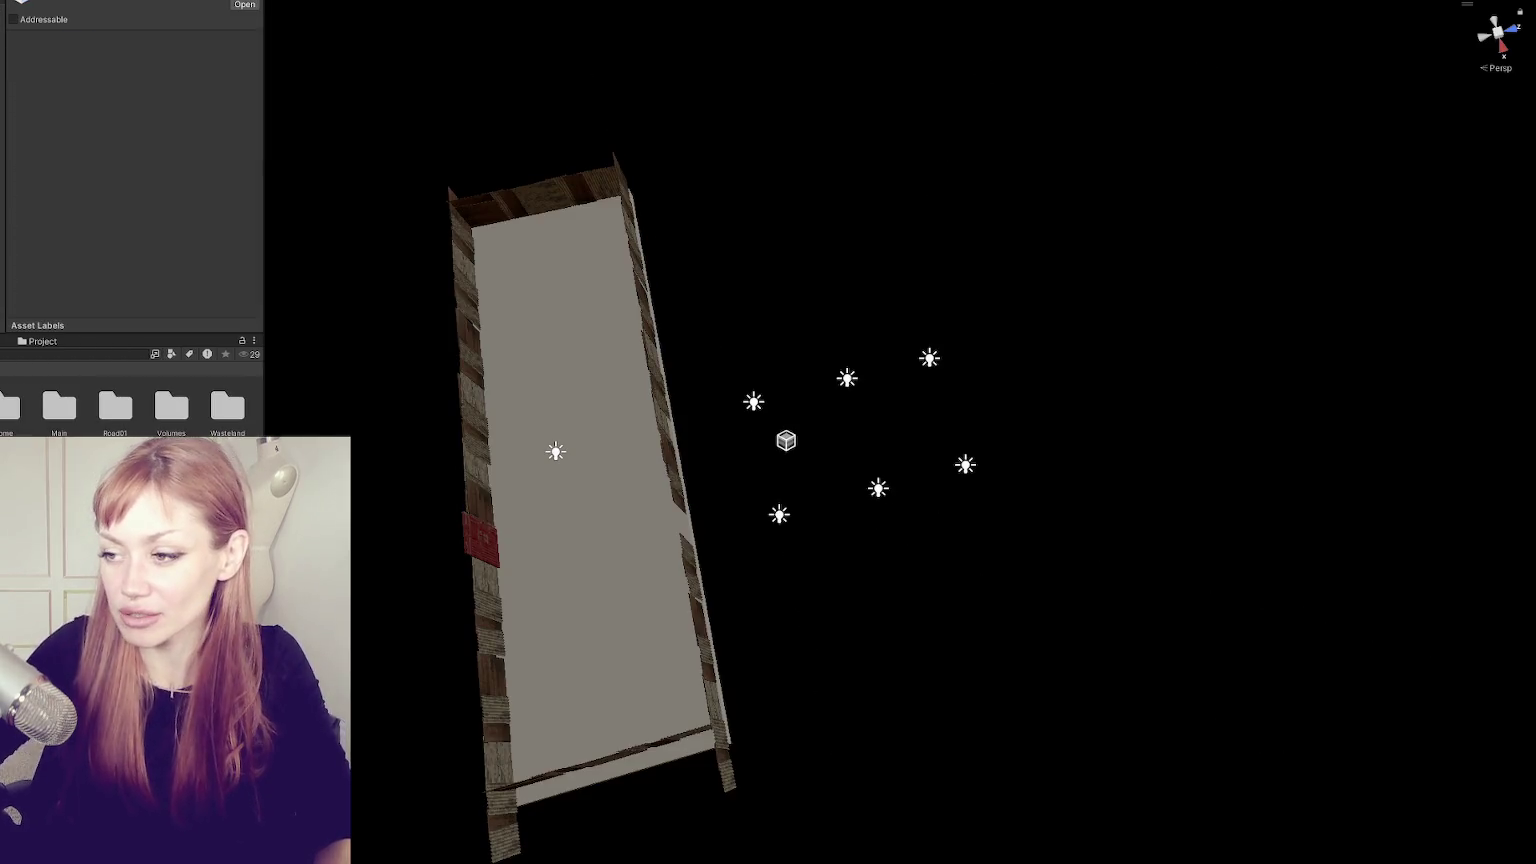
- Move the placed house over to the right-hand street and forward along it
{"action": "mouse_move", "coordinate": [428, 567]}
{"action": "left_mouse_down"}
{"action": "mouse_move", "coordinate": [500, 382]}
{"action": "mouse_move", "coordinate": [300, 300]}
{"action": "left_mouse_up"}
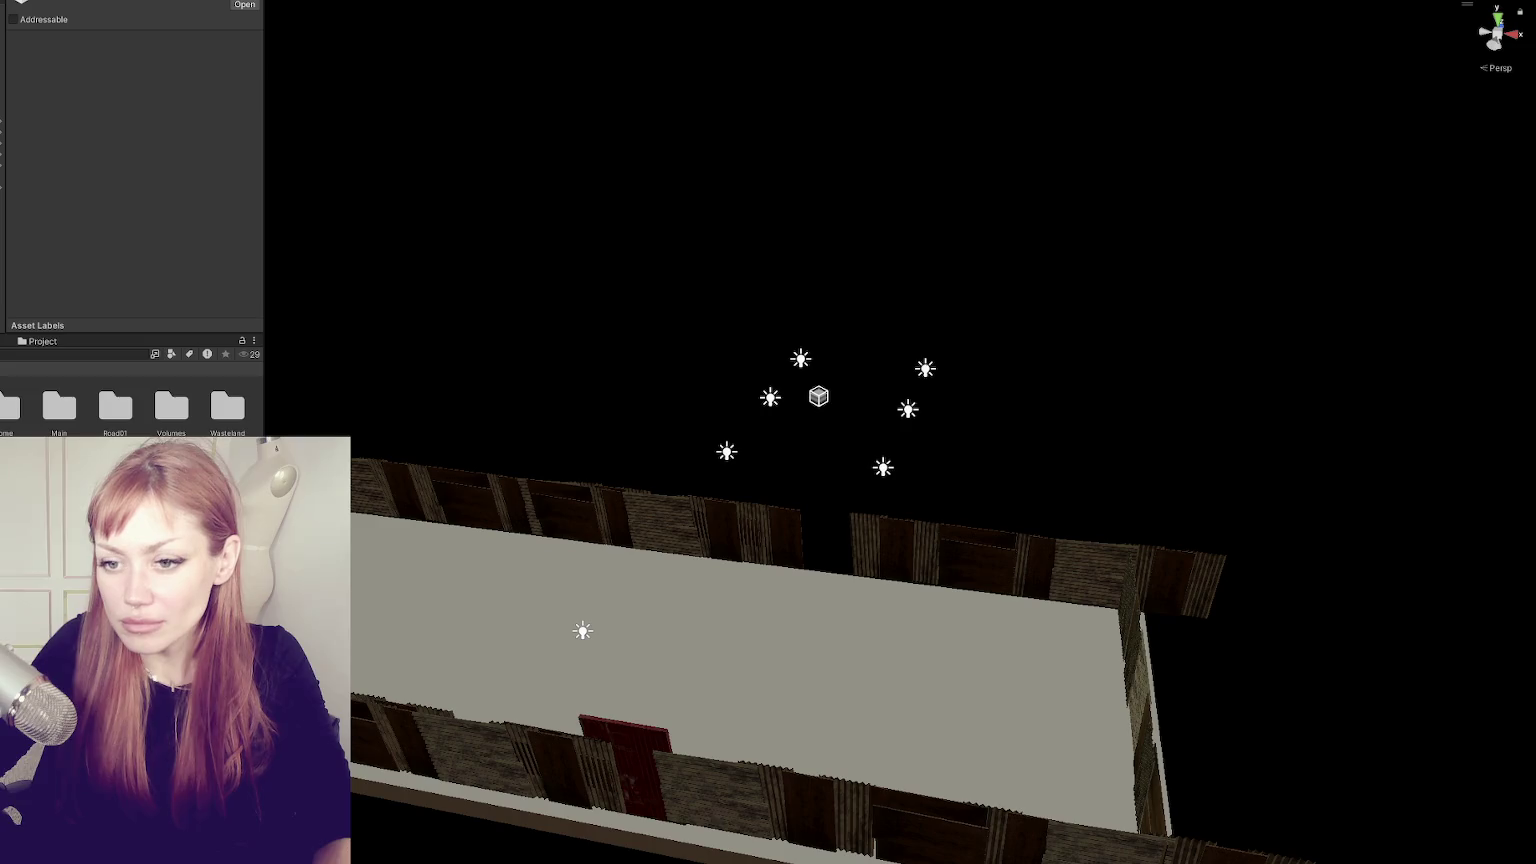
{"action": "scroll", "coordinate": [130, 410], "scroll_direction": "up", "scroll_amount": 2}
{"action": "scroll", "coordinate": [130, 405], "scroll_direction": "down", "scroll_amount": 3}
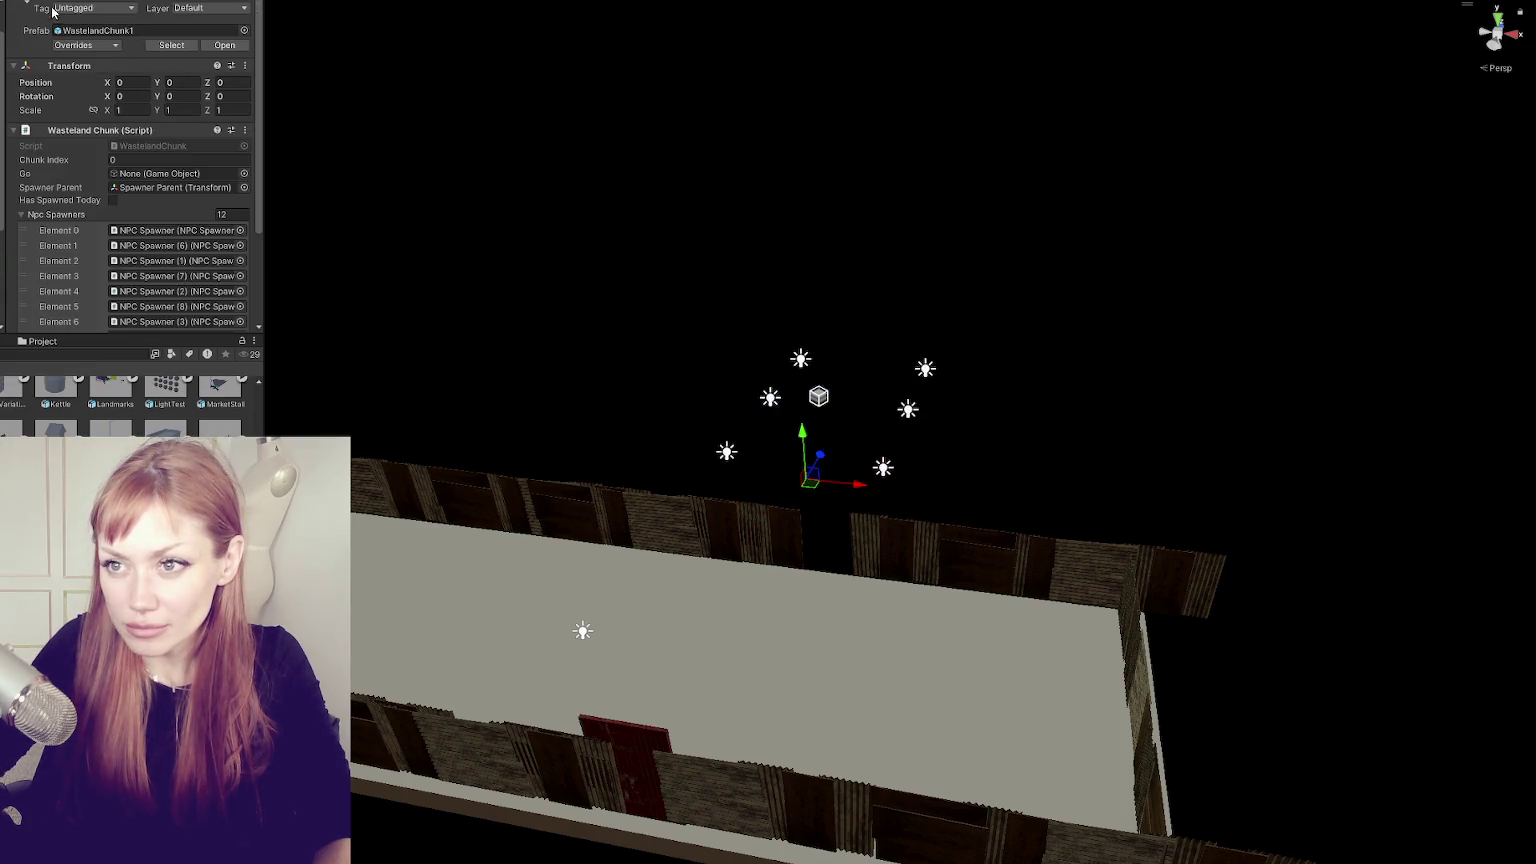
{"action": "left_click", "coordinate": [840, 466]}
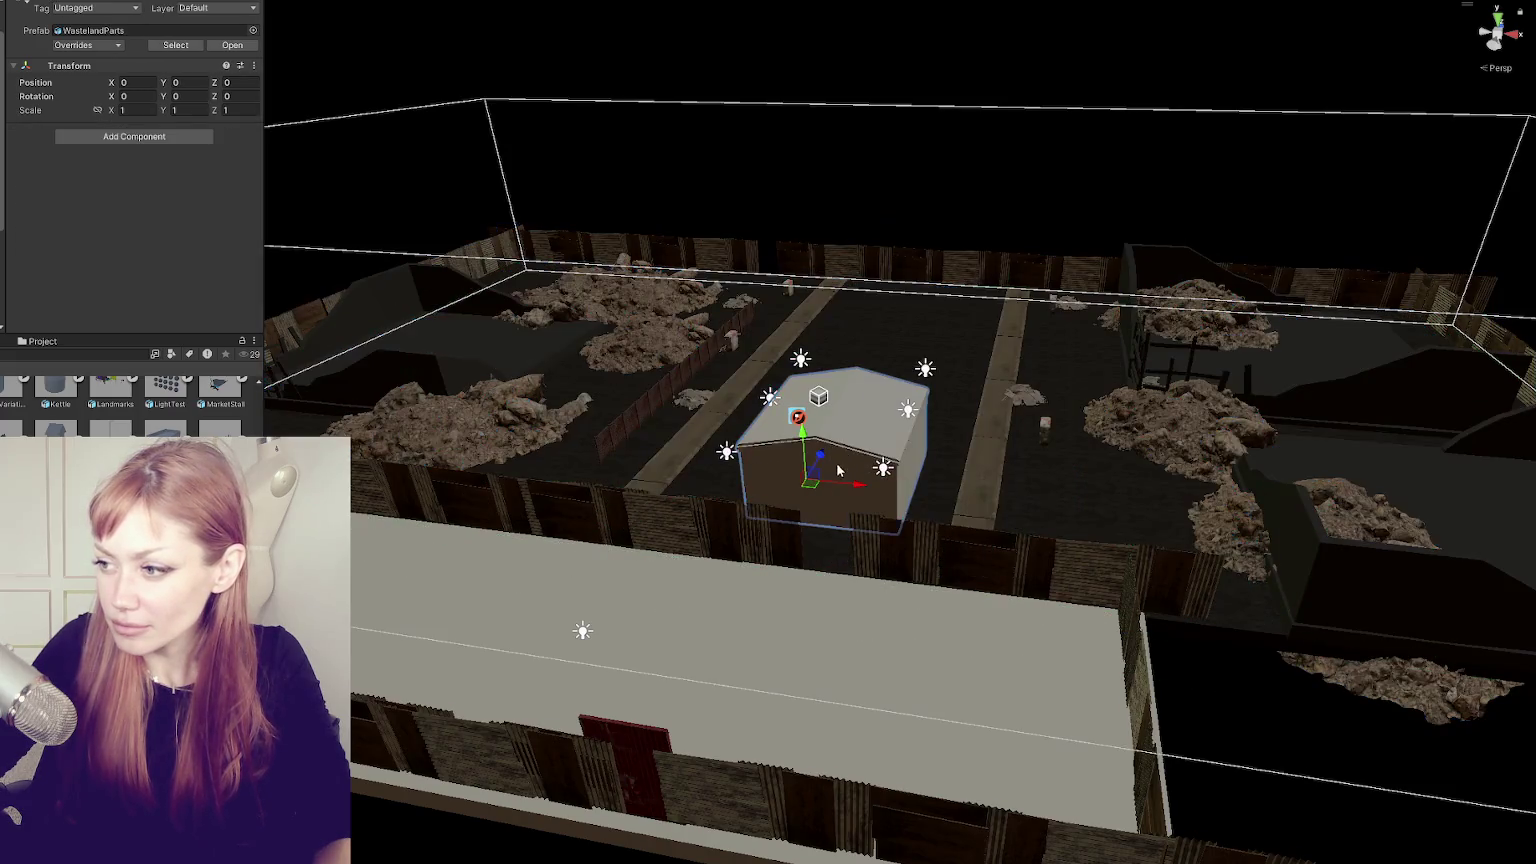
{"action": "mouse_move", "coordinate": [818, 457]}
{"action": "left_mouse_down"}
{"action": "mouse_move", "coordinate": [900, 340]}
{"action": "mouse_move", "coordinate": [1120, 380]}
{"action": "left_mouse_up"}
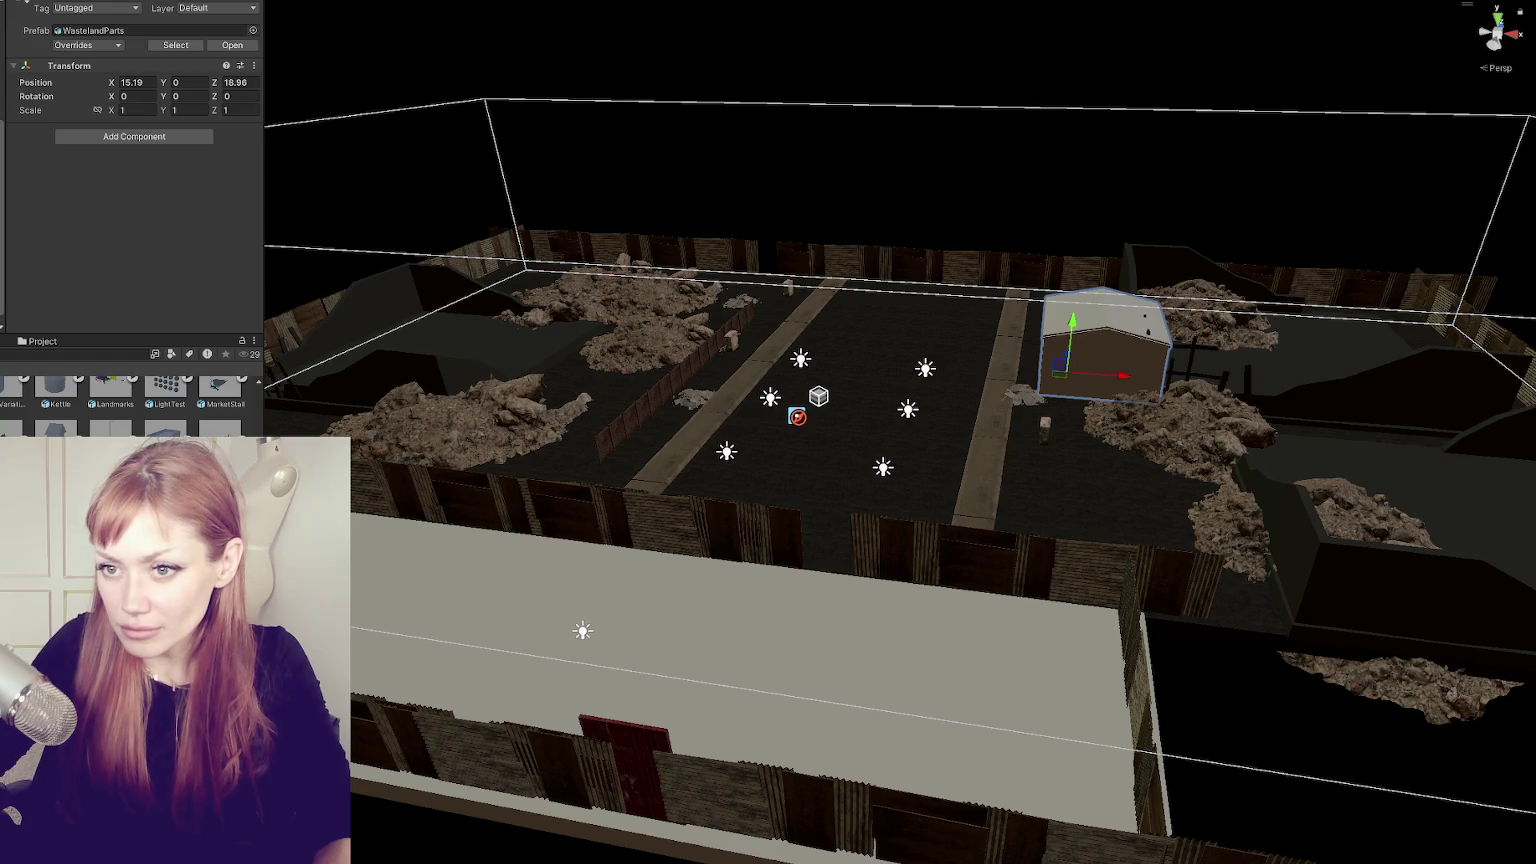
{"action": "left_click", "coordinate": [1105, 350]}
{"action": "left_click", "coordinate": [1045, 372]}
{"action": "left_click", "coordinate": [1045, 372]}
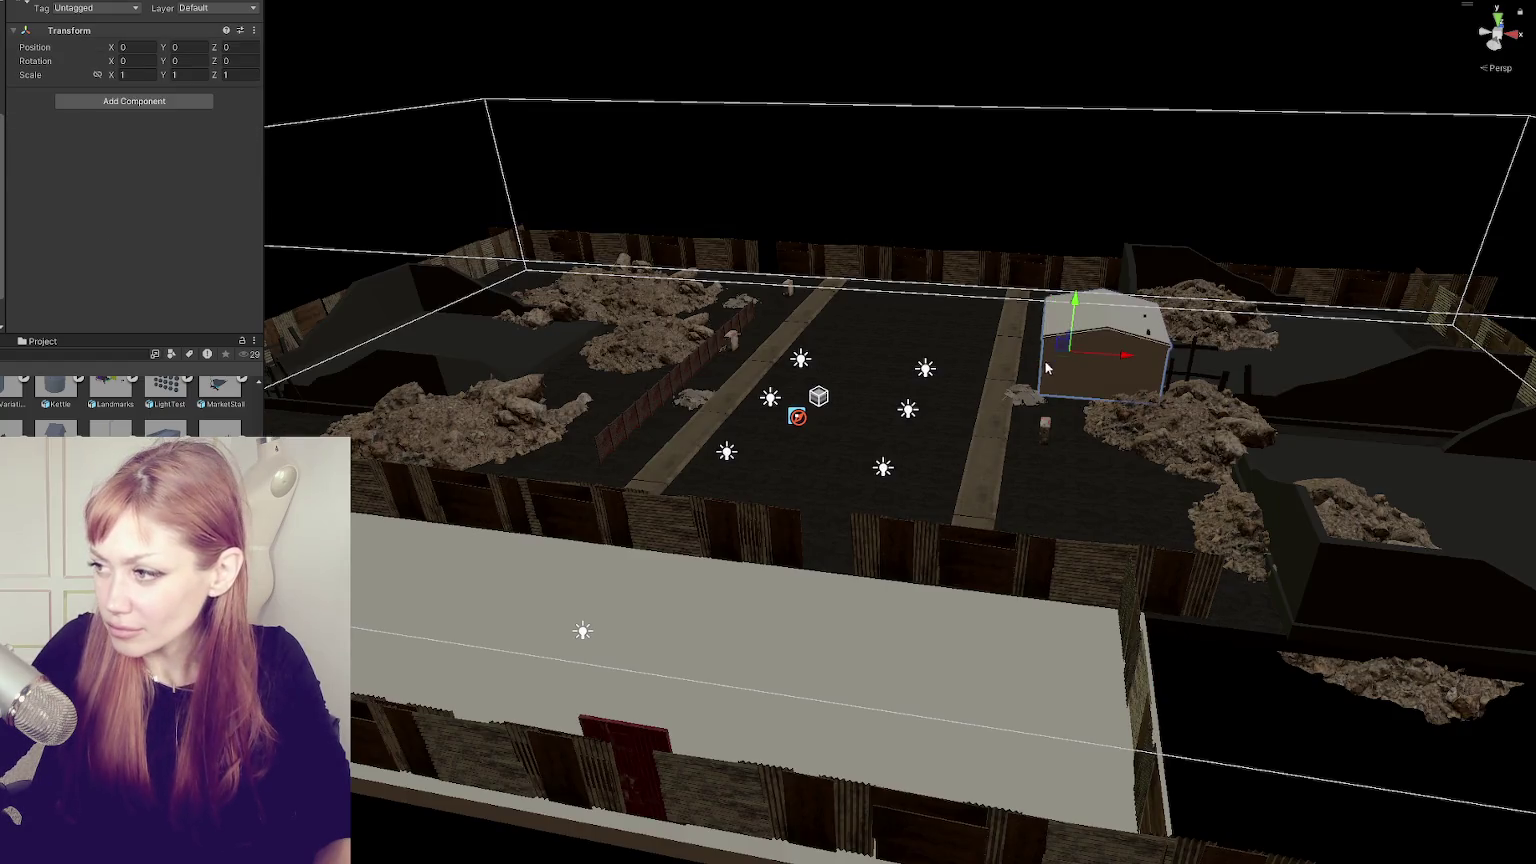
{"action": "mouse_move", "coordinate": [1072, 335]}
{"action": "left_mouse_down"}
{"action": "mouse_move", "coordinate": [1074, 436]}
{"action": "mouse_move", "coordinate": [1500, 440]}
{"action": "left_mouse_up"}
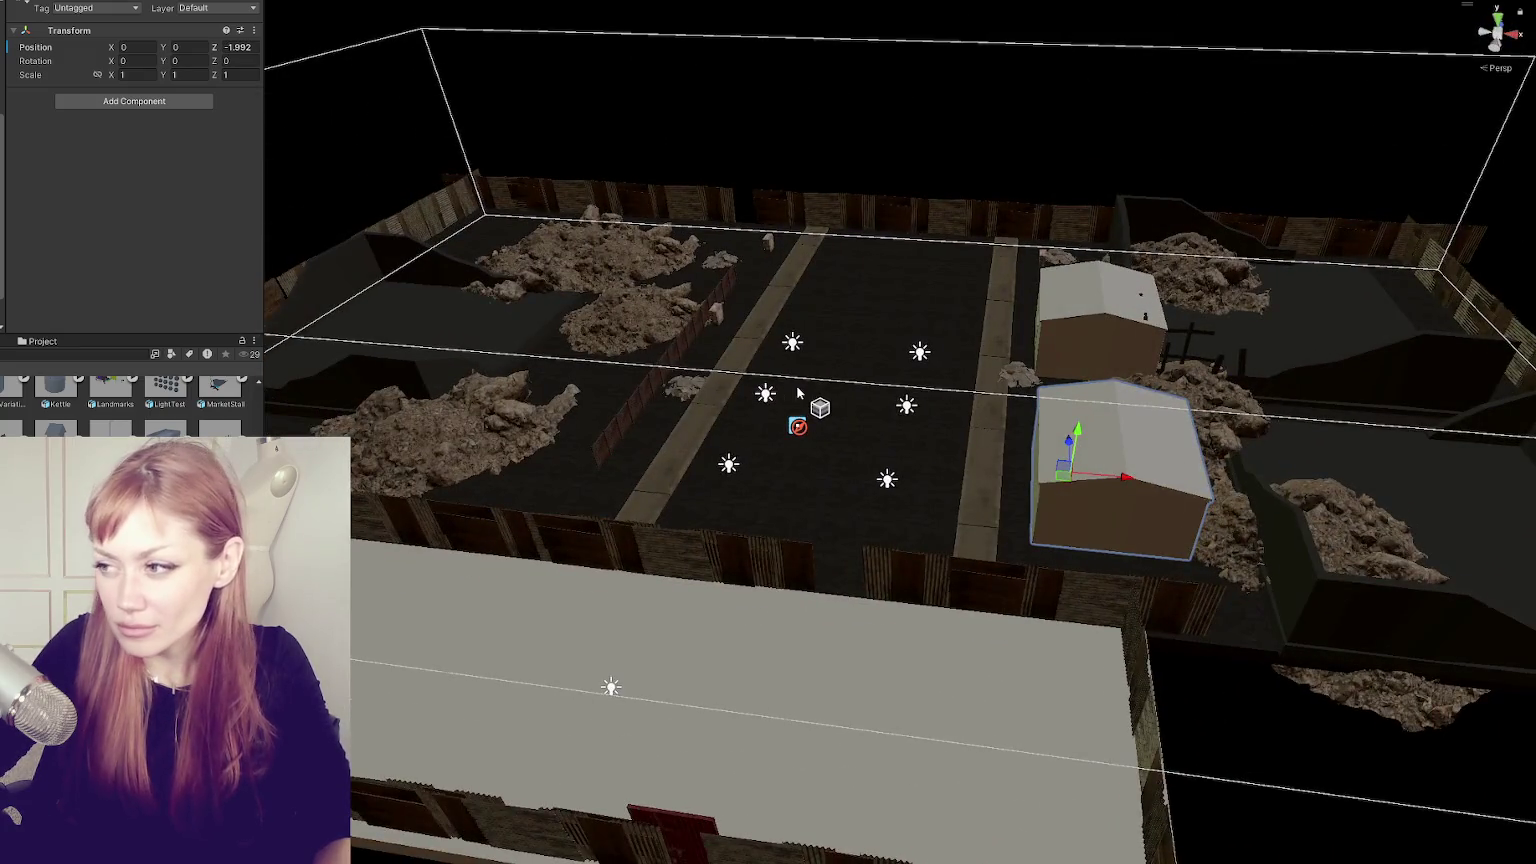
- Sink both houses slightly into the ground, frame them, and search assets for 'brick'
{"action": "key", "text": "f"}
{"action": "scroll", "coordinate": [929, 430], "scroll_direction": "down", "scroll_amount": 5}
{"action": "mouse_move", "coordinate": [926, 395]}
{"action": "left_mouse_down", "text": "alt"}
{"action": "mouse_move", "coordinate": [820, 330]}
{"action": "mouse_move", "coordinate": [597, 237]}
{"action": "left_mouse_up", "text": "alt"}
{"action": "left_click", "coordinate": [419, 293]}
{"action": "mouse_move", "coordinate": [550, 395]}
{"action": "left_mouse_down"}
{"action": "mouse_move", "coordinate": [555, 423]}
{"action": "mouse_move", "coordinate": [620, 470]}
{"action": "mouse_move", "coordinate": [396, 490]}
{"action": "left_mouse_up"}
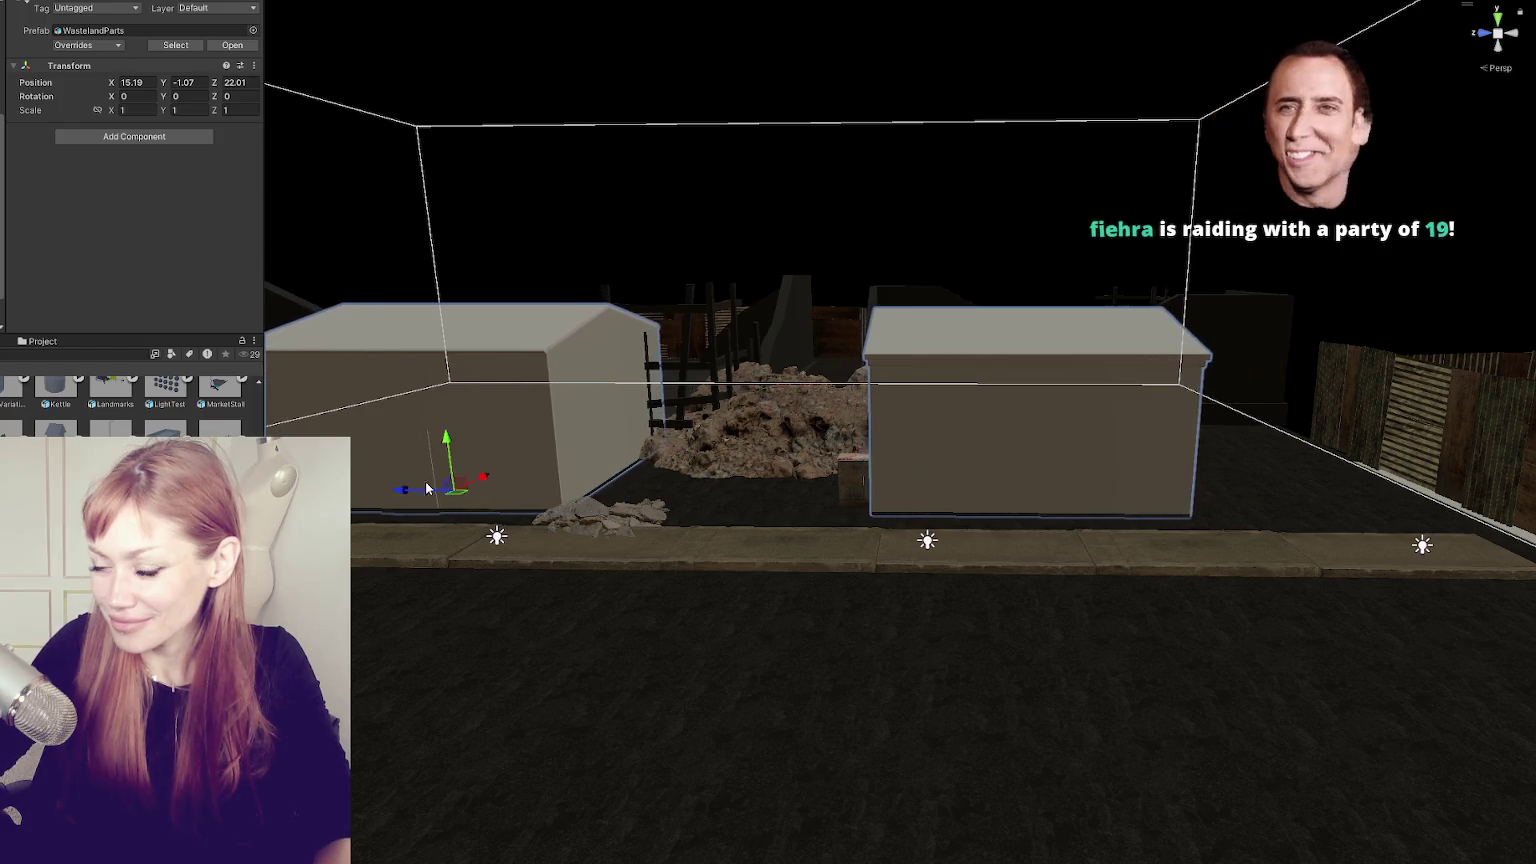
{"action": "key", "text": "f"}
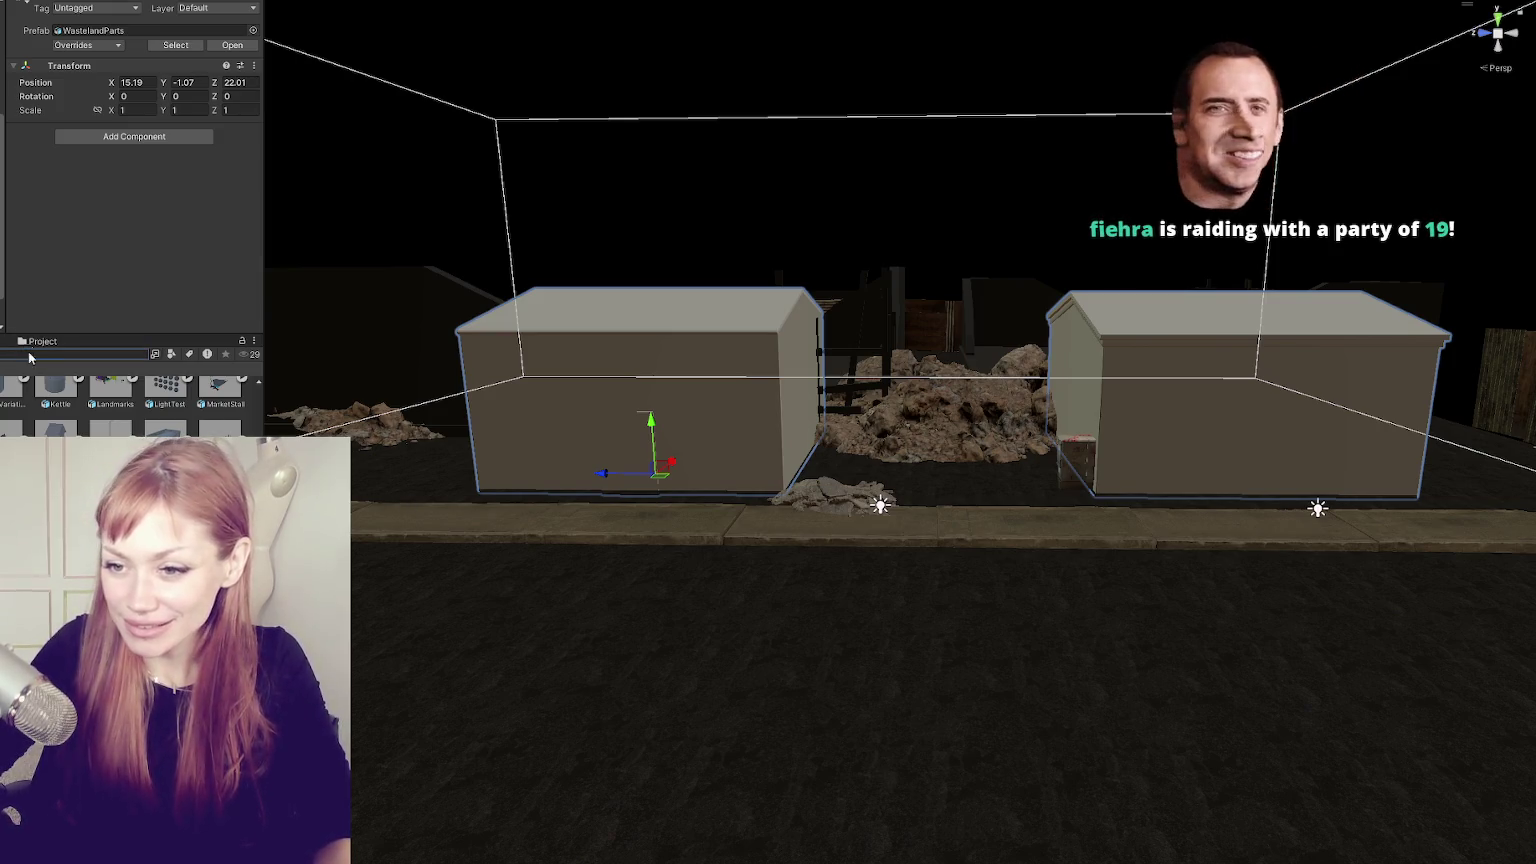
{"action": "type", "text": "brick"}
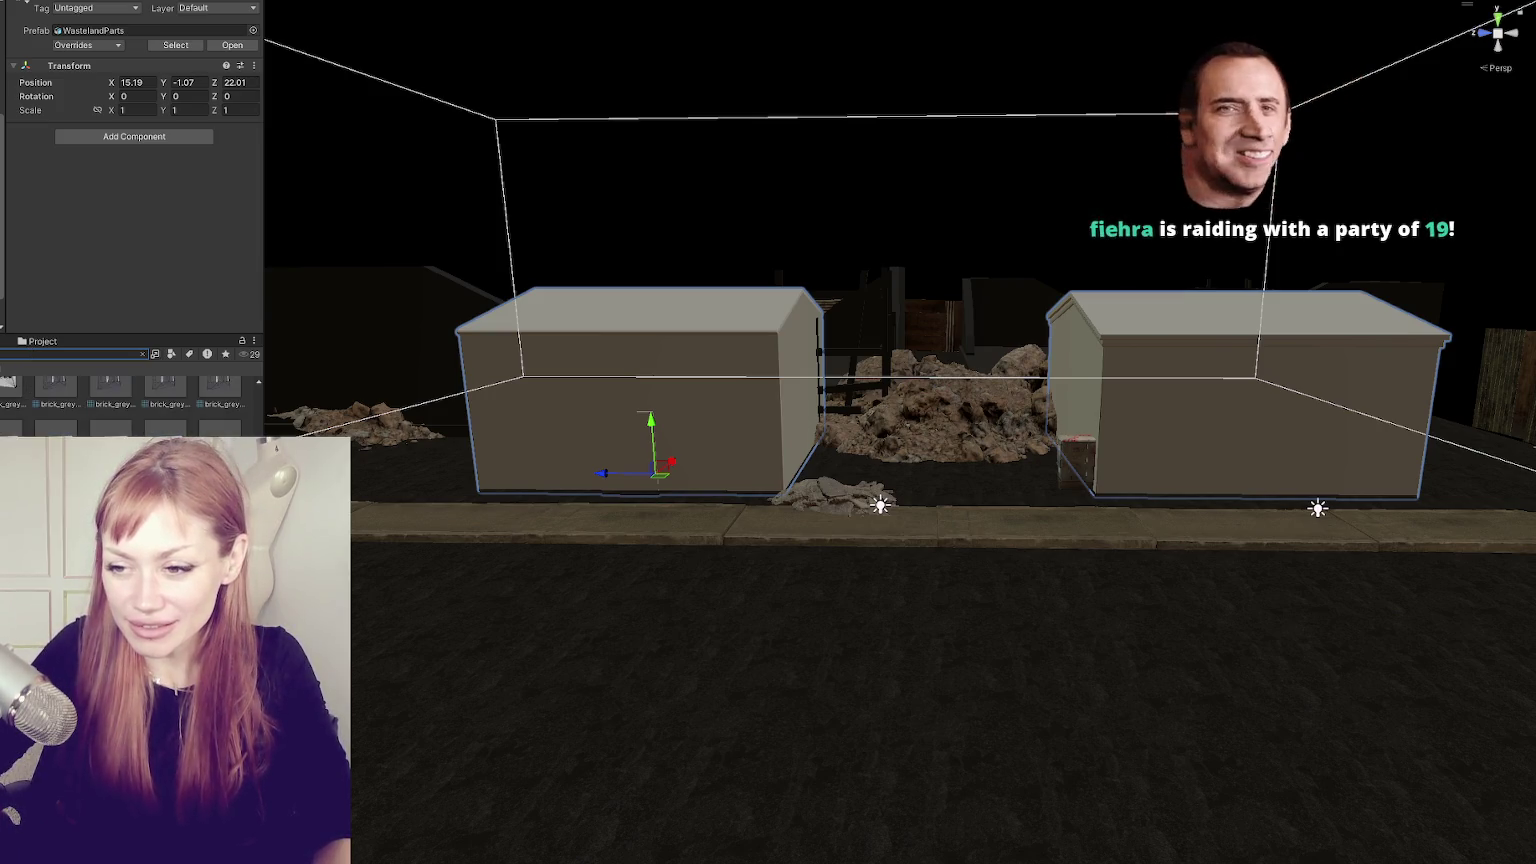
- Apply the lighter brick material to the left house, then clear the search and deselect
{"action": "mouse_move", "coordinate": [56, 395]}
{"action": "left_mouse_down"}
{"action": "mouse_move", "coordinate": [725, 413]}
{"action": "mouse_move", "coordinate": [1365, 377]}
{"action": "mouse_move", "coordinate": [1290, 411]}
{"action": "left_mouse_up"}
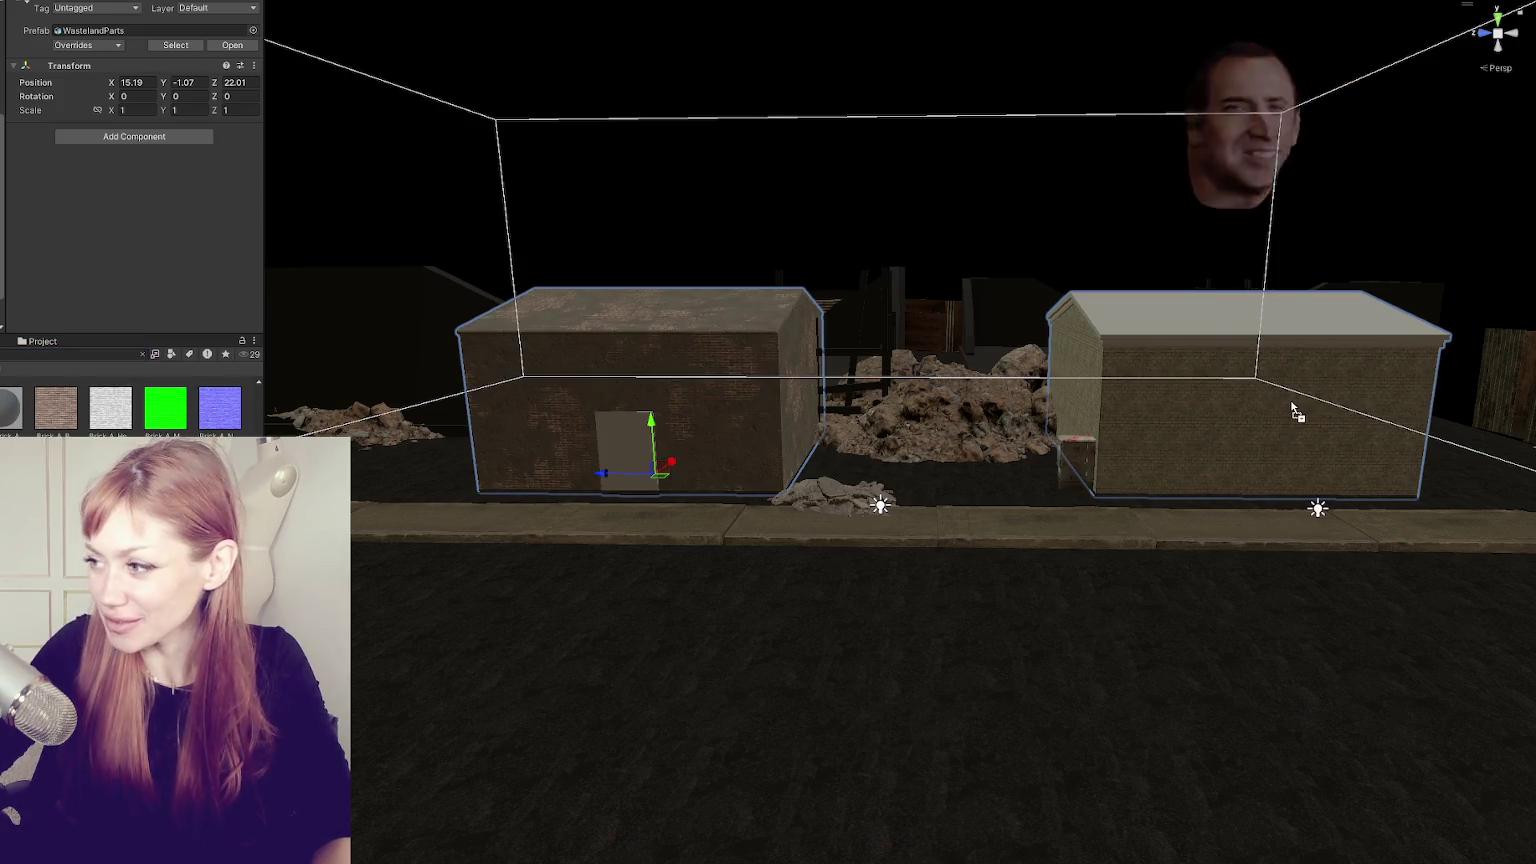
{"action": "mouse_move", "coordinate": [55, 410]}
{"action": "left_mouse_down"}
{"action": "mouse_move", "coordinate": [580, 418]}
{"action": "mouse_move", "coordinate": [1234, 456]}
{"action": "left_mouse_up"}
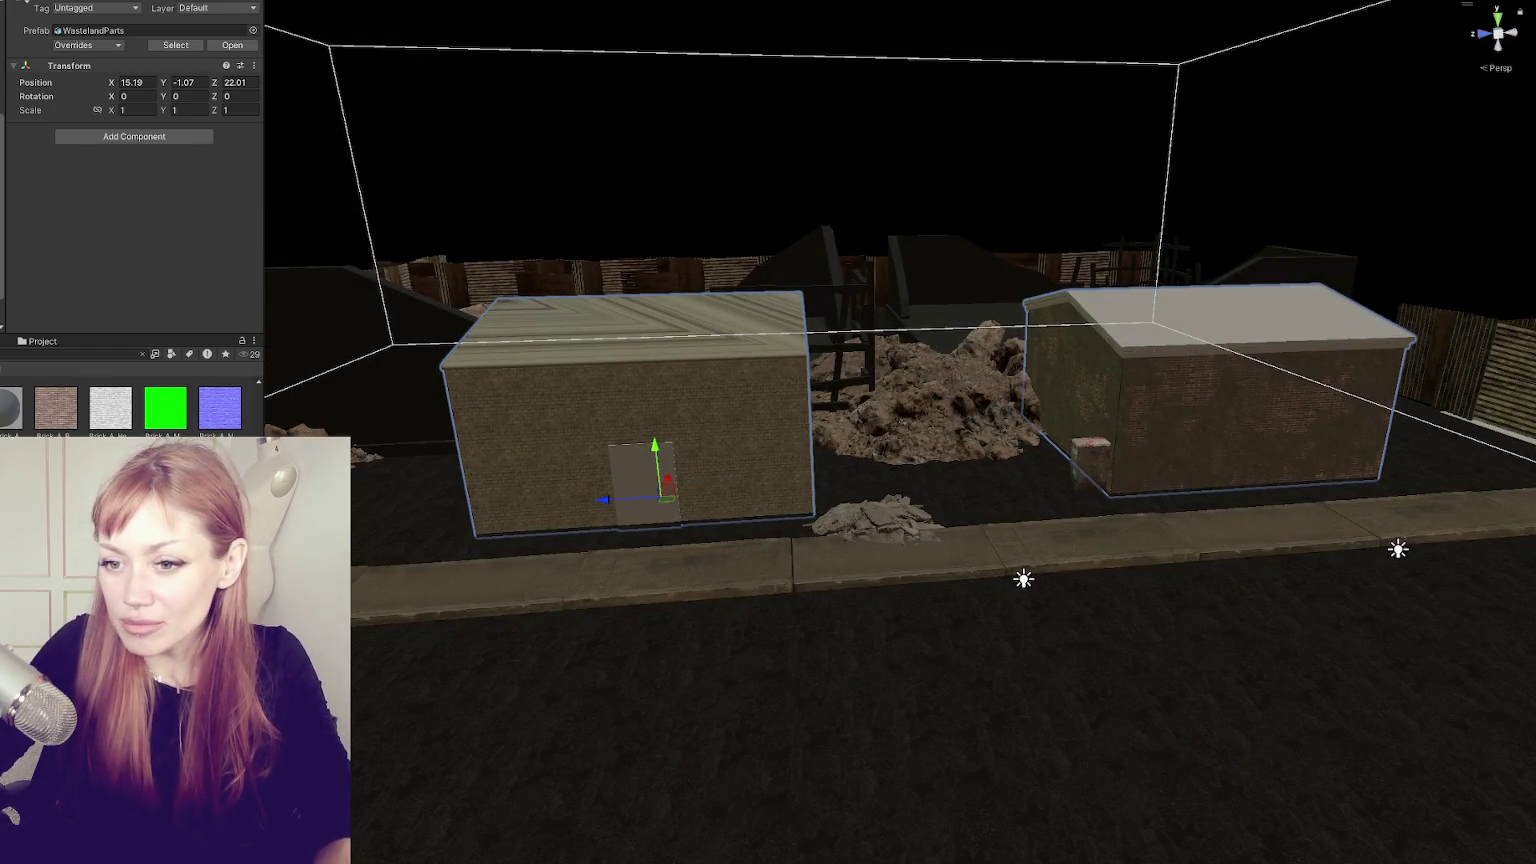
{"action": "key", "text": "Escape"}
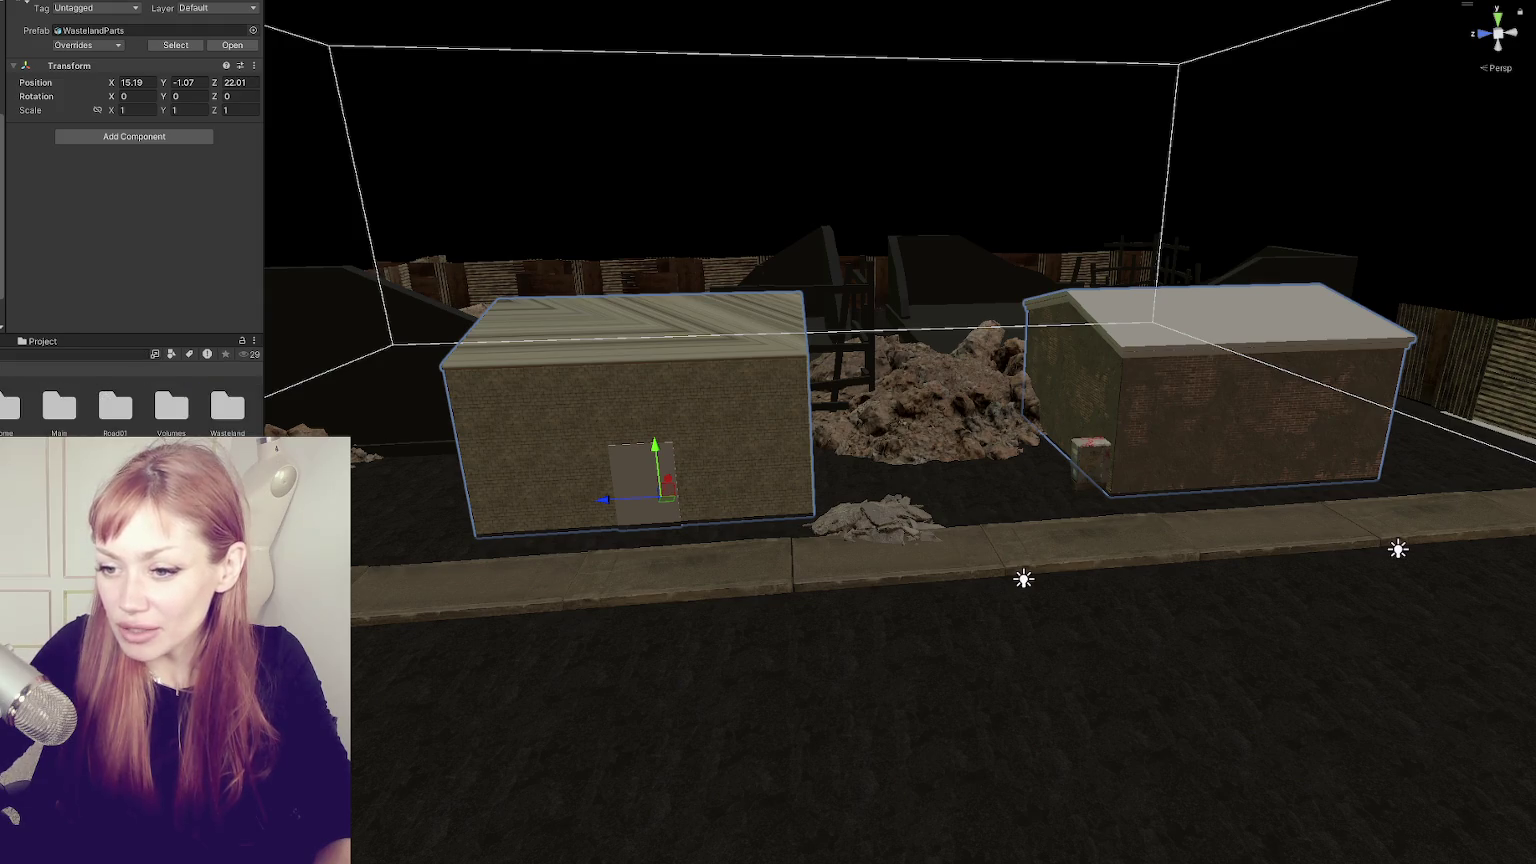
{"action": "left_click", "coordinate": [627, 319]}
{"action": "key", "text": "f"}
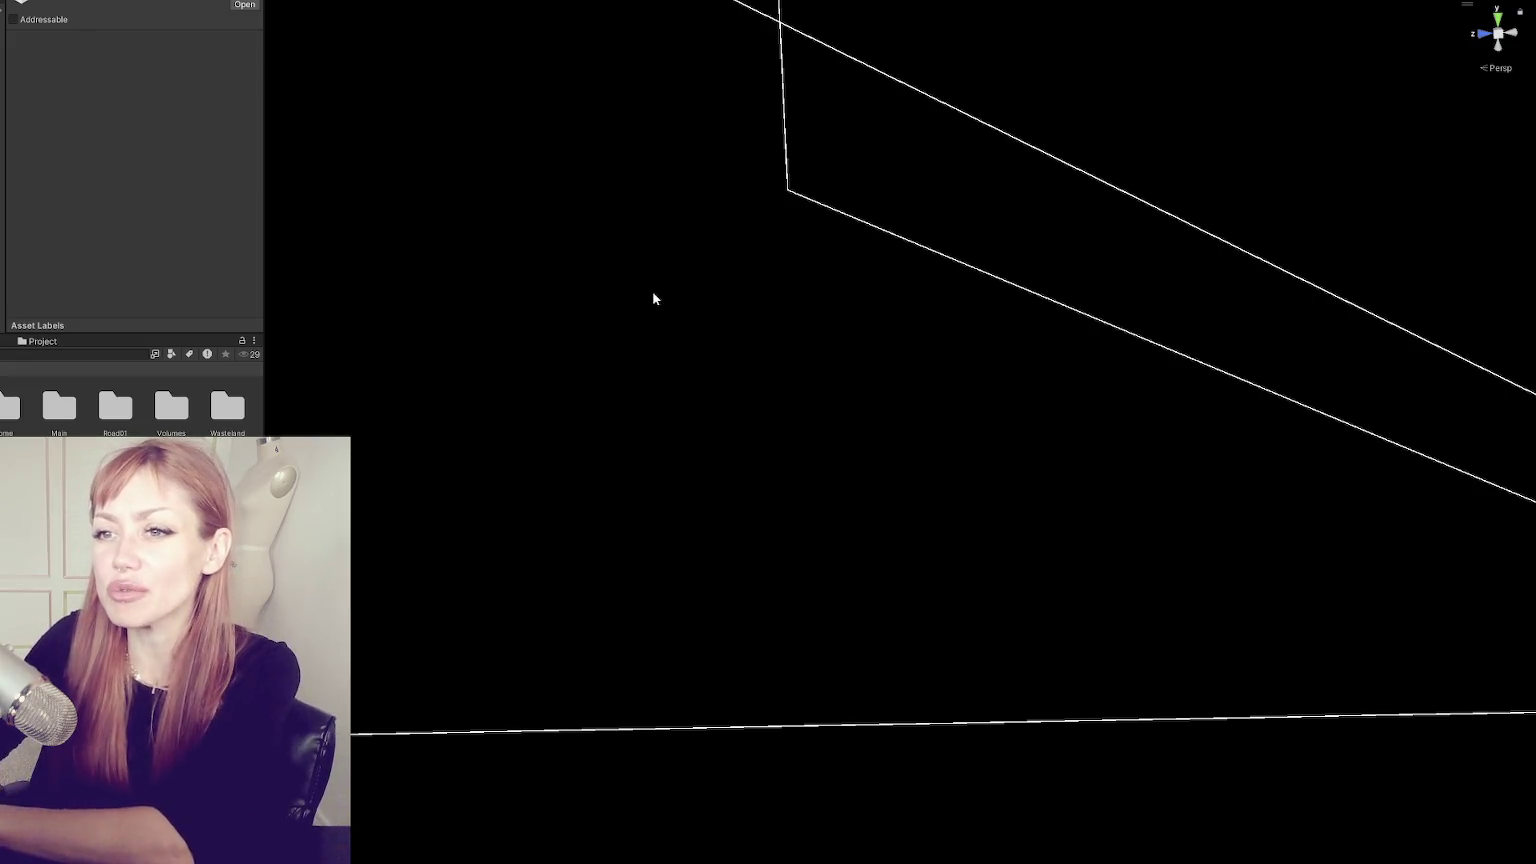
- Enter maximized Play mode and start the STRAIN game in DEV MODE
{"action": "key", "text": "shift+space"}
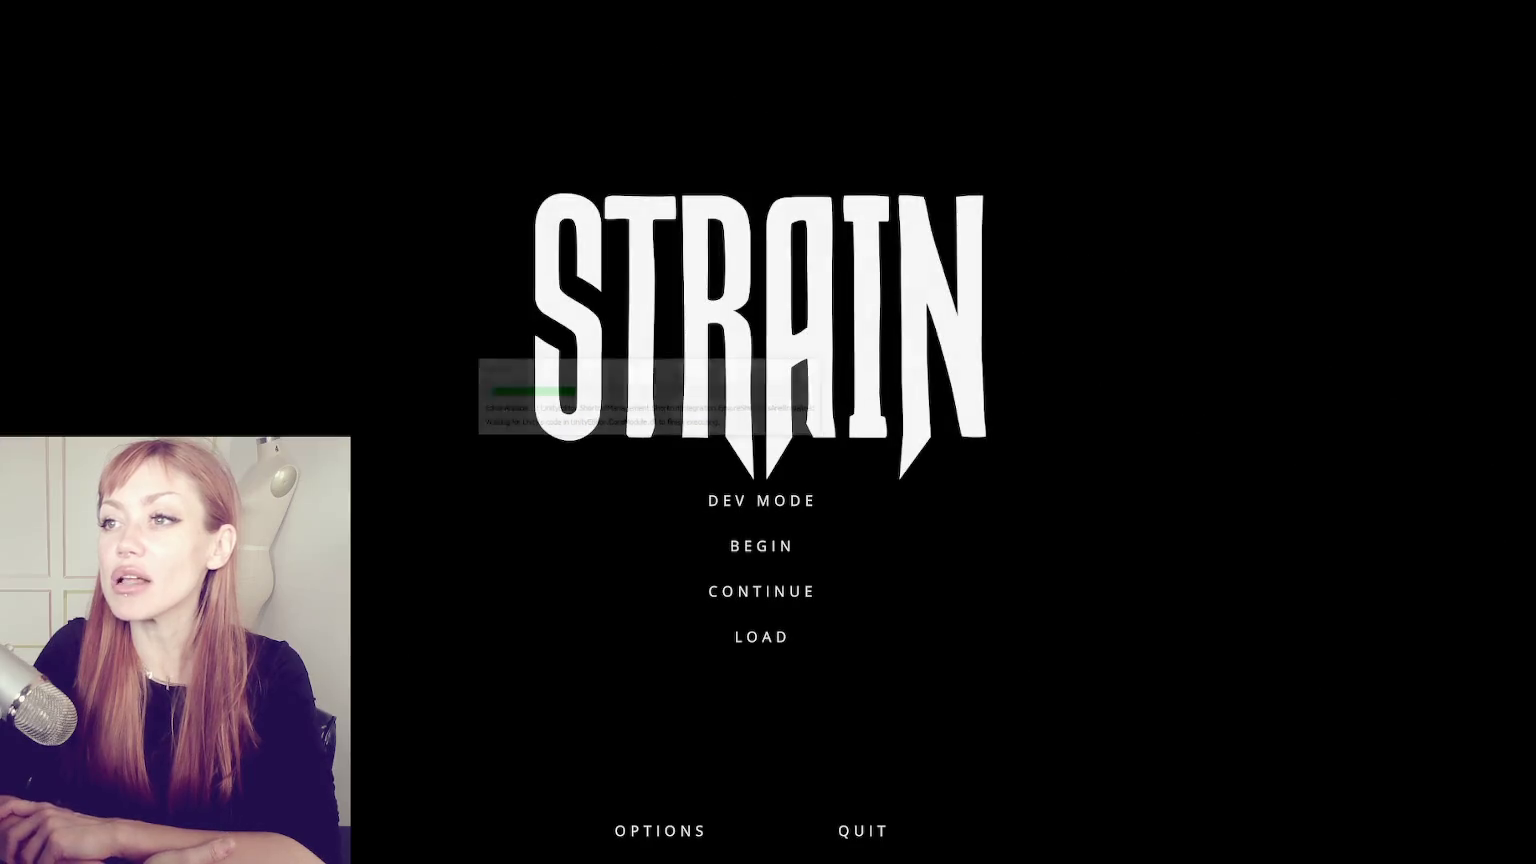
{"action": "left_click", "coordinate": [805, 508]}
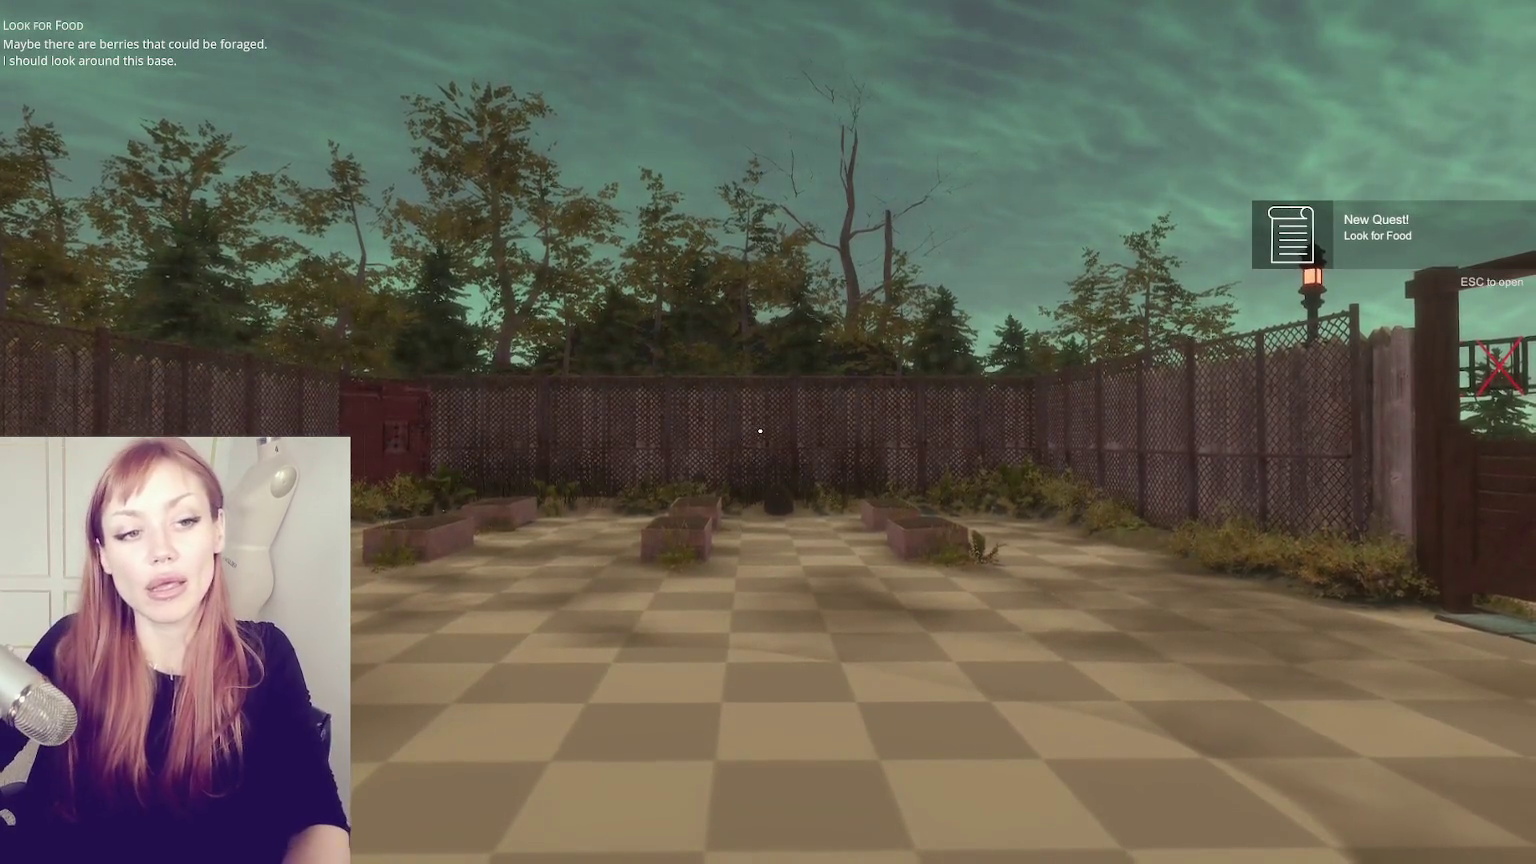
- Walk past the planters toward the red door and check the task list in the pause menu
{"action": "key", "text": "w"}
{"action": "key", "text": "w"}
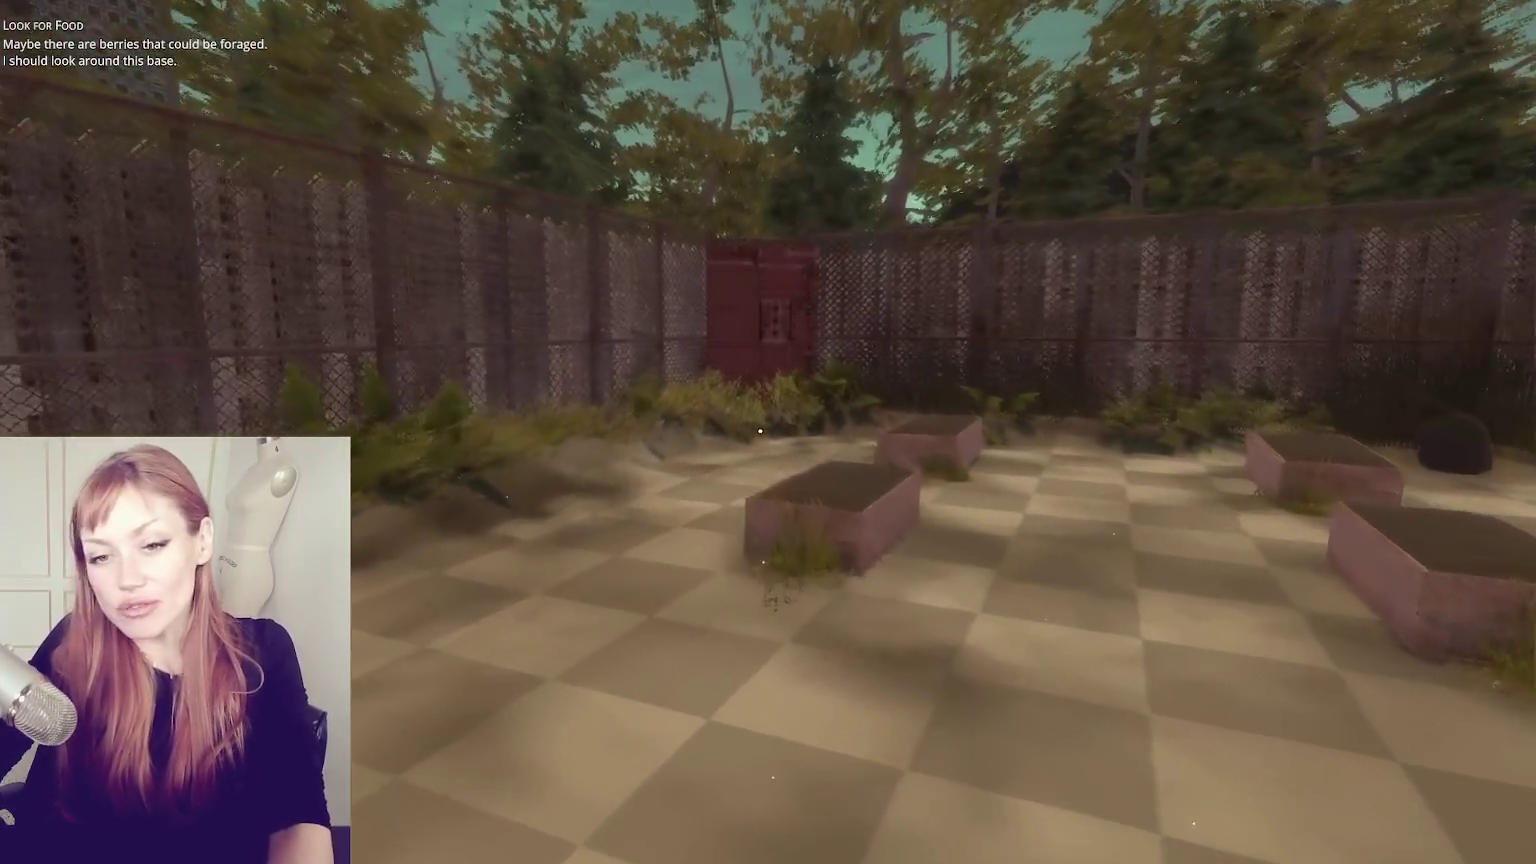
{"action": "key", "text": "w"}
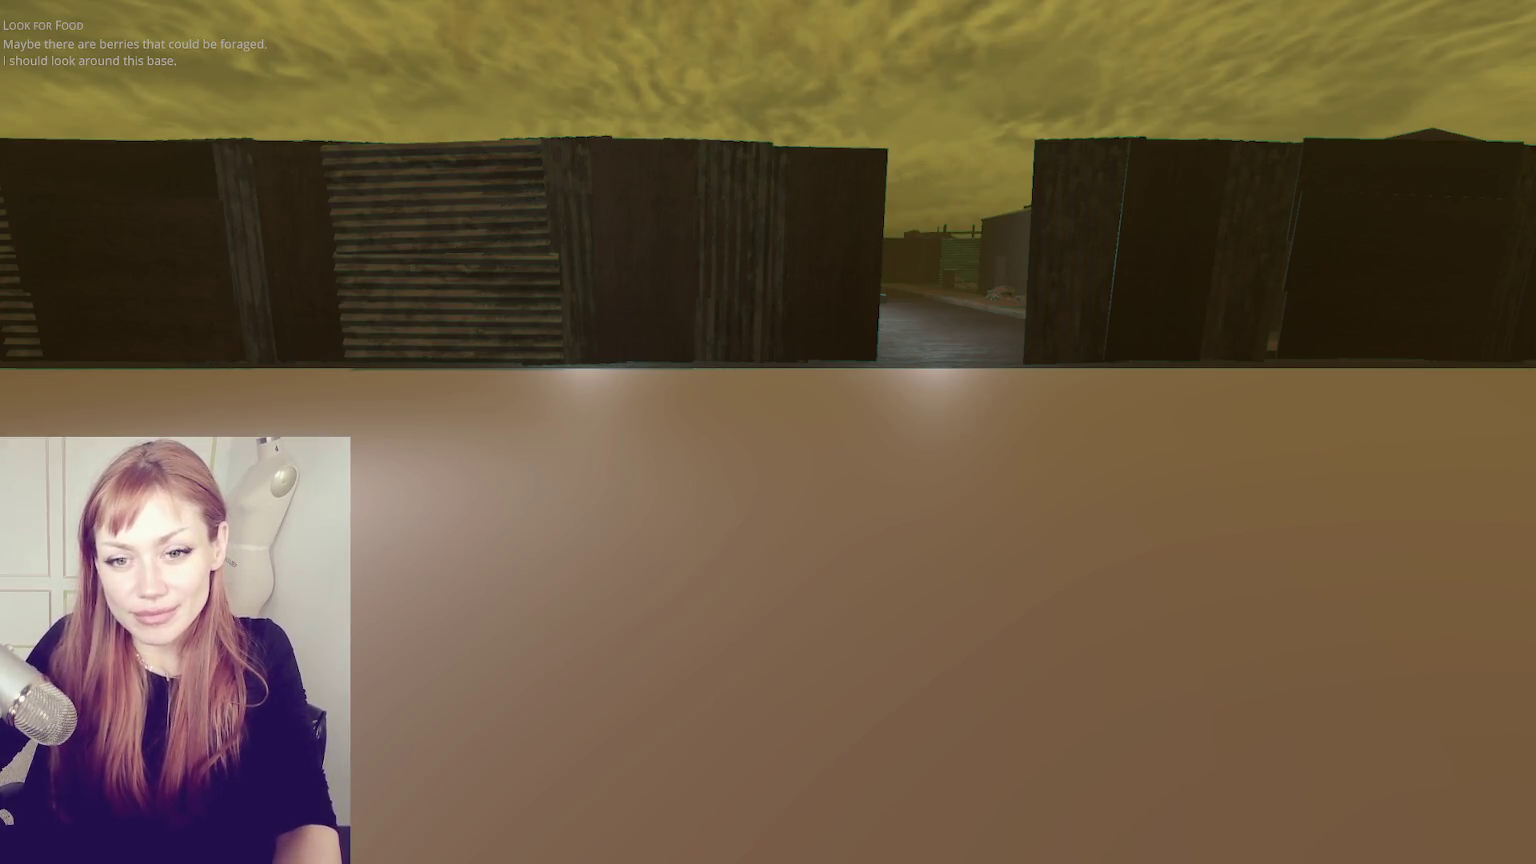
{"action": "key", "text": "Escape"}
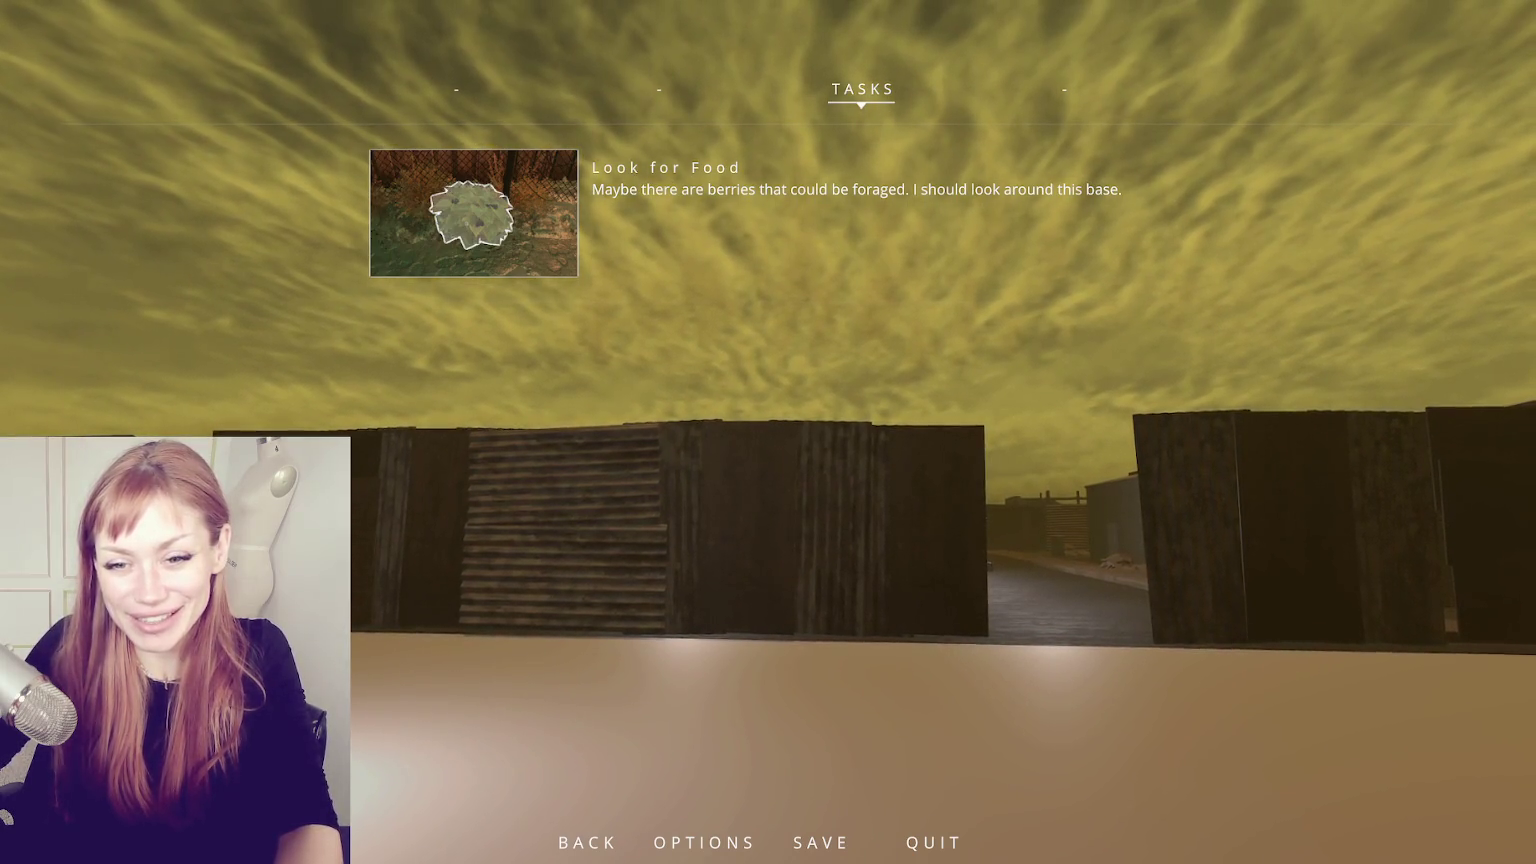
{"action": "key", "text": "Escape"}
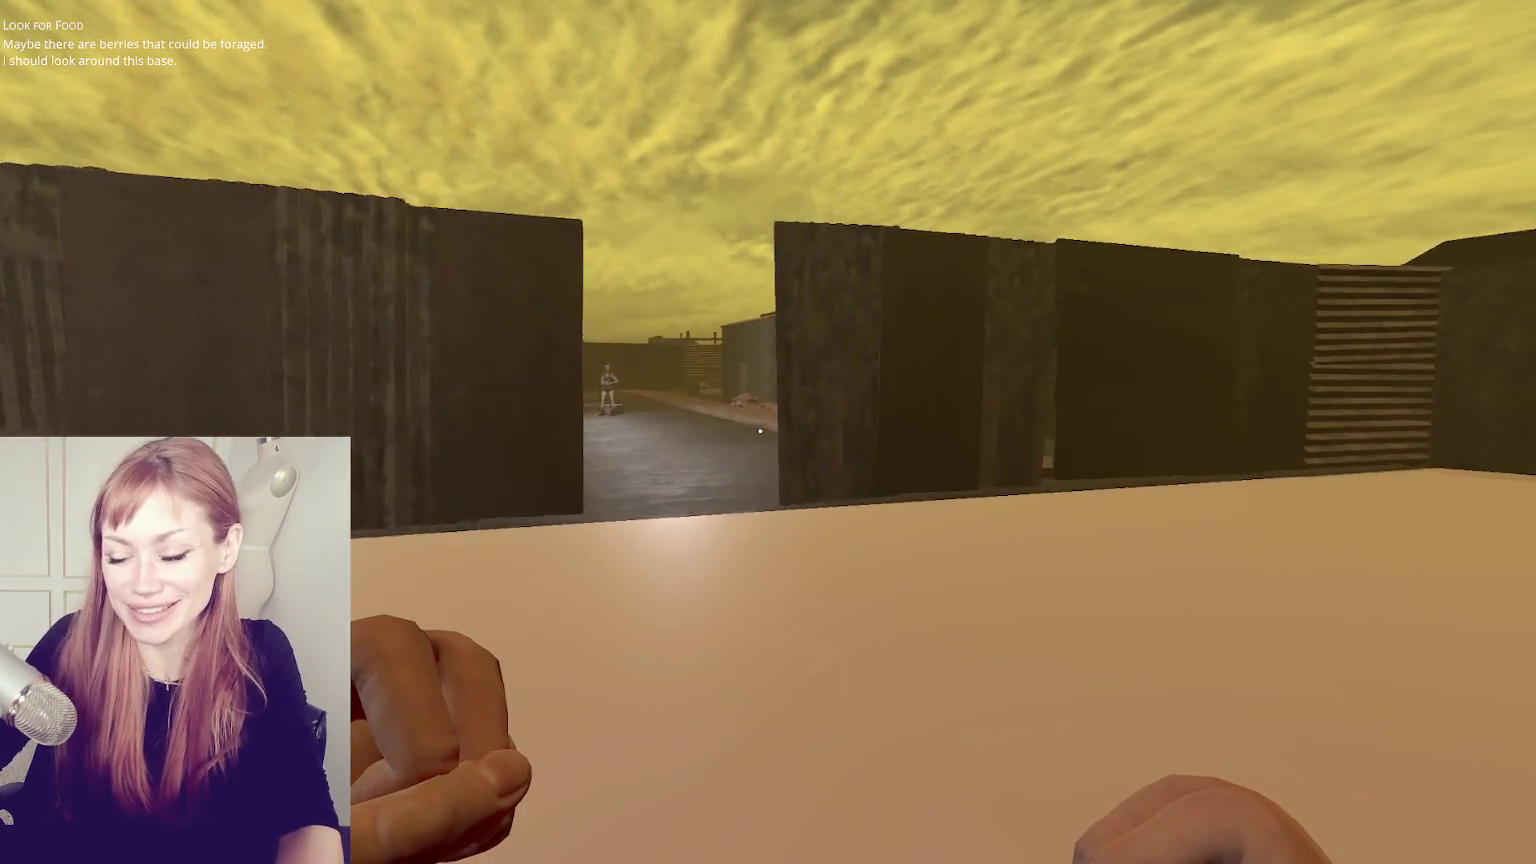
- Walk through the wall gap onto the street and approach the brick house
{"action": "key", "text": "w"}
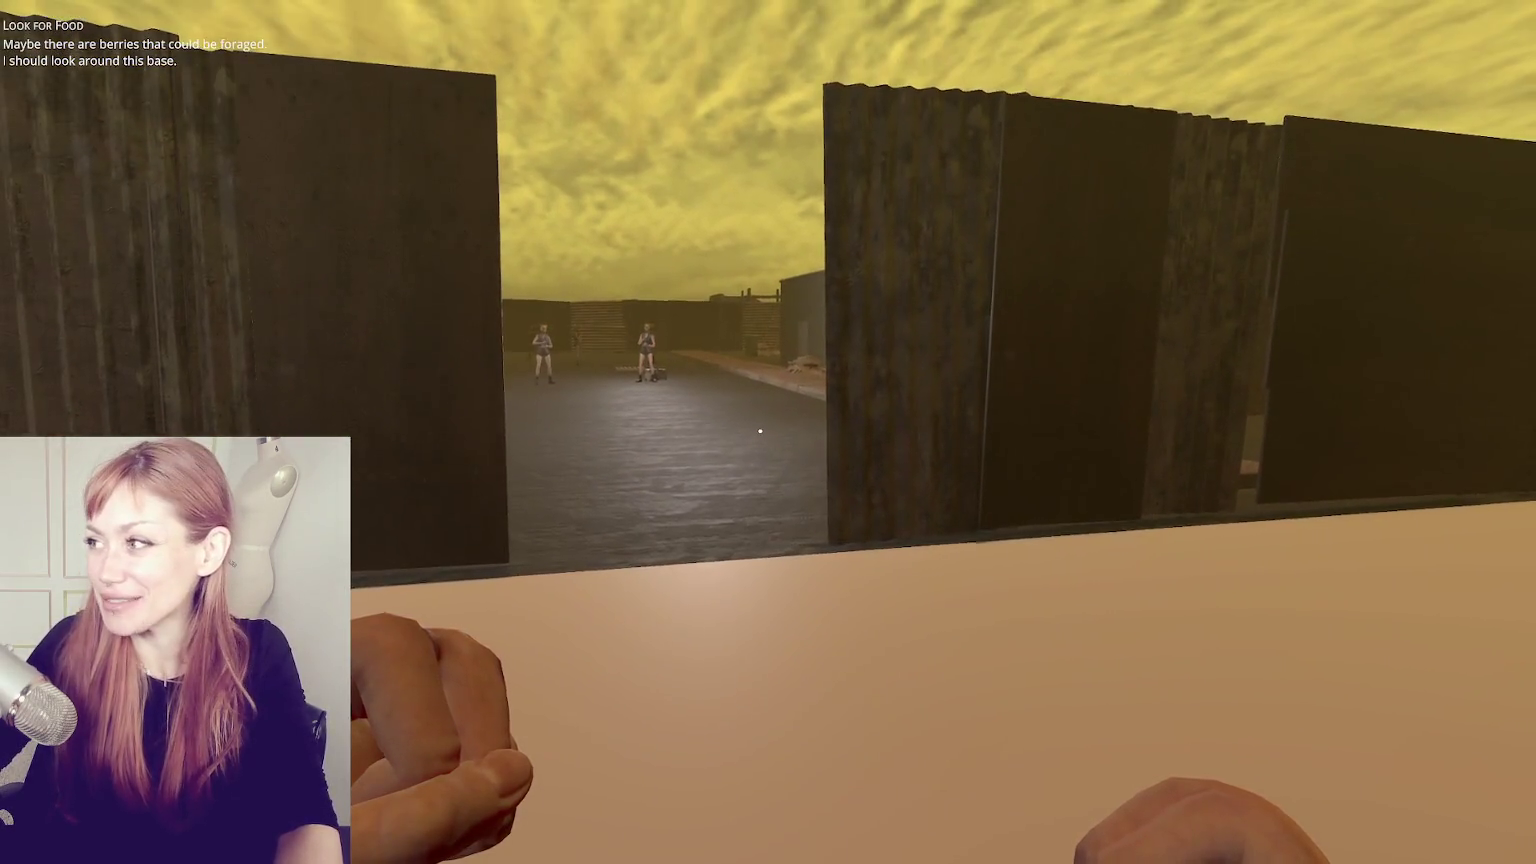
{"action": "key", "text": "w"}
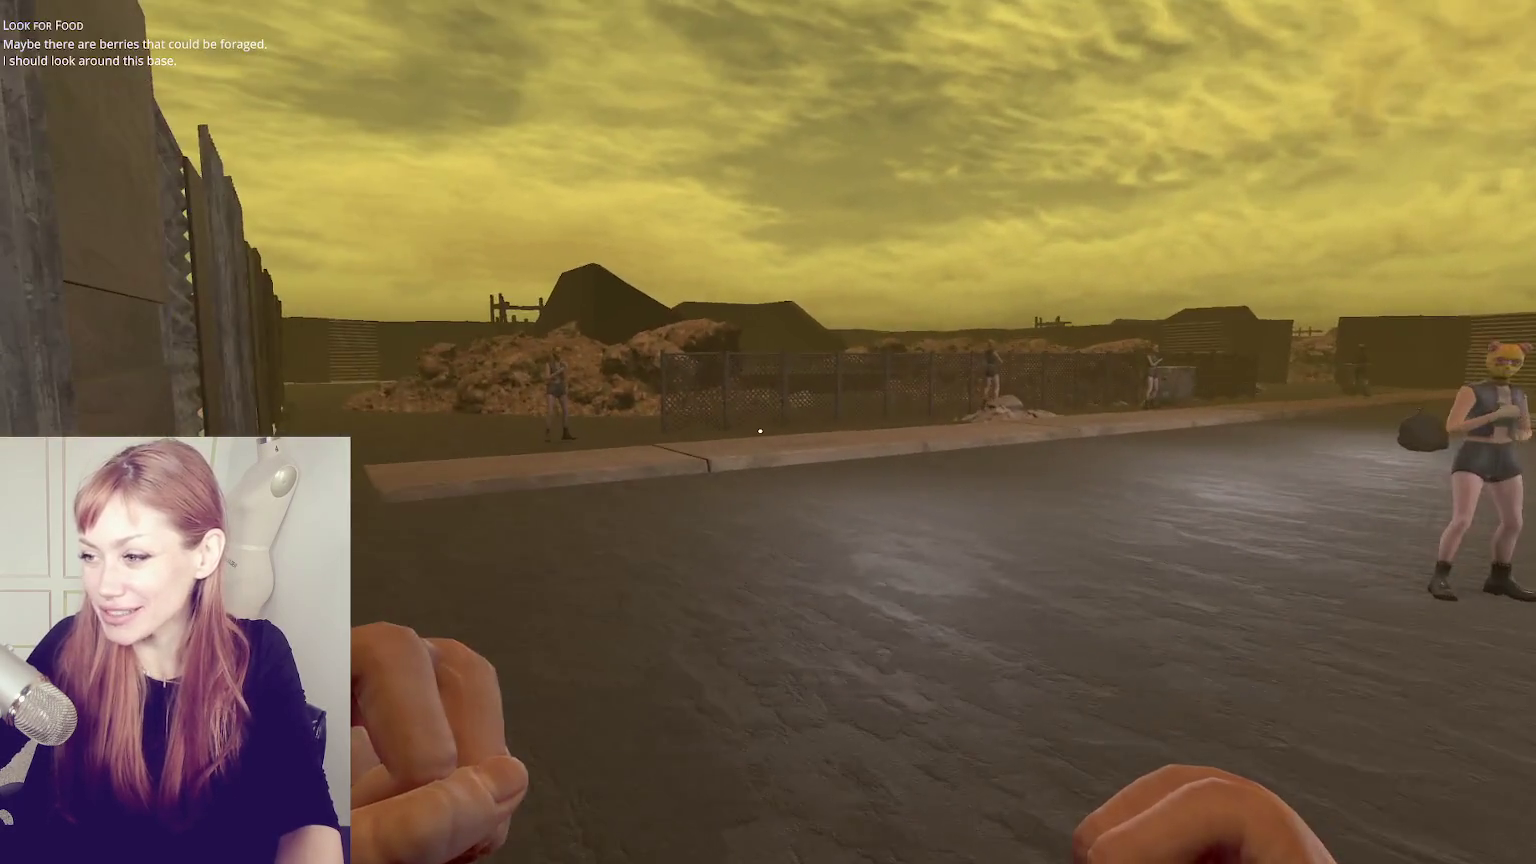
{"action": "key", "text": "w"}
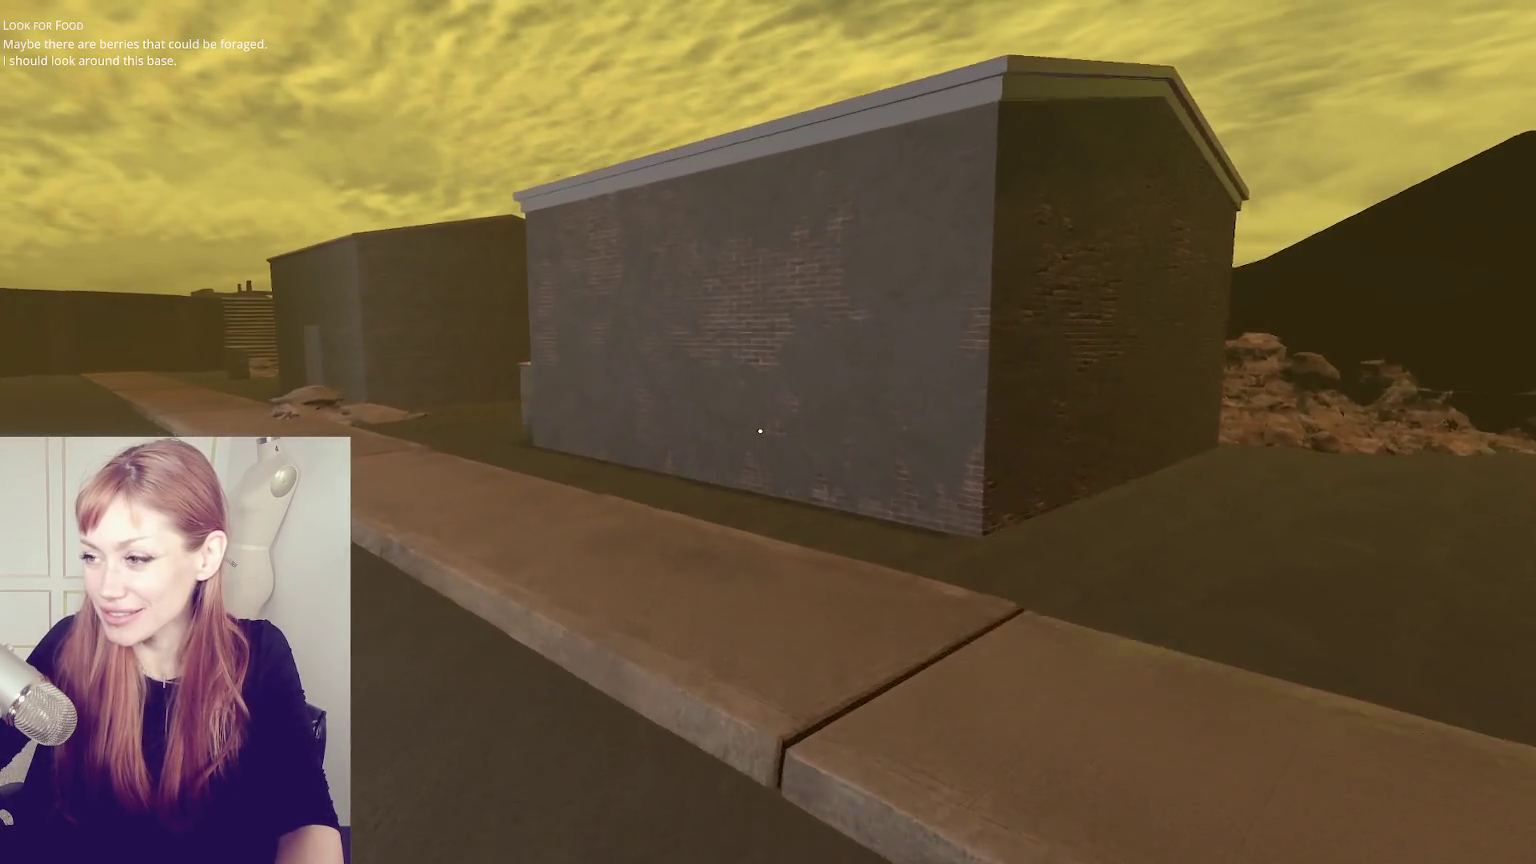
{"action": "key", "text": "s"}
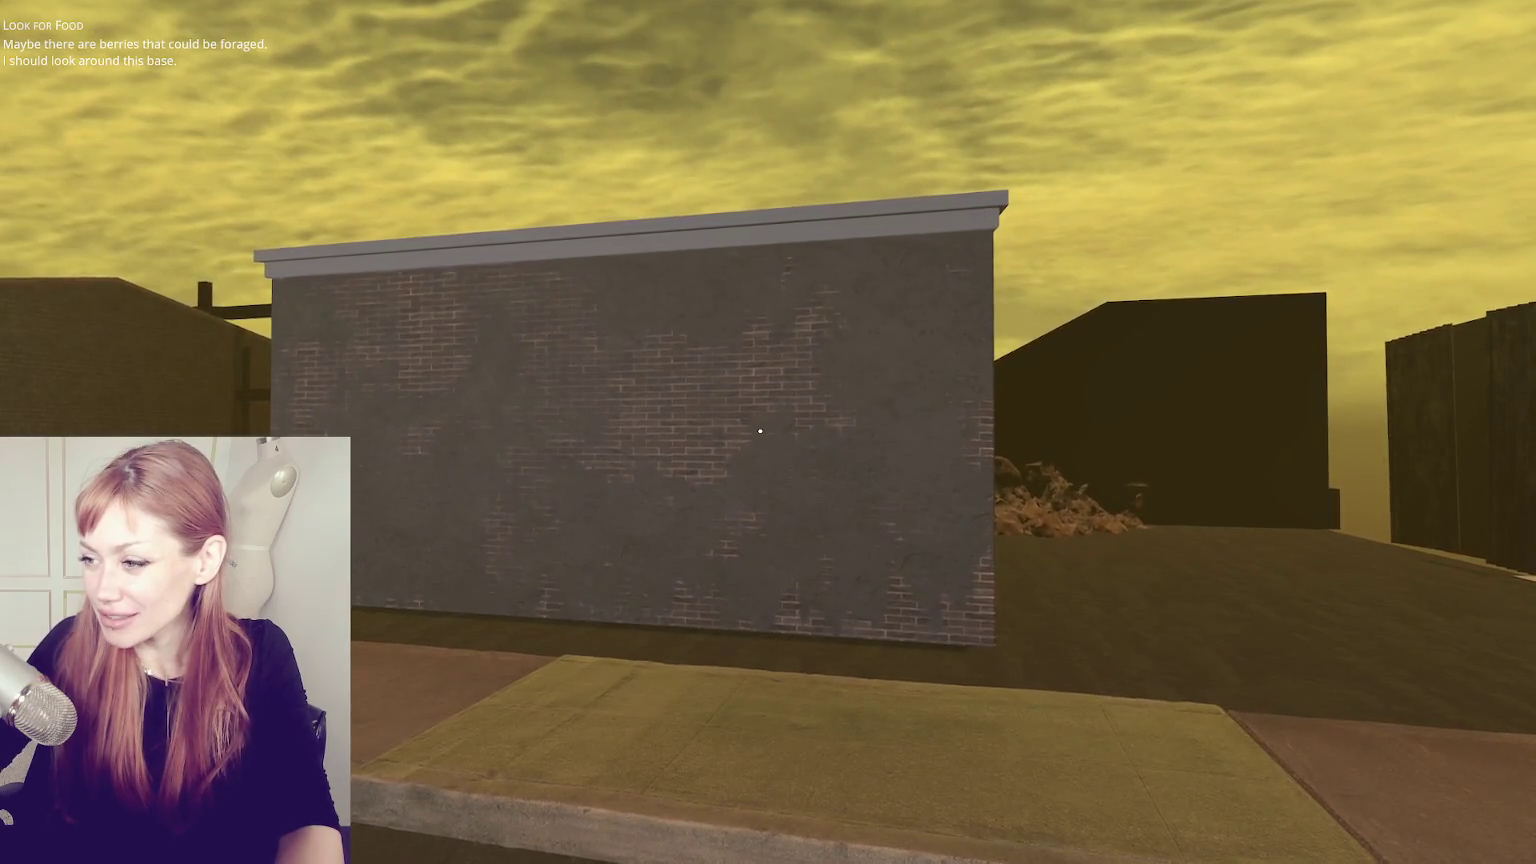
{"action": "key", "text": "s"}
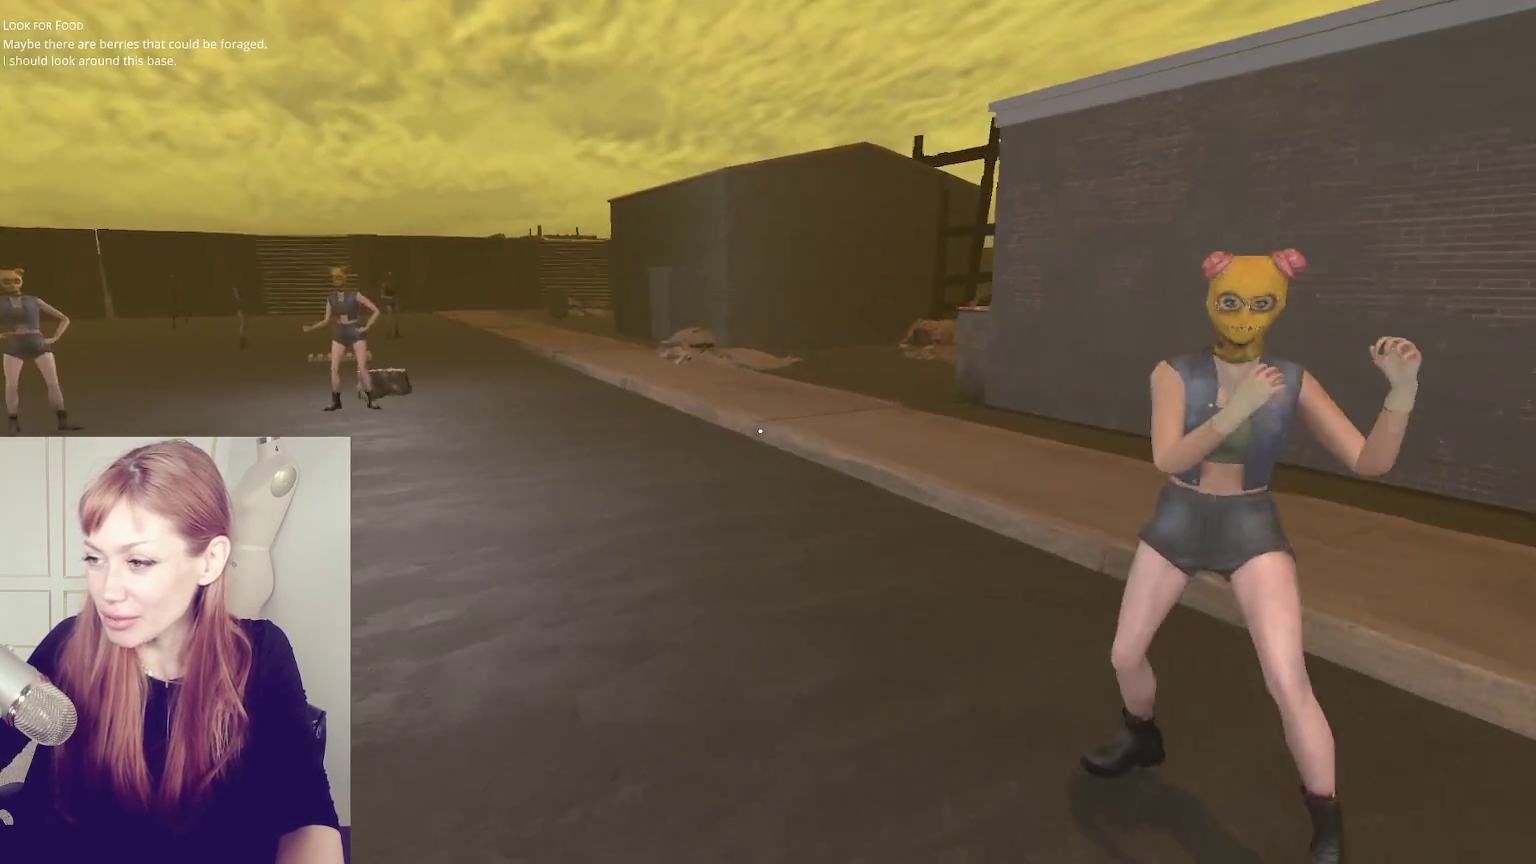
{"action": "key", "text": "w"}
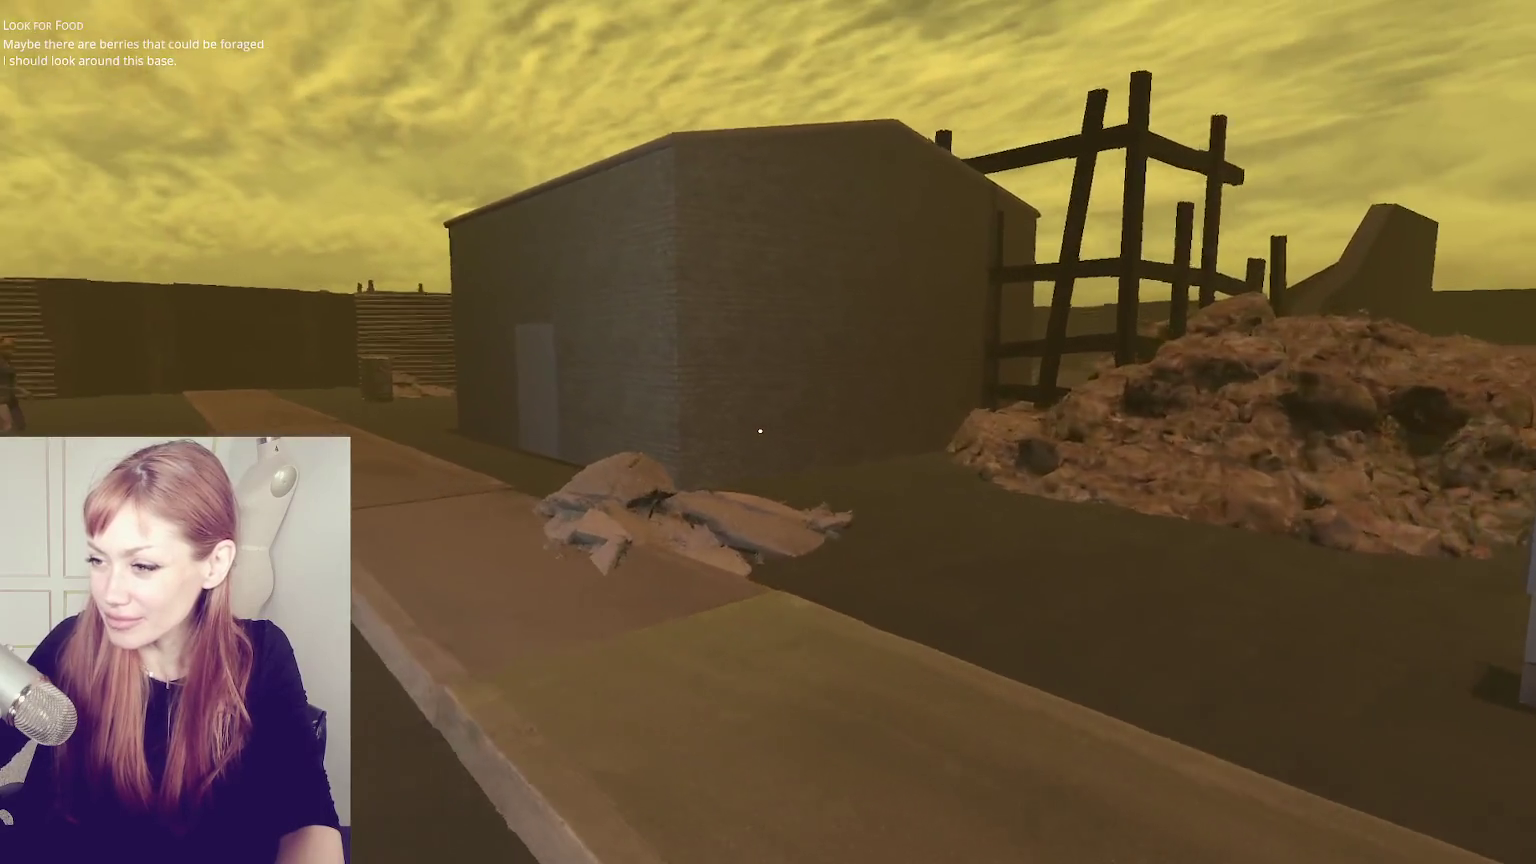
{"action": "key", "text": "w"}
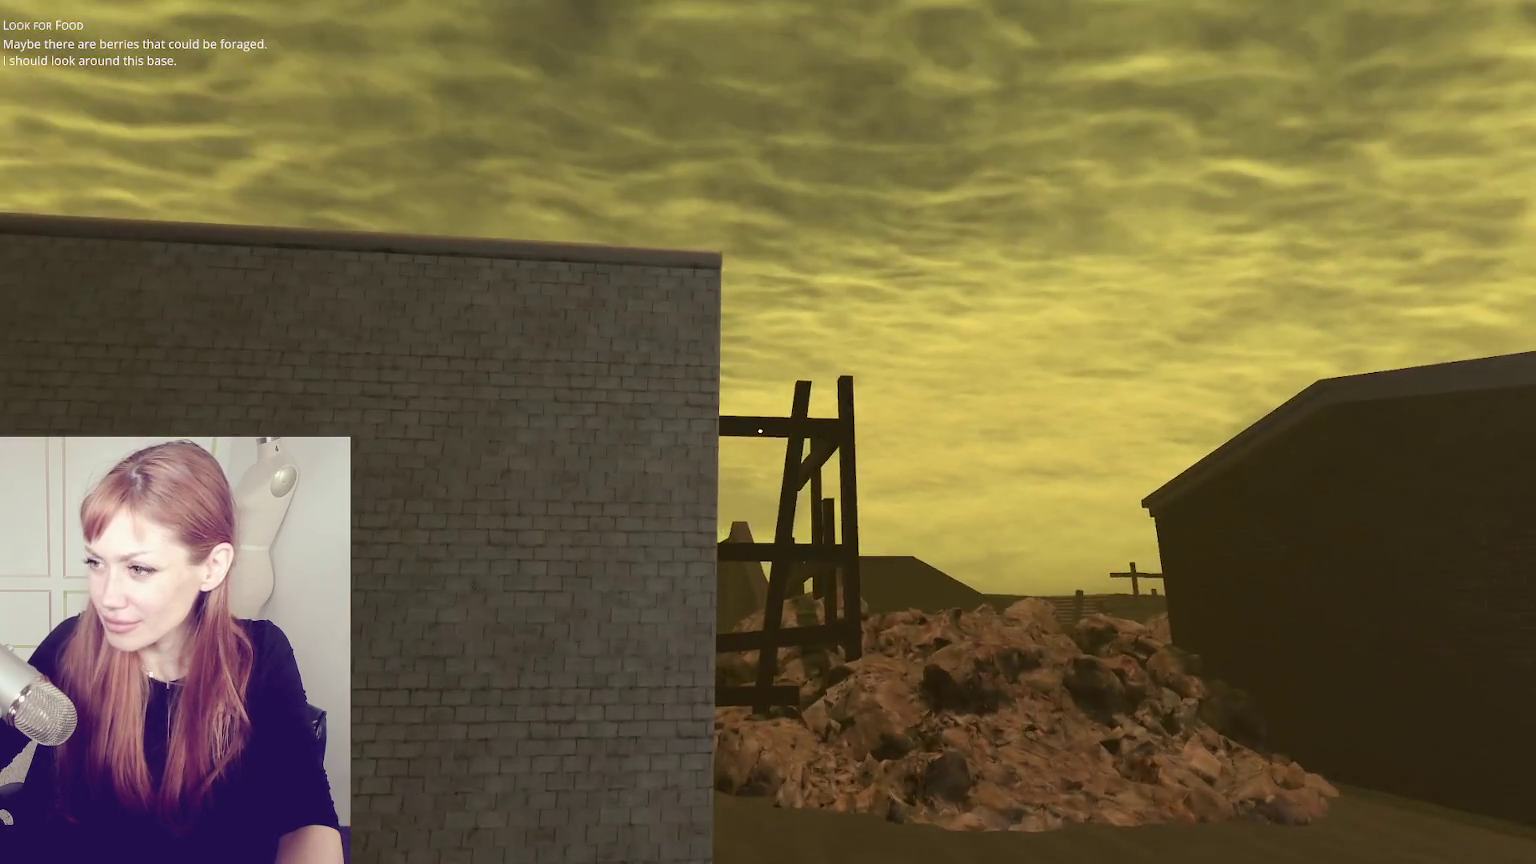
{"action": "key", "text": "d"}
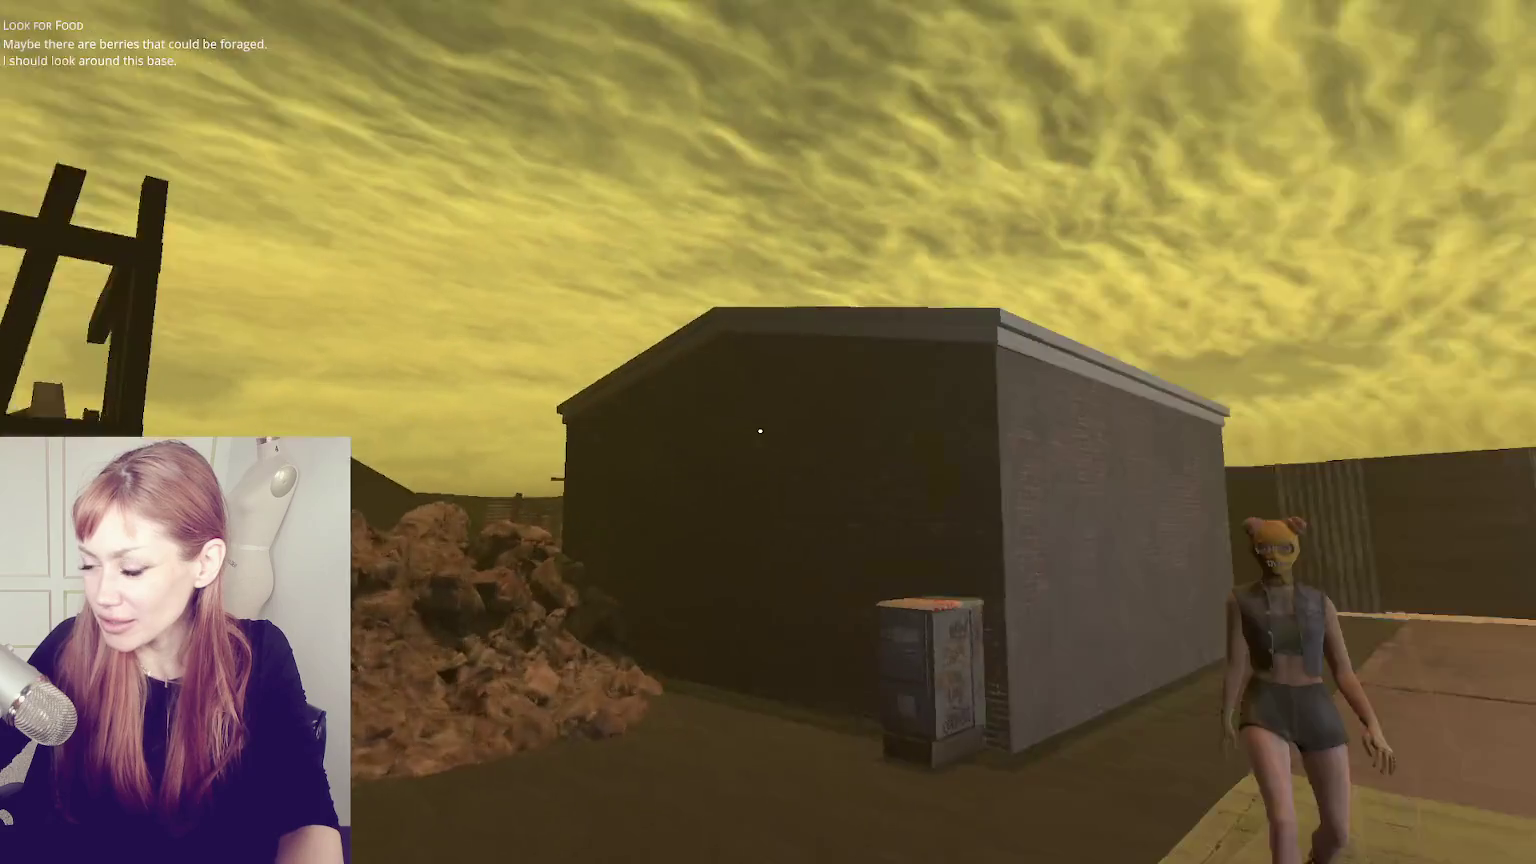
- Circle the brick house to view it from every side, then open the pause menu
{"action": "key", "text": "w"}
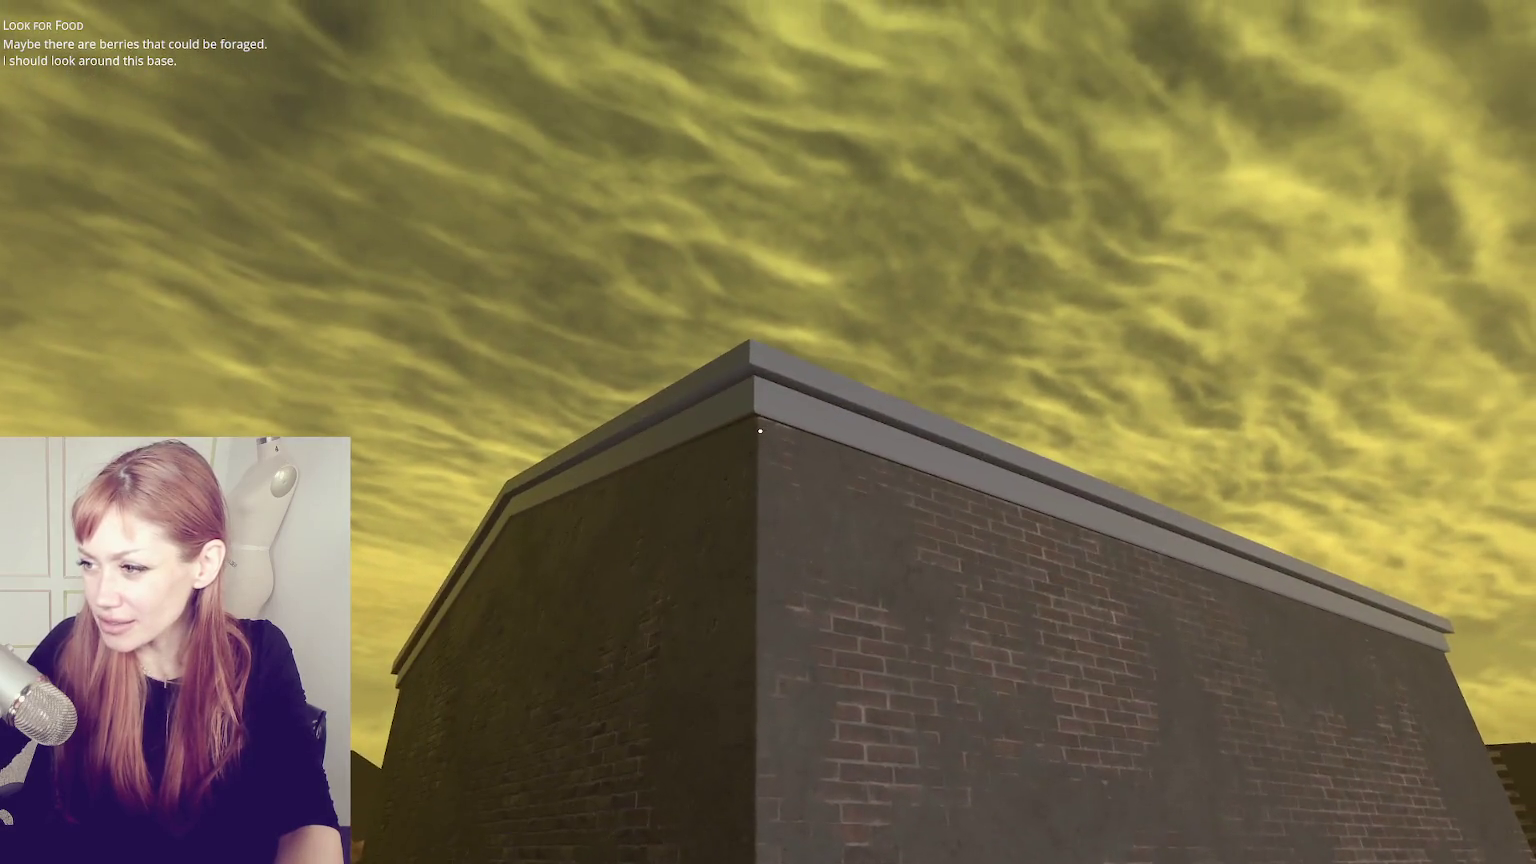
{"action": "key", "text": "s"}
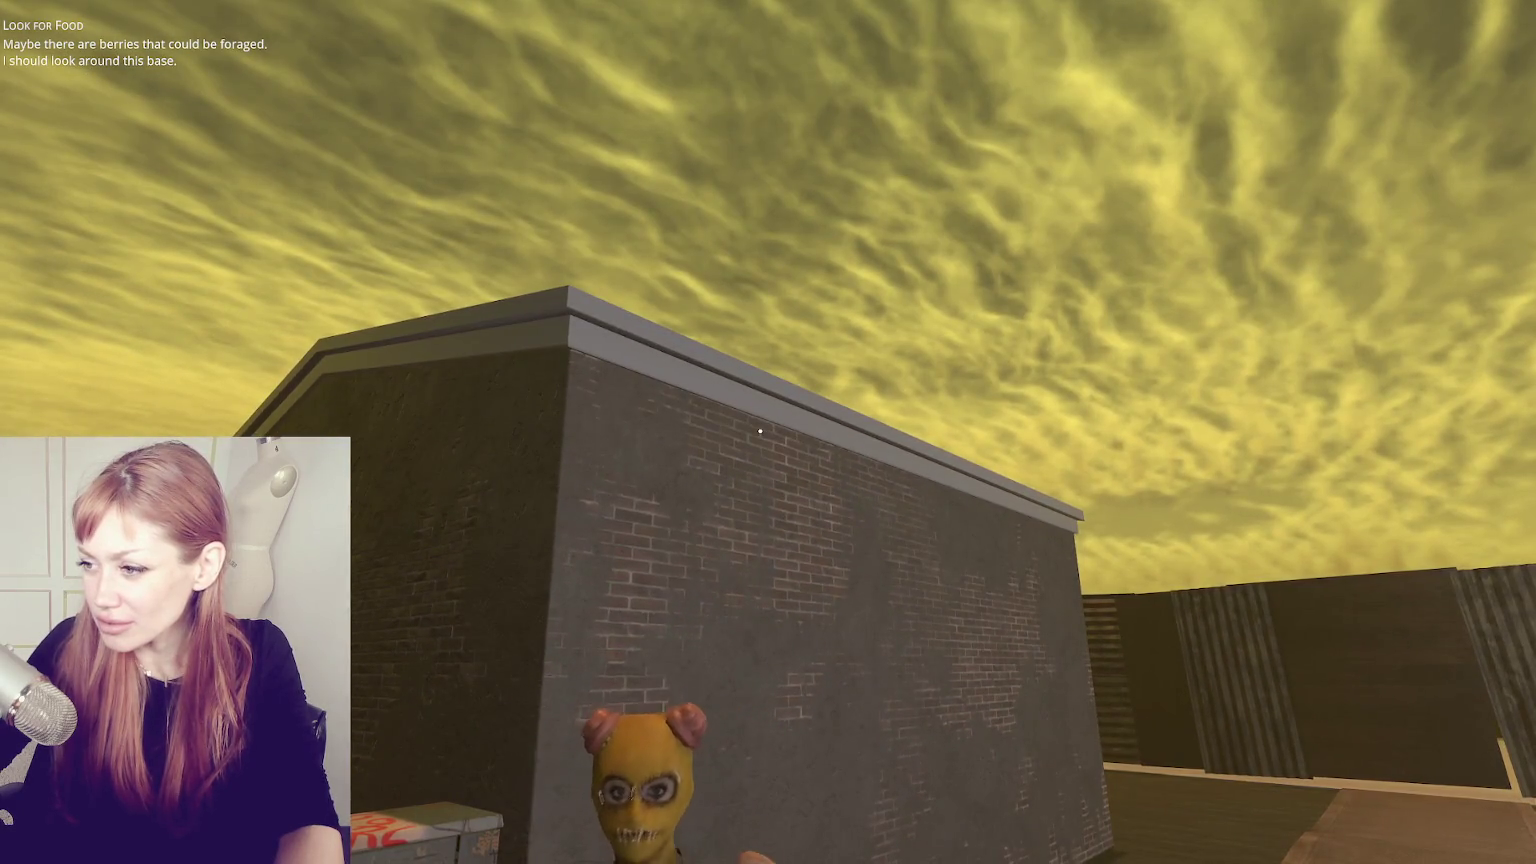
{"action": "key", "text": "w"}
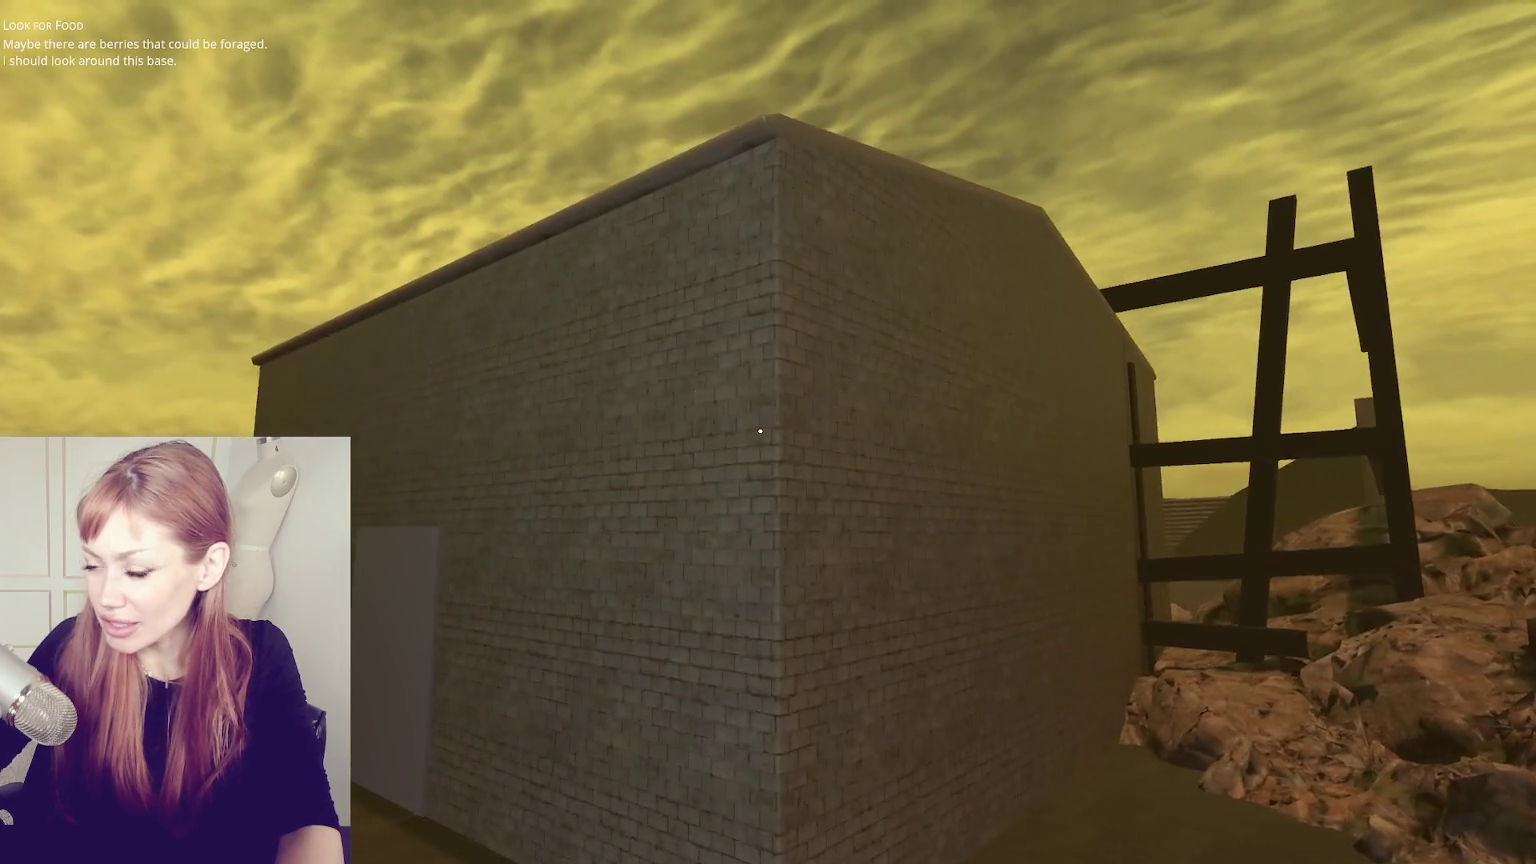
{"action": "key", "text": "w"}
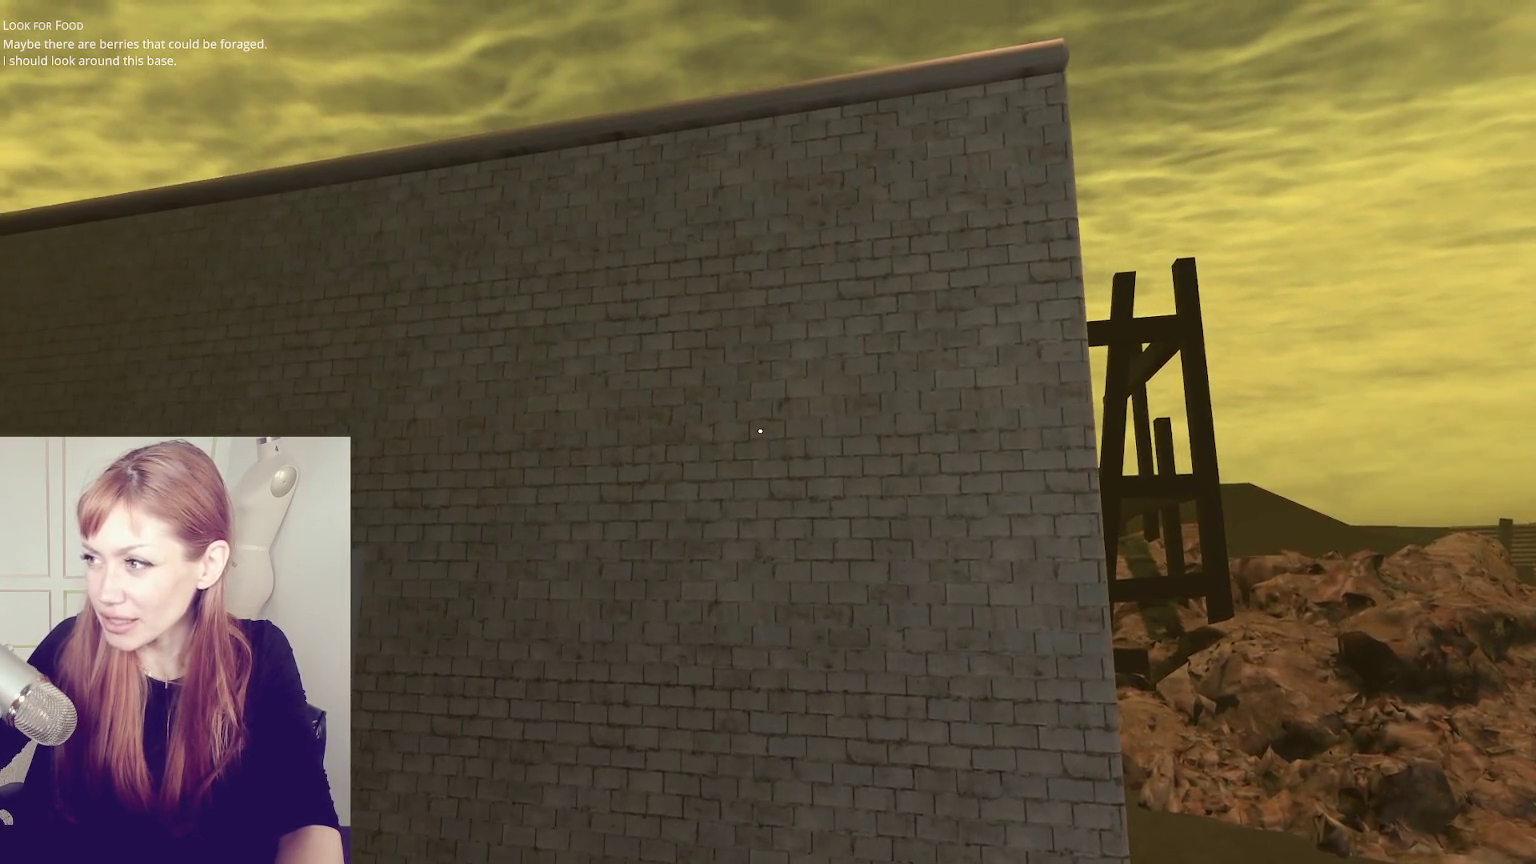
{"action": "key", "text": "s"}
{"action": "key", "text": "s"}
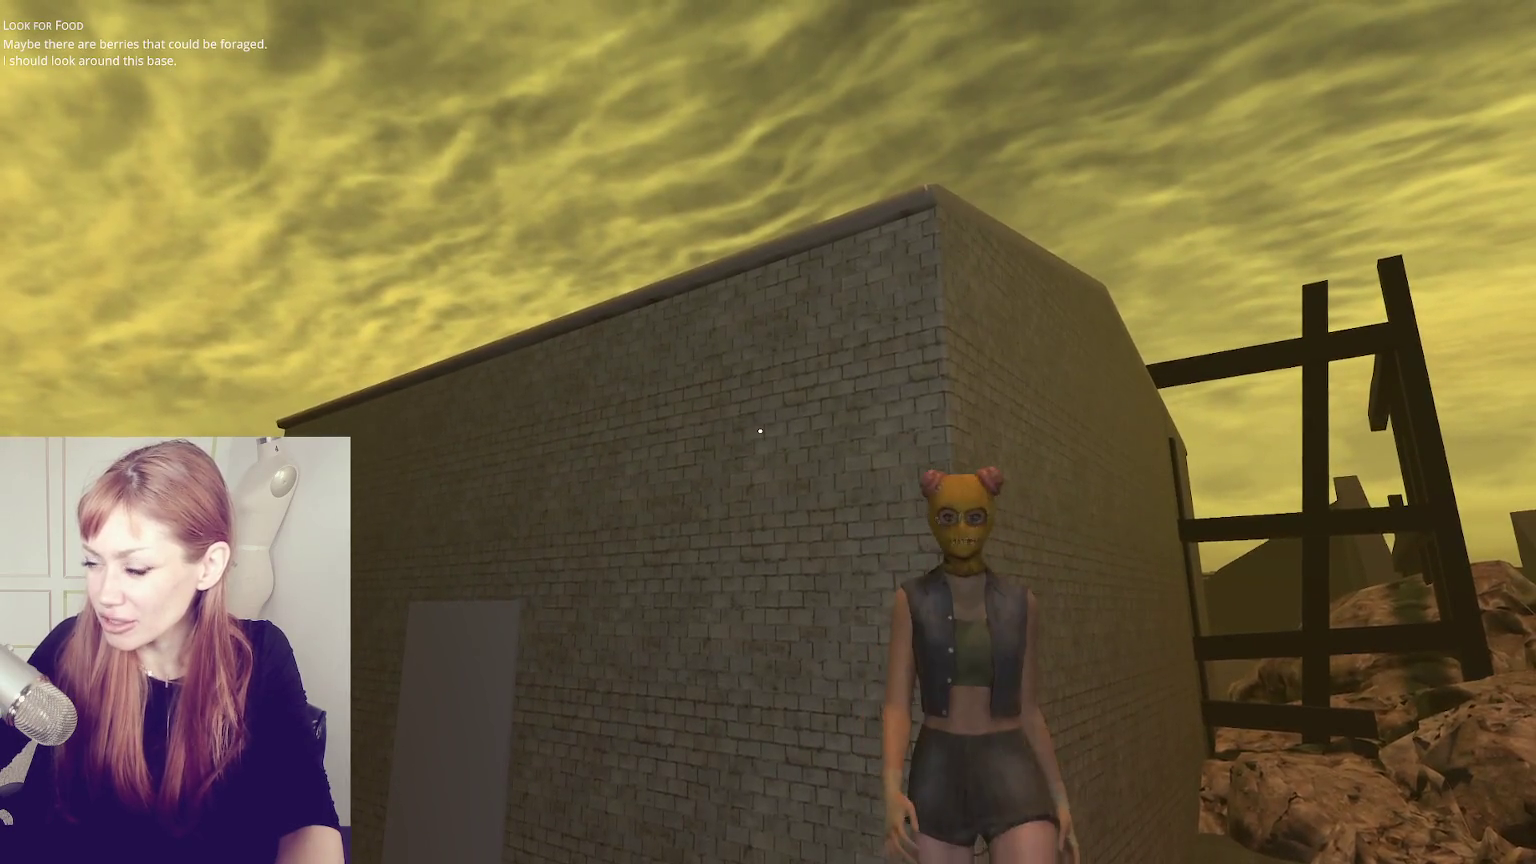
{"action": "key", "text": "w"}
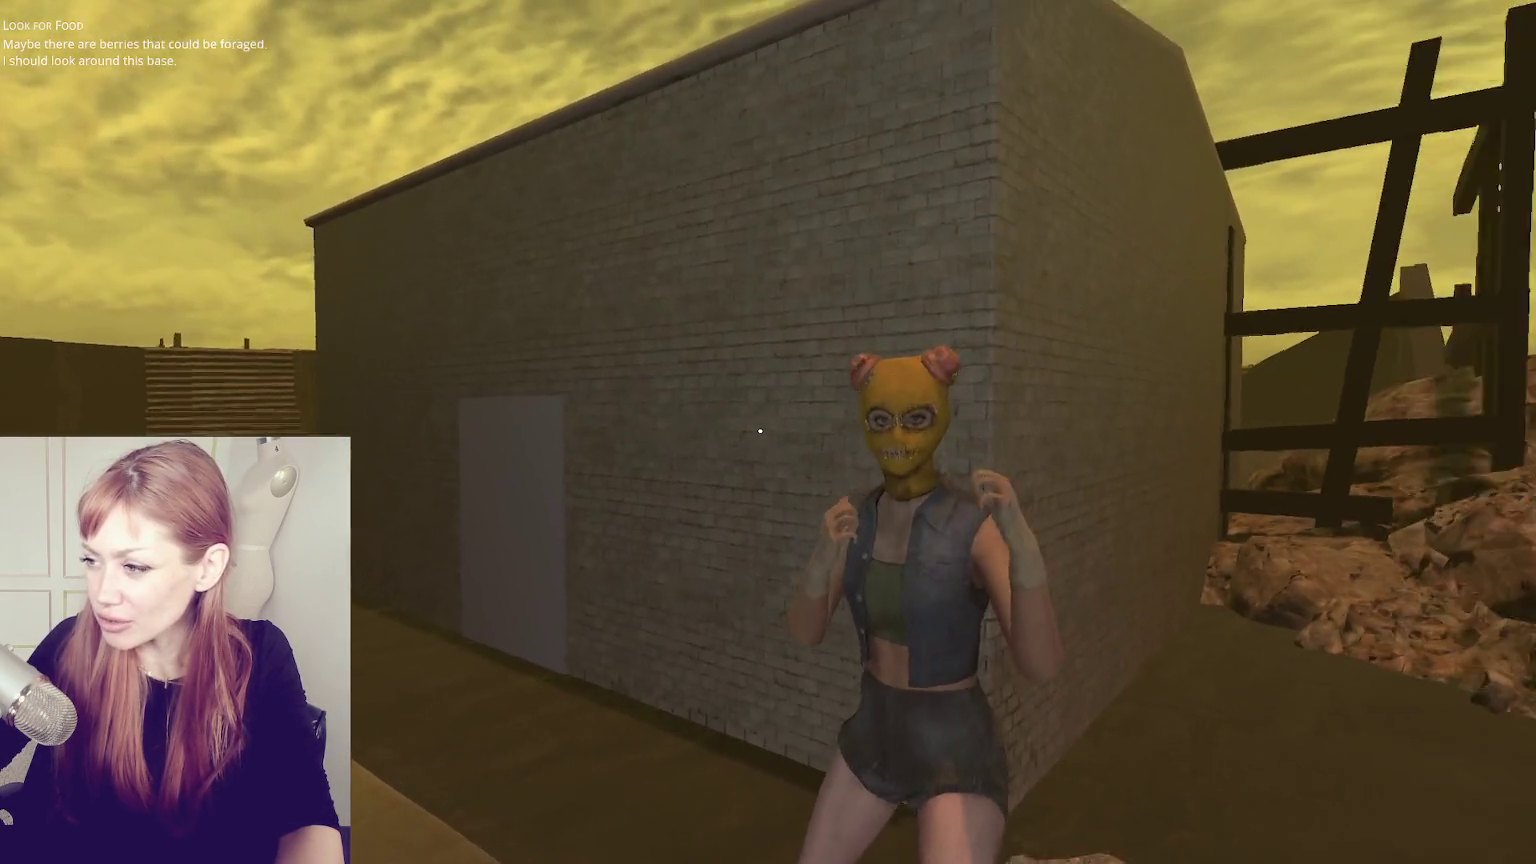
{"action": "key", "text": "w"}
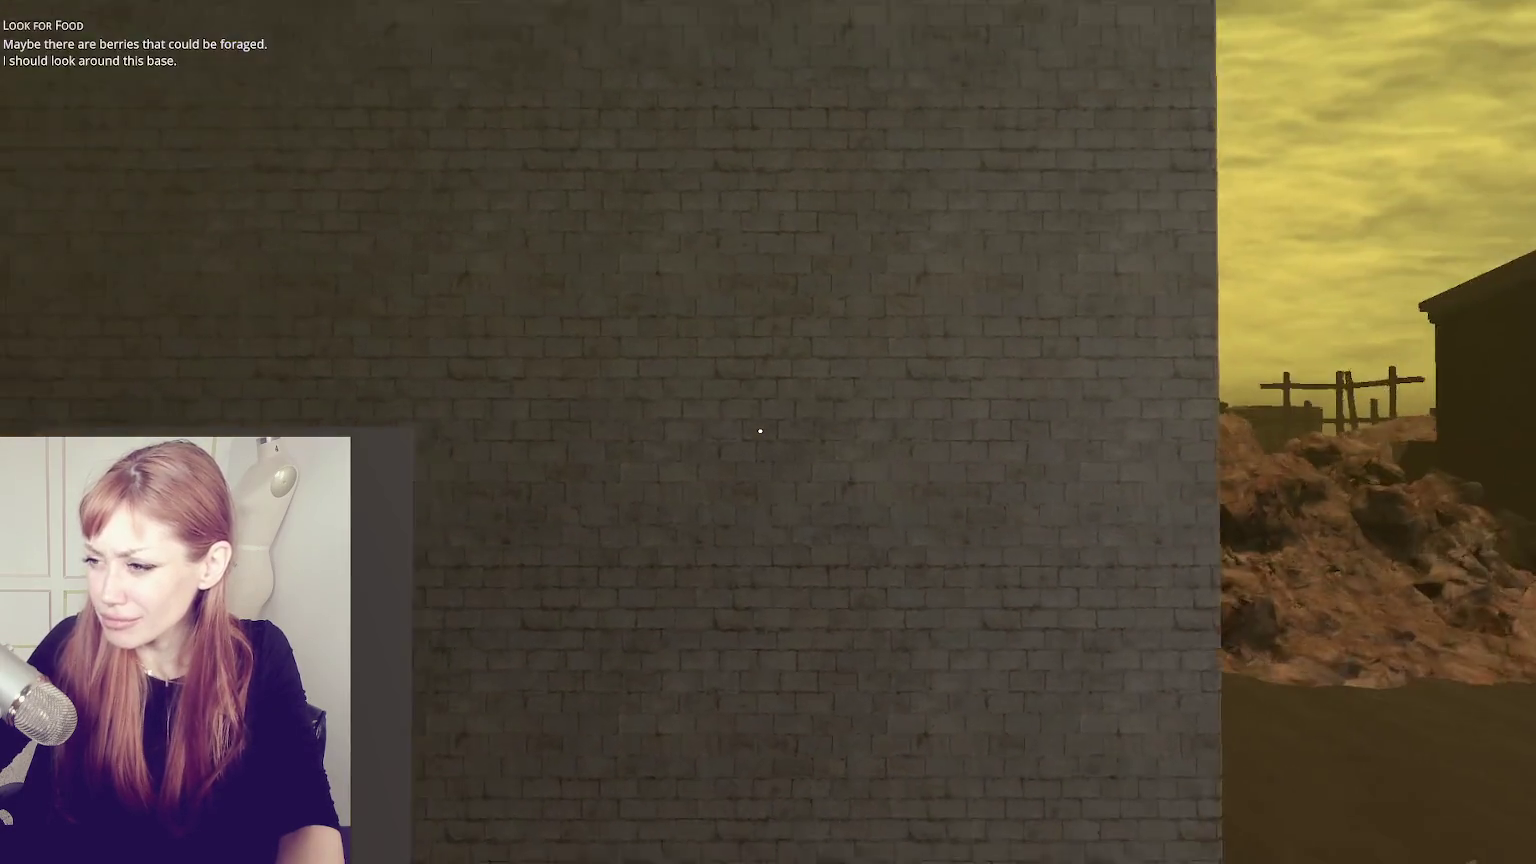
{"action": "key", "text": "s"}
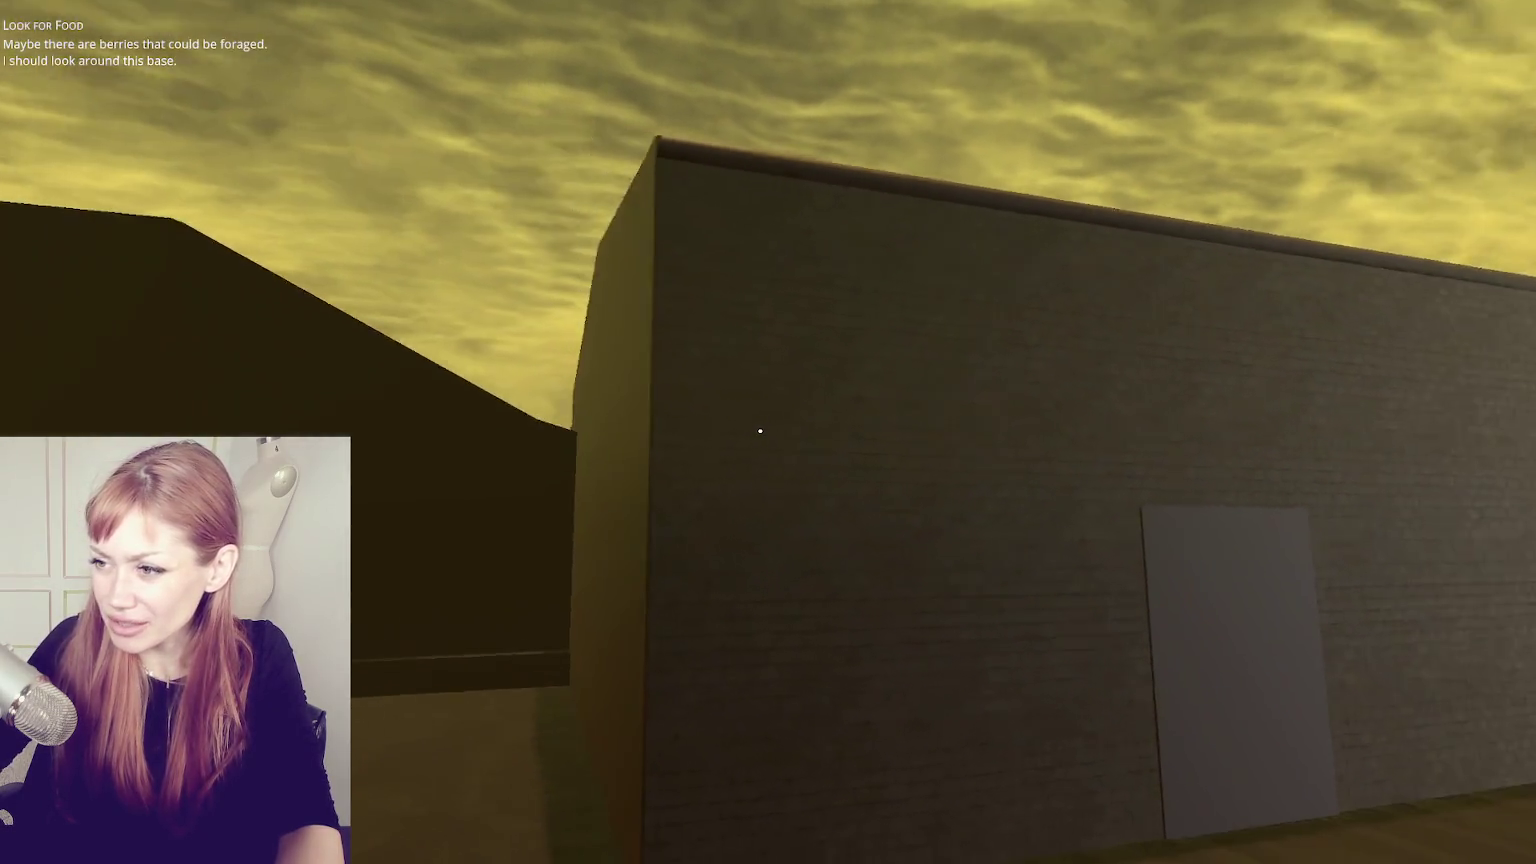
{"action": "key", "text": "w"}
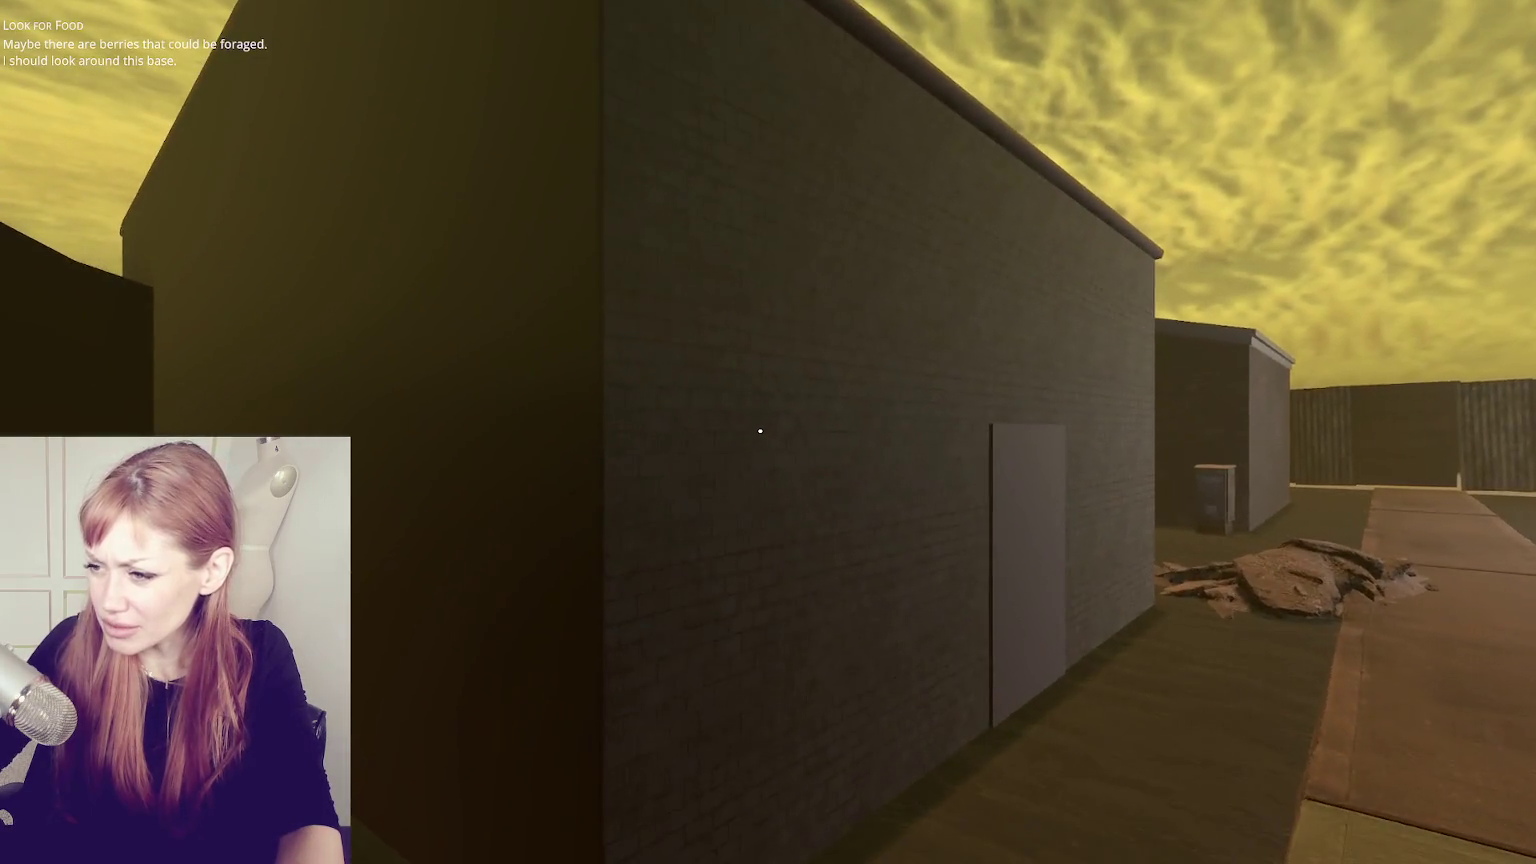
{"action": "key", "text": "s"}
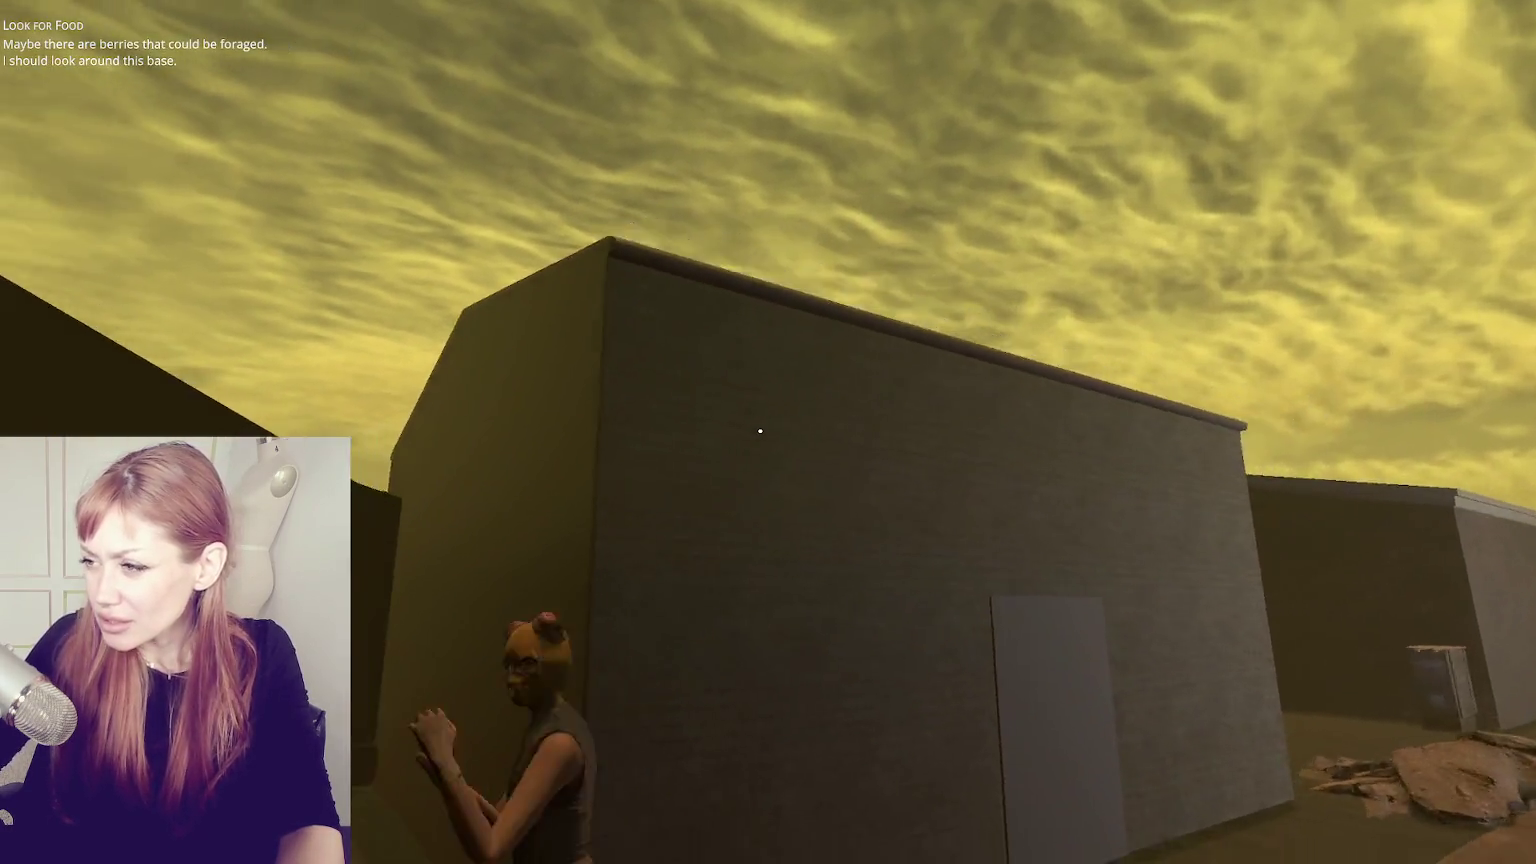
{"action": "key", "text": "d"}
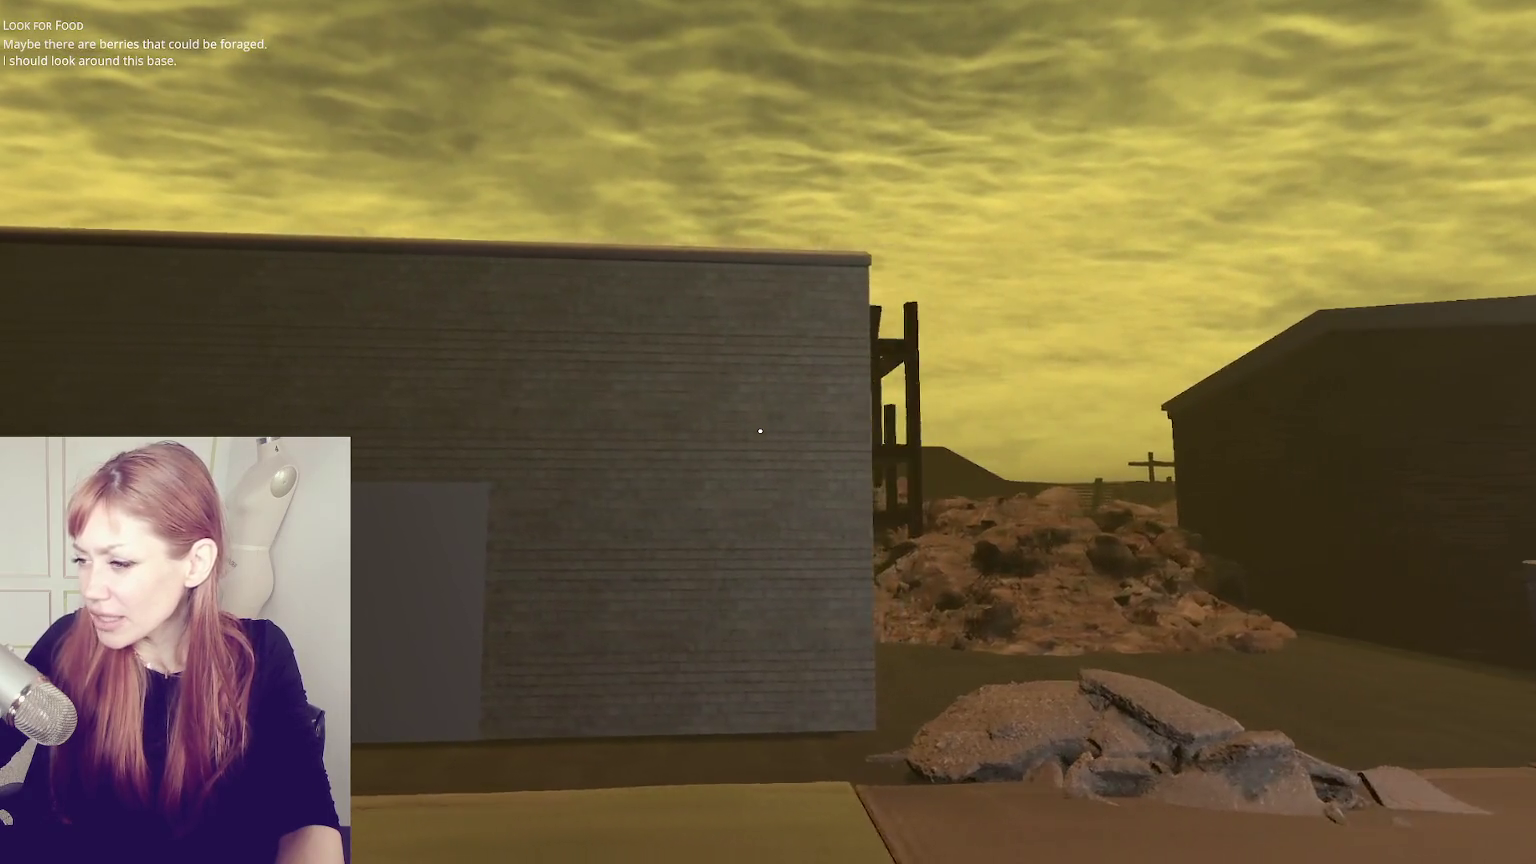
{"action": "key", "text": "s"}
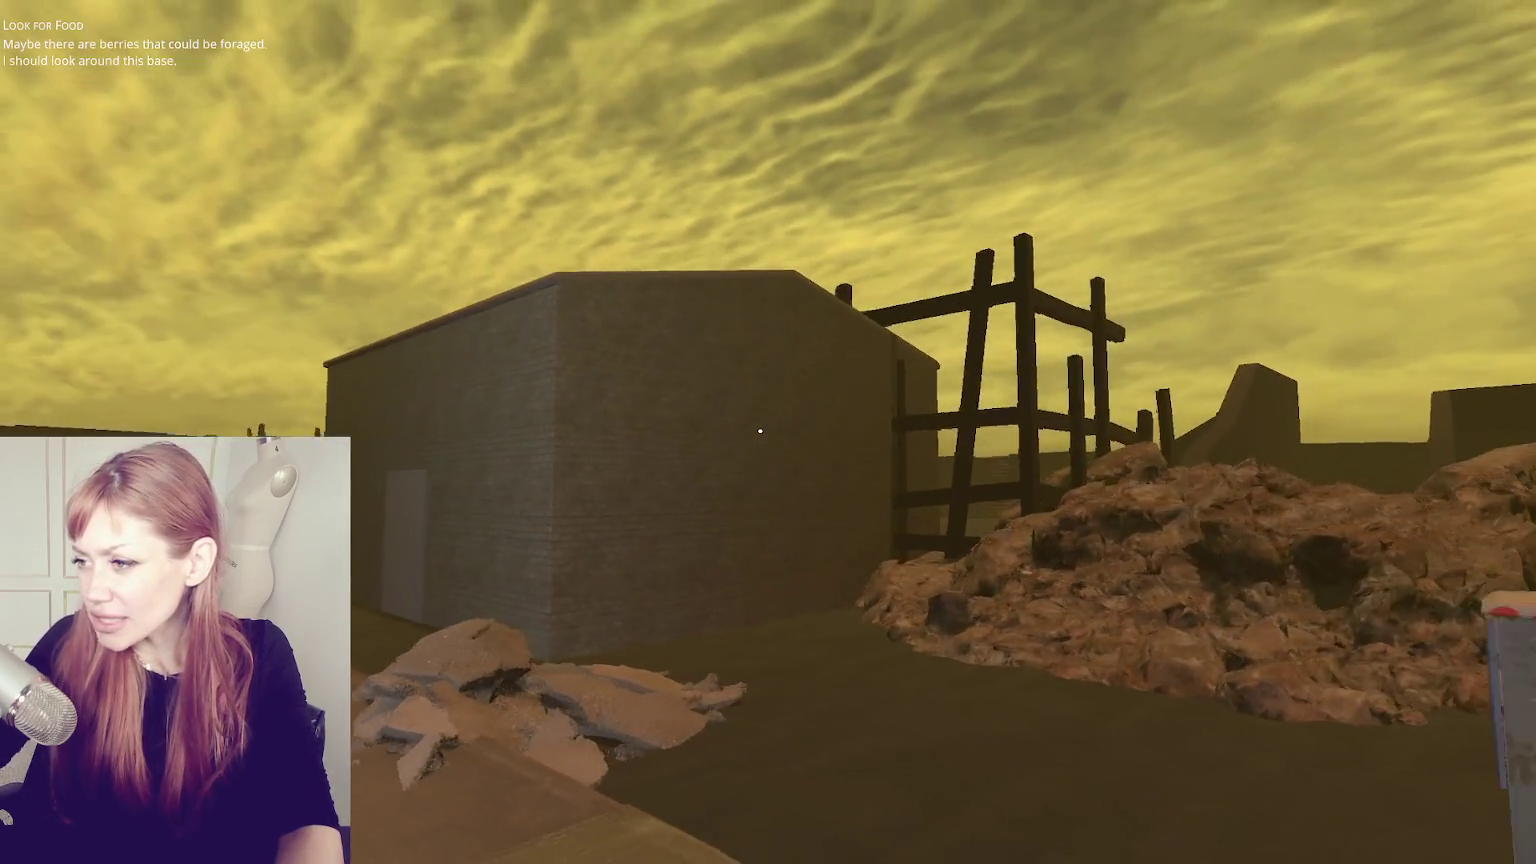
{"action": "key", "text": "w"}
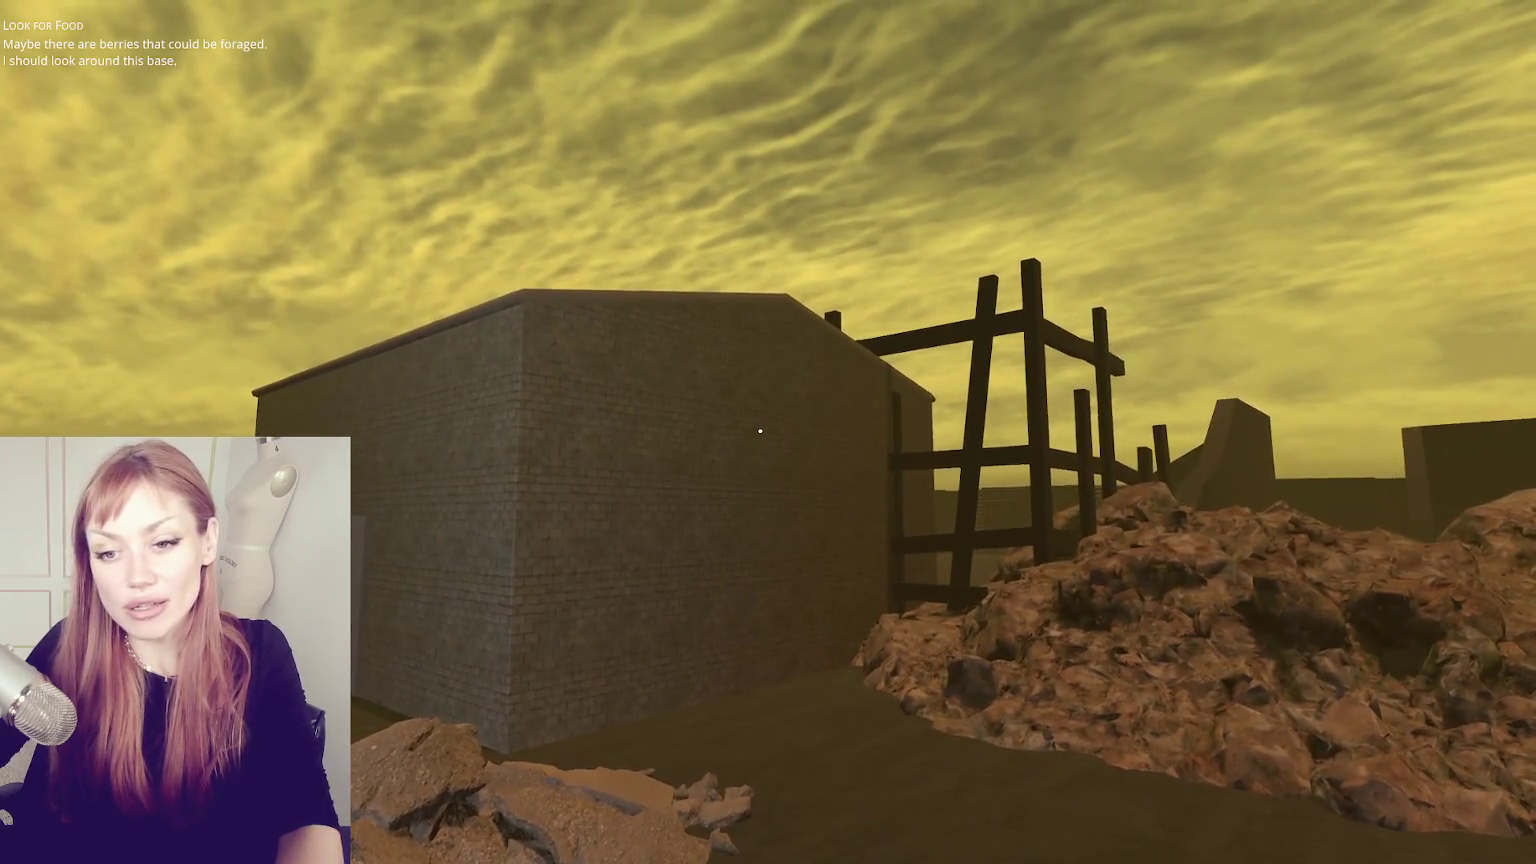
{"action": "key", "text": "Escape"}
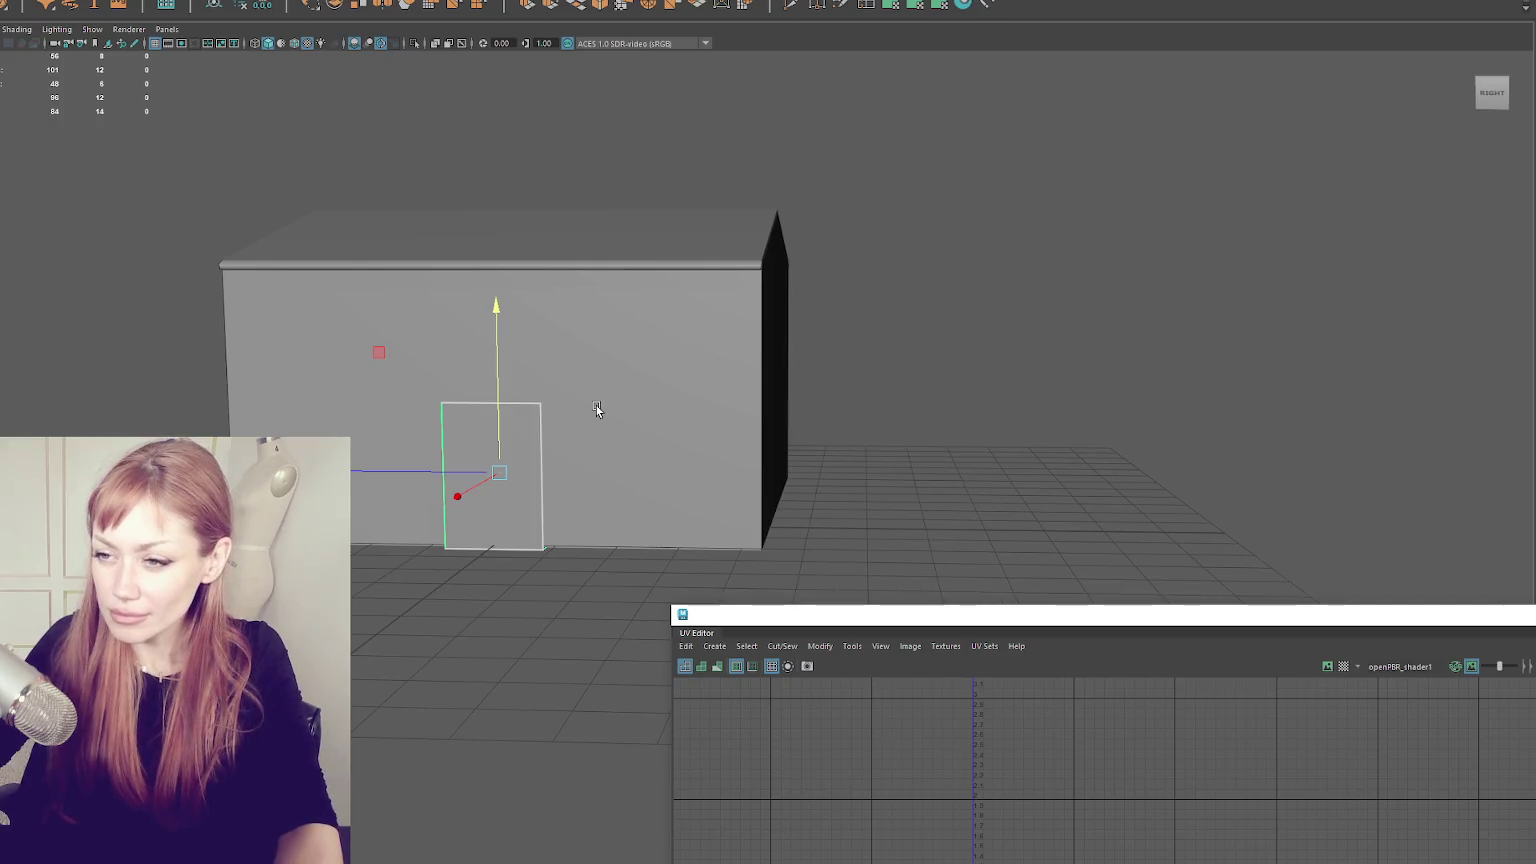
- Select the whole house model and orbit around it to inspect the blockout
{"action": "left_click", "coordinate": [408, 302]}
{"action": "scroll", "coordinate": [718, 377], "scroll_direction": "up", "scroll_amount": 2}
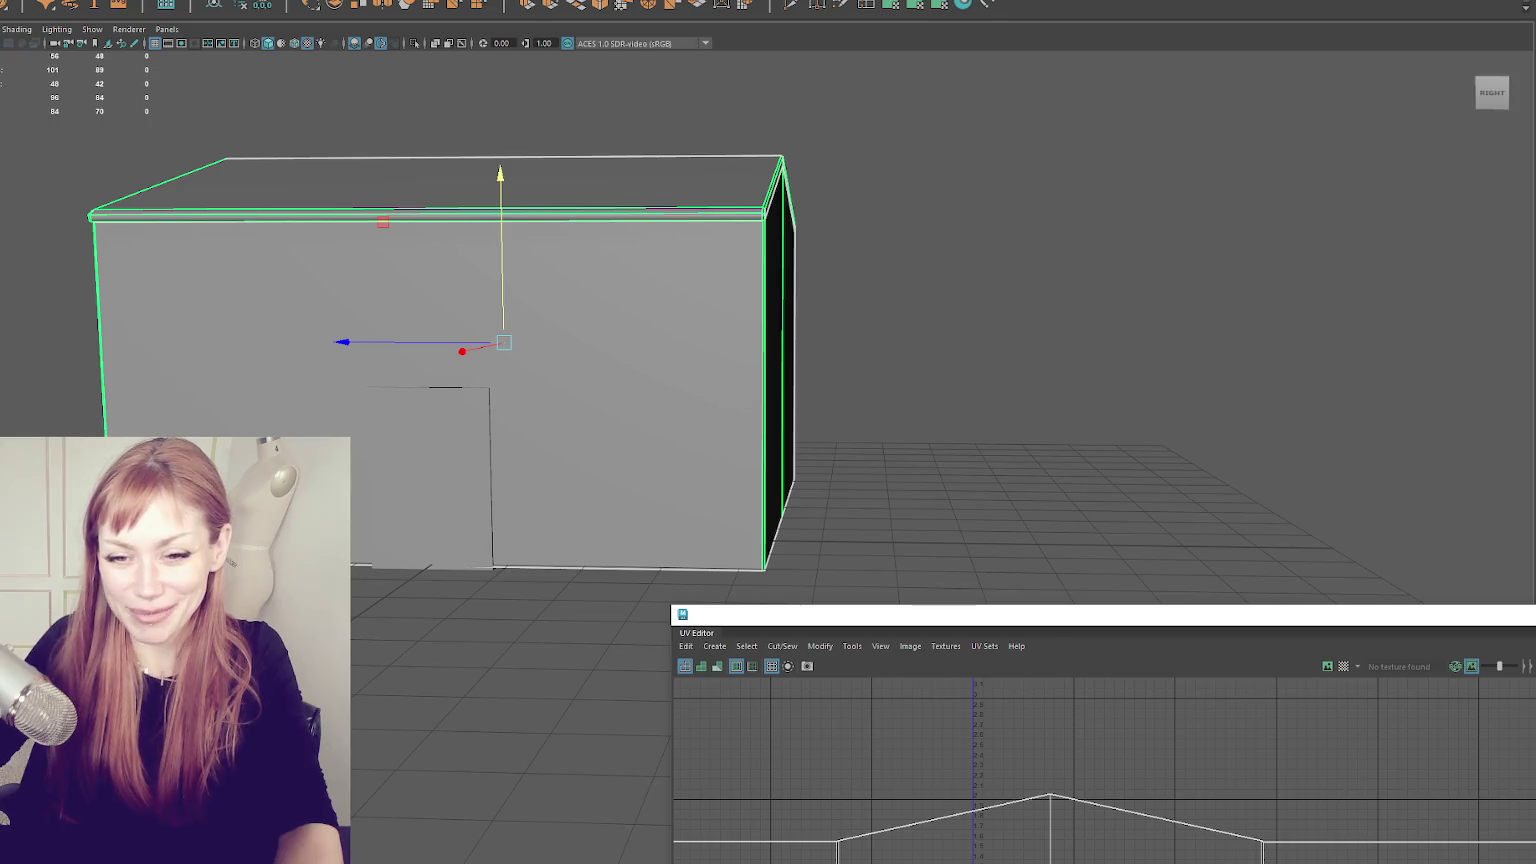
{"action": "mouse_move", "coordinate": [785, 375]}
{"action": "left_mouse_down"}
{"action": "mouse_move", "coordinate": [861, 222]}
{"action": "mouse_move", "coordinate": [833, 223]}
{"action": "mouse_move", "coordinate": [1091, 212]}
{"action": "mouse_move", "coordinate": [912, 579]}
{"action": "mouse_move", "coordinate": [754, 339]}
{"action": "left_mouse_up"}
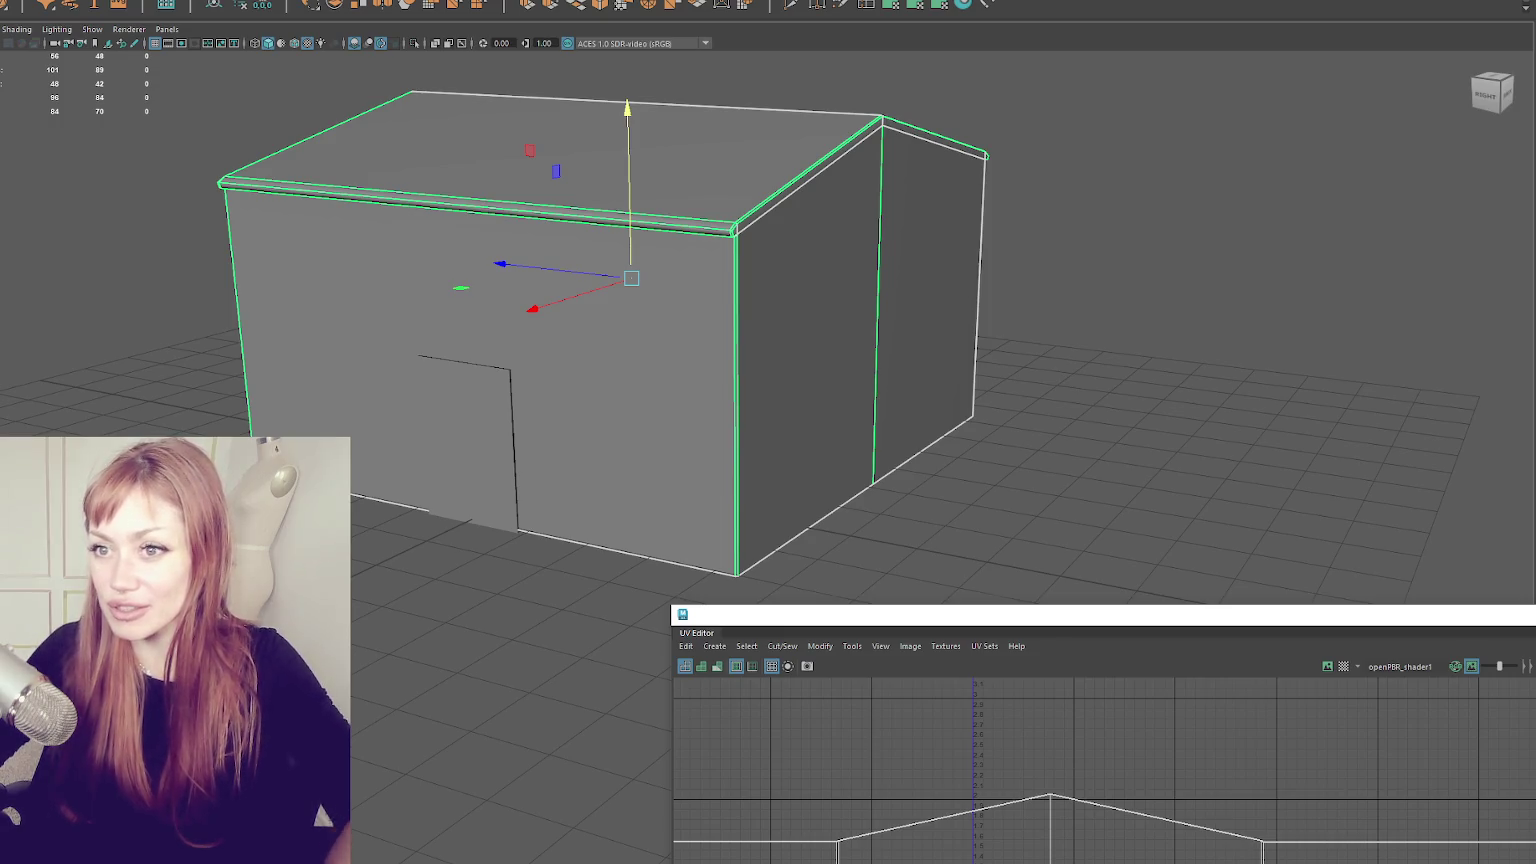
- Drag the UV Editor window aside and lower to make room for Tool Settings
{"action": "mouse_move", "coordinate": [925, 617]}
{"action": "left_mouse_down"}
{"action": "mouse_move", "coordinate": [750, 348]}
{"action": "mouse_move", "coordinate": [627, 244]}
{"action": "mouse_move", "coordinate": [679, 250]}
{"action": "mouse_move", "coordinate": [1088, 668]}
{"action": "left_mouse_up"}
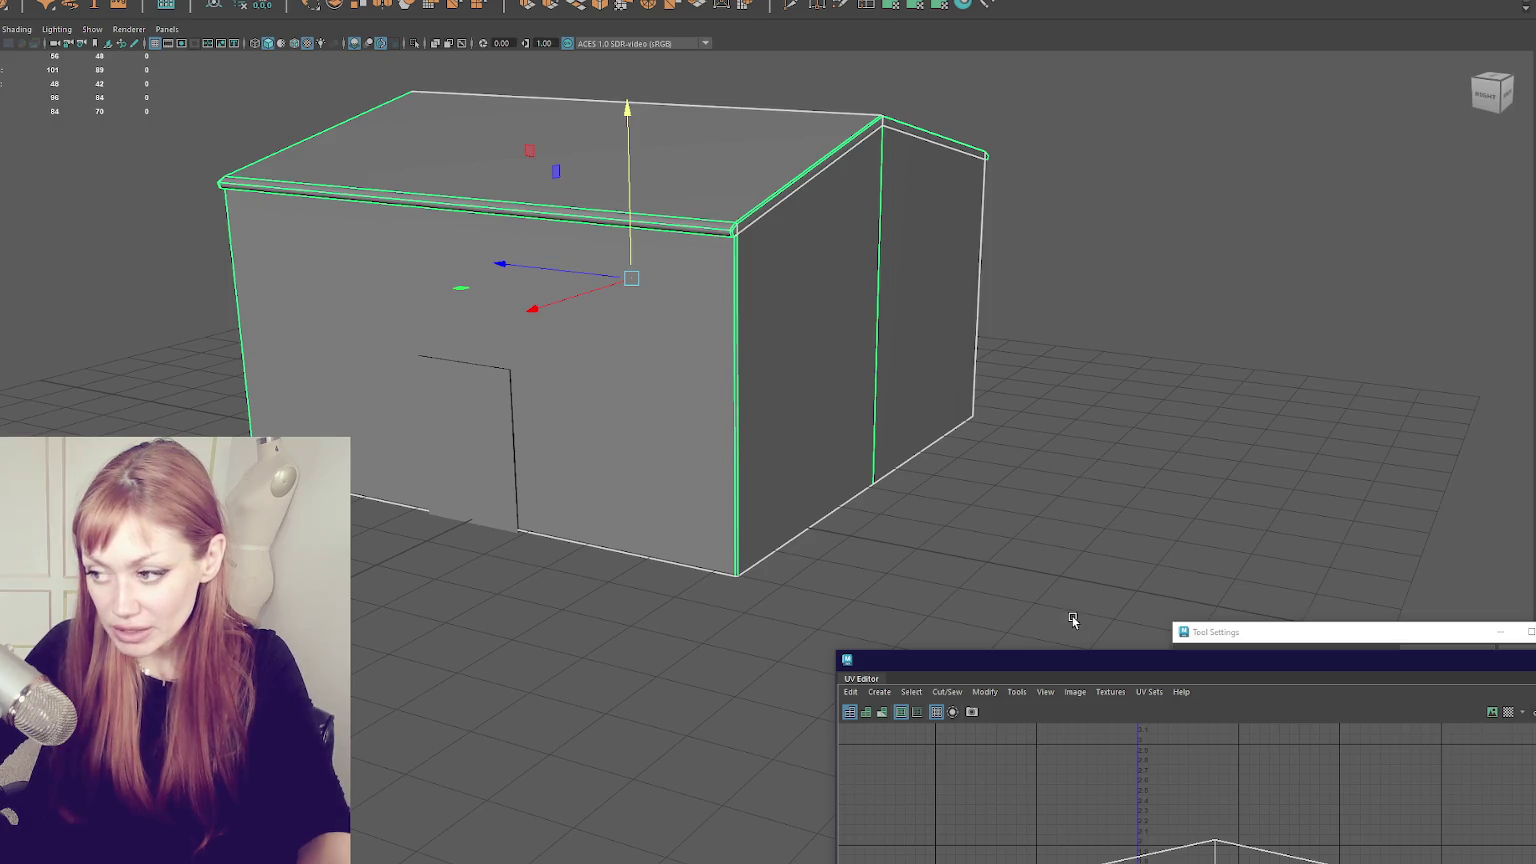
{"action": "mouse_move", "coordinate": [1054, 660]}
{"action": "left_mouse_down"}
{"action": "mouse_move", "coordinate": [994, 720]}
{"action": "mouse_move", "coordinate": [945, 722]}
{"action": "left_mouse_up"}
- Enlarge Tool Settings, switch to the Move tool, and select and frame the house
{"action": "mouse_move", "coordinate": [1412, 634]}
{"action": "left_mouse_down"}
{"action": "mouse_move", "coordinate": [1207, 631]}
{"action": "mouse_move", "coordinate": [1373, 602]}
{"action": "left_mouse_up"}
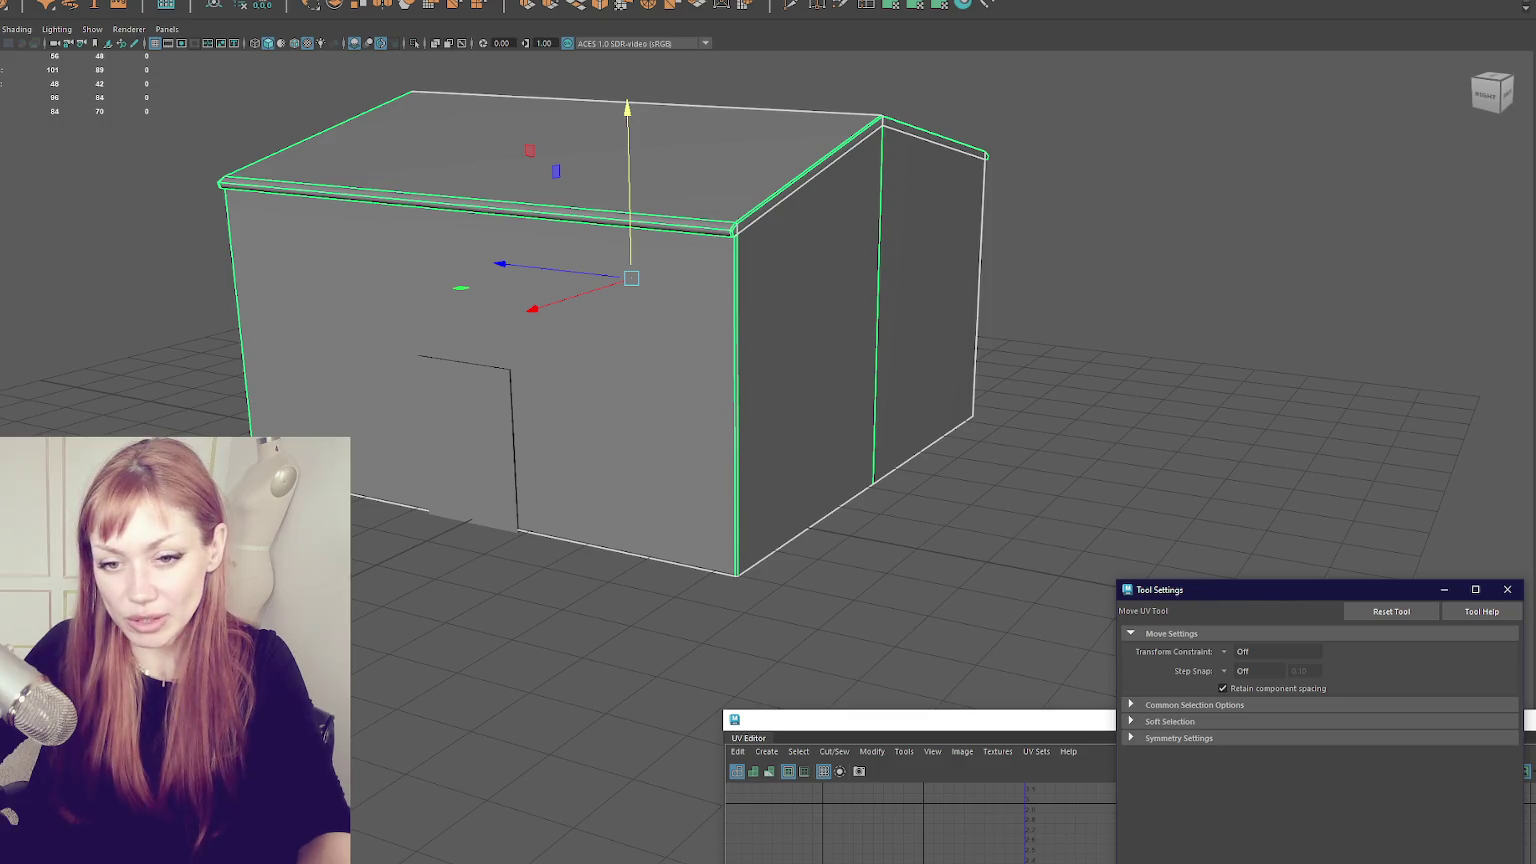
{"action": "key", "text": "w"}
{"action": "mouse_move", "coordinate": [354, 555]}
{"action": "left_mouse_down"}
{"action": "mouse_move", "coordinate": [422, 547]}
{"action": "mouse_move", "coordinate": [374, 538]}
{"action": "left_mouse_up"}
{"action": "scroll", "coordinate": [504, 425], "scroll_direction": "up", "scroll_amount": 3}
{"action": "left_click", "coordinate": [505, 419]}
{"action": "key", "text": "f"}
{"action": "scroll", "coordinate": [430, 383], "scroll_direction": "up", "scroll_amount": 3}
{"action": "scroll", "coordinate": [430, 383], "scroll_direction": "down", "scroll_amount": 3}
{"action": "mouse_move", "coordinate": [425, 374]}
{"action": "left_mouse_down"}
{"action": "mouse_move", "coordinate": [490, 370]}
{"action": "mouse_move", "coordinate": [408, 346]}
{"action": "mouse_move", "coordinate": [442, 352]}
{"action": "left_mouse_up"}
{"action": "scroll", "coordinate": [468, 360], "scroll_direction": "down", "scroll_amount": 2}
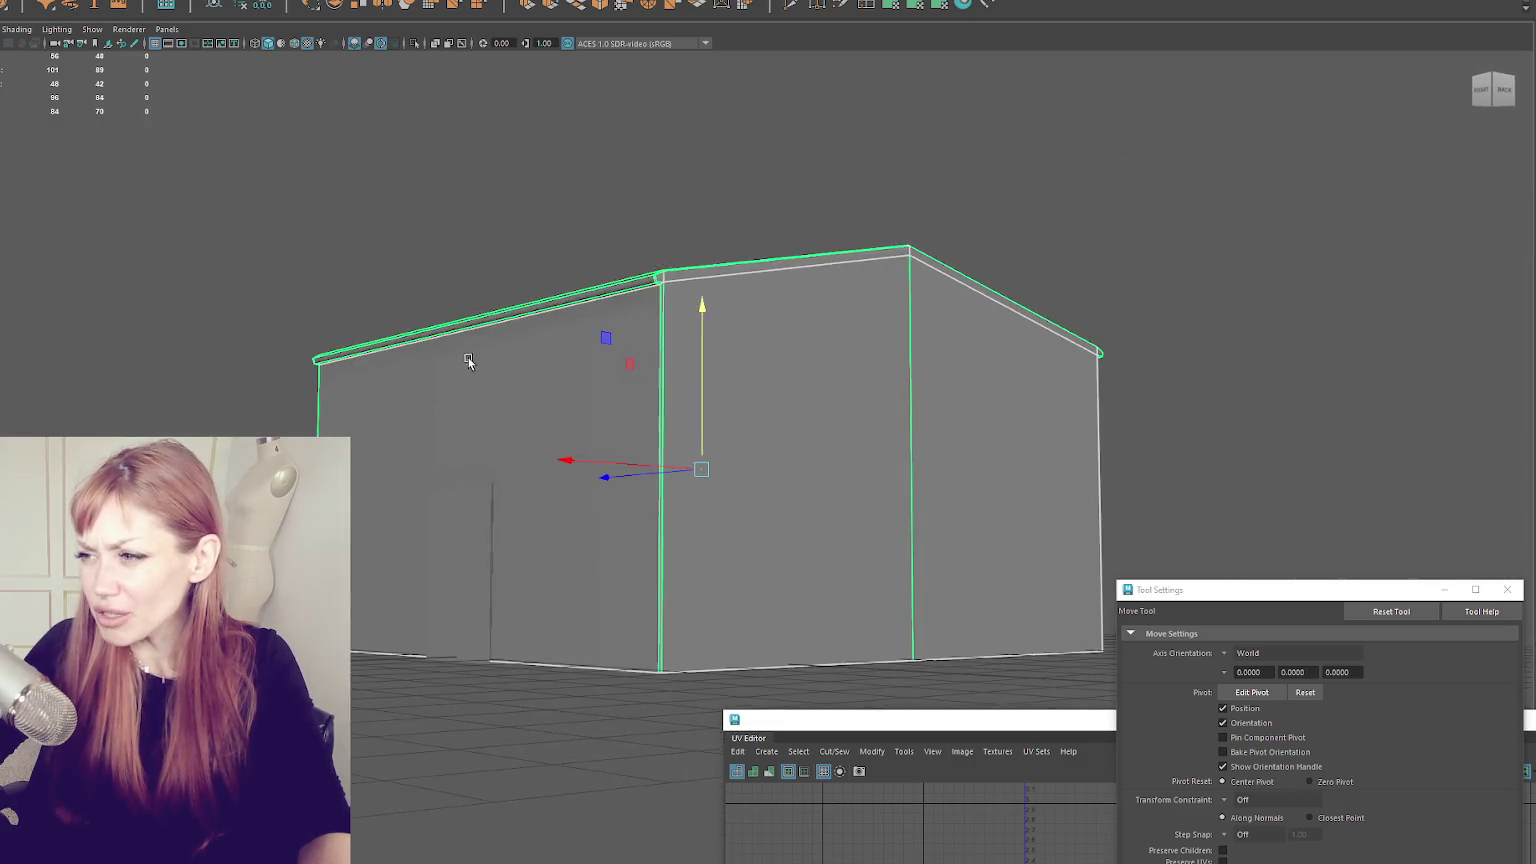
{"action": "scroll", "coordinate": [460, 280], "scroll_direction": "up", "scroll_amount": 2}
- Reselect the house and switch to the Select Tool with Marquee style, viewing it three-quarter
{"action": "left_click", "coordinate": [449, 189]}
{"action": "scroll", "coordinate": [425, 339], "scroll_direction": "up", "scroll_amount": 4}
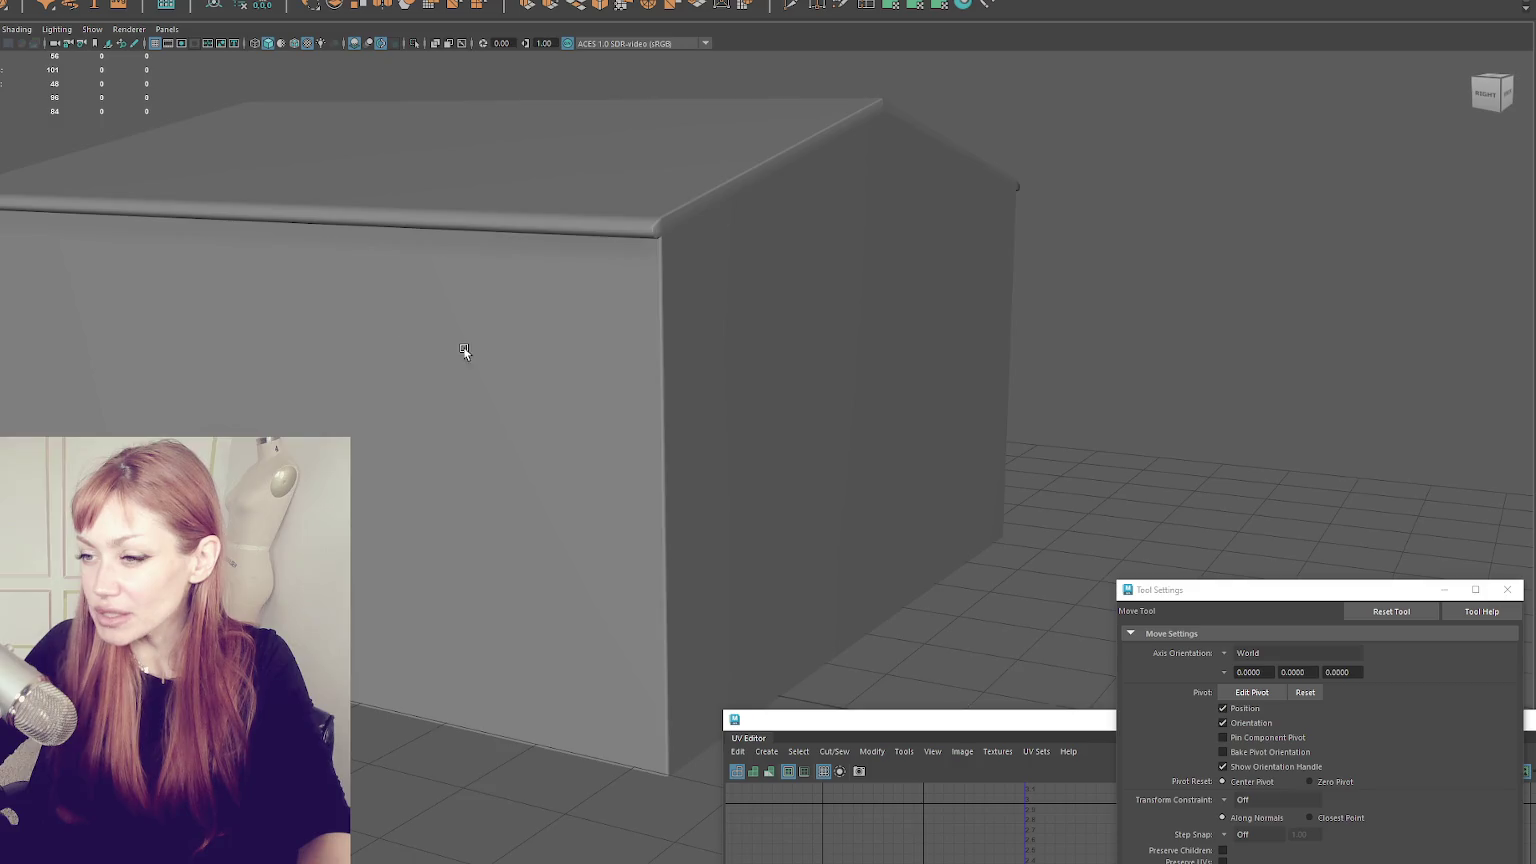
{"action": "scroll", "coordinate": [442, 352], "scroll_direction": "down", "scroll_amount": 3}
{"action": "left_click", "coordinate": [629, 283]}
{"action": "scroll", "coordinate": [564, 80], "scroll_direction": "up", "scroll_amount": 3}
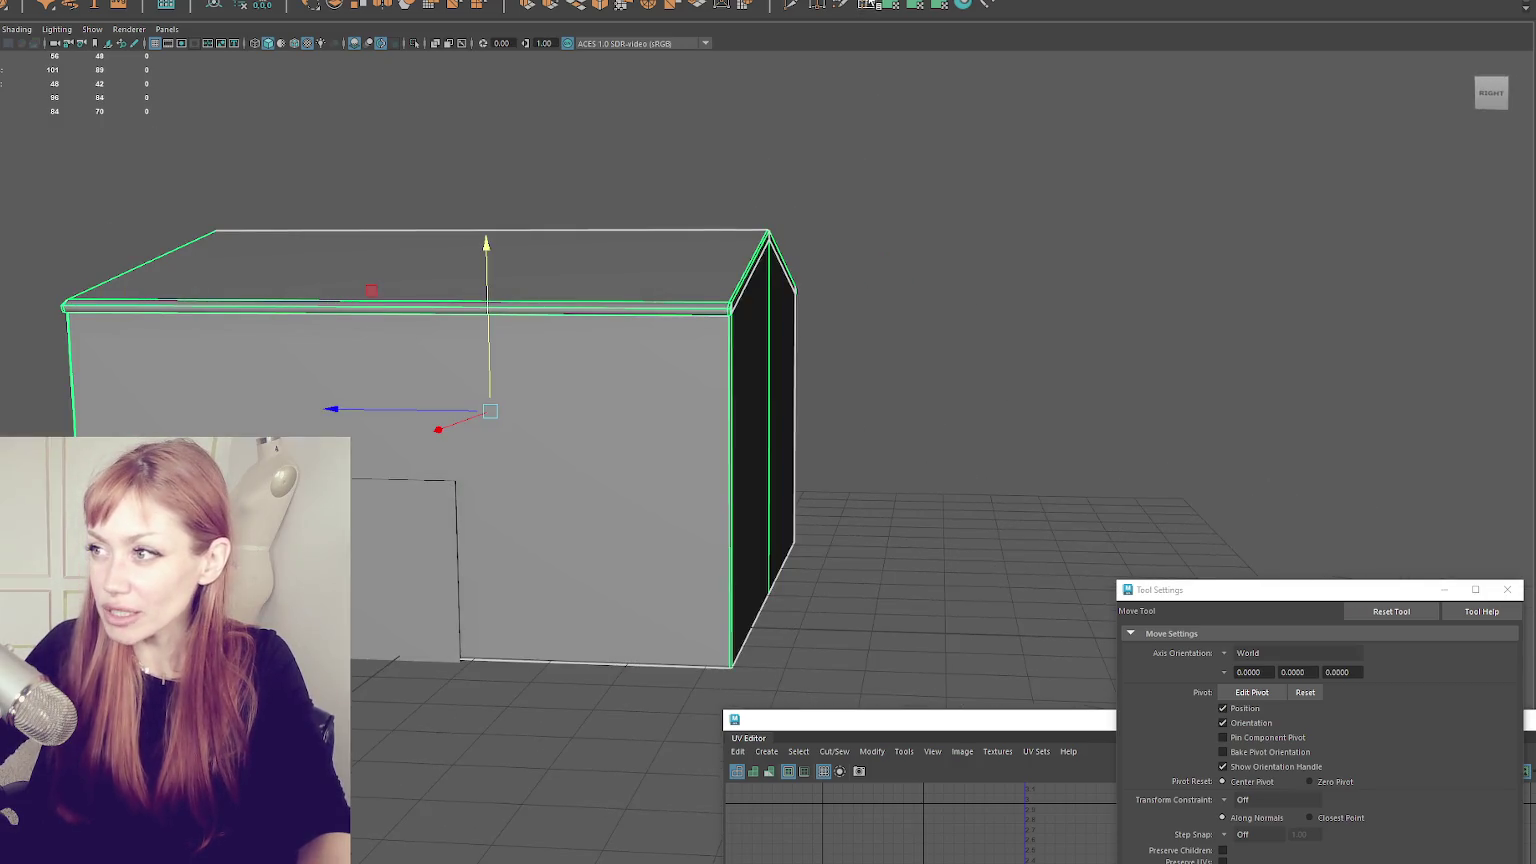
{"action": "key", "text": "F10"}
{"action": "key", "text": "q"}
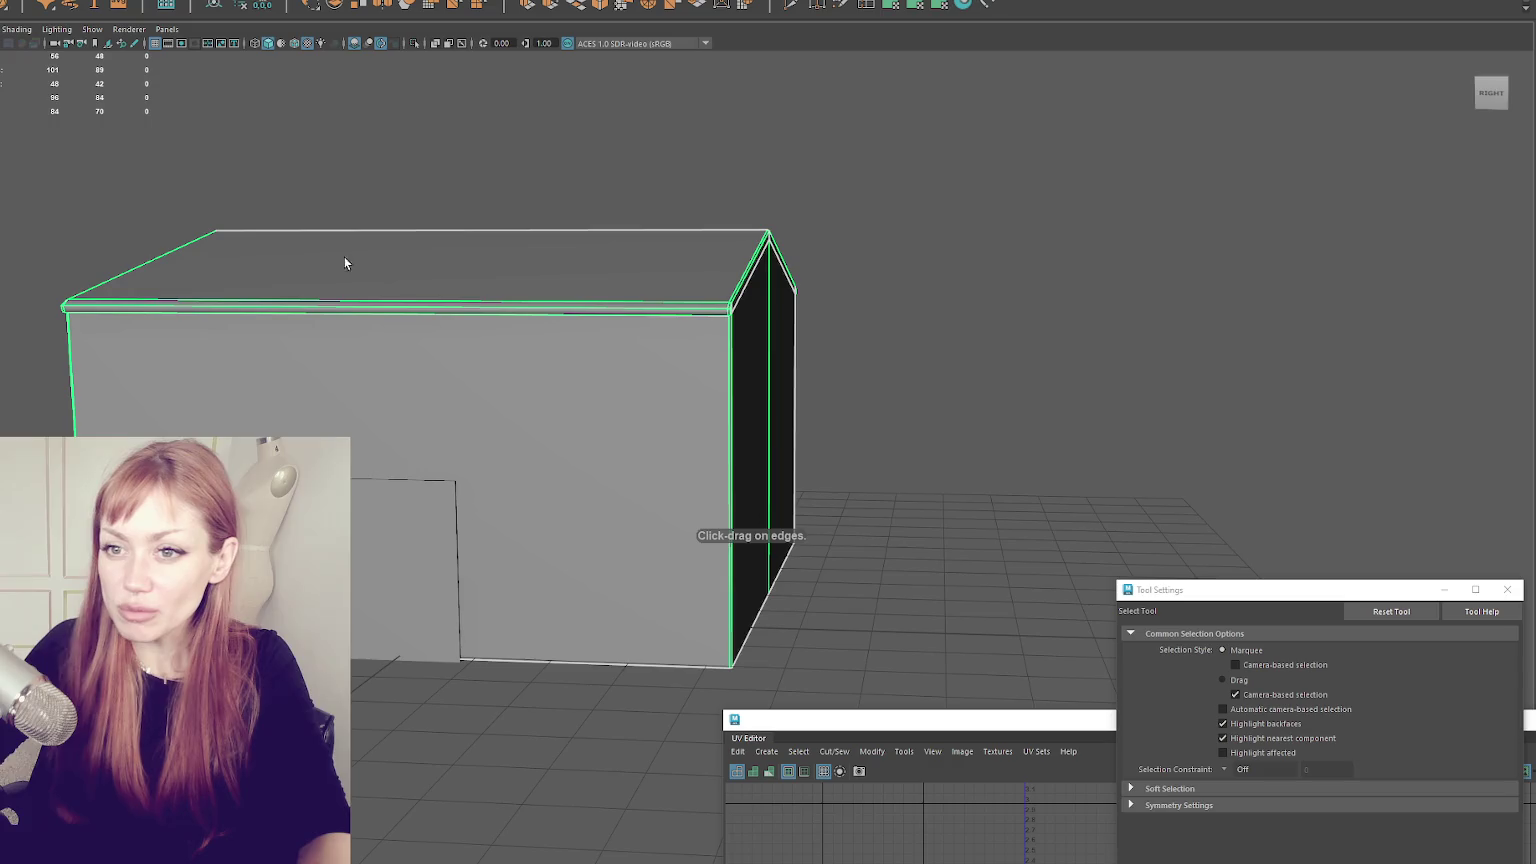
{"action": "left_click_drag", "start_coordinate": [281, 307], "coordinate": [641, 267], "text": "alt"}
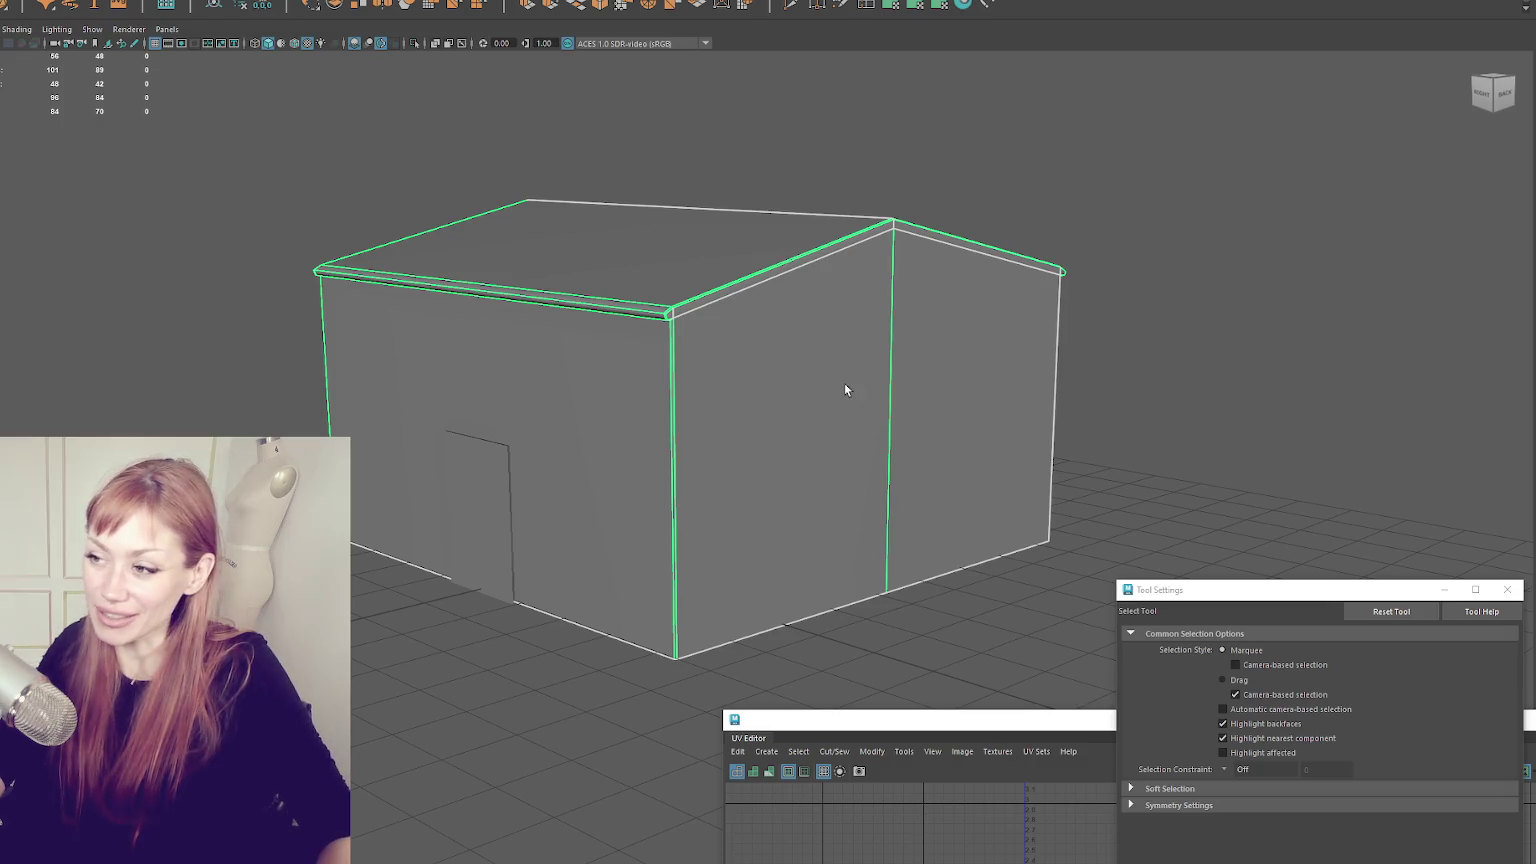
{"action": "left_click_drag", "start_coordinate": [1239, 586], "coordinate": [1120, 537]}
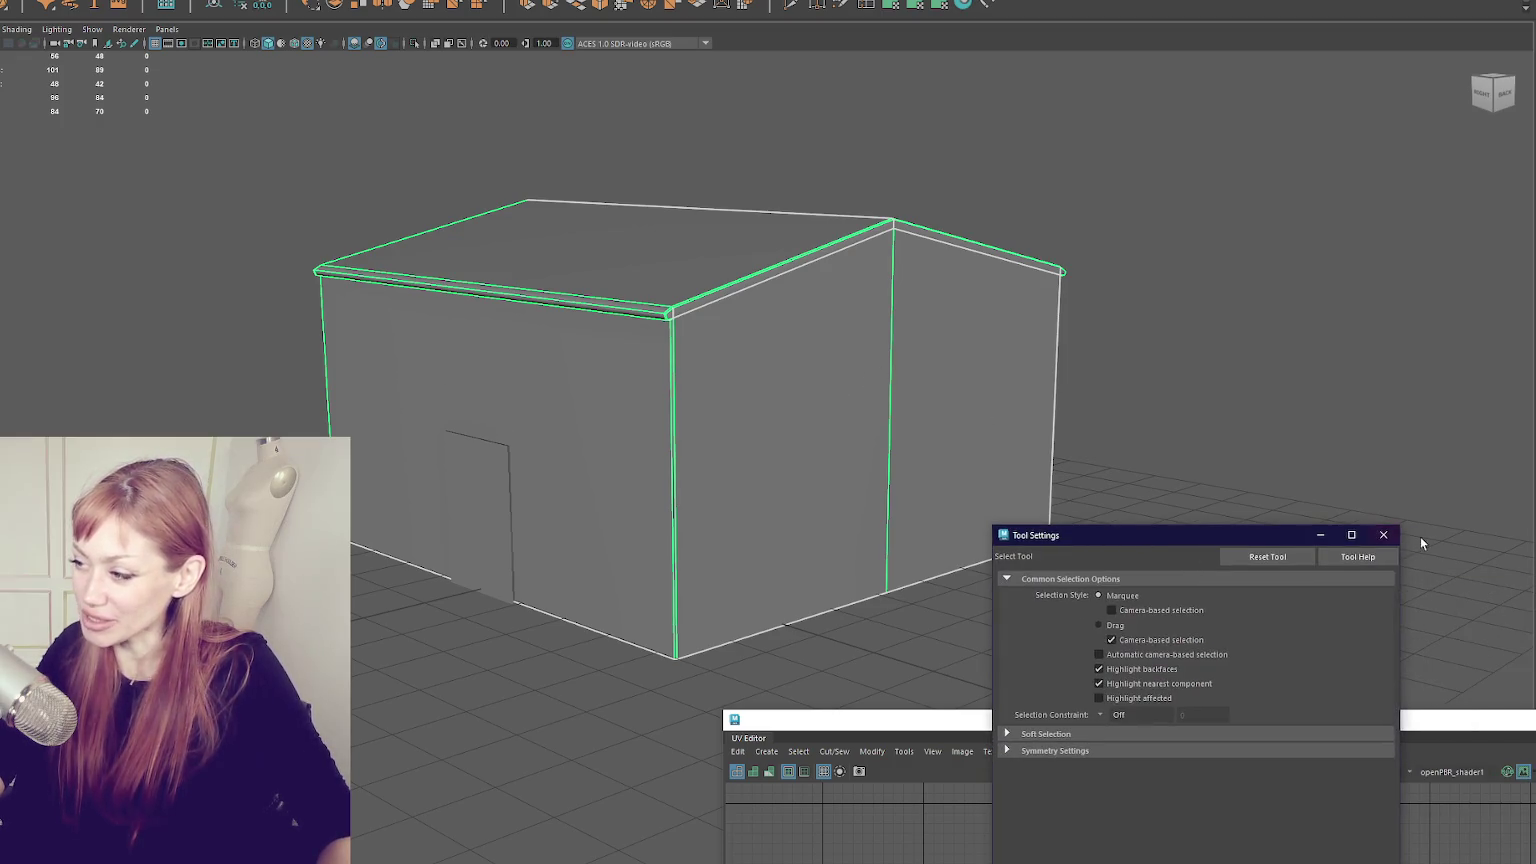
- Close Tool Settings, select the whole house and orbit to inspect front, corners and roof
{"action": "left_click", "coordinate": [1398, 536]}
{"action": "mouse_move", "coordinate": [370, 320]}
{"action": "left_mouse_down", "text": "alt"}
{"action": "mouse_move", "coordinate": [524, 428]}
{"action": "mouse_move", "coordinate": [590, 398]}
{"action": "mouse_move", "coordinate": [662, 460]}
{"action": "mouse_move", "coordinate": [538, 456]}
{"action": "left_mouse_up", "text": "alt"}
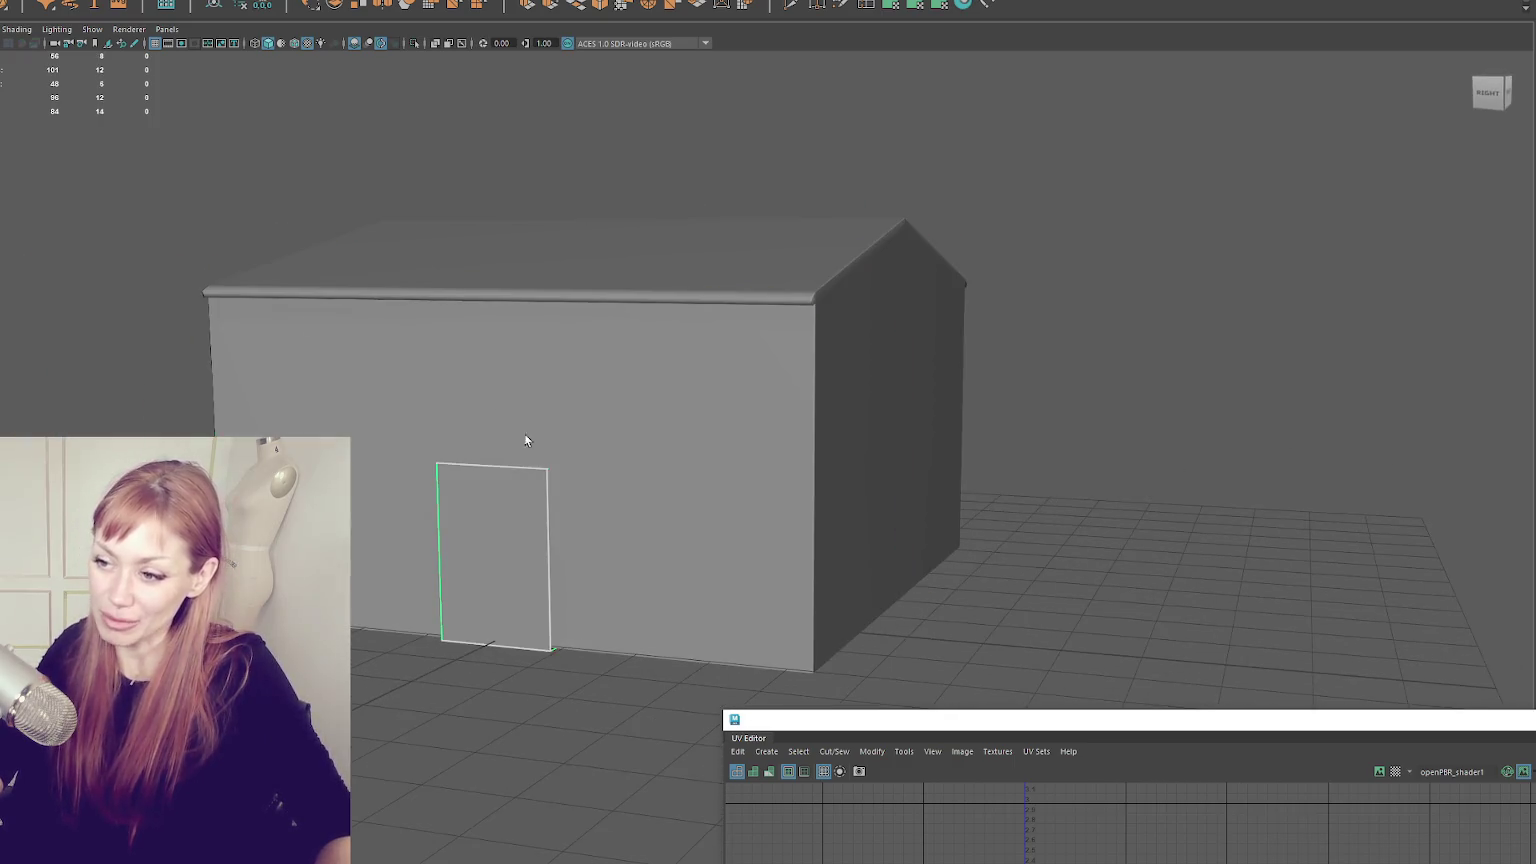
{"action": "left_click", "coordinate": [700, 450]}
{"action": "left_click_drag", "start_coordinate": [702, 291], "coordinate": [639, 299], "text": "alt"}
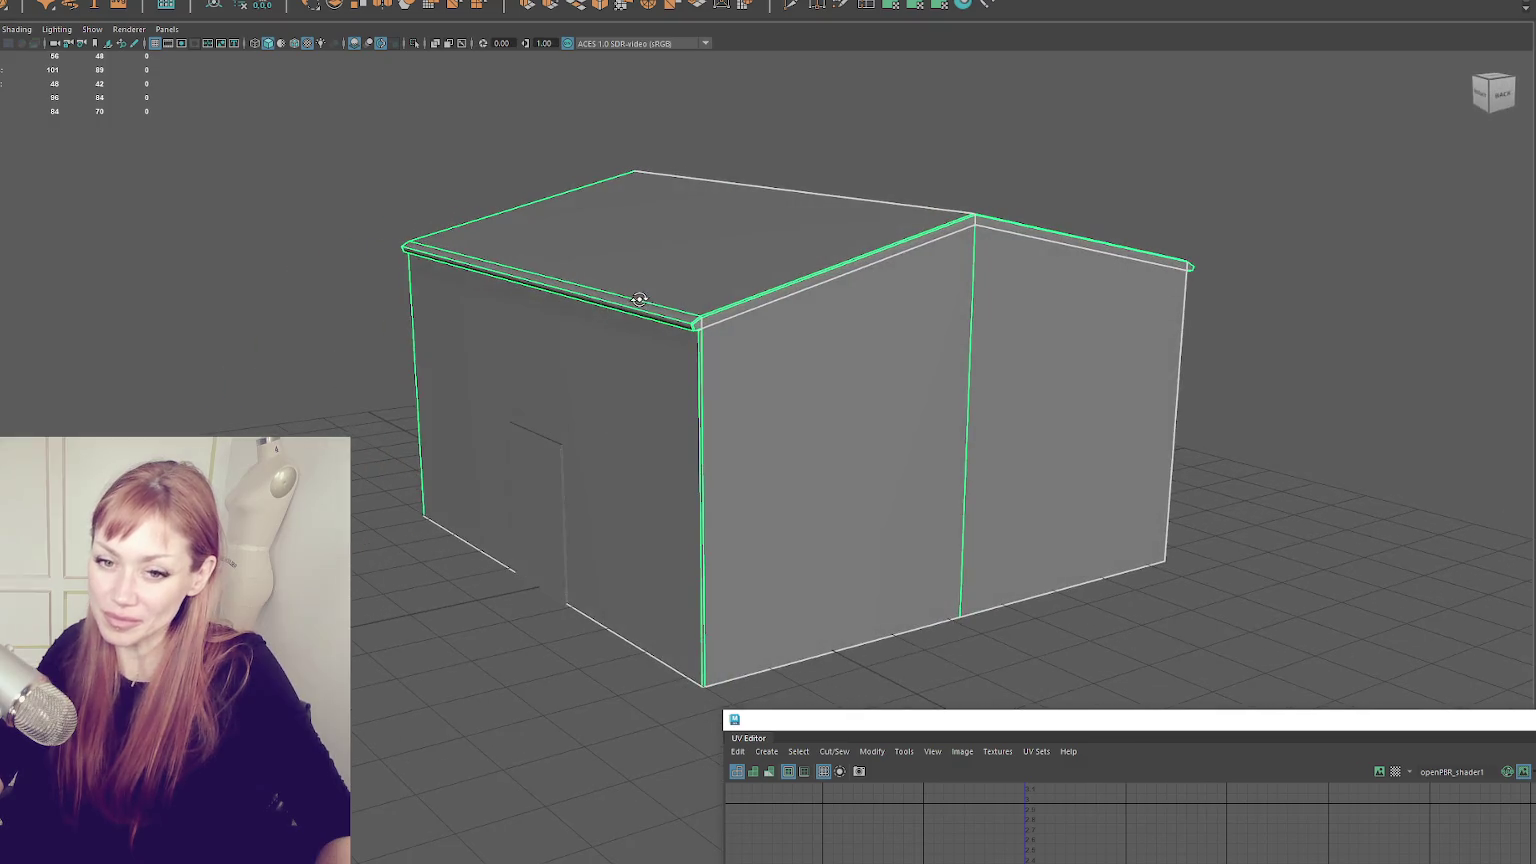
{"action": "left_click_drag", "start_coordinate": [535, 286], "coordinate": [468, 274], "text": "alt"}
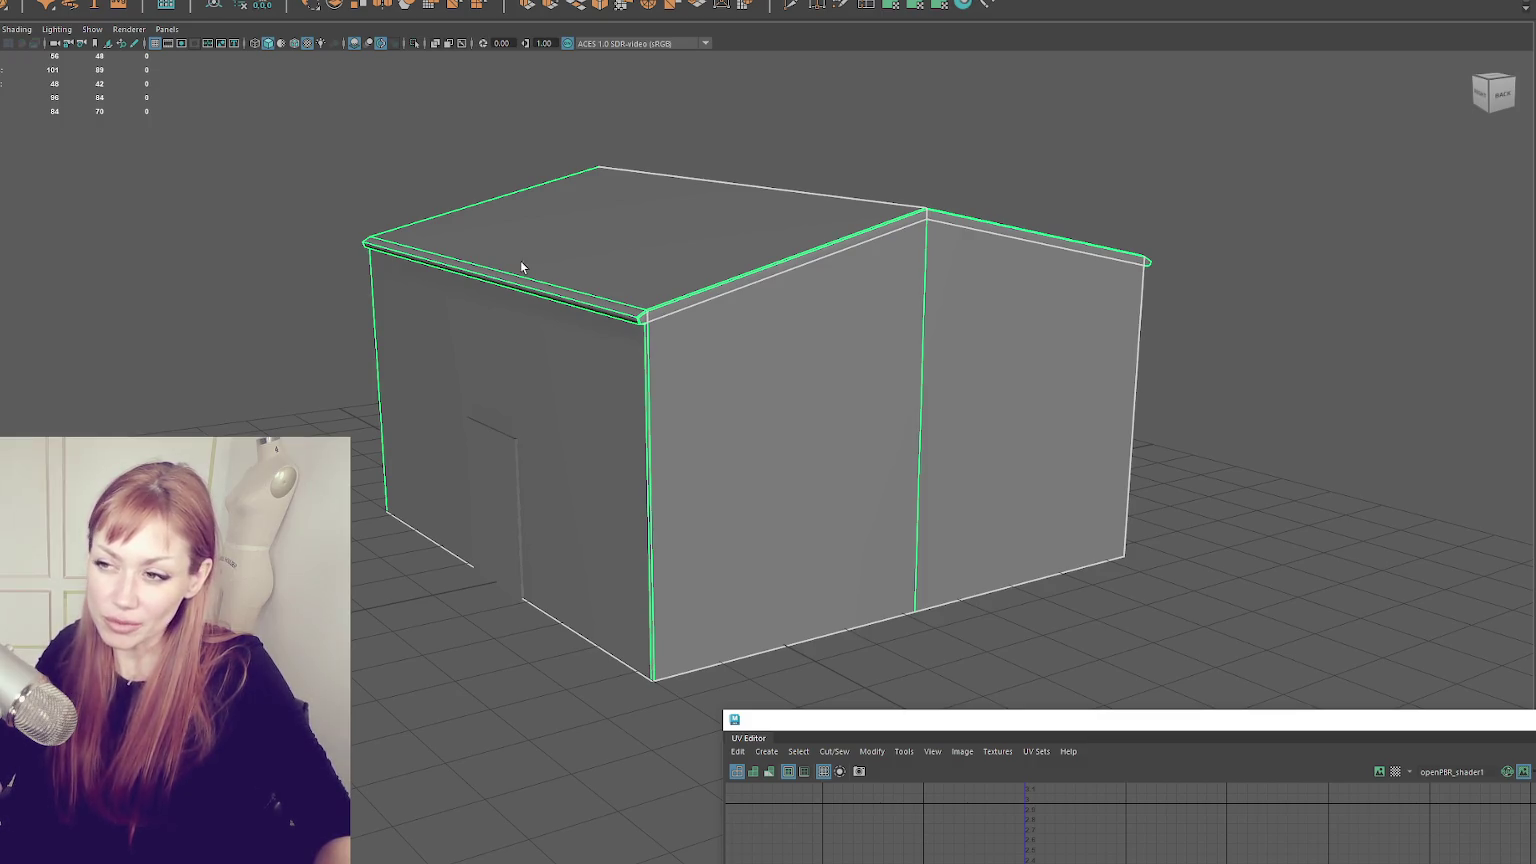
{"action": "mouse_move", "coordinate": [1024, 231]}
{"action": "left_mouse_down", "text": "alt"}
{"action": "mouse_move", "coordinate": [823, 219]}
{"action": "mouse_move", "coordinate": [778, 240]}
{"action": "mouse_move", "coordinate": [610, 206]}
{"action": "mouse_move", "coordinate": [72, 172]}
{"action": "left_mouse_up", "text": "alt"}
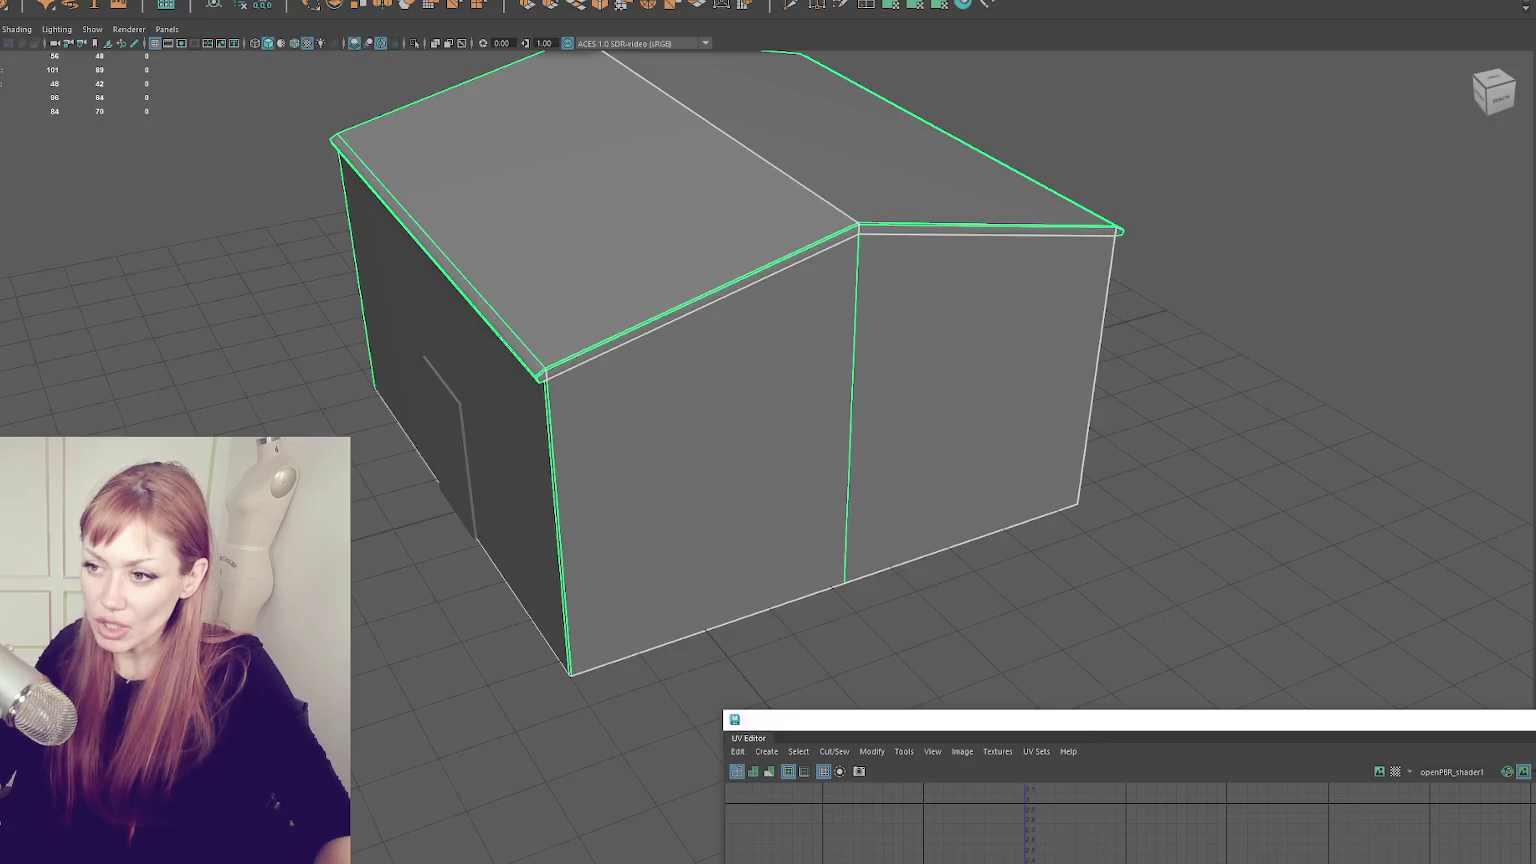
{"action": "mouse_move", "coordinate": [614, 295]}
{"action": "left_mouse_down"}
{"action": "mouse_move", "coordinate": [1011, 309]}
{"action": "mouse_move", "coordinate": [909, 336]}
{"action": "left_mouse_up"}
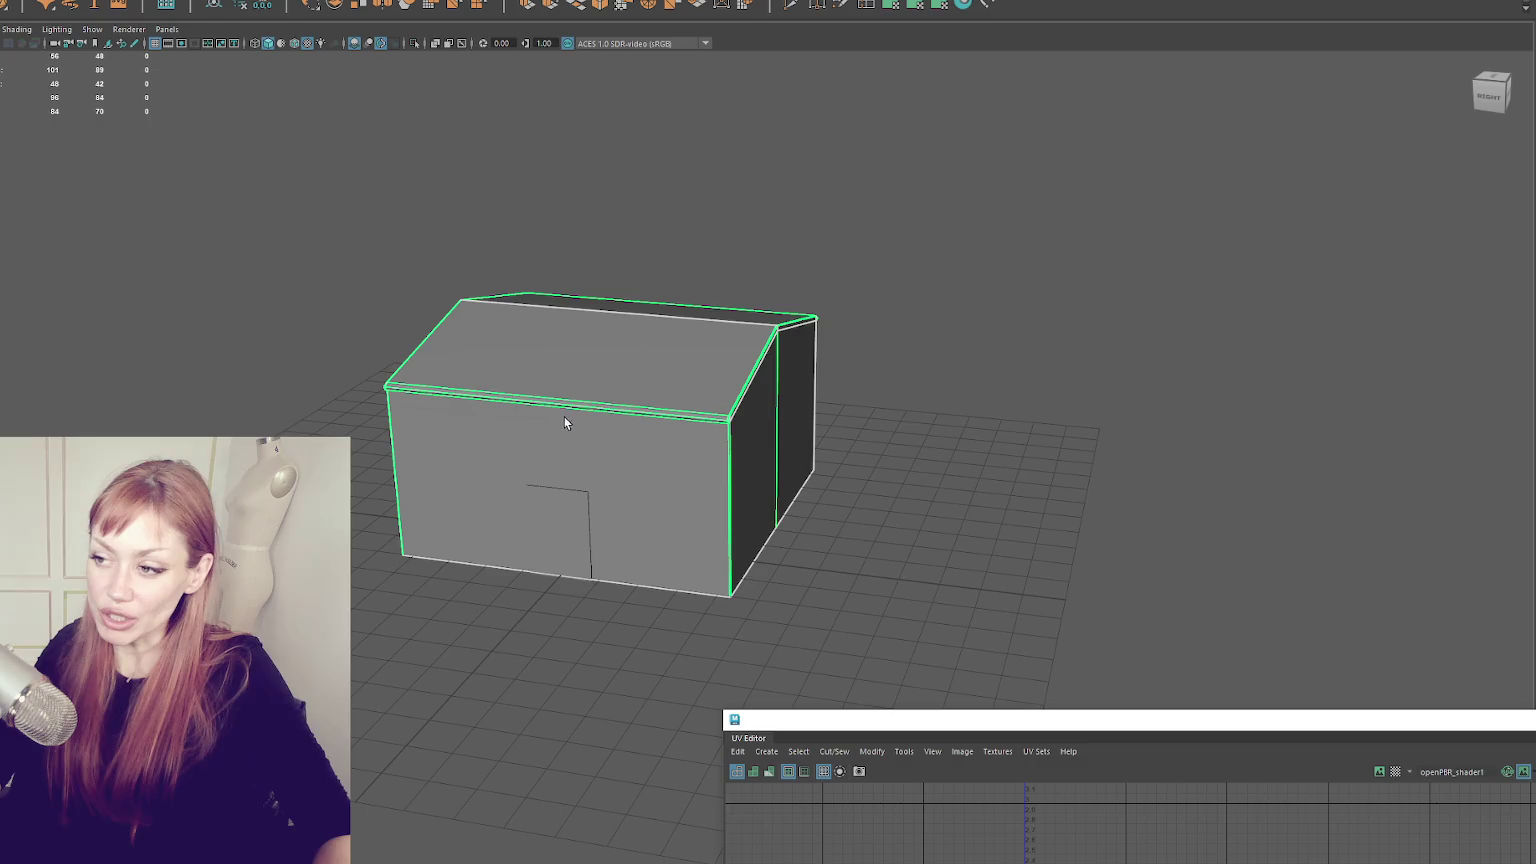
- Reselect the house and return it to the unsmoothed display
{"action": "key", "text": "ctrl+z"}
{"action": "key", "text": "shift+z"}
{"action": "key", "text": "shift+z"}
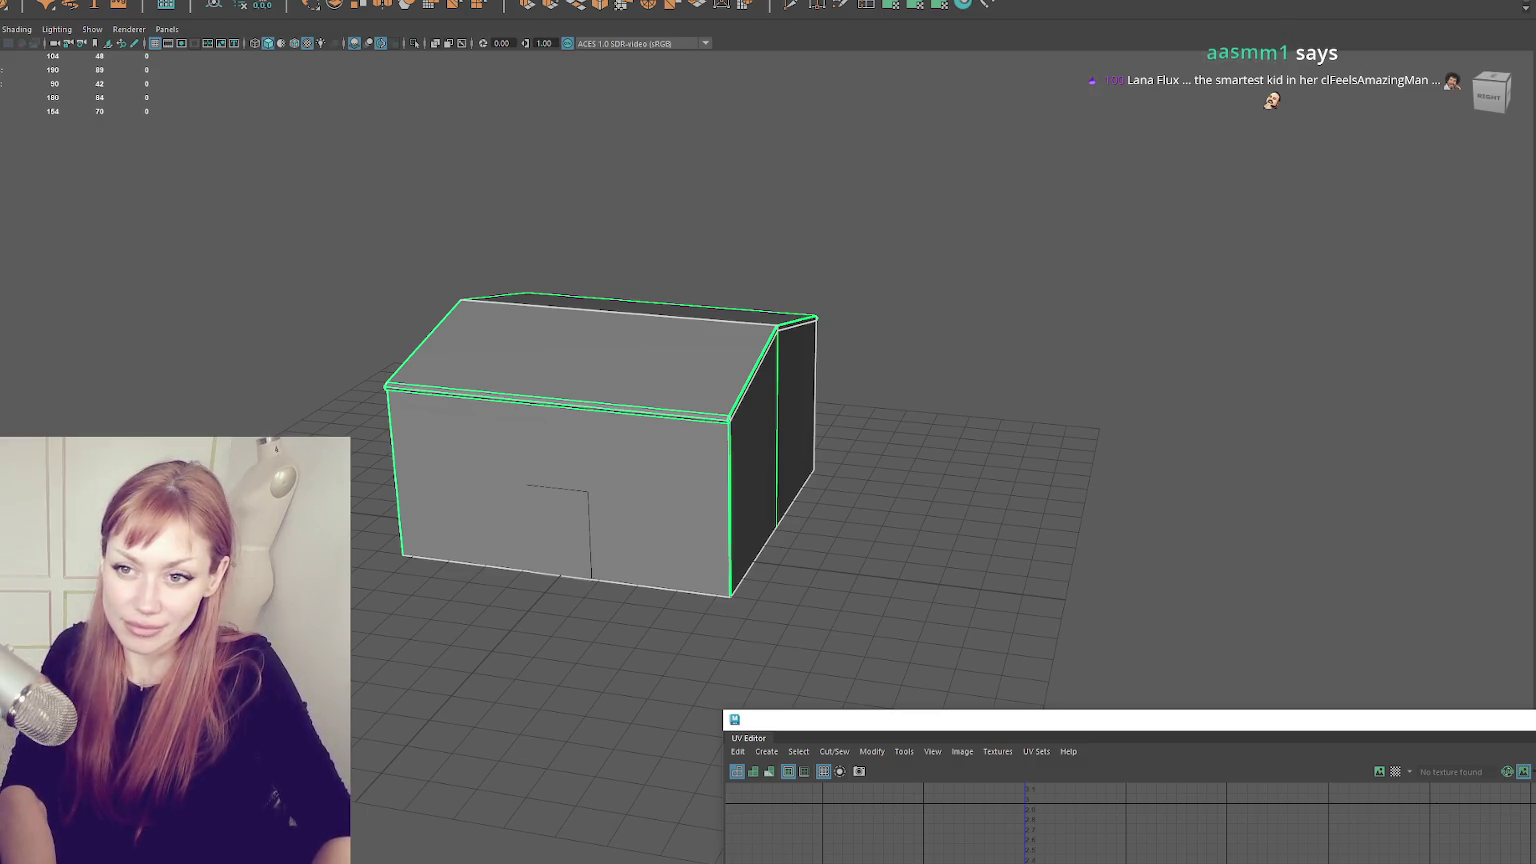
{"action": "key", "text": "z"}
{"action": "key", "text": "z"}
{"action": "scroll", "coordinate": [472, 388], "scroll_direction": "up", "scroll_amount": 2}
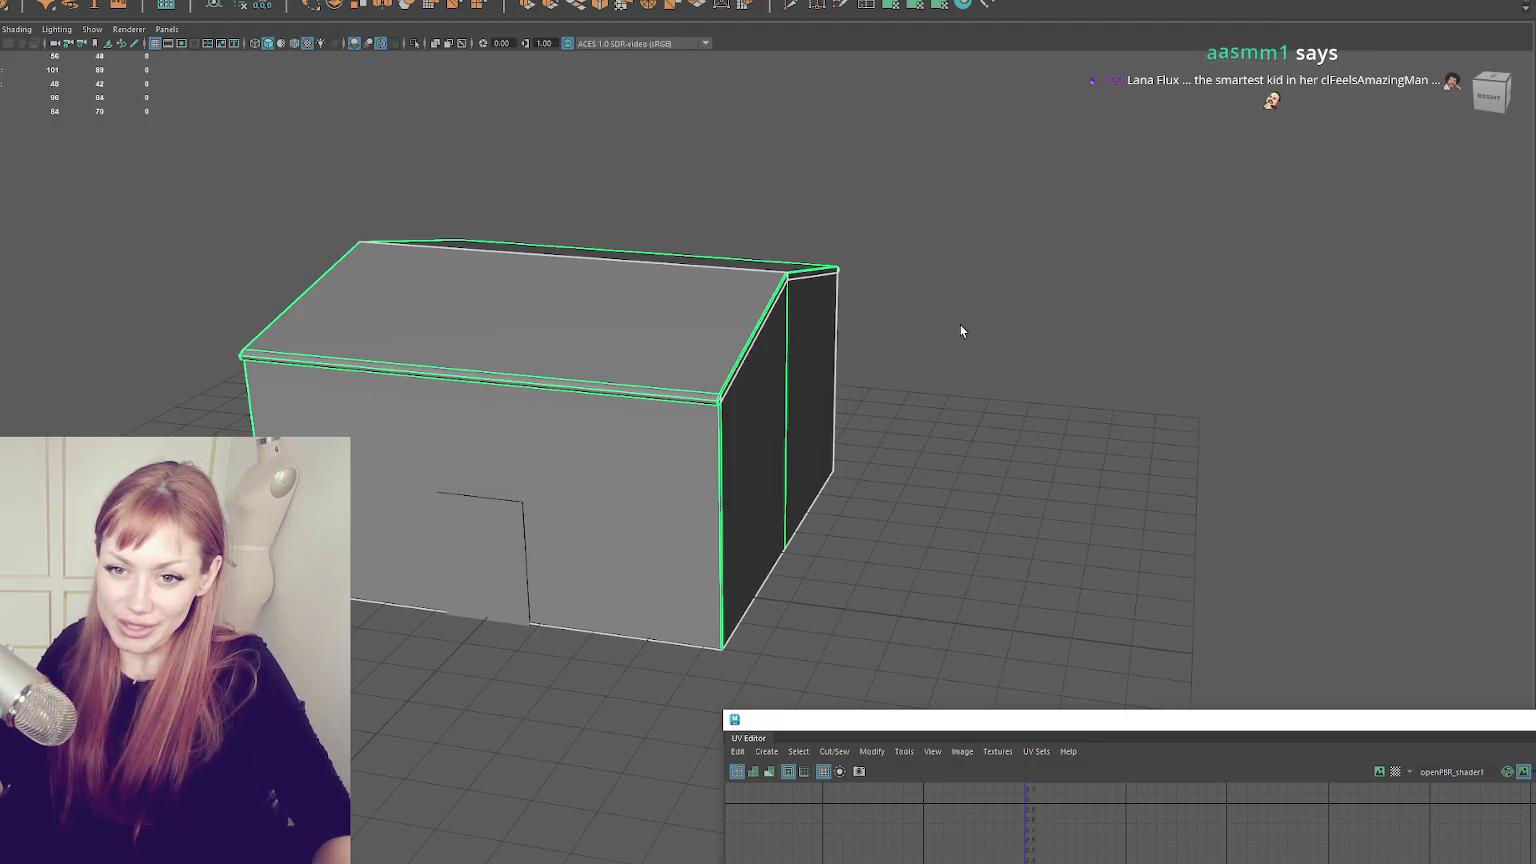
- Close the UV editor, select the house and orbit to a side-on view
{"action": "key", "text": "z"}
{"action": "left_click_drag", "start_coordinate": [1139, 720], "coordinate": [302, 427]}
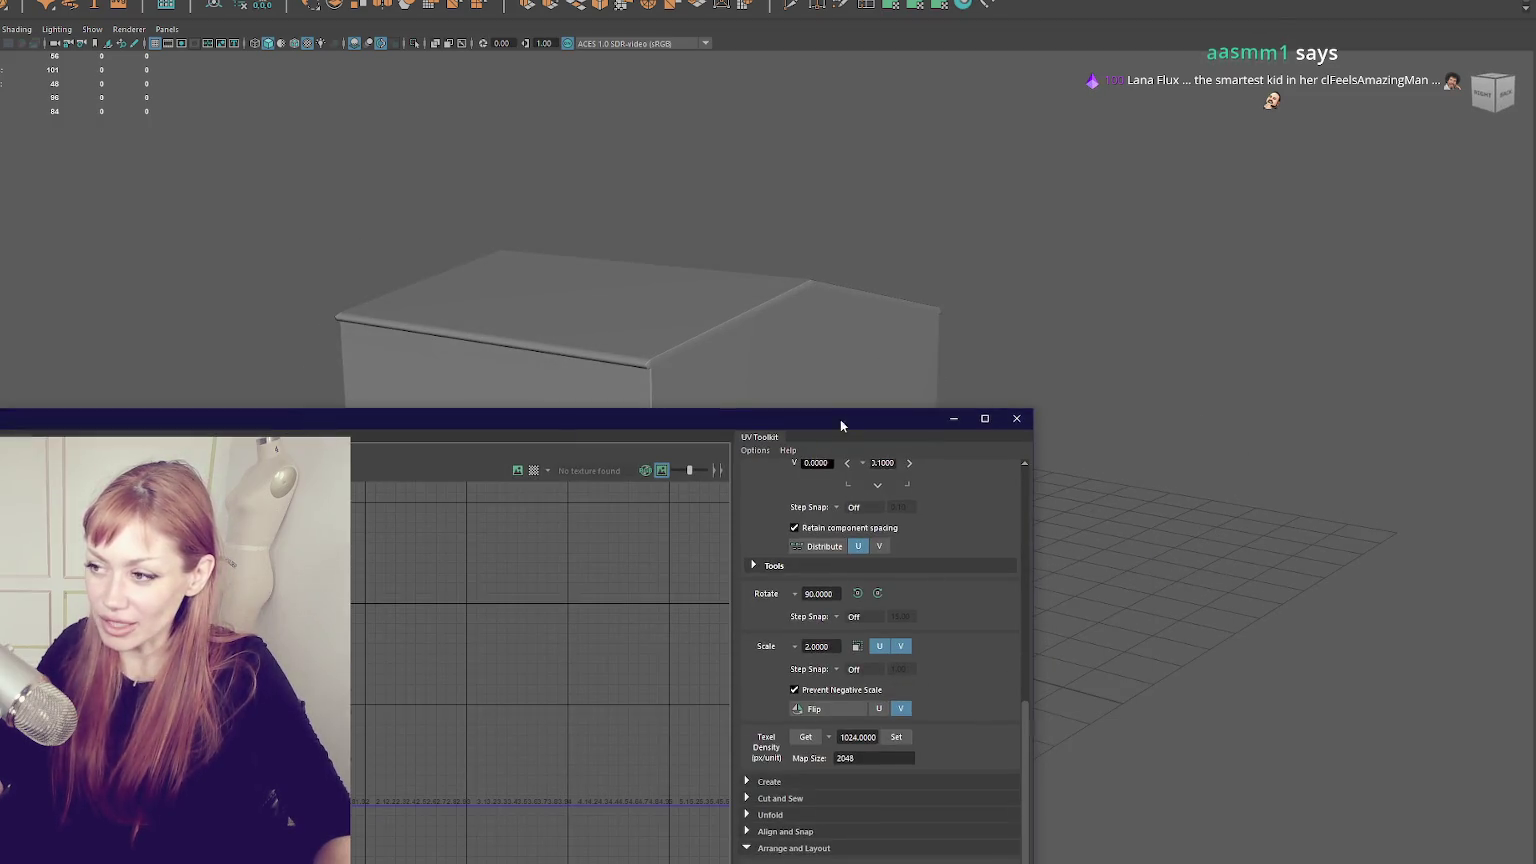
{"action": "left_click", "coordinate": [1016, 418]}
{"action": "left_click", "coordinate": [630, 382]}
{"action": "left_click_drag", "start_coordinate": [600, 300], "coordinate": [750, 298], "text": "alt"}
{"action": "mouse_move", "coordinate": [934, 211]}
{"action": "left_mouse_down", "text": "alt"}
{"action": "mouse_move", "coordinate": [507, 333]}
{"action": "mouse_move", "coordinate": [614, 353]}
{"action": "mouse_move", "coordinate": [669, 216]}
{"action": "left_mouse_up", "text": "alt"}
- Insert edge loops across the house walls and check them in wireframe
{"action": "left_click", "coordinate": [861, 7]}
{"action": "left_click", "coordinate": [335, 348]}
{"action": "right_click", "coordinate": [646, 154]}
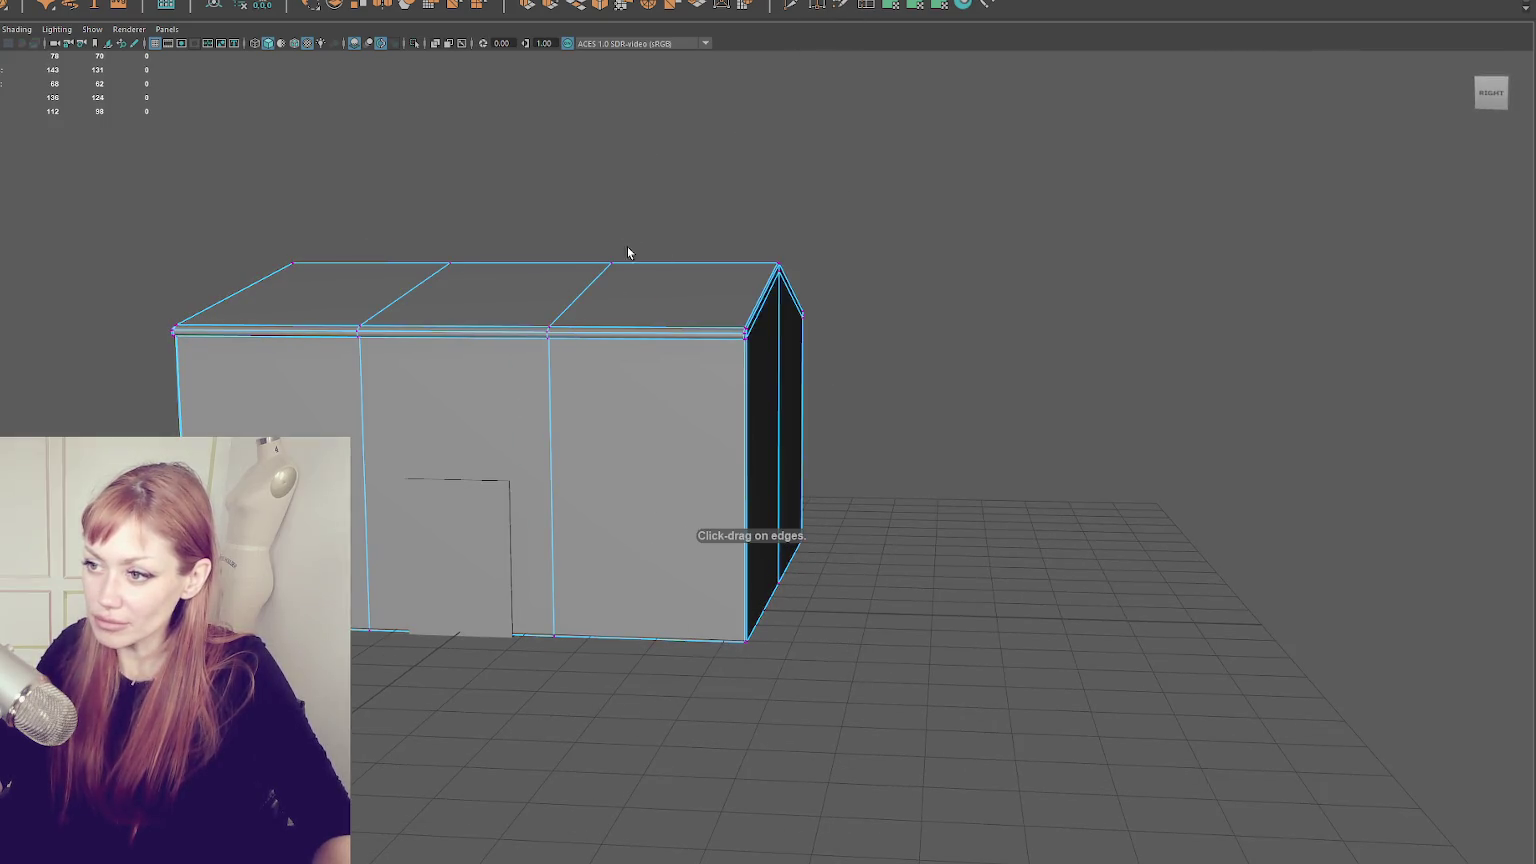
{"action": "key", "text": "4"}
{"action": "mouse_move", "coordinate": [647, 303]}
{"action": "left_mouse_down"}
{"action": "mouse_move", "coordinate": [559, 638]}
{"action": "mouse_move", "coordinate": [600, 620]}
{"action": "left_mouse_up"}
{"action": "key", "text": "6"}
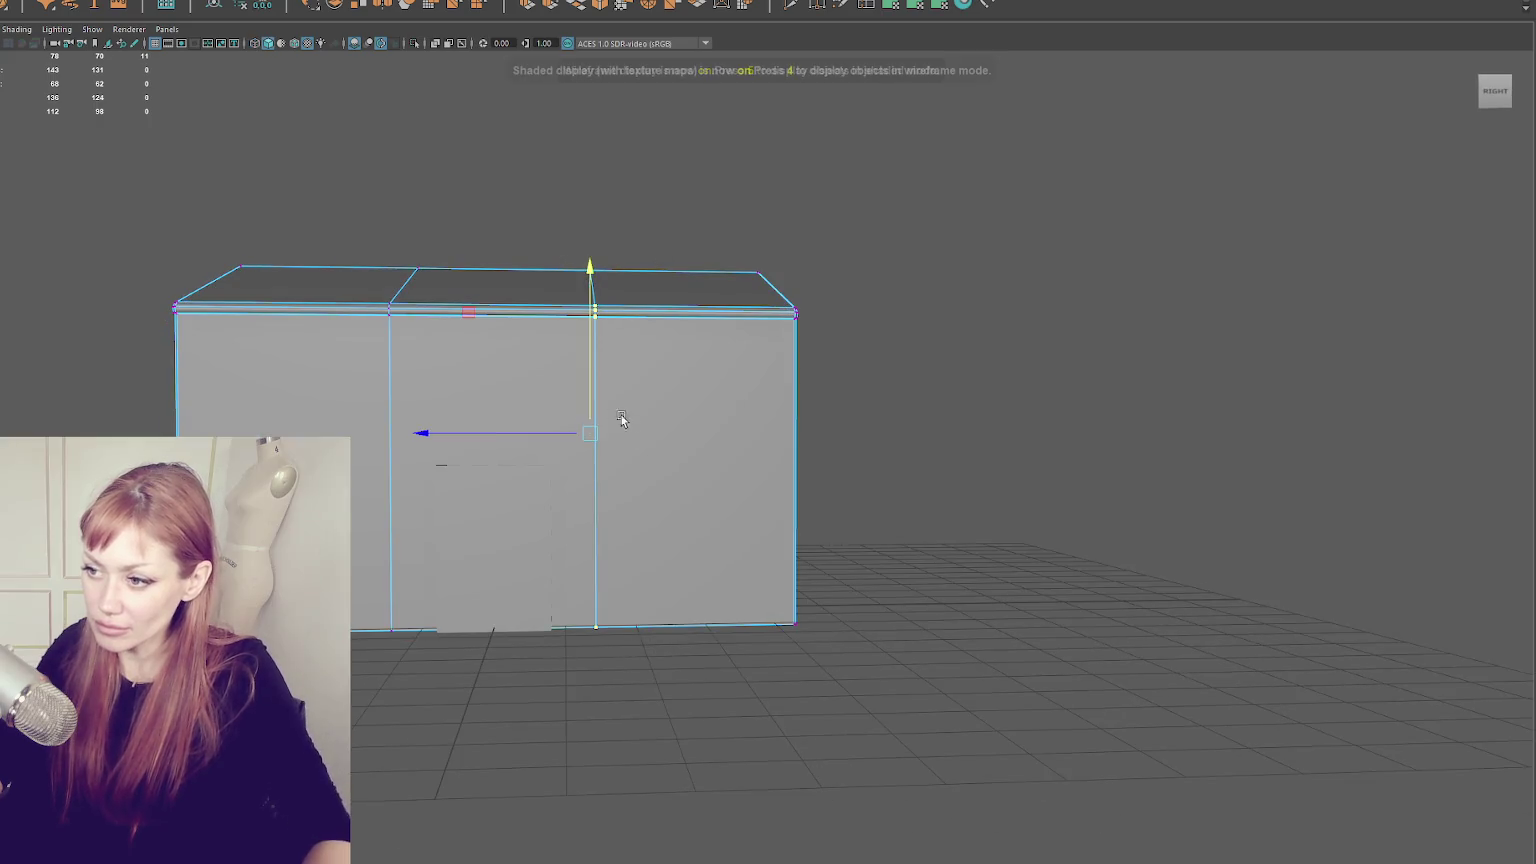
{"action": "key", "text": "4"}
{"action": "left_click", "coordinate": [389, 308]}
{"action": "key", "text": "6"}
{"action": "key", "text": "4"}
{"action": "left_click", "coordinate": [617, 290]}
{"action": "key", "text": "6"}
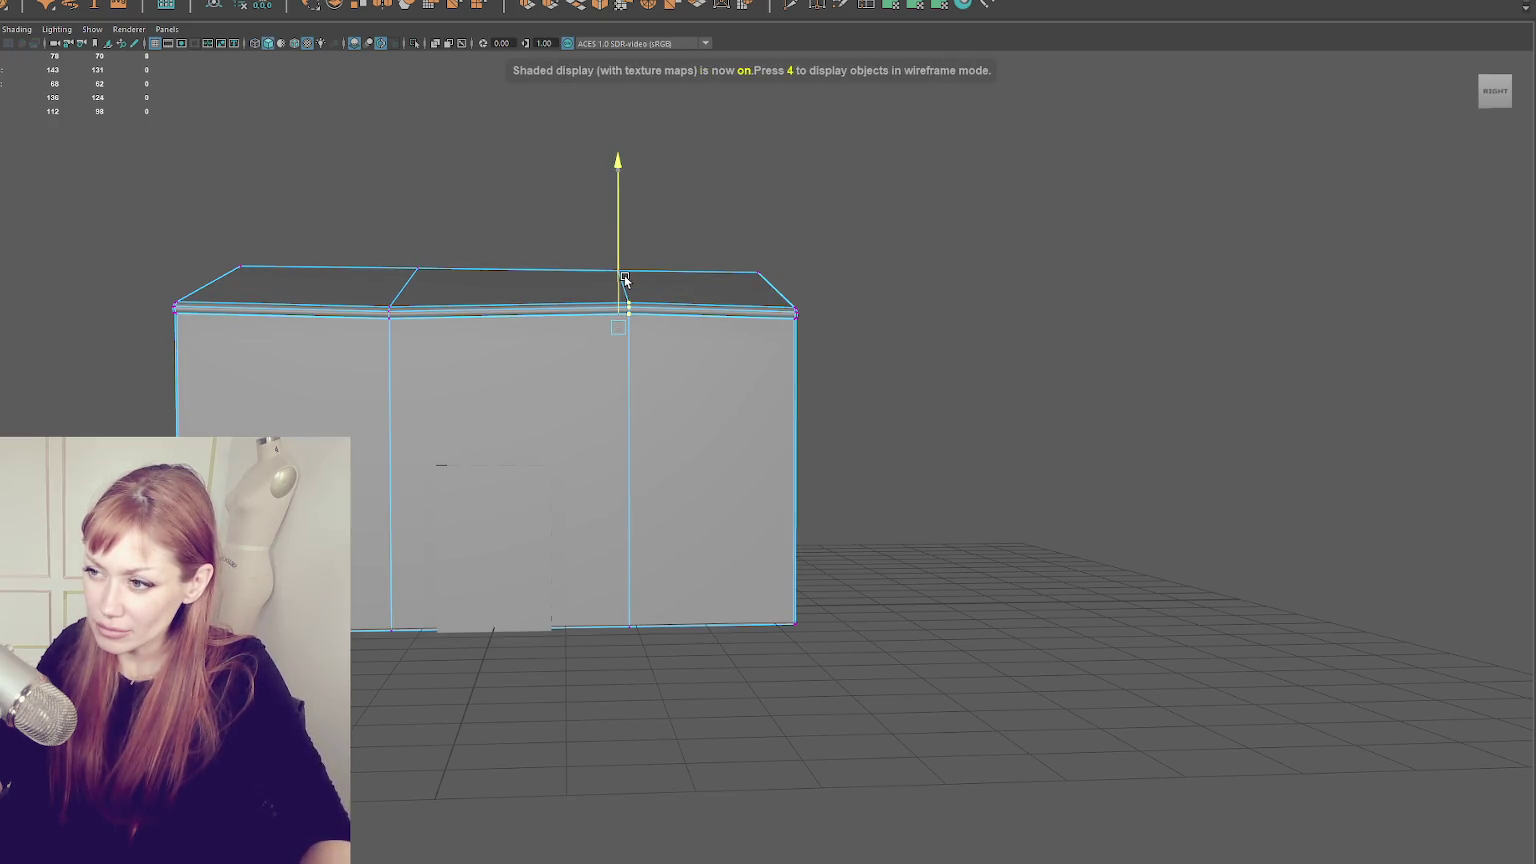
{"action": "left_click_drag", "start_coordinate": [620, 291], "coordinate": [850, 321]}
- Select the left top corner vertex and lower it slightly
{"action": "left_click", "coordinate": [800, 314]}
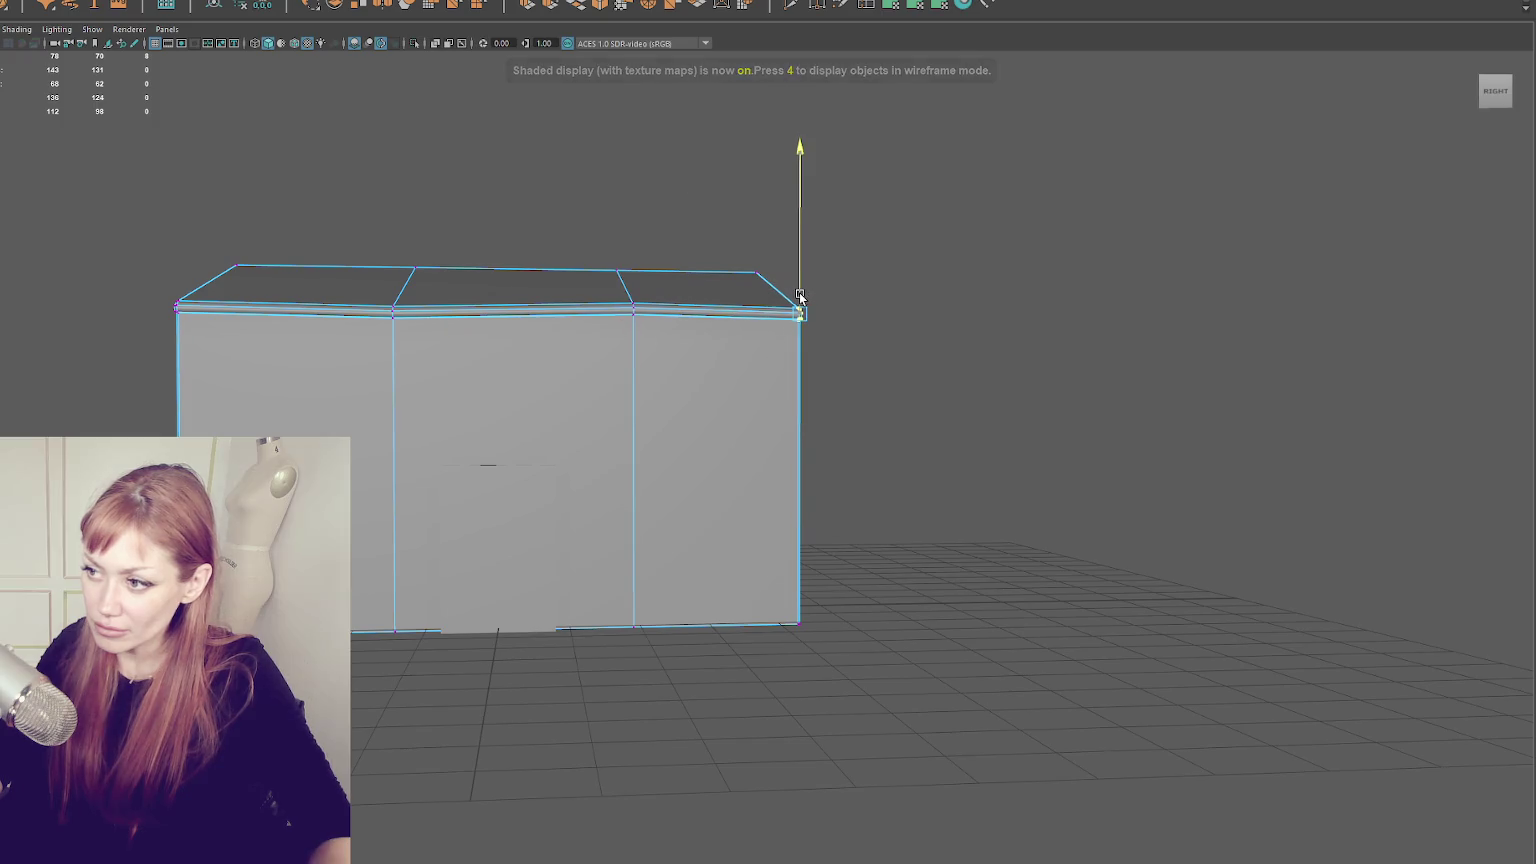
{"action": "left_click", "coordinate": [175, 305]}
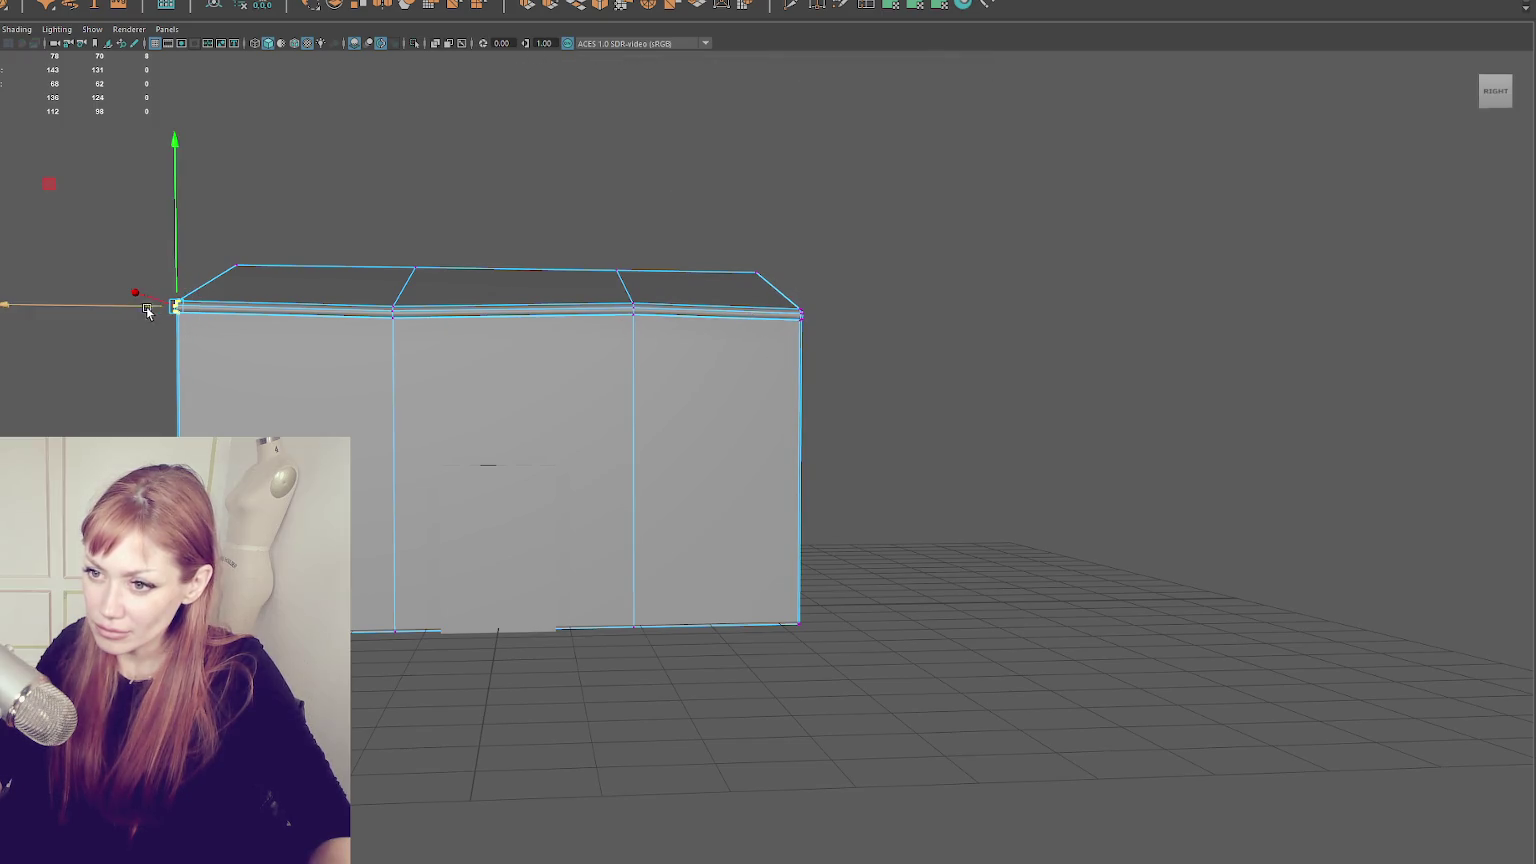
{"action": "left_click_drag", "start_coordinate": [173, 283], "coordinate": [173, 285]}
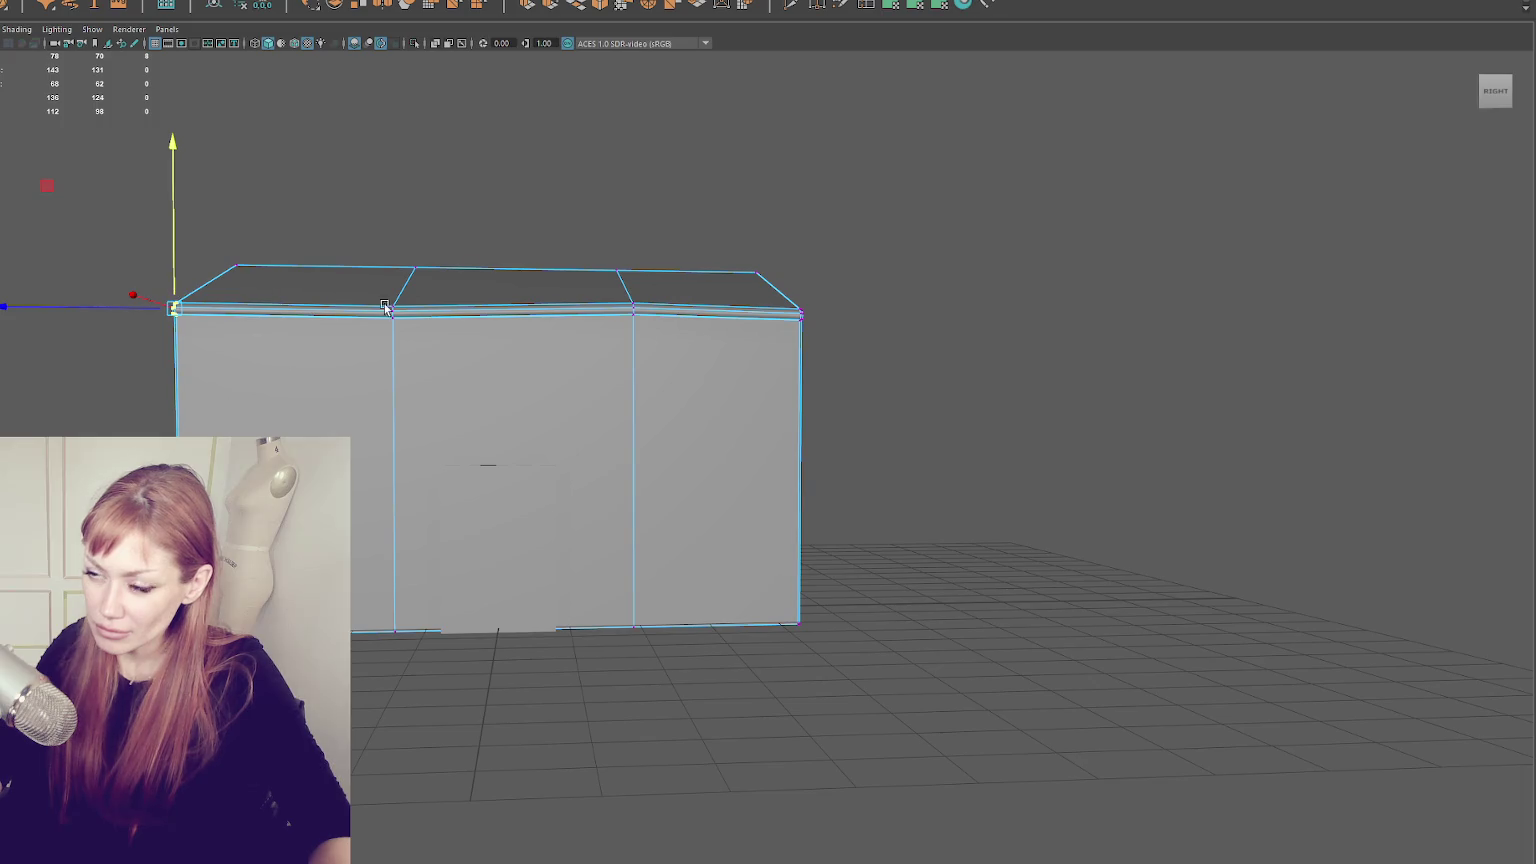
{"action": "key", "text": "ctrl+e"}
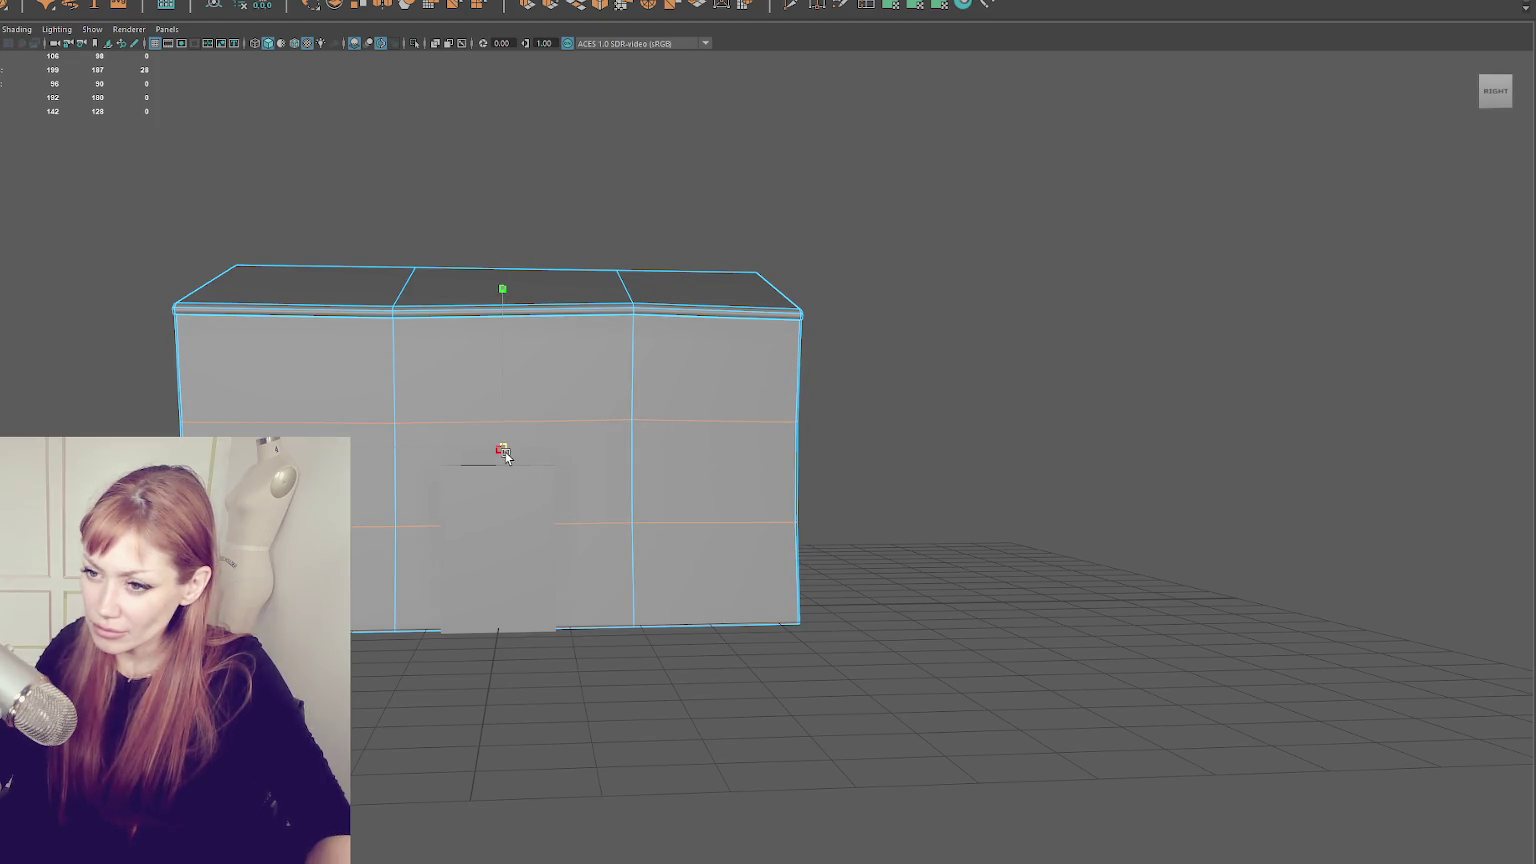
- In vertex mode, move the long wall's top corner vertices along Z and Y
{"action": "mouse_move", "coordinate": [501, 449]}
{"action": "left_mouse_down", "text": "alt"}
{"action": "mouse_move", "coordinate": [686, 353]}
{"action": "mouse_move", "coordinate": [566, 353]}
{"action": "mouse_move", "coordinate": [737, 346]}
{"action": "left_mouse_up", "text": "alt"}
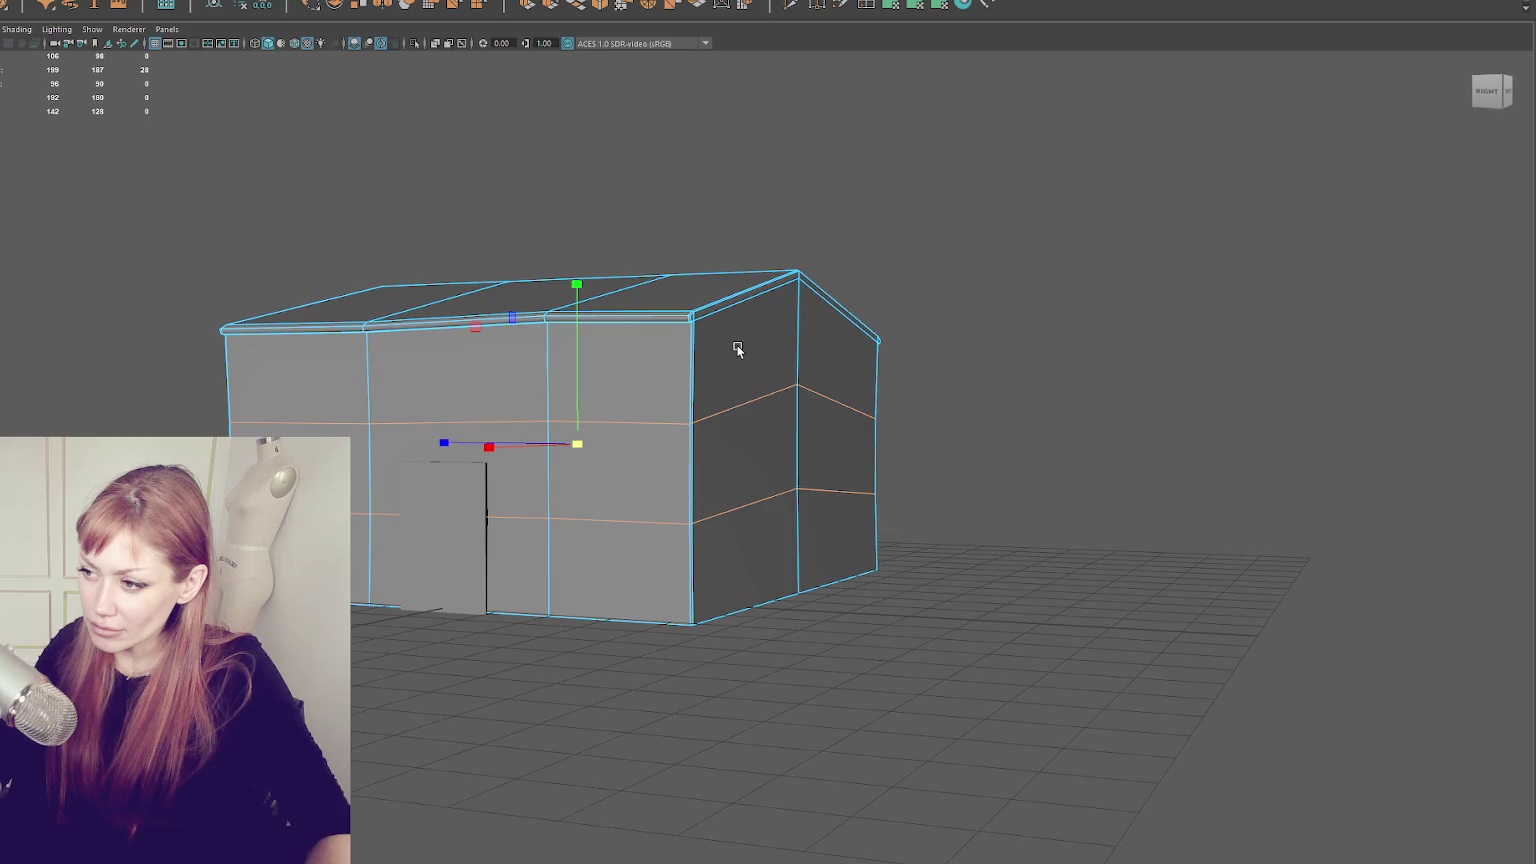
{"action": "right_click", "coordinate": [936, 257]}
{"action": "left_click_drag", "start_coordinate": [864, 345], "coordinate": [783, 348], "text": "alt"}
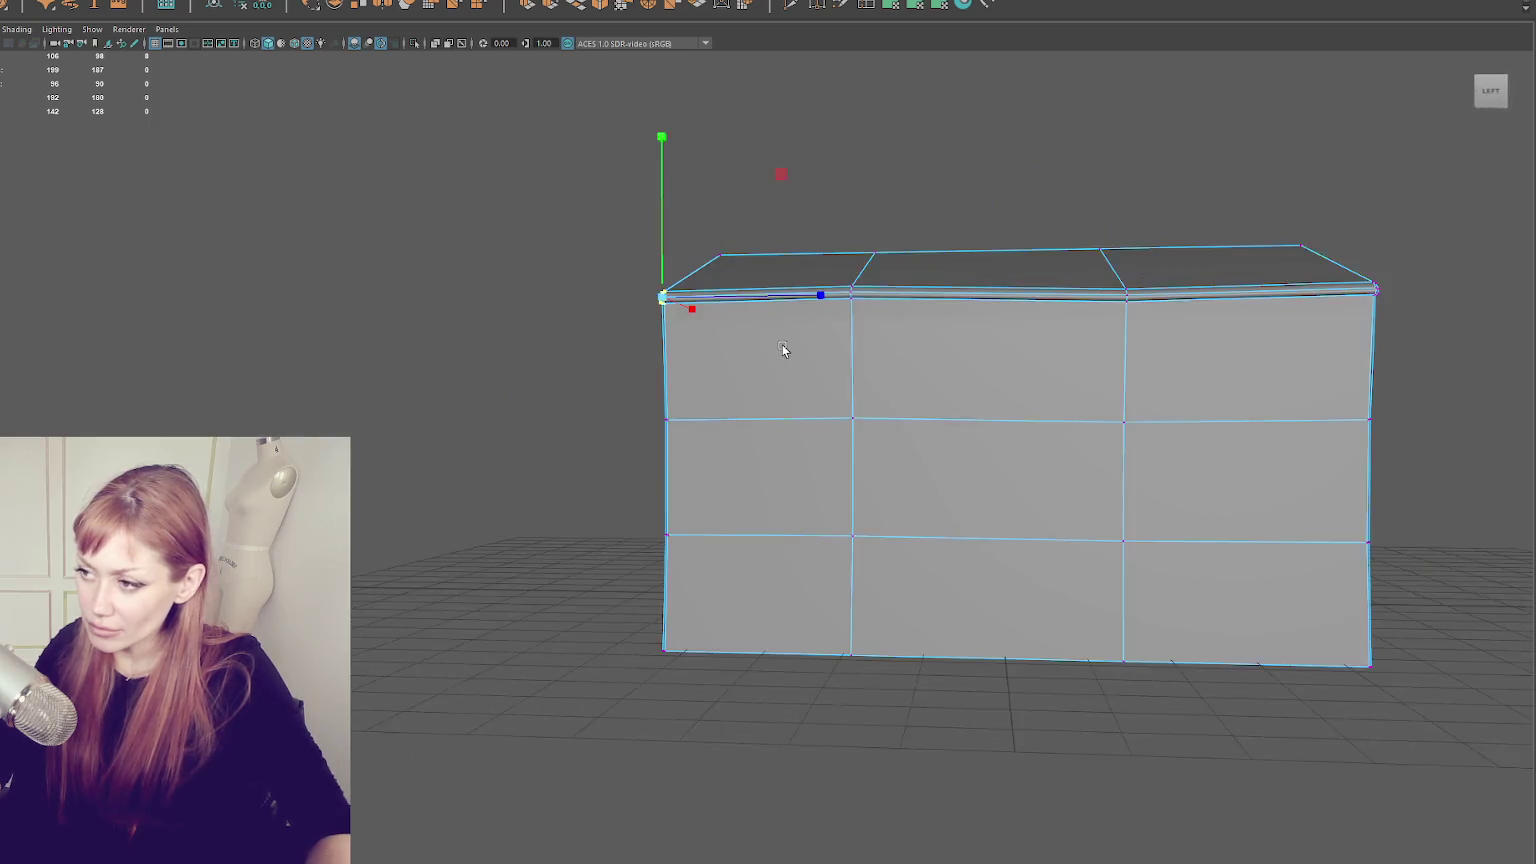
{"action": "left_click_drag", "start_coordinate": [727, 297], "coordinate": [730, 296]}
{"action": "left_click_drag", "start_coordinate": [659, 258], "coordinate": [658, 255]}
{"action": "left_click_drag", "start_coordinate": [1420, 280], "coordinate": [1337, 306]}
{"action": "mouse_move", "coordinate": [1377, 260]}
{"action": "left_mouse_down"}
{"action": "mouse_move", "coordinate": [1375, 288]}
{"action": "mouse_move", "coordinate": [1227, 309]}
{"action": "left_mouse_up"}
{"action": "left_click_drag", "start_coordinate": [290, 318], "coordinate": [140, 430]}
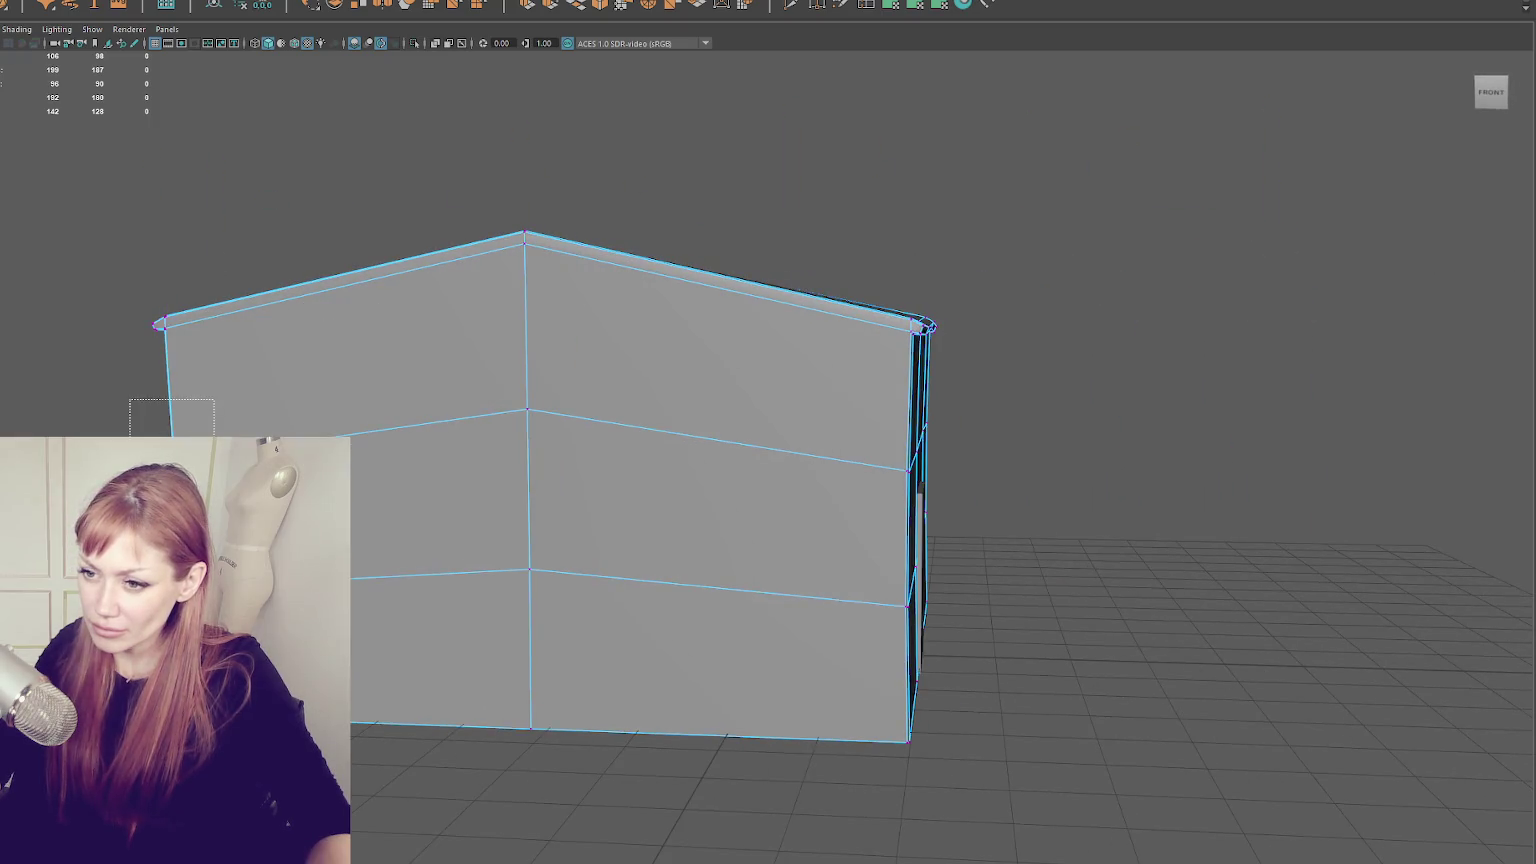
- Switch the house to face mode and select the left wall's faces in wireframe
{"action": "key", "text": "F8"}
{"action": "left_click", "coordinate": [979, 175]}
{"action": "mouse_move", "coordinate": [979, 175]}
{"action": "left_mouse_down", "text": "alt"}
{"action": "mouse_move", "coordinate": [586, 264]}
{"action": "mouse_move", "coordinate": [569, 252]}
{"action": "left_mouse_up", "text": "alt"}
{"action": "left_click", "coordinate": [366, 376]}
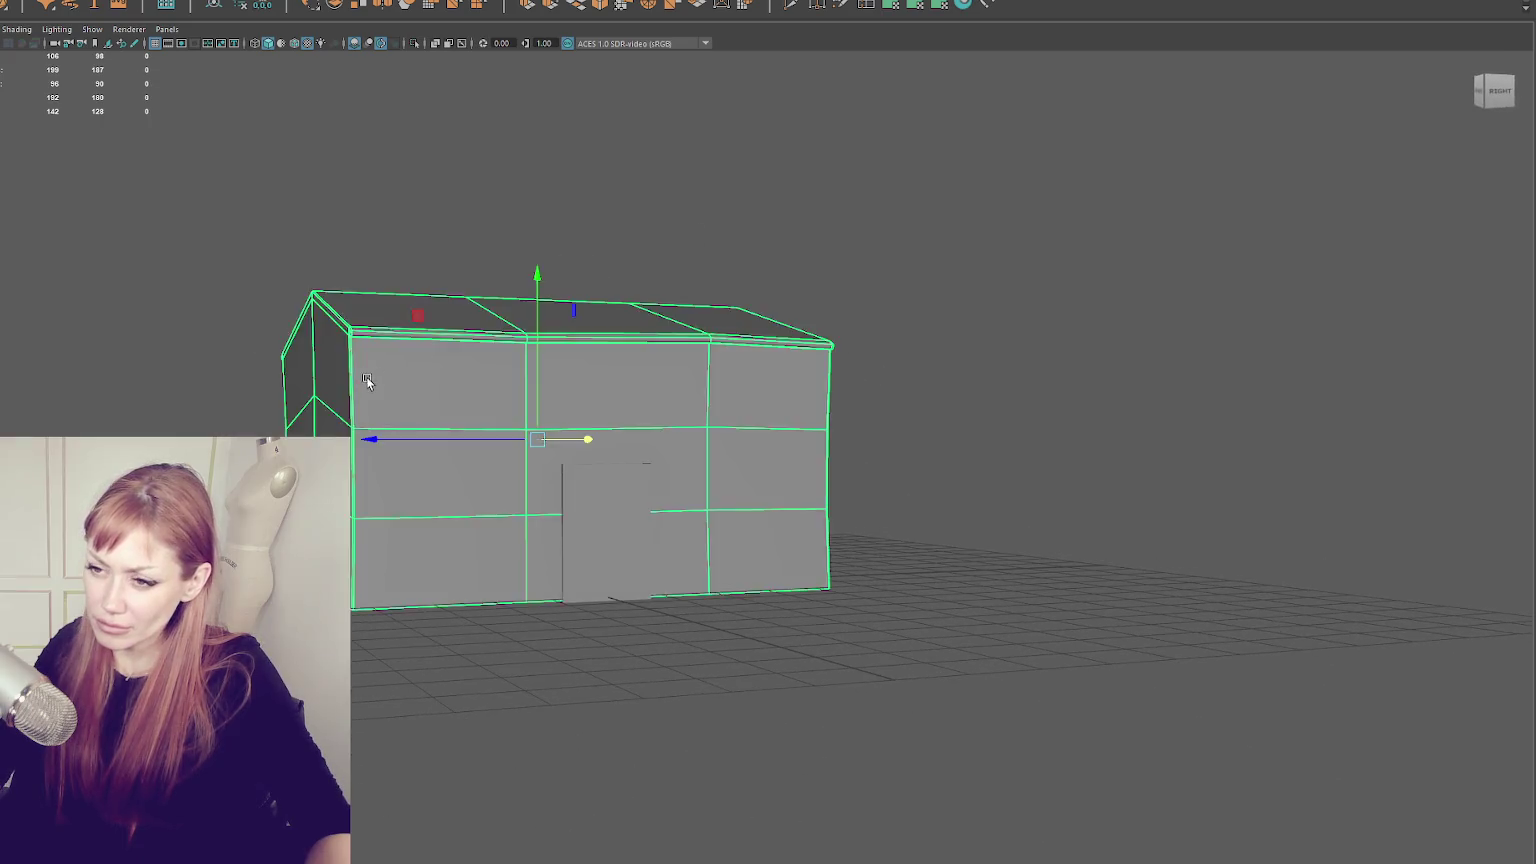
{"action": "left_click_drag", "start_coordinate": [366, 376], "coordinate": [413, 371], "text": "alt"}
{"action": "right_click", "coordinate": [309, 292]}
{"action": "left_click", "coordinate": [317, 344]}
{"action": "left_click_drag", "start_coordinate": [317, 344], "coordinate": [345, 530]}
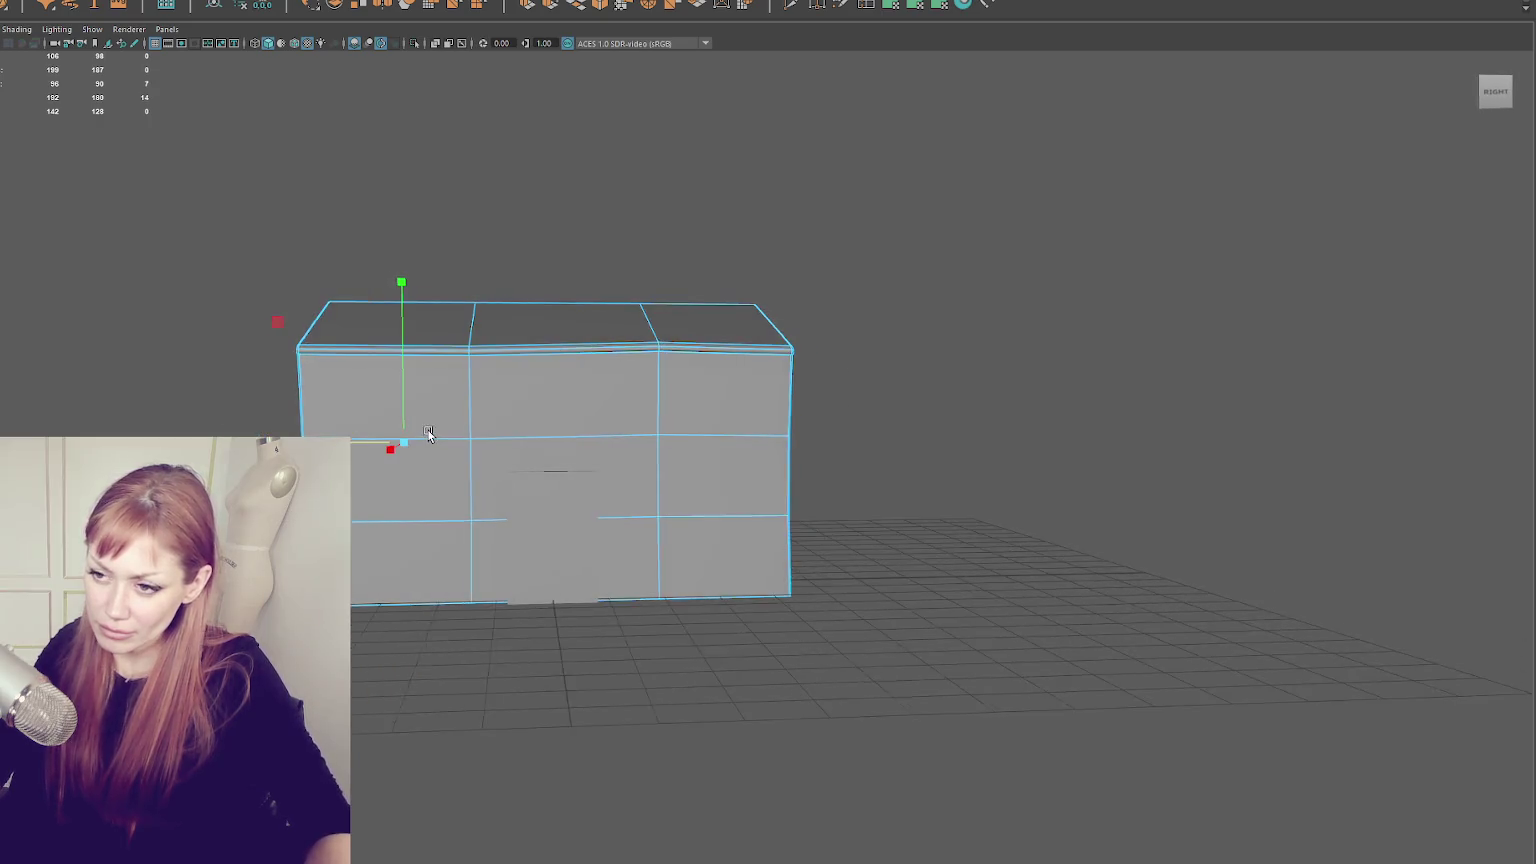
{"action": "key", "text": "4"}
{"action": "mouse_move", "coordinate": [469, 433]}
{"action": "left_mouse_down", "text": "alt"}
{"action": "mouse_move", "coordinate": [293, 390]}
{"action": "mouse_move", "coordinate": [377, 439]}
{"action": "mouse_move", "coordinate": [355, 505]}
{"action": "mouse_move", "coordinate": [391, 554]}
{"action": "mouse_move", "coordinate": [439, 463]}
{"action": "left_mouse_up", "text": "alt"}
{"action": "key", "text": "5"}
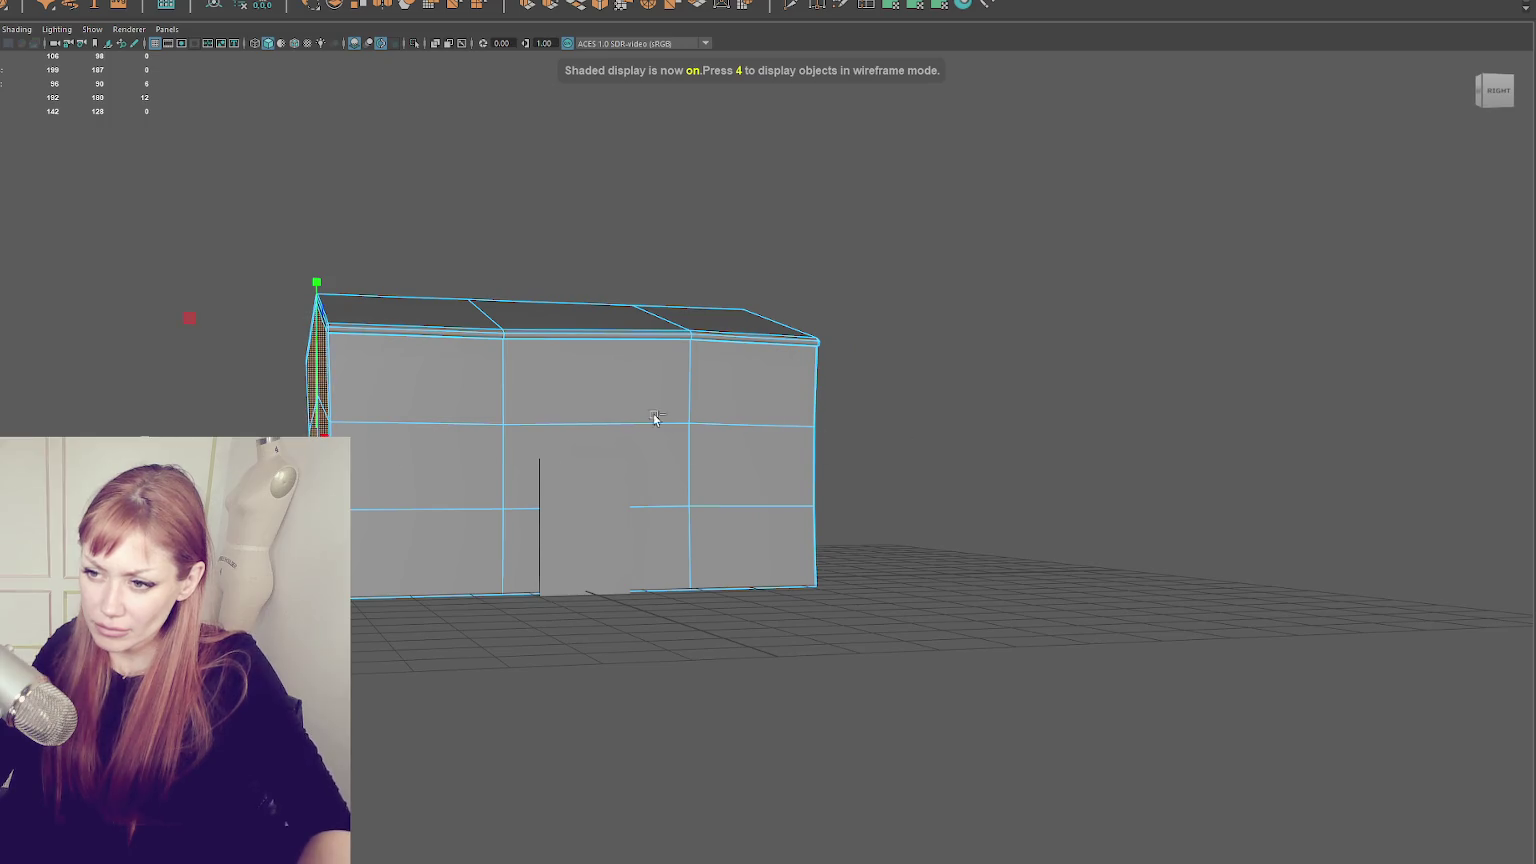
{"action": "mouse_move", "coordinate": [367, 432]}
{"action": "left_mouse_down", "text": "alt"}
{"action": "mouse_move", "coordinate": [360, 409]}
{"action": "mouse_move", "coordinate": [318, 400]}
{"action": "left_mouse_up", "text": "alt"}
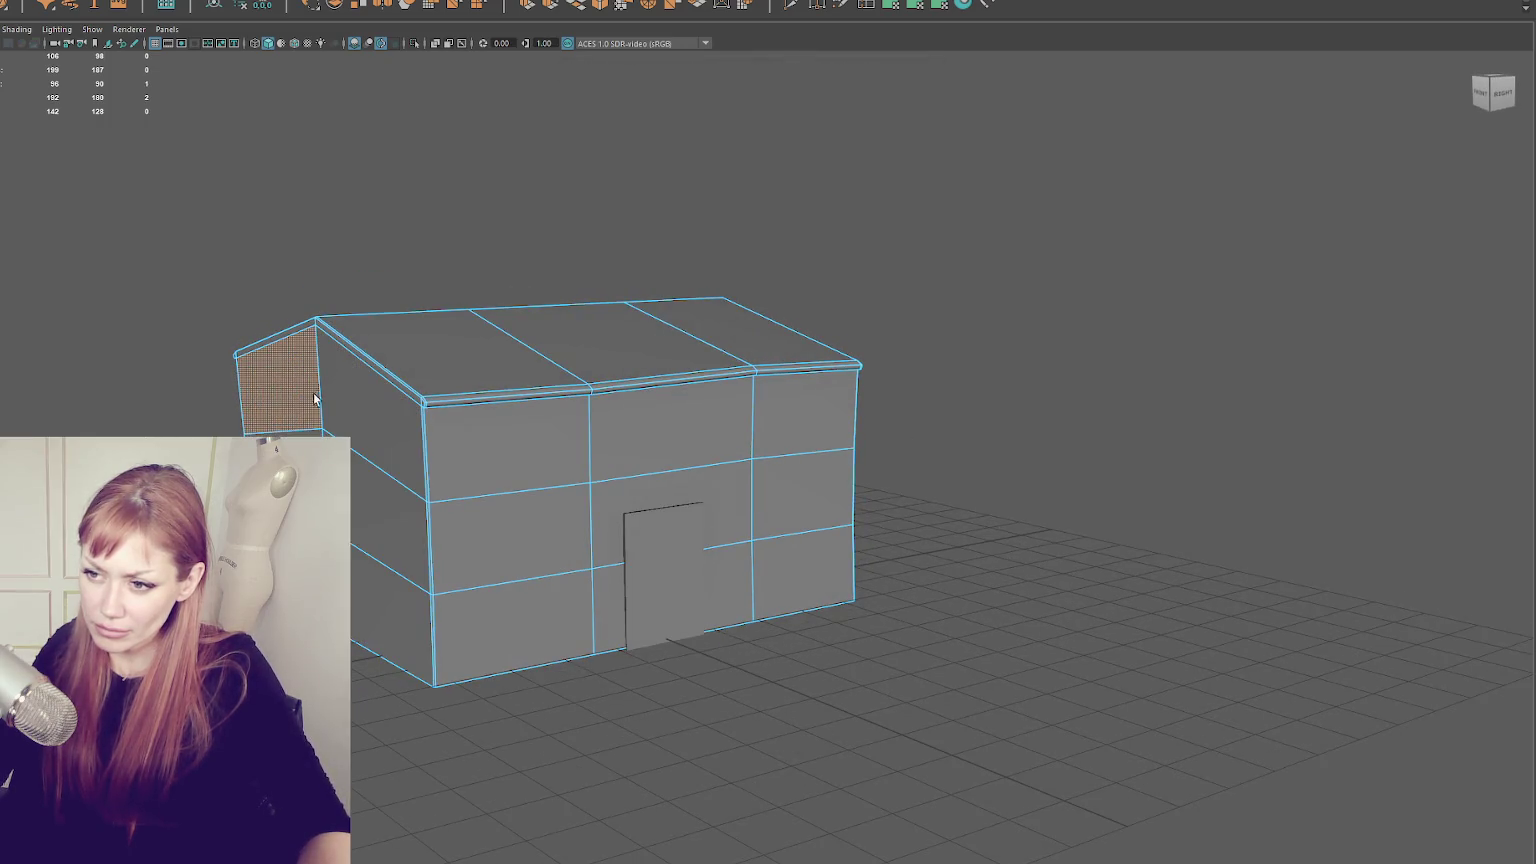
- Select the wall's top-edge vertices and move the top-left corner along X
{"action": "left_click", "coordinate": [389, 268]}
{"action": "mouse_move", "coordinate": [389, 268]}
{"action": "left_mouse_down", "text": "alt"}
{"action": "mouse_move", "coordinate": [504, 223]}
{"action": "mouse_move", "coordinate": [669, 209]}
{"action": "mouse_move", "coordinate": [867, 233]}
{"action": "mouse_move", "coordinate": [664, 410]}
{"action": "left_mouse_up", "text": "alt"}
{"action": "left_click", "coordinate": [665, 417]}
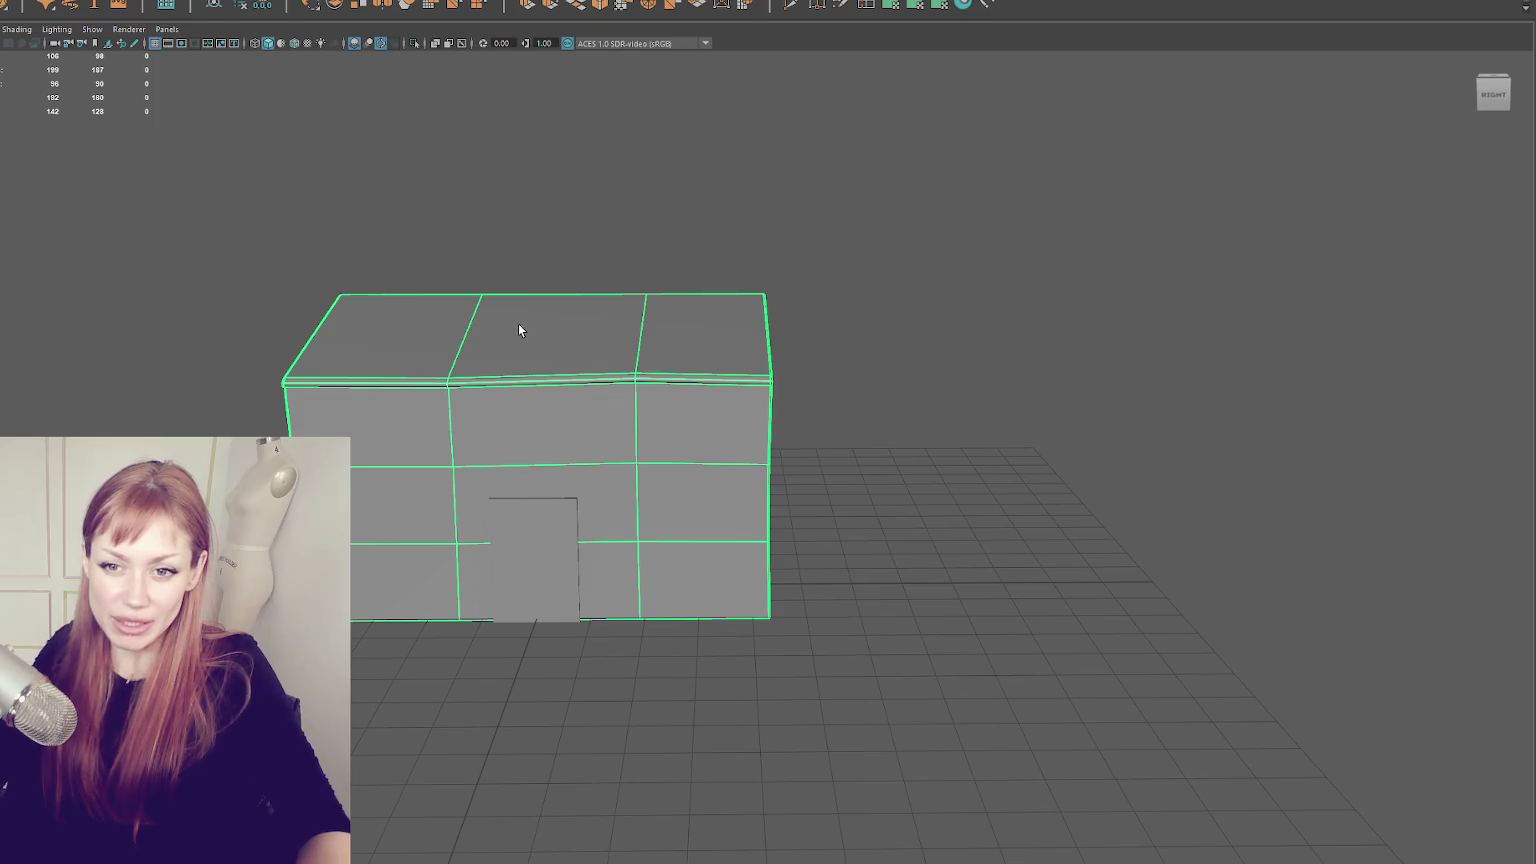
{"action": "left_click", "coordinate": [788, 220]}
{"action": "left_click", "coordinate": [615, 298]}
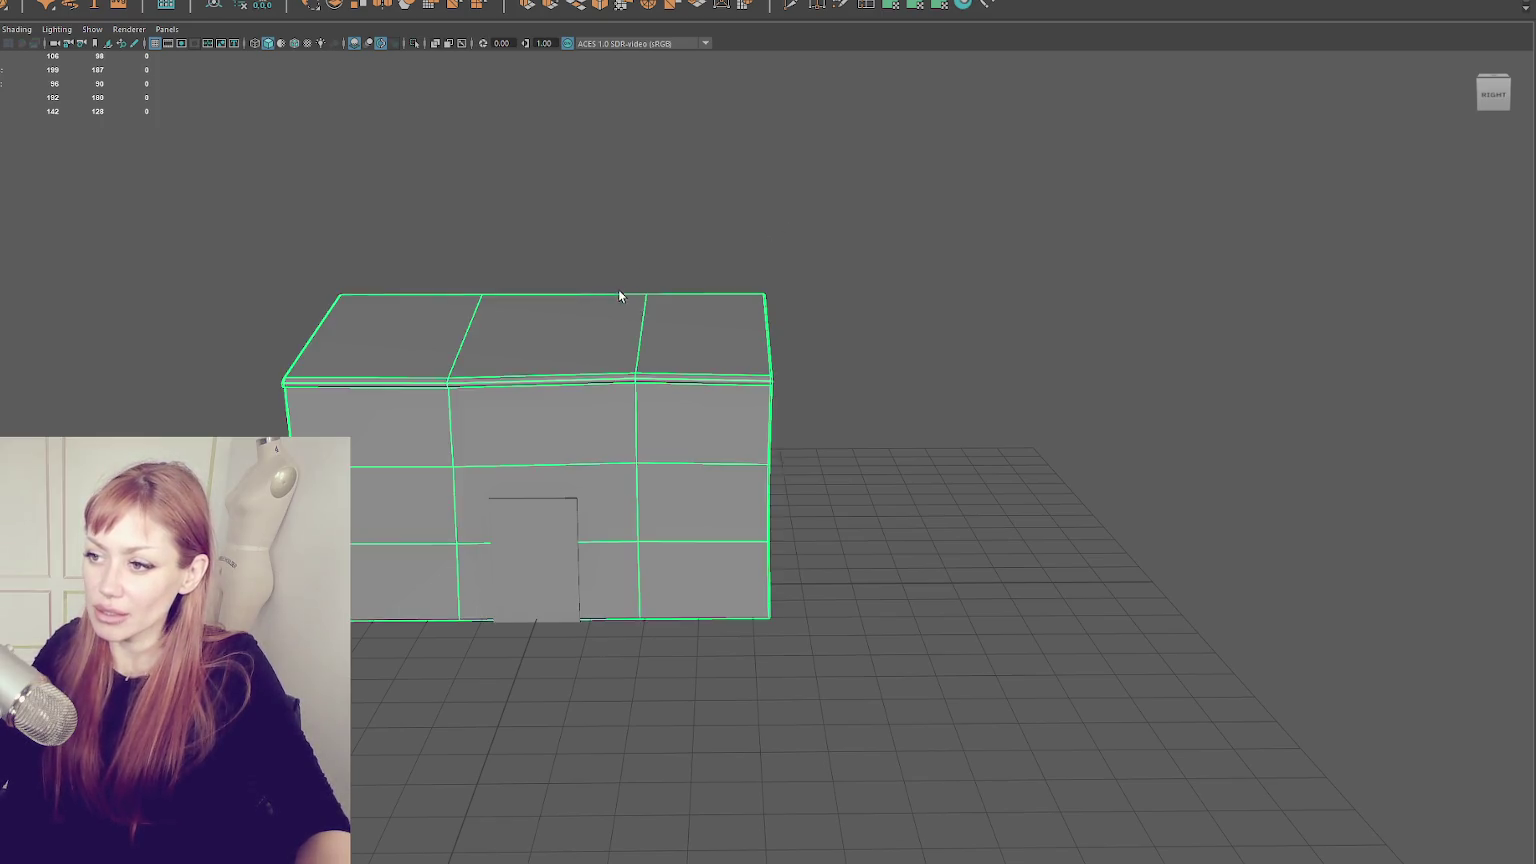
{"action": "left_click_drag", "start_coordinate": [615, 298], "coordinate": [612, 202]}
{"action": "key", "text": "F9"}
{"action": "left_click", "coordinate": [477, 300]}
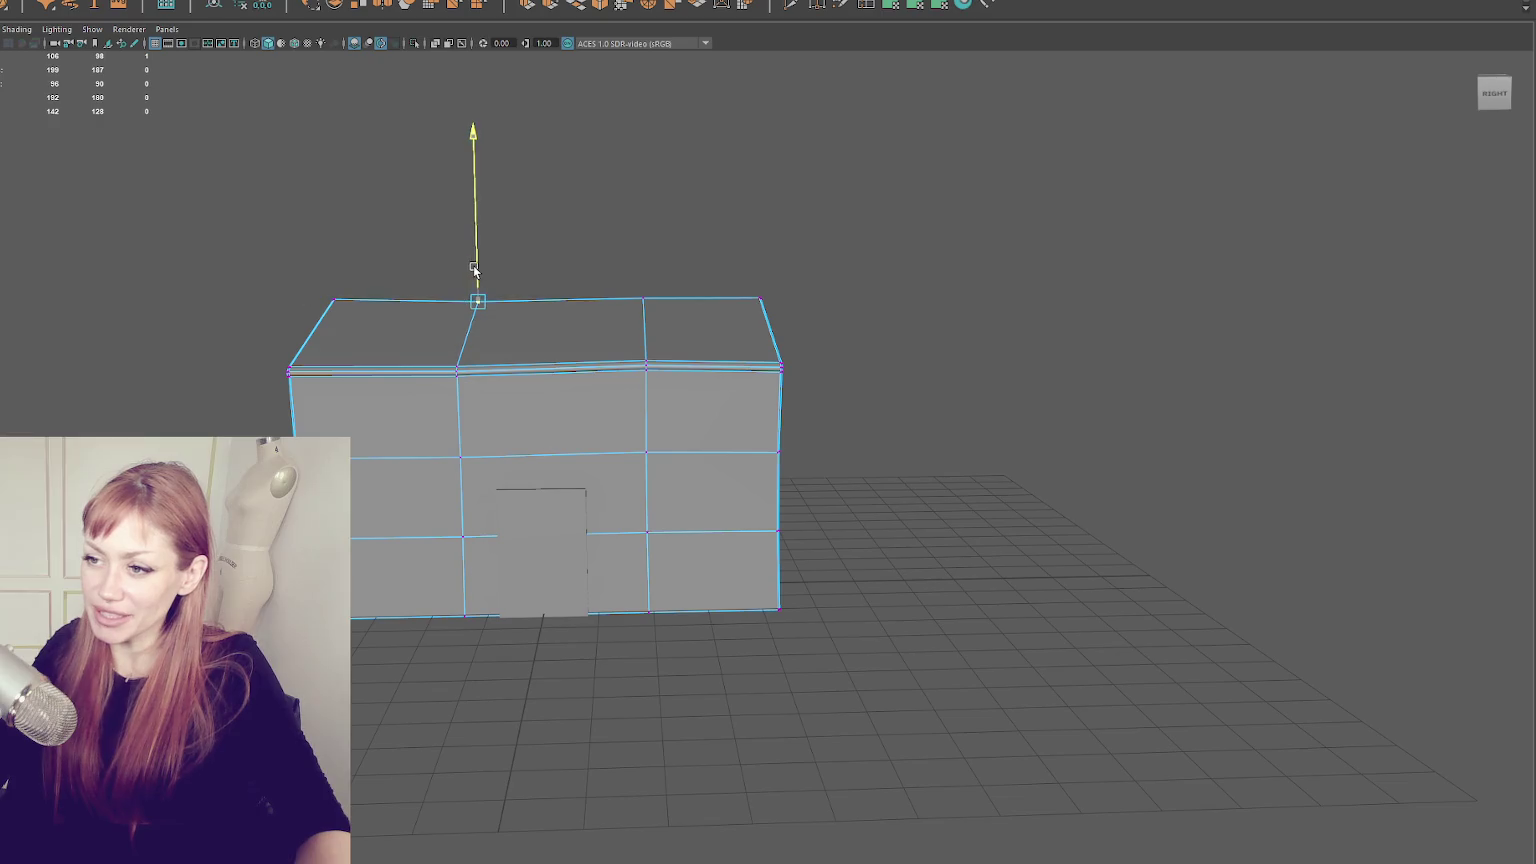
{"action": "left_click", "coordinate": [643, 299]}
{"action": "left_click_drag", "start_coordinate": [541, 229], "coordinate": [455, 305]}
{"action": "left_click", "coordinate": [329, 303]}
{"action": "left_click", "coordinate": [281, 308]}
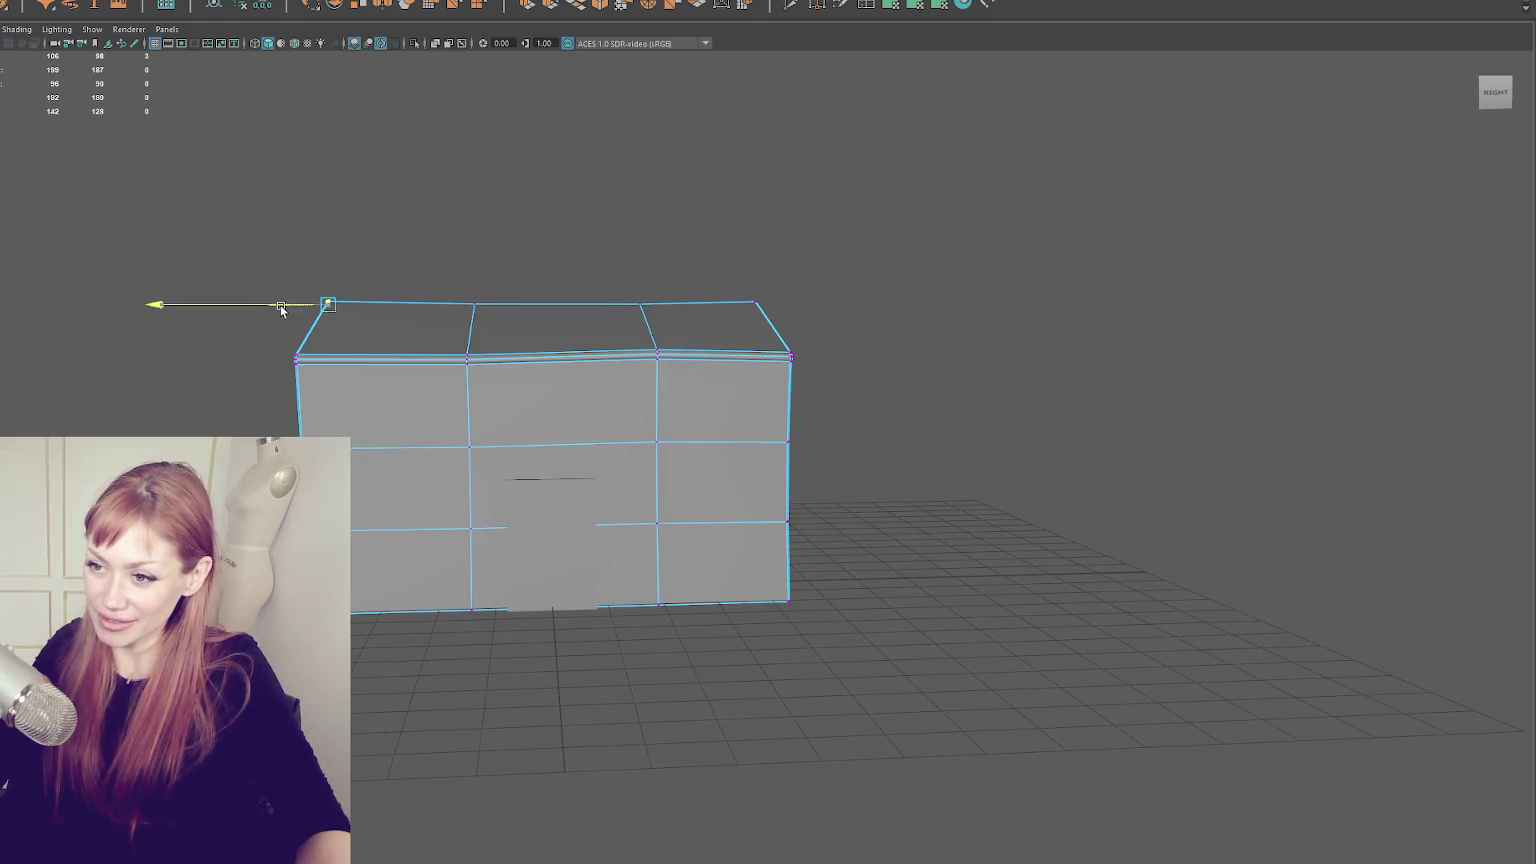
{"action": "left_click_drag", "start_coordinate": [291, 302], "coordinate": [340, 302]}
{"action": "mouse_move", "coordinate": [573, 291]}
{"action": "left_mouse_down"}
{"action": "mouse_move", "coordinate": [511, 288]}
{"action": "mouse_move", "coordinate": [545, 287]}
{"action": "mouse_move", "coordinate": [508, 257]}
{"action": "mouse_move", "coordinate": [473, 260]}
{"action": "left_mouse_up"}
- Move the middle top-edge vertex vertically and adjust the remaining top-edge vertices
{"action": "left_click", "coordinate": [470, 302]}
{"action": "left_click", "coordinate": [472, 262]}
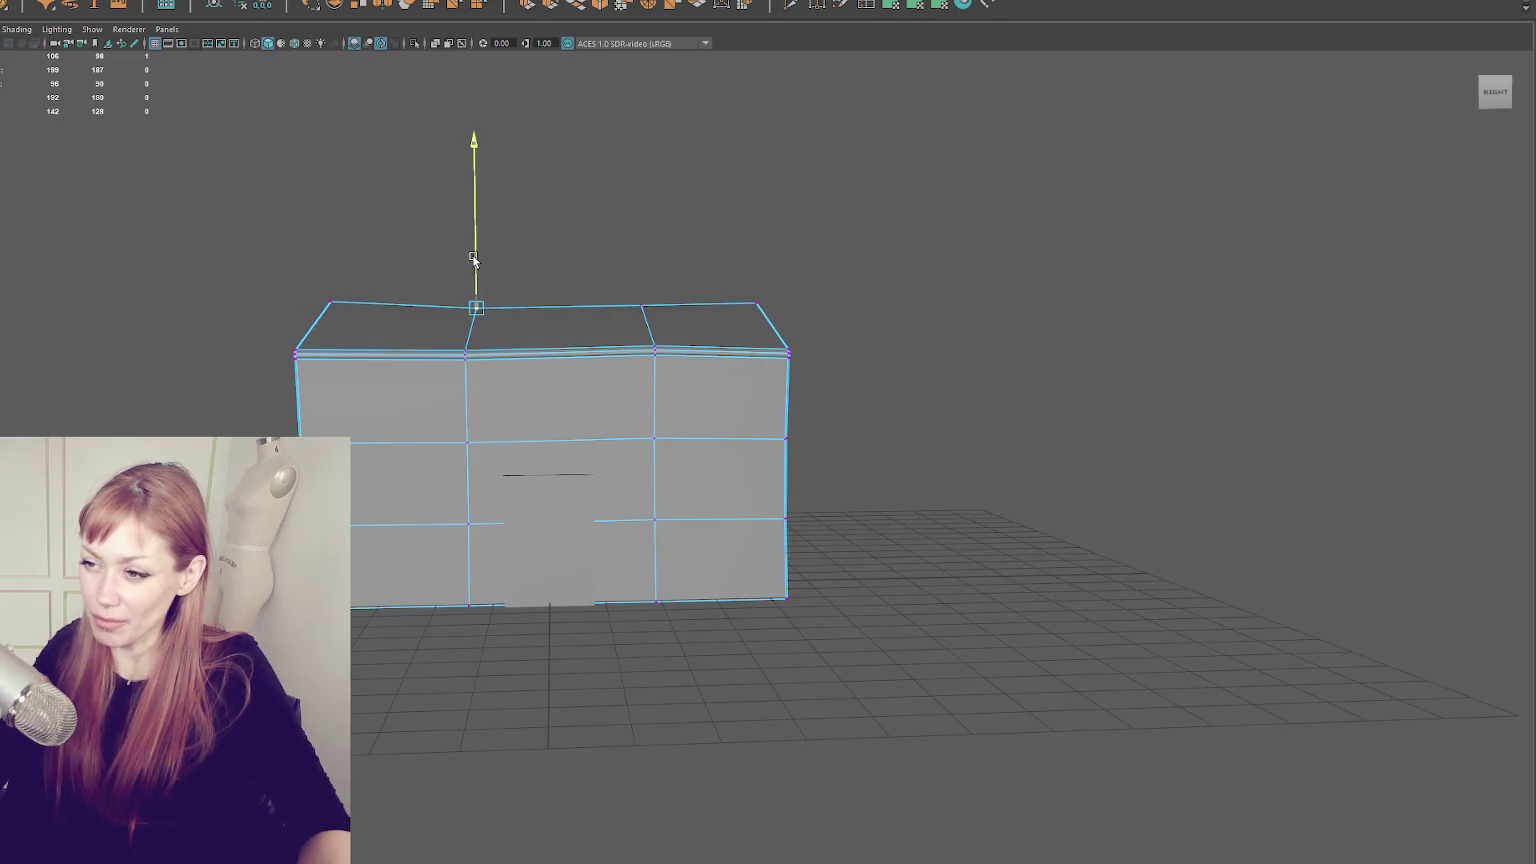
{"action": "left_click", "coordinate": [757, 303]}
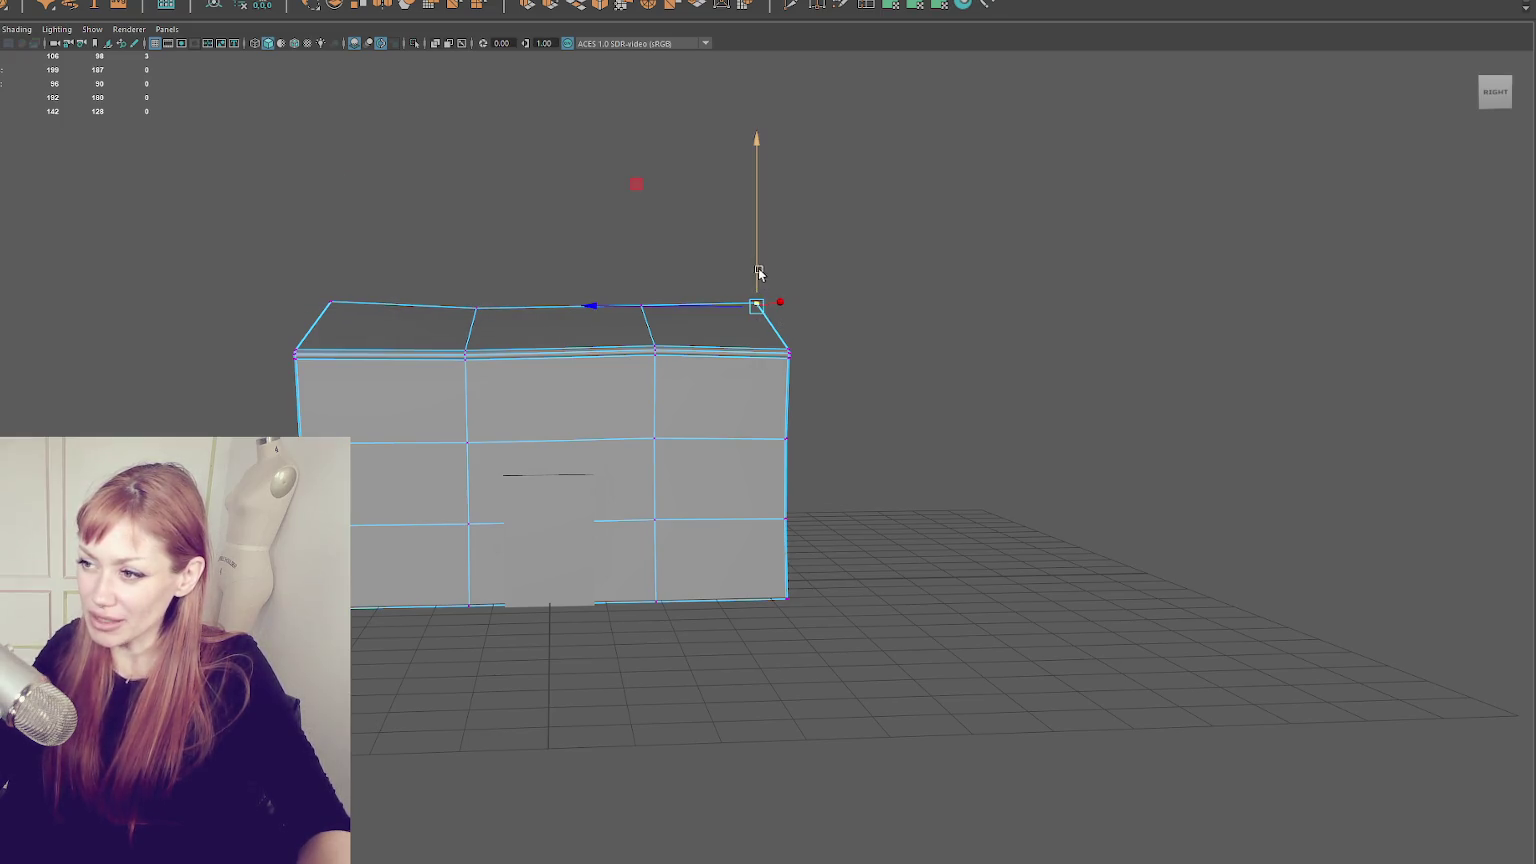
{"action": "left_click", "coordinate": [916, 326]}
{"action": "mouse_move", "coordinate": [916, 326]}
{"action": "left_mouse_down"}
{"action": "mouse_move", "coordinate": [877, 326]}
{"action": "mouse_move", "coordinate": [914, 326]}
{"action": "left_mouse_up"}
{"action": "left_click_drag", "start_coordinate": [628, 309], "coordinate": [630, 310]}
{"action": "mouse_move", "coordinate": [802, 250]}
{"action": "left_mouse_down"}
{"action": "mouse_move", "coordinate": [819, 271]}
{"action": "mouse_move", "coordinate": [500, 274]}
{"action": "mouse_move", "coordinate": [994, 312]}
{"action": "left_mouse_up"}
{"action": "left_click", "coordinate": [1020, 326]}
{"action": "left_click_drag", "start_coordinate": [871, 266], "coordinate": [868, 264]}
{"action": "mouse_move", "coordinate": [712, 283]}
{"action": "left_mouse_down"}
{"action": "mouse_move", "coordinate": [751, 285]}
{"action": "mouse_move", "coordinate": [715, 278]}
{"action": "left_mouse_up"}
{"action": "left_click", "coordinate": [842, 300]}
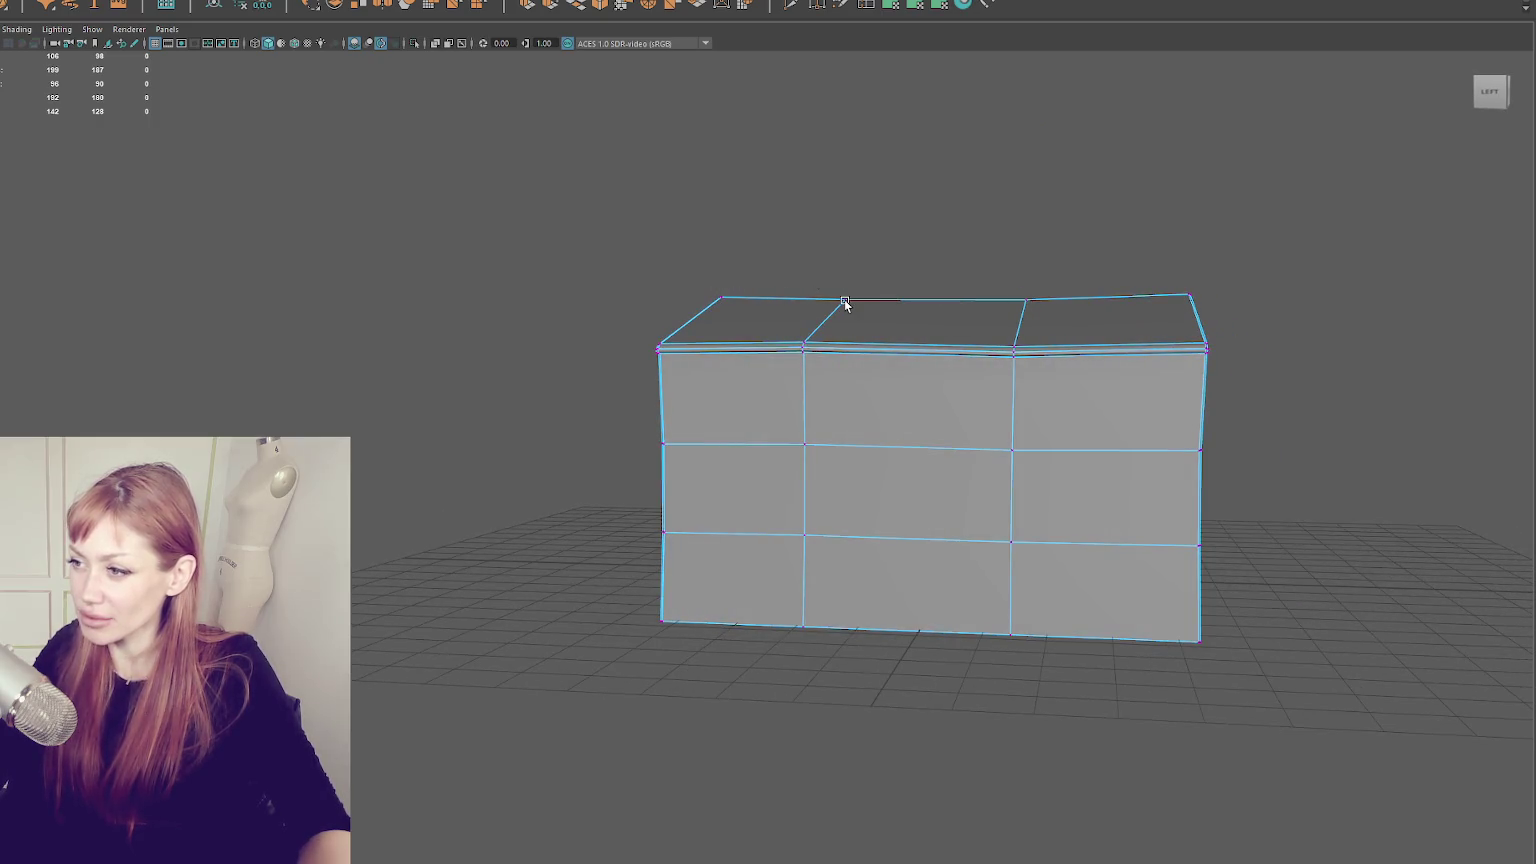
{"action": "mouse_move", "coordinate": [745, 284]}
{"action": "left_mouse_down"}
{"action": "mouse_move", "coordinate": [683, 309]}
{"action": "mouse_move", "coordinate": [914, 265]}
{"action": "mouse_move", "coordinate": [1109, 264]}
{"action": "left_mouse_up"}
{"action": "left_click", "coordinate": [725, 272]}
- Return to object mode, frame the house, and reselect it from an angled view
{"action": "key", "text": "F8"}
{"action": "left_click_drag", "start_coordinate": [976, 219], "coordinate": [956, 232]}
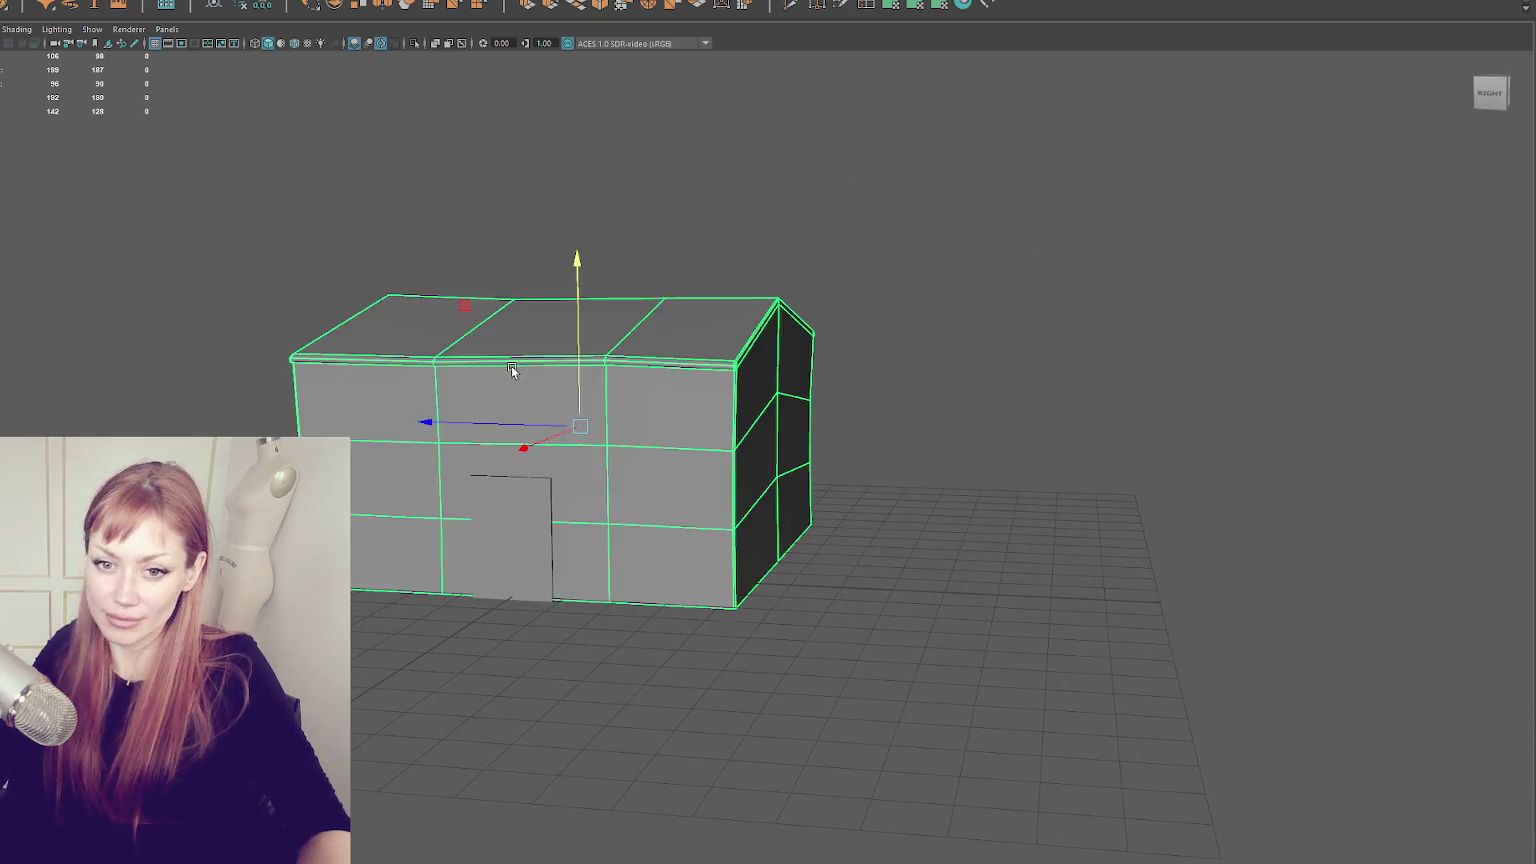
{"action": "scroll", "coordinate": [442, 334], "scroll_direction": "up", "scroll_amount": 4}
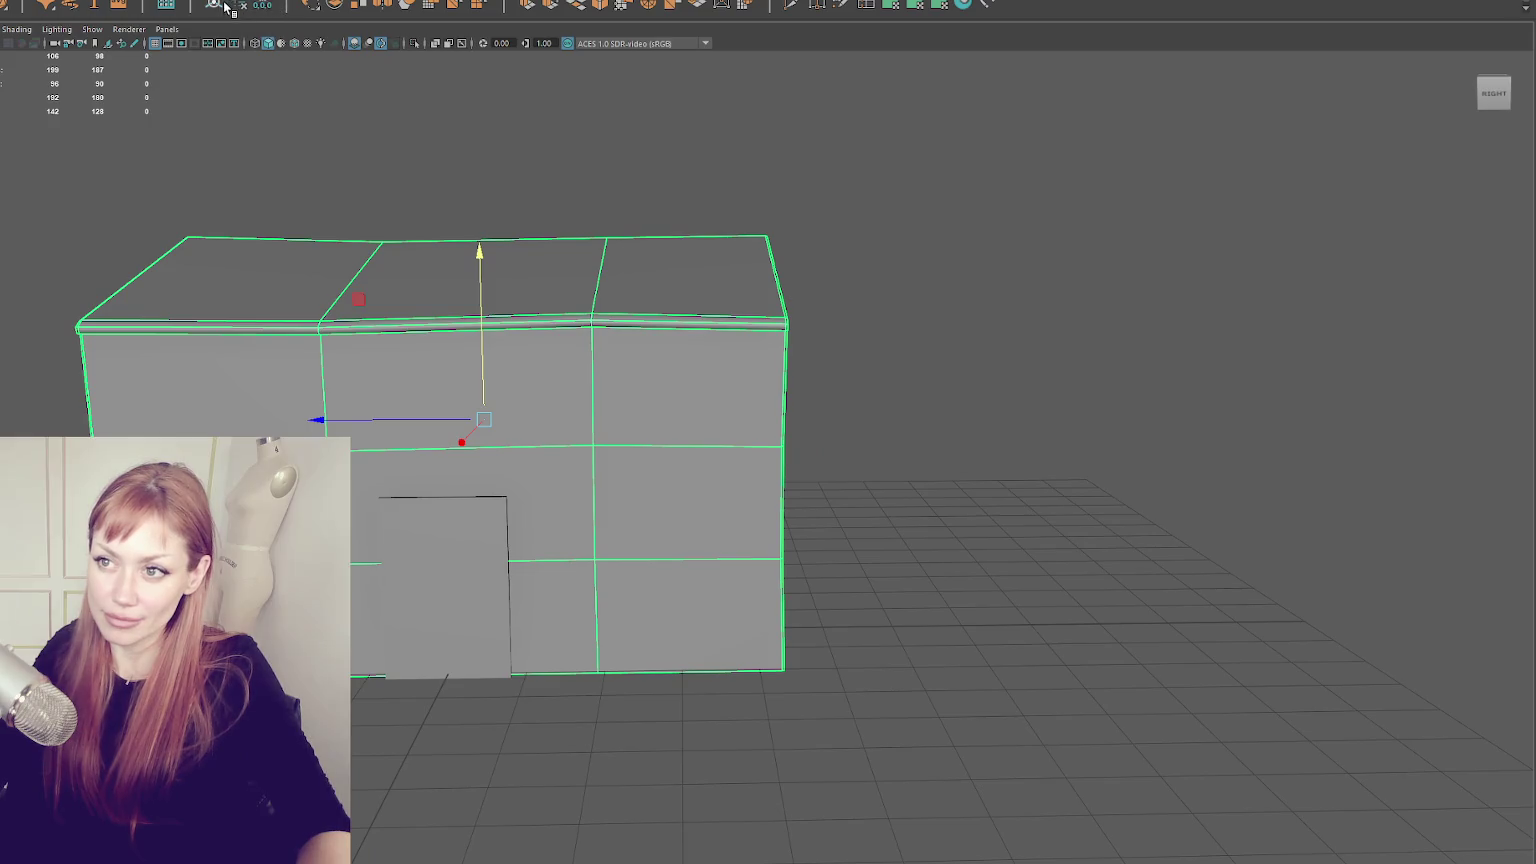
{"action": "key", "text": "f"}
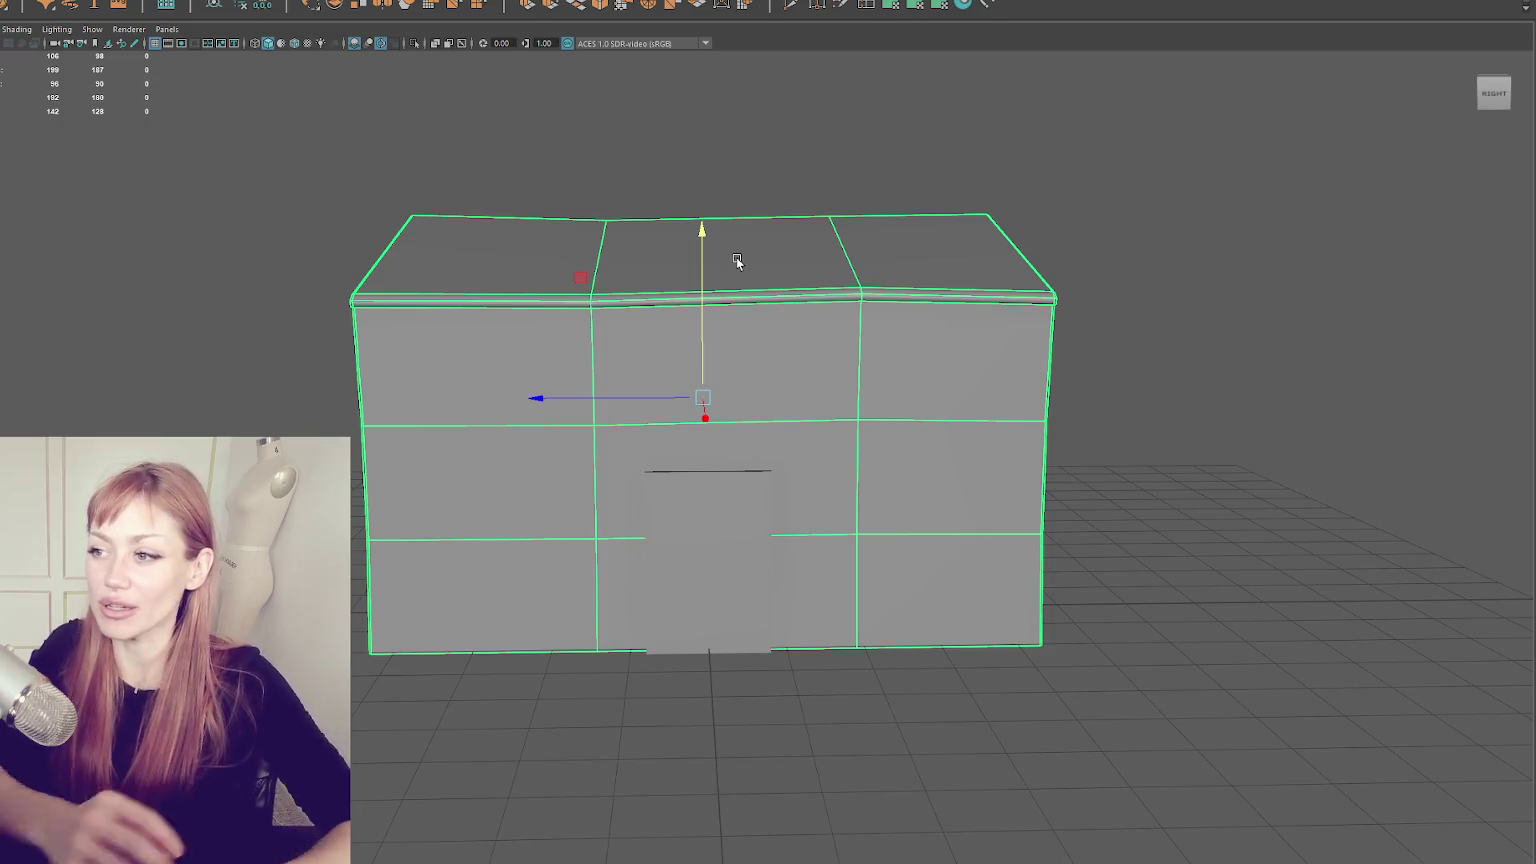
{"action": "scroll", "coordinate": [859, 170], "scroll_direction": "up", "scroll_amount": 2}
{"action": "left_click", "coordinate": [859, 166]}
{"action": "mouse_move", "coordinate": [859, 166]}
{"action": "left_mouse_down"}
{"action": "mouse_move", "coordinate": [910, 218]}
{"action": "mouse_move", "coordinate": [728, 278]}
{"action": "mouse_move", "coordinate": [748, 271]}
{"action": "mouse_move", "coordinate": [749, 311]}
{"action": "left_mouse_up"}
{"action": "left_click", "coordinate": [749, 311]}
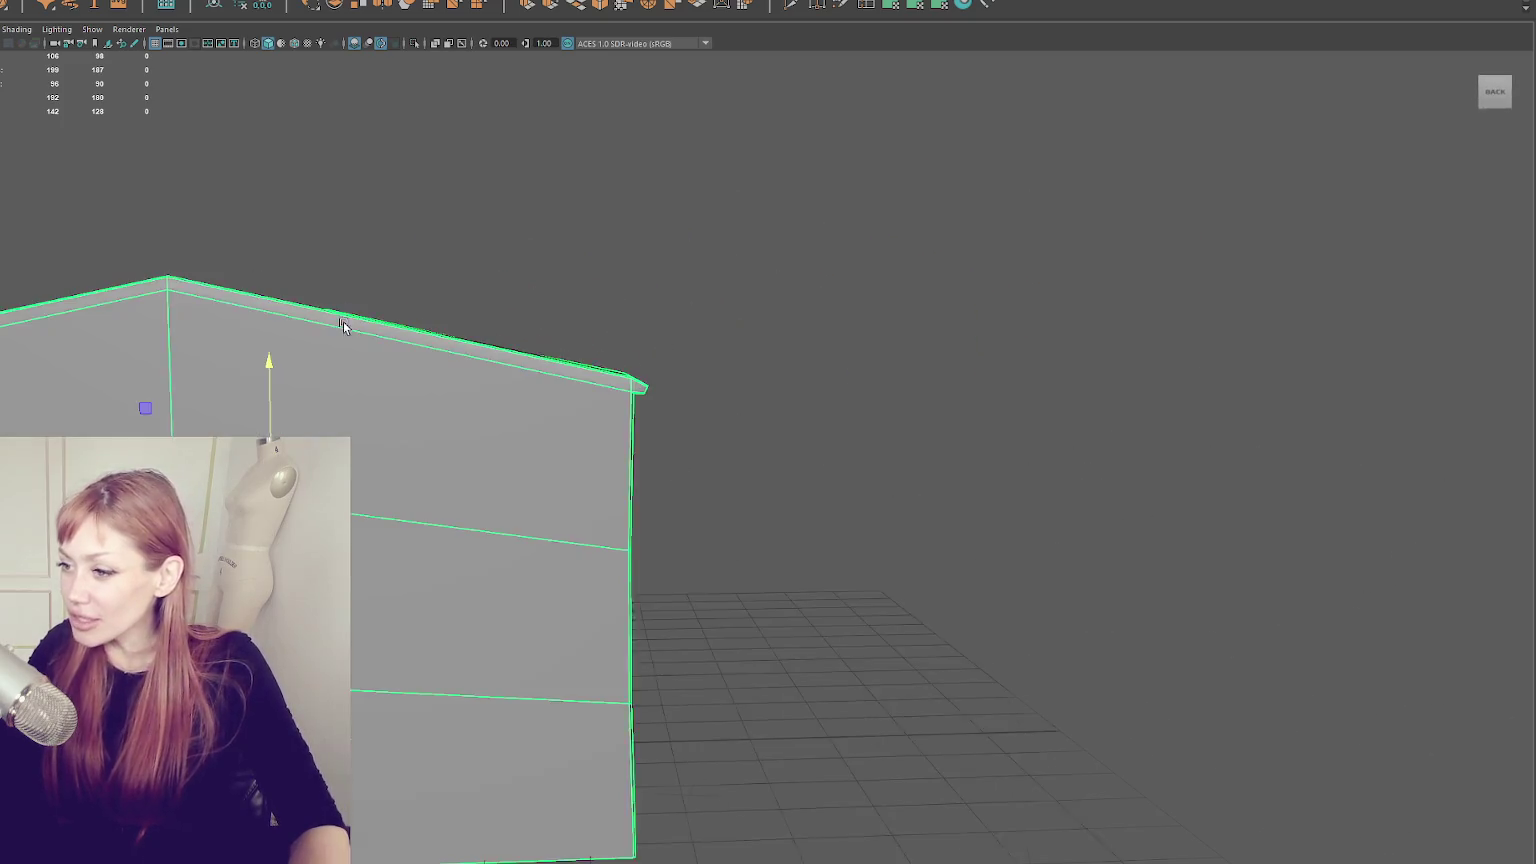
- Drag the roof-corner vertex outward along X and up along Y
{"action": "mouse_move", "coordinate": [566, 326]}
{"action": "left_mouse_down"}
{"action": "mouse_move", "coordinate": [634, 346]}
{"action": "mouse_move", "coordinate": [638, 370]}
{"action": "mouse_move", "coordinate": [610, 394]}
{"action": "mouse_move", "coordinate": [676, 401]}
{"action": "mouse_move", "coordinate": [650, 414]}
{"action": "mouse_move", "coordinate": [714, 372]}
{"action": "mouse_move", "coordinate": [739, 378]}
{"action": "left_mouse_up"}
{"action": "right_click", "coordinate": [686, 313]}
{"action": "key", "text": "4"}
{"action": "key", "text": "w"}
{"action": "key", "text": "6"}
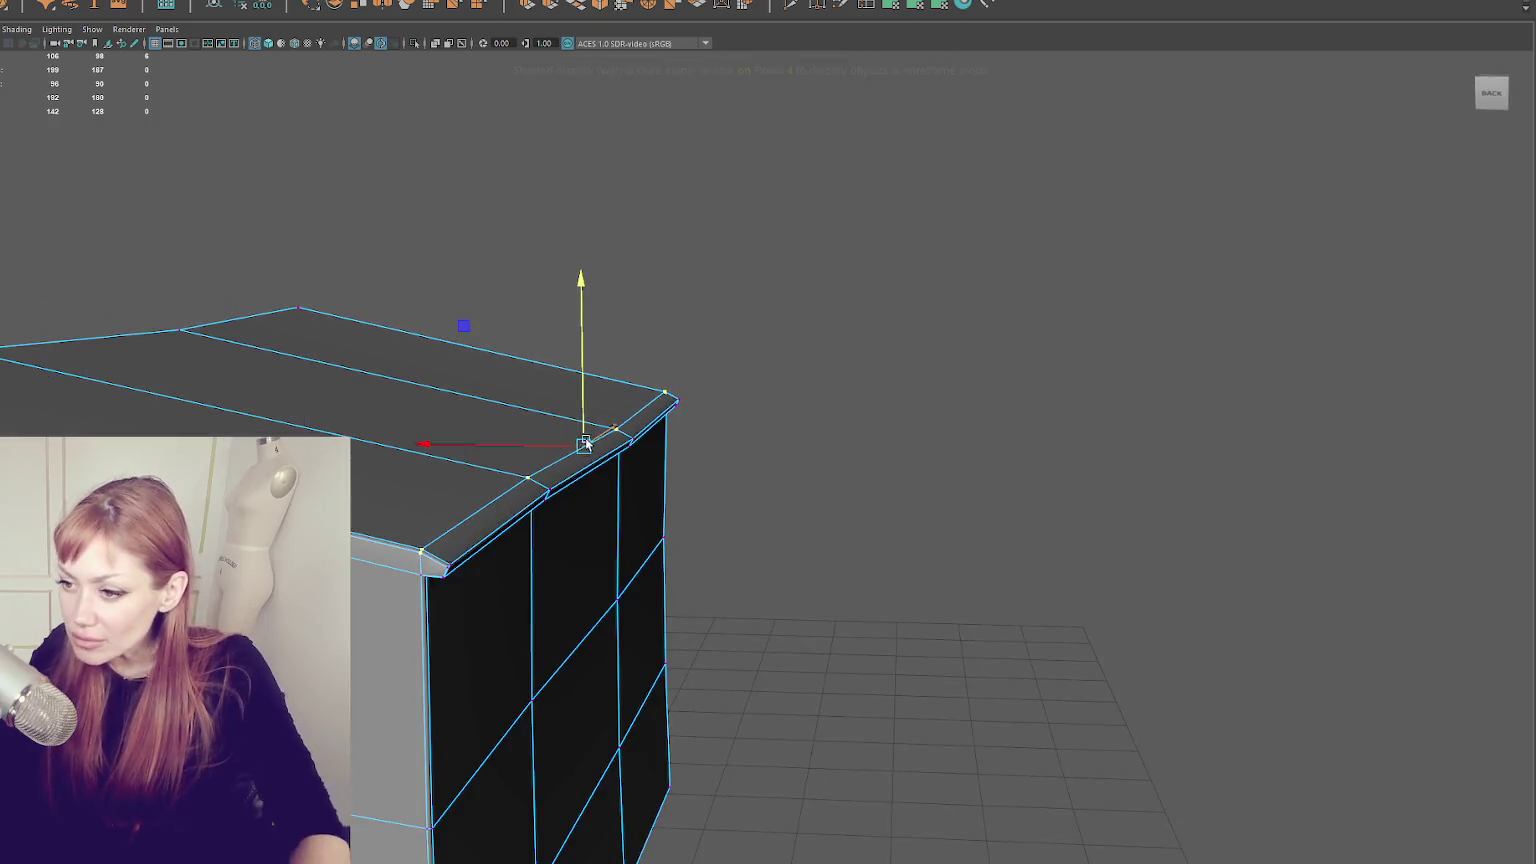
{"action": "mouse_move", "coordinate": [538, 445]}
{"action": "left_mouse_down"}
{"action": "mouse_move", "coordinate": [589, 395]}
{"action": "mouse_move", "coordinate": [1029, 368]}
{"action": "mouse_move", "coordinate": [549, 340]}
{"action": "mouse_move", "coordinate": [626, 415]}
{"action": "mouse_move", "coordinate": [847, 456]}
{"action": "mouse_move", "coordinate": [789, 468]}
{"action": "mouse_move", "coordinate": [830, 466]}
{"action": "left_mouse_up"}
{"action": "key", "text": "4"}
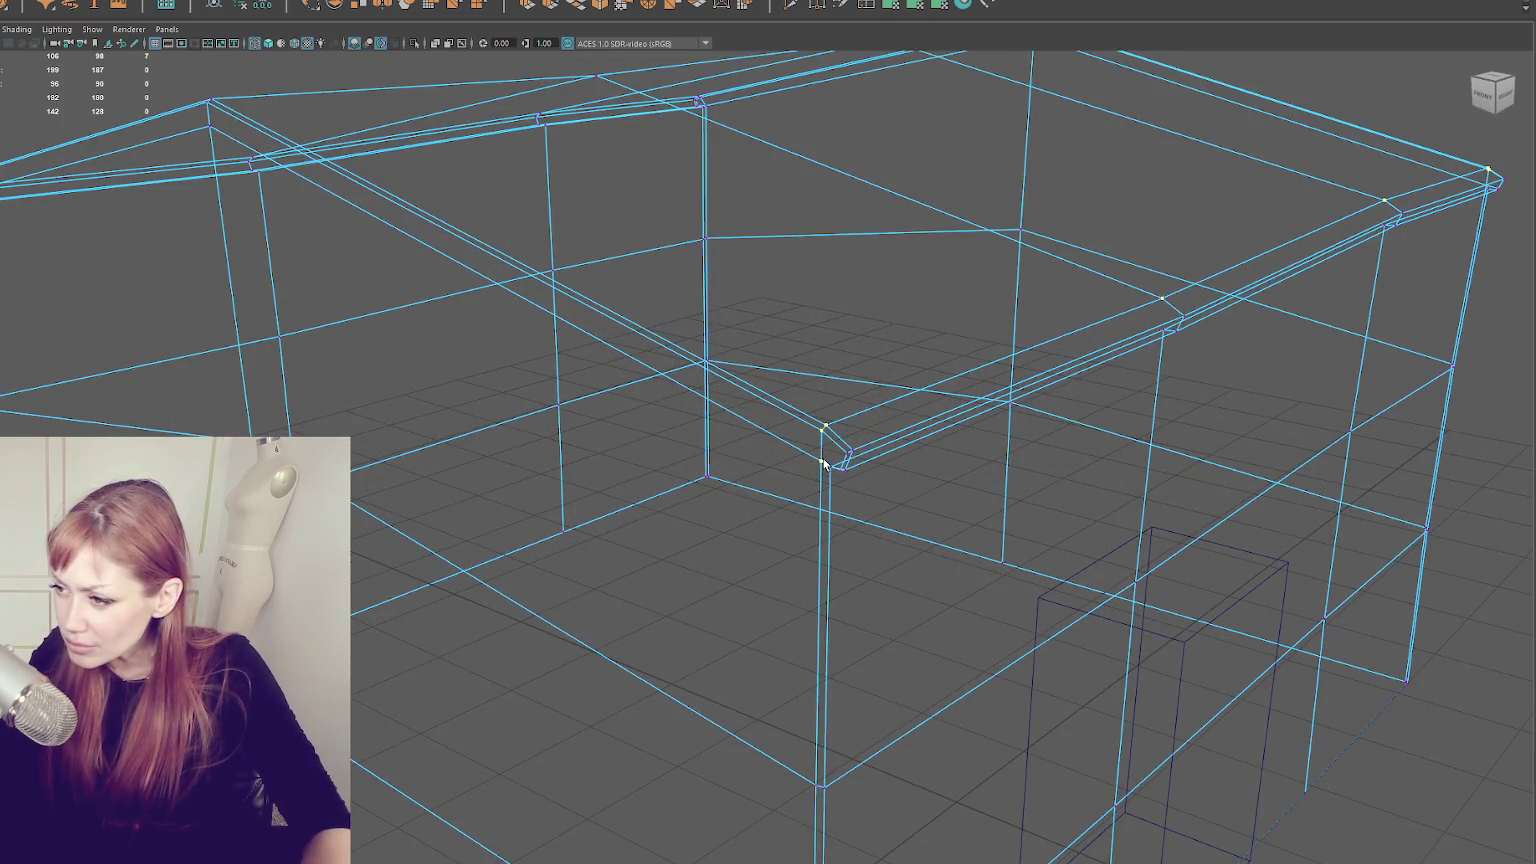
{"action": "mouse_move", "coordinate": [996, 505]}
{"action": "left_mouse_down"}
{"action": "mouse_move", "coordinate": [754, 490]}
{"action": "mouse_move", "coordinate": [782, 463]}
{"action": "mouse_move", "coordinate": [631, 449]}
{"action": "mouse_move", "coordinate": [442, 385]}
{"action": "mouse_move", "coordinate": [446, 313]}
{"action": "mouse_move", "coordinate": [440, 370]}
{"action": "left_mouse_up"}
{"action": "key", "text": "5"}
{"action": "mouse_move", "coordinate": [544, 318]}
{"action": "left_mouse_down"}
{"action": "mouse_move", "coordinate": [646, 277]}
{"action": "mouse_move", "coordinate": [566, 292]}
{"action": "mouse_move", "coordinate": [871, 357]}
{"action": "mouse_move", "coordinate": [828, 378]}
{"action": "mouse_move", "coordinate": [1090, 398]}
{"action": "left_mouse_up"}
- Select the front, right and left roof-edge segments, then reselect the house mesh
{"action": "left_click", "coordinate": [1022, 350]}
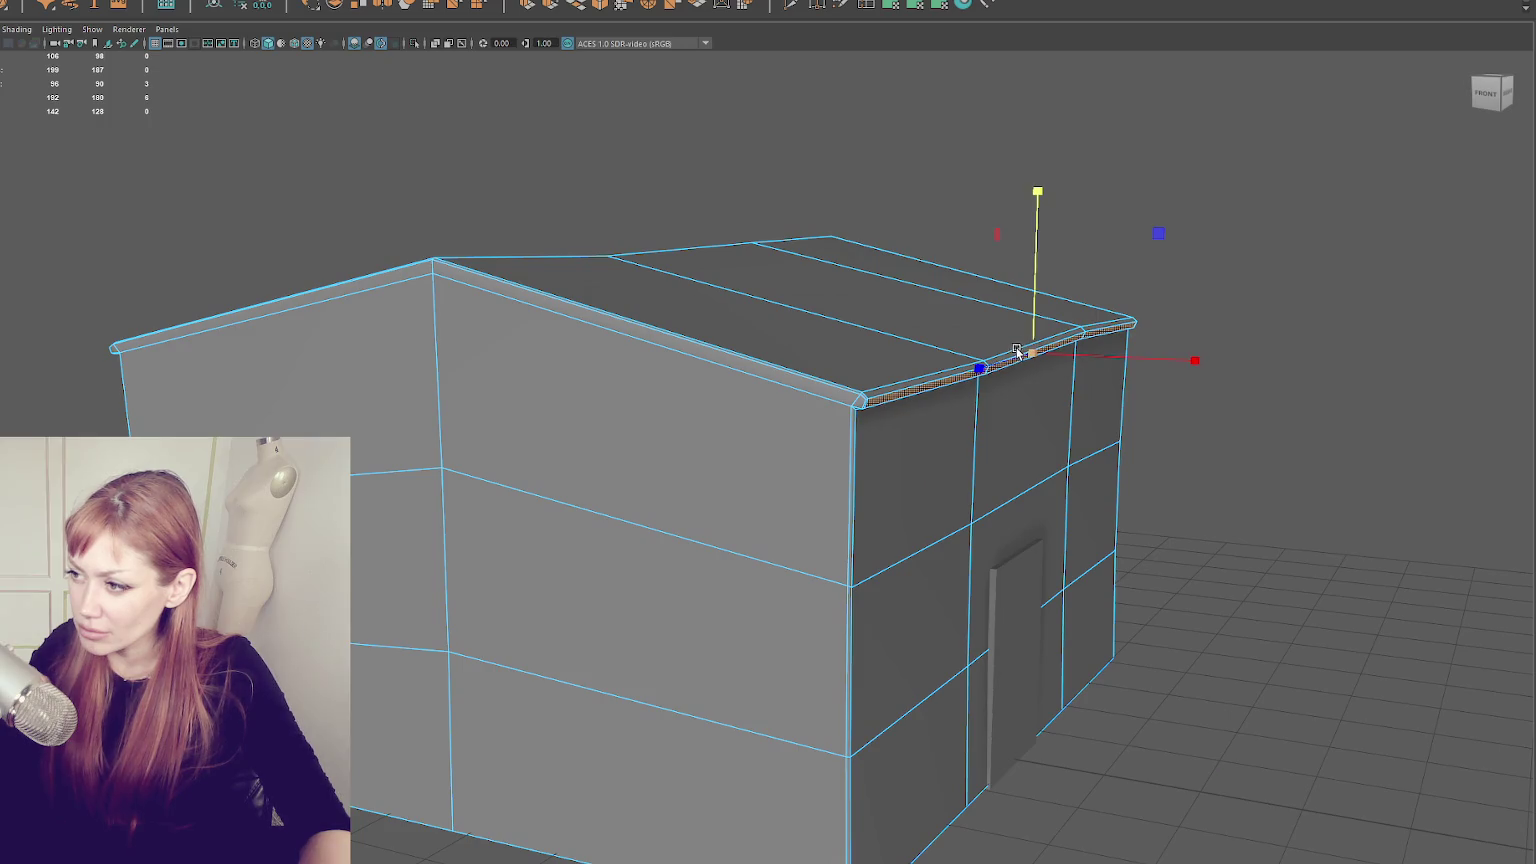
{"action": "mouse_move", "coordinate": [1010, 356]}
{"action": "left_mouse_down"}
{"action": "mouse_move", "coordinate": [443, 338]}
{"action": "mouse_move", "coordinate": [498, 455]}
{"action": "left_mouse_up"}
{"action": "left_click", "coordinate": [720, 492]}
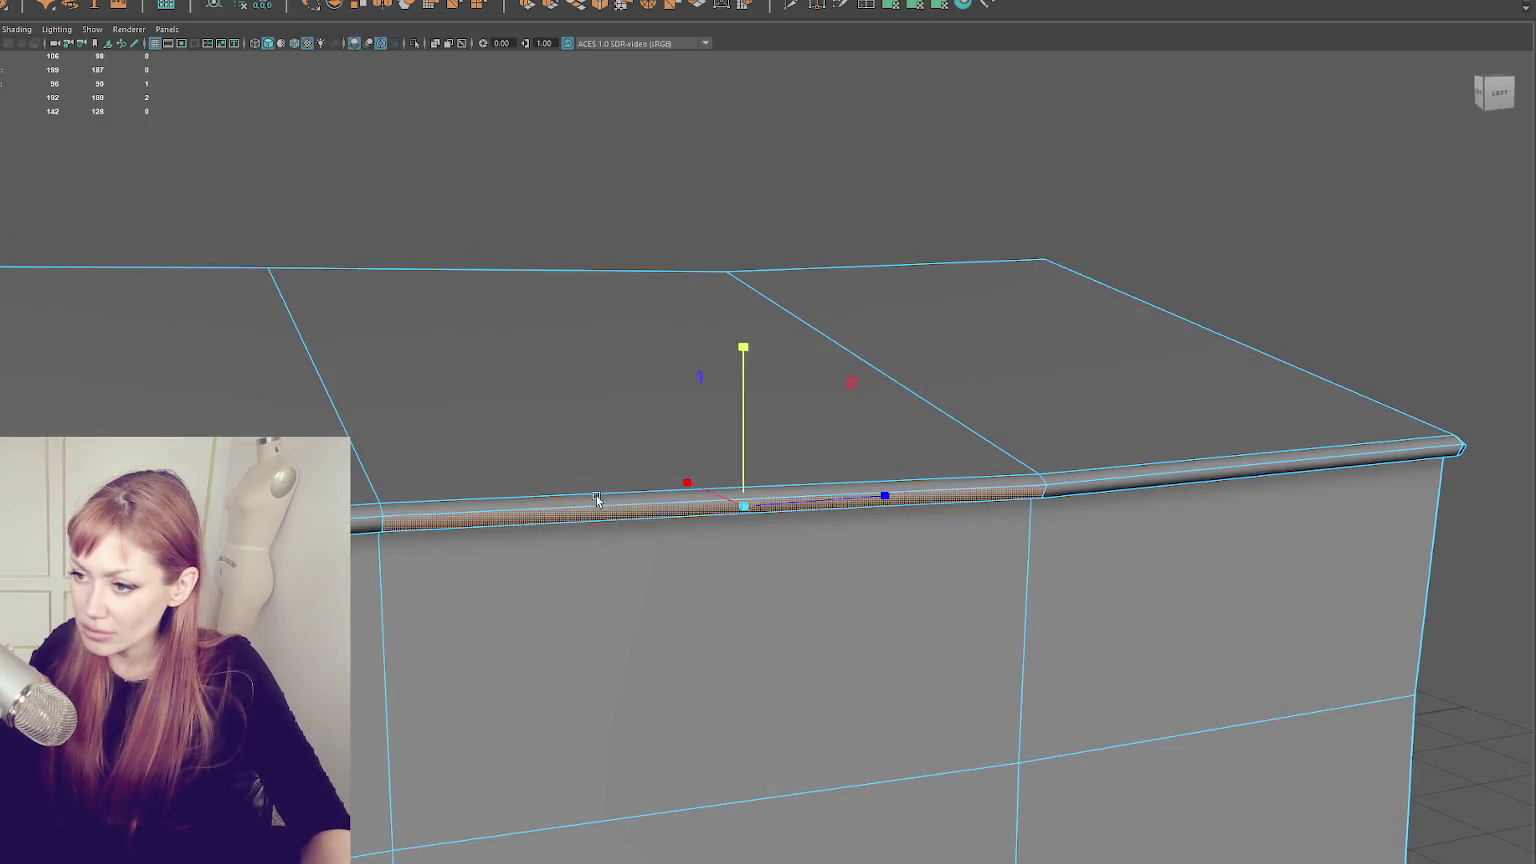
{"action": "left_click", "coordinate": [1005, 473], "text": "shift"}
{"action": "left_click", "coordinate": [404, 512], "text": "shift"}
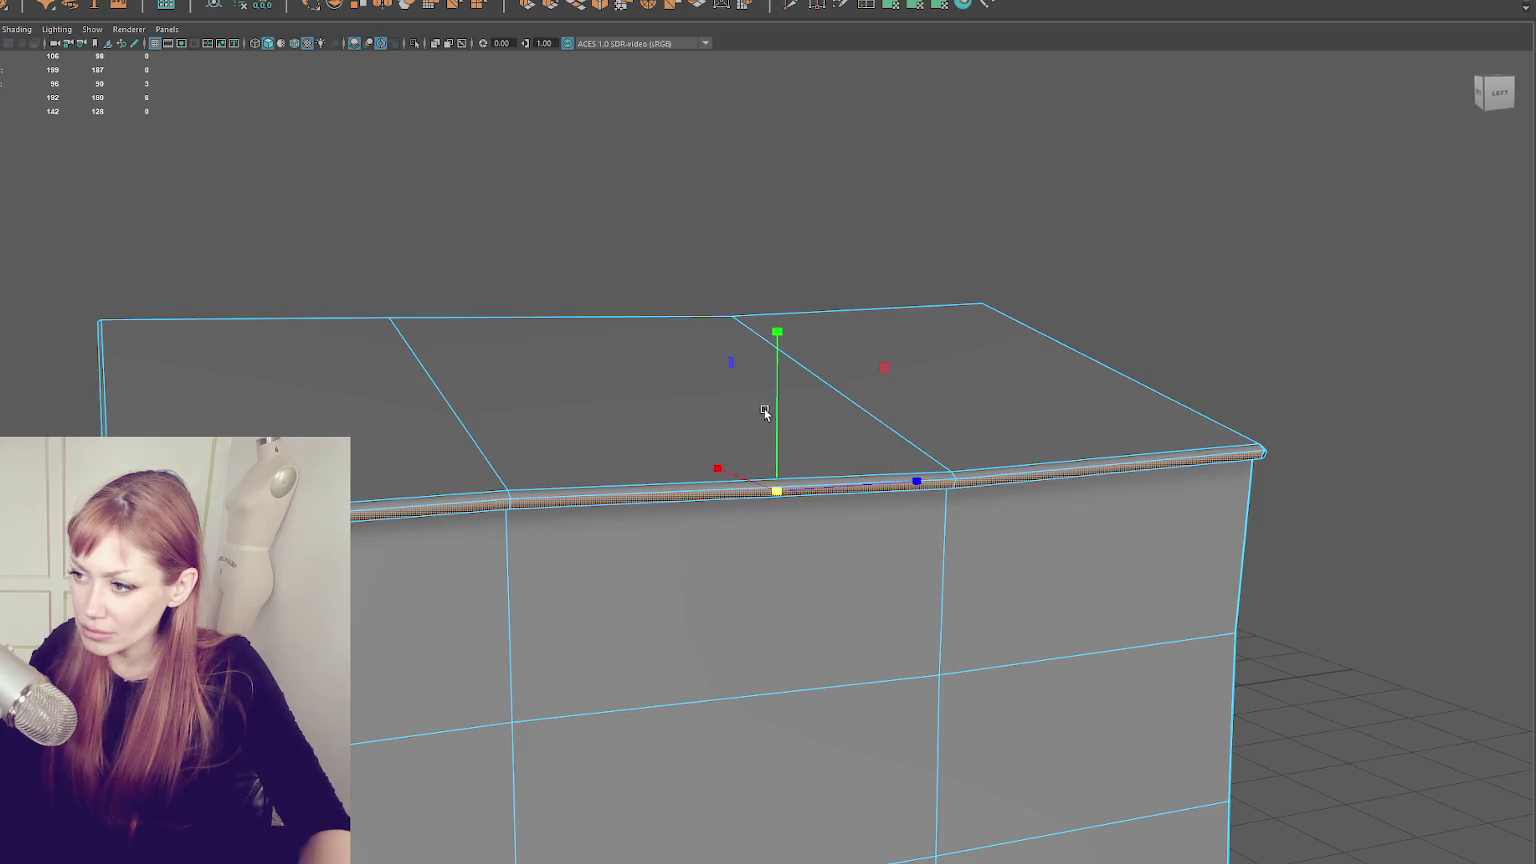
{"action": "left_click", "coordinate": [713, 244]}
{"action": "left_click_drag", "start_coordinate": [713, 244], "coordinate": [383, 327]}
{"action": "left_click", "coordinate": [833, 388]}
{"action": "scroll", "coordinate": [792, 373], "scroll_direction": "up", "scroll_amount": 3}
{"action": "left_click_drag", "start_coordinate": [792, 373], "coordinate": [258, 5]}
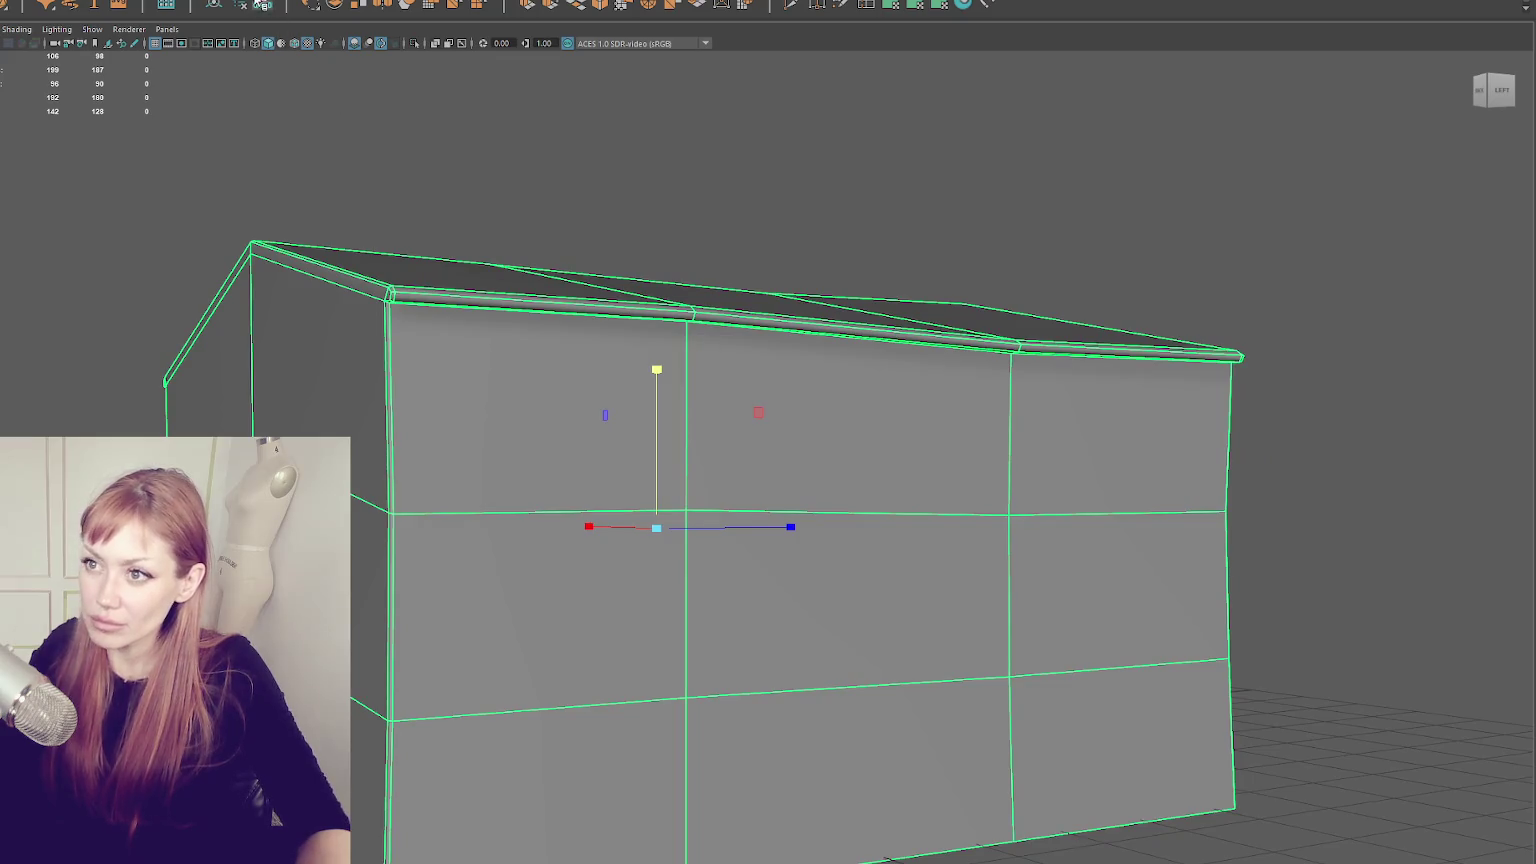
- In vertex mode, move the front roof-peak vertex vertically to change the gable slope
{"action": "left_click_drag", "start_coordinate": [387, 182], "coordinate": [507, 260]}
{"action": "right_click", "coordinate": [504, 255]}
{"action": "left_click", "coordinate": [539, 194]}
{"action": "left_click", "coordinate": [918, 334]}
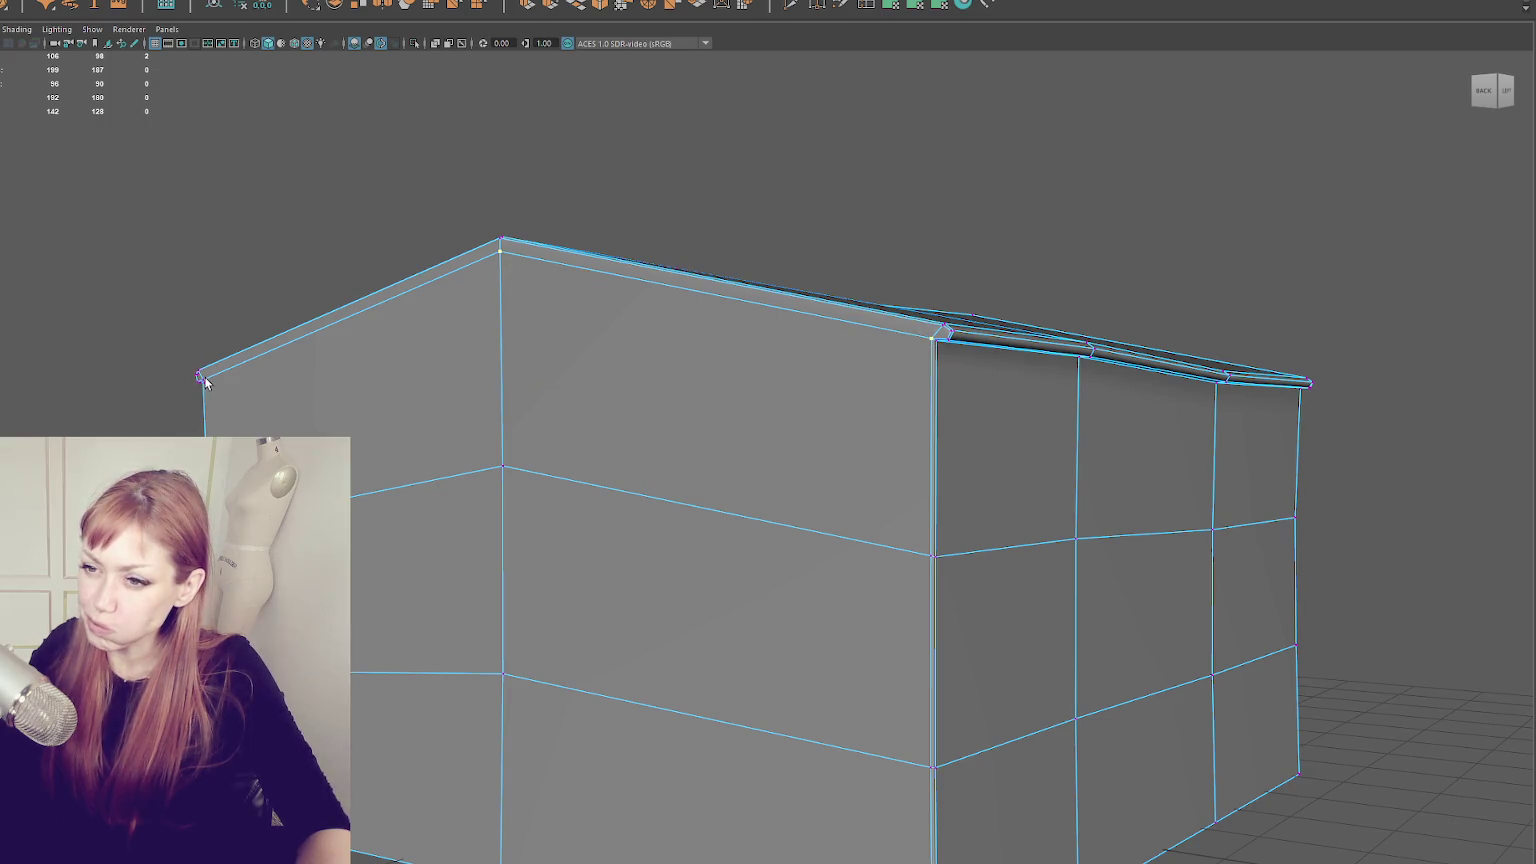
{"action": "left_click", "coordinate": [497, 305]}
{"action": "left_click_drag", "start_coordinate": [498, 290], "coordinate": [505, 224]}
- Adjust the left-front roof-corner and peak vertices so the roof slope matches
{"action": "left_click", "coordinate": [851, 199]}
{"action": "mouse_move", "coordinate": [851, 199]}
{"action": "left_mouse_down", "text": "alt"}
{"action": "mouse_move", "coordinate": [905, 199]}
{"action": "mouse_move", "coordinate": [658, 284]}
{"action": "left_mouse_up", "text": "alt"}
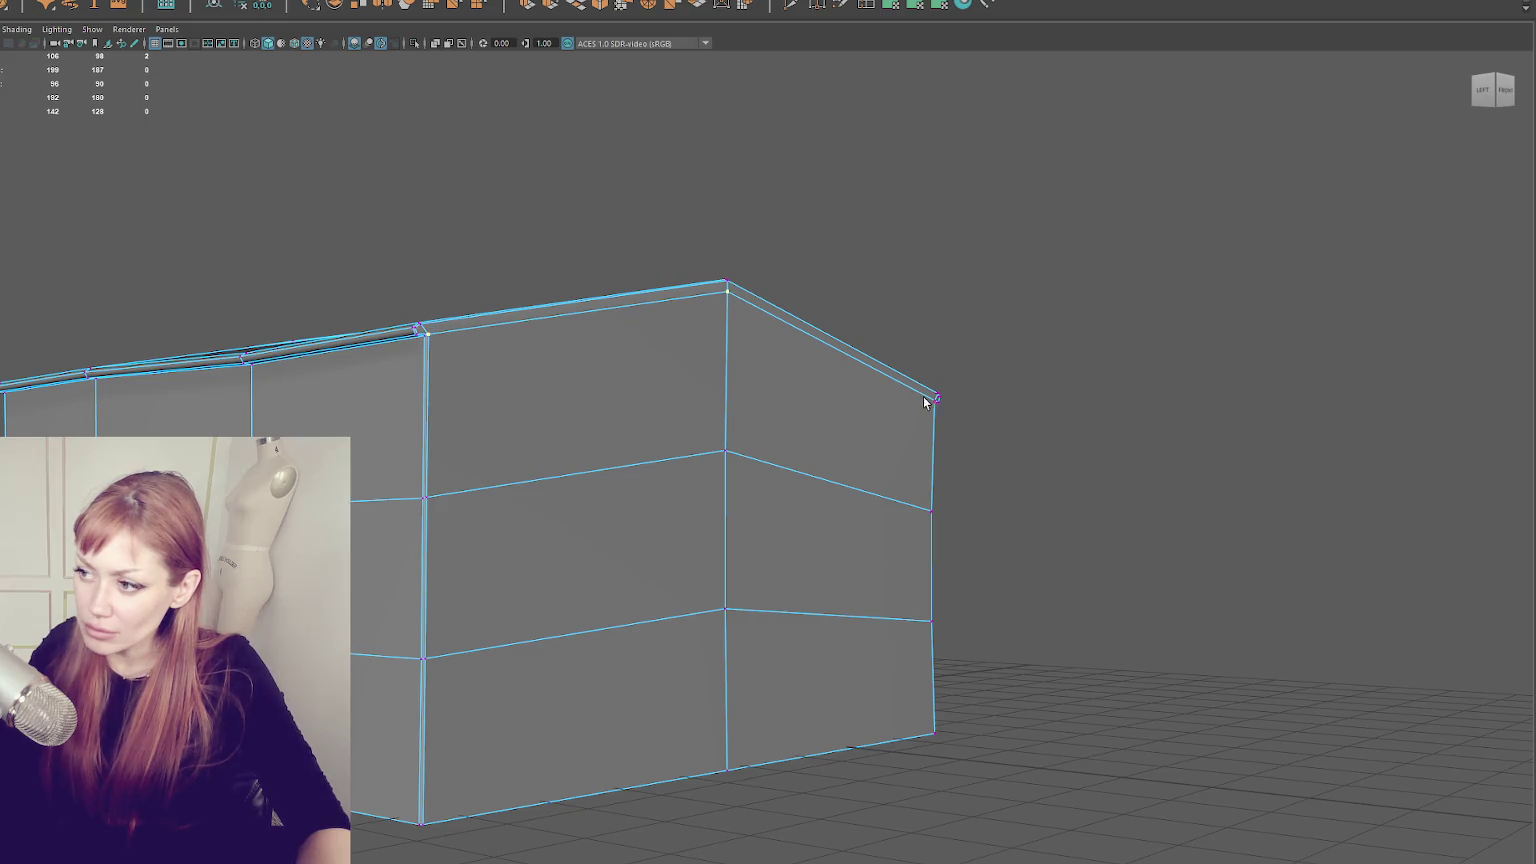
{"action": "left_click", "coordinate": [727, 290]}
{"action": "left_click_drag", "start_coordinate": [727, 290], "coordinate": [730, 268]}
{"action": "left_click", "coordinate": [728, 276]}
{"action": "key", "text": "q"}
{"action": "left_click", "coordinate": [937, 401], "text": "shift"}
{"action": "key", "text": "w"}
{"action": "left_click_drag", "start_coordinate": [736, 292], "coordinate": [728, 294]}
- Return to object mode with the whole house selected
{"action": "key", "text": "F8"}
{"action": "left_click", "coordinate": [398, 333]}
{"action": "scroll", "coordinate": [398, 333], "scroll_direction": "down", "scroll_amount": 3}
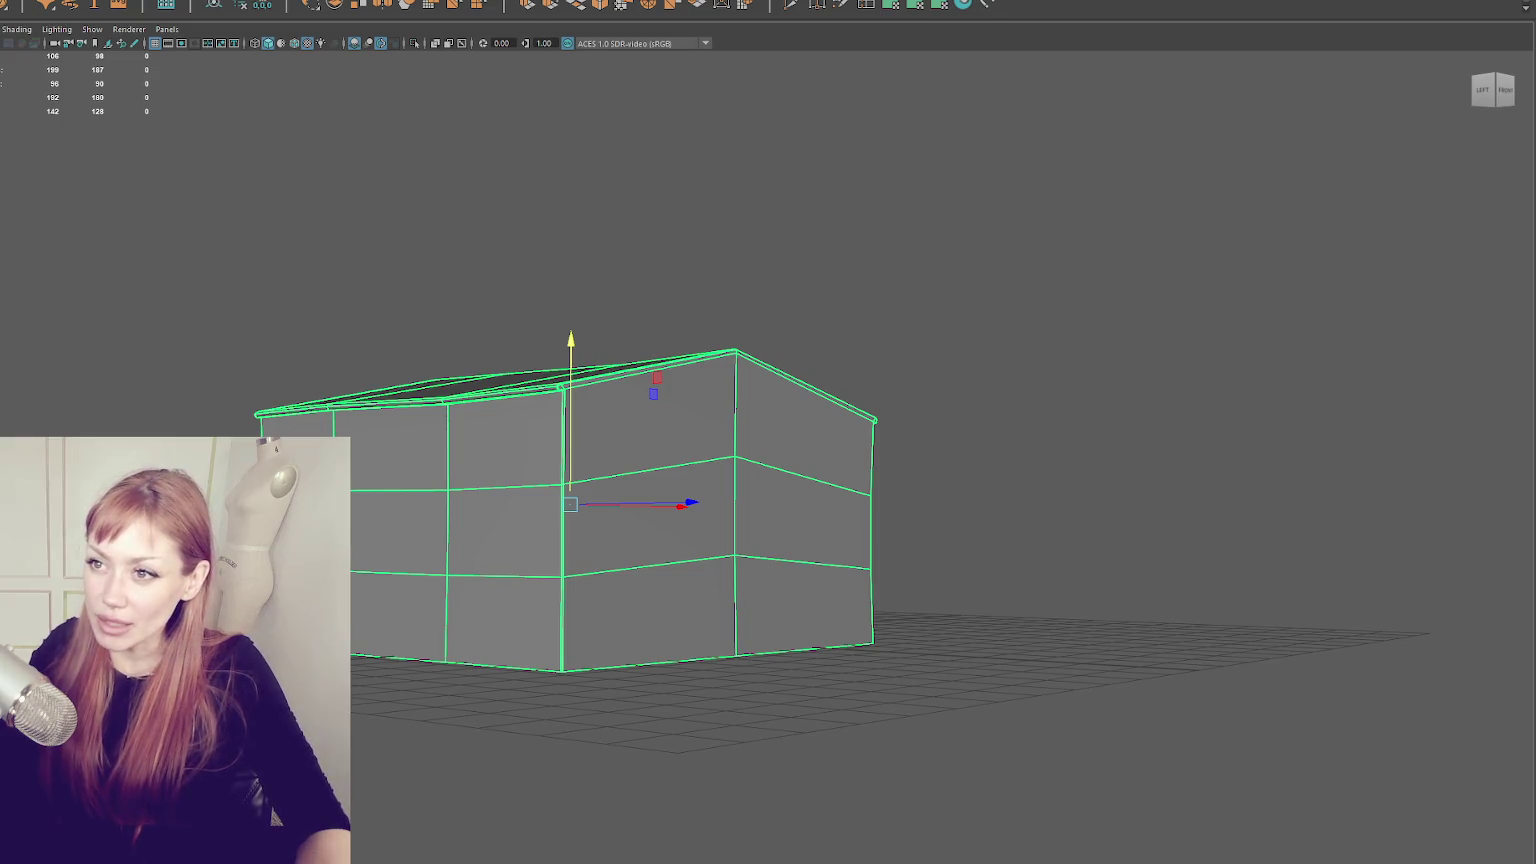
{"action": "left_click", "coordinate": [330, 3]}
{"action": "left_click", "coordinate": [360, 10]}
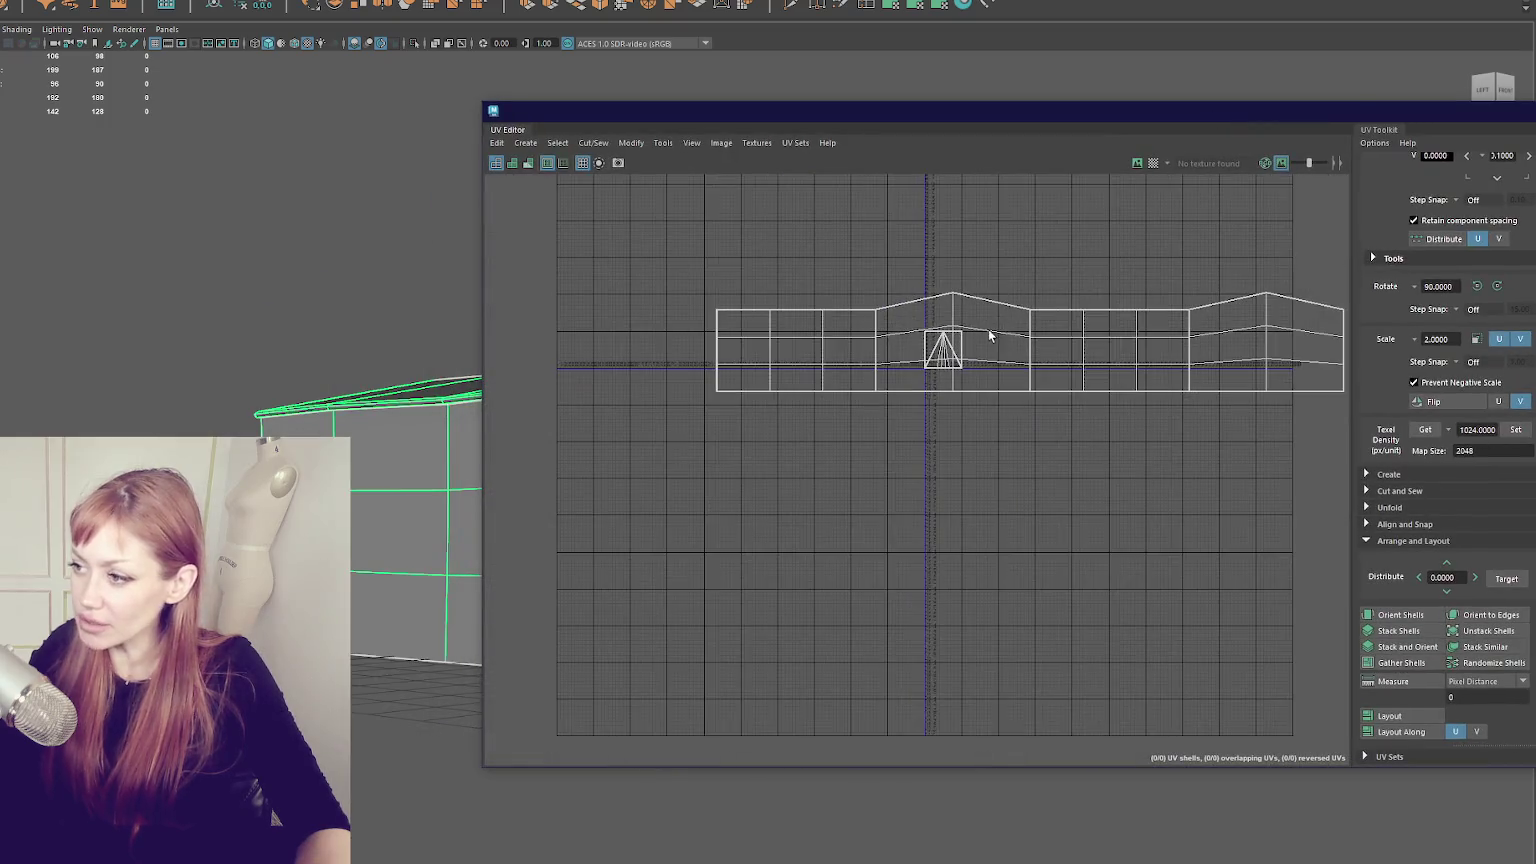
- Move the house's main UV shell down and left, then reframe the model in 3D
{"action": "left_click", "coordinate": [990, 333]}
{"action": "left_click_drag", "start_coordinate": [1040, 327], "coordinate": [974, 457]}
{"action": "left_click", "coordinate": [943, 349]}
{"action": "left_click", "coordinate": [914, 5]}
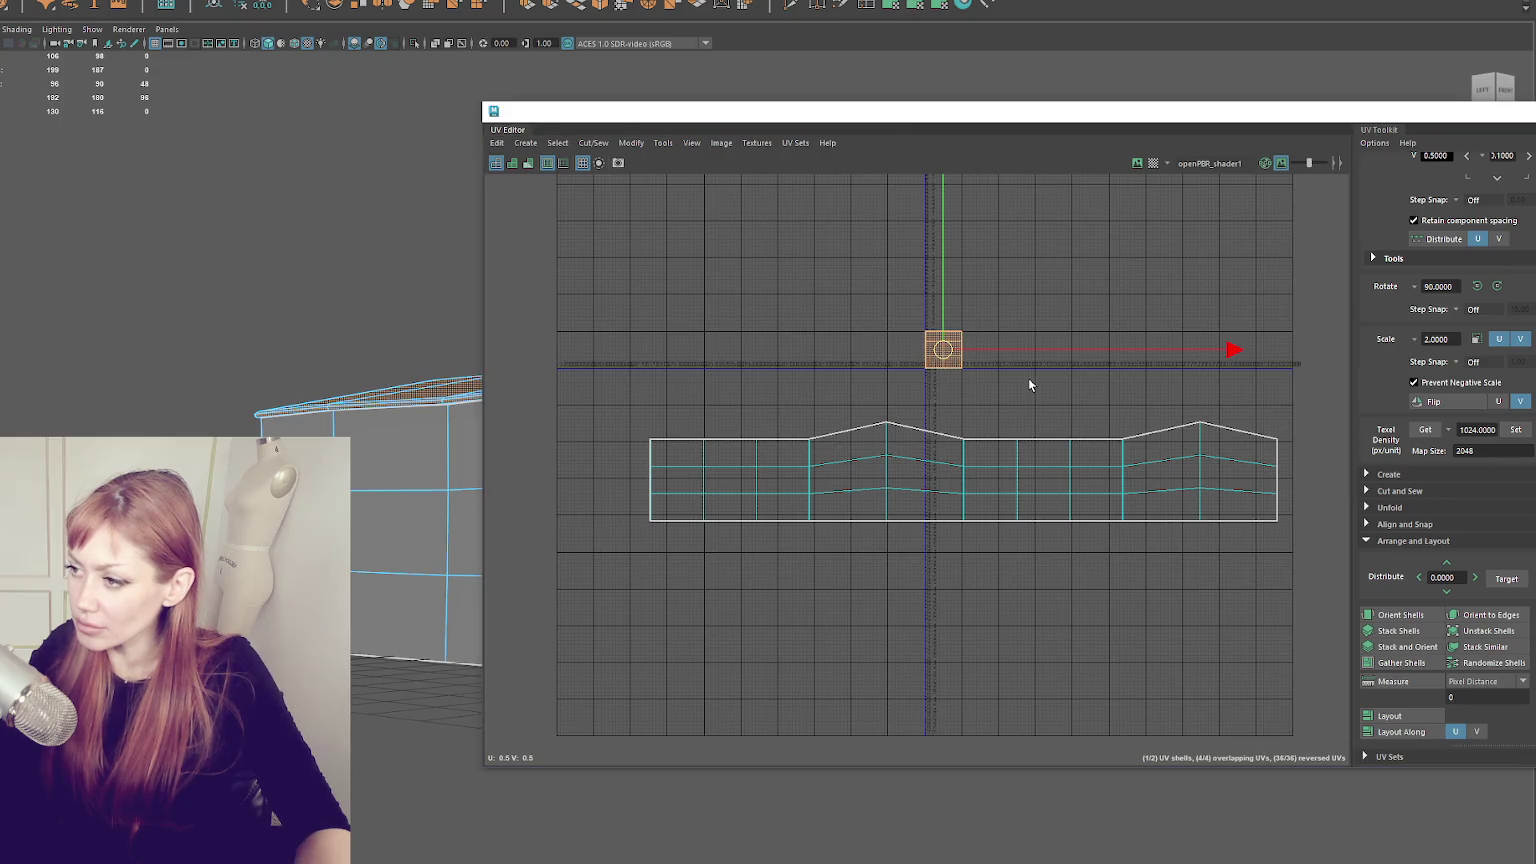
{"action": "key", "text": "f"}
{"action": "mouse_move", "coordinate": [501, 362]}
{"action": "left_mouse_down"}
{"action": "mouse_move", "coordinate": [333, 161]}
{"action": "mouse_move", "coordinate": [350, 345]}
{"action": "mouse_move", "coordinate": [223, 418]}
{"action": "mouse_move", "coordinate": [189, 291]}
{"action": "mouse_move", "coordinate": [223, 367]}
{"action": "mouse_move", "coordinate": [343, 360]}
{"action": "mouse_move", "coordinate": [432, 381]}
{"action": "mouse_move", "coordinate": [247, 388]}
{"action": "left_mouse_up"}
- Select the roof trim beam's faces and unfold their UVs
{"action": "left_click", "coordinate": [333, 150]}
{"action": "left_click", "coordinate": [222, 372]}
{"action": "left_click", "coordinate": [210, 374]}
{"action": "mouse_move", "coordinate": [386, 366]}
{"action": "left_mouse_down"}
{"action": "mouse_move", "coordinate": [199, 326]}
{"action": "mouse_move", "coordinate": [358, 331]}
{"action": "mouse_move", "coordinate": [252, 307]}
{"action": "left_mouse_up"}
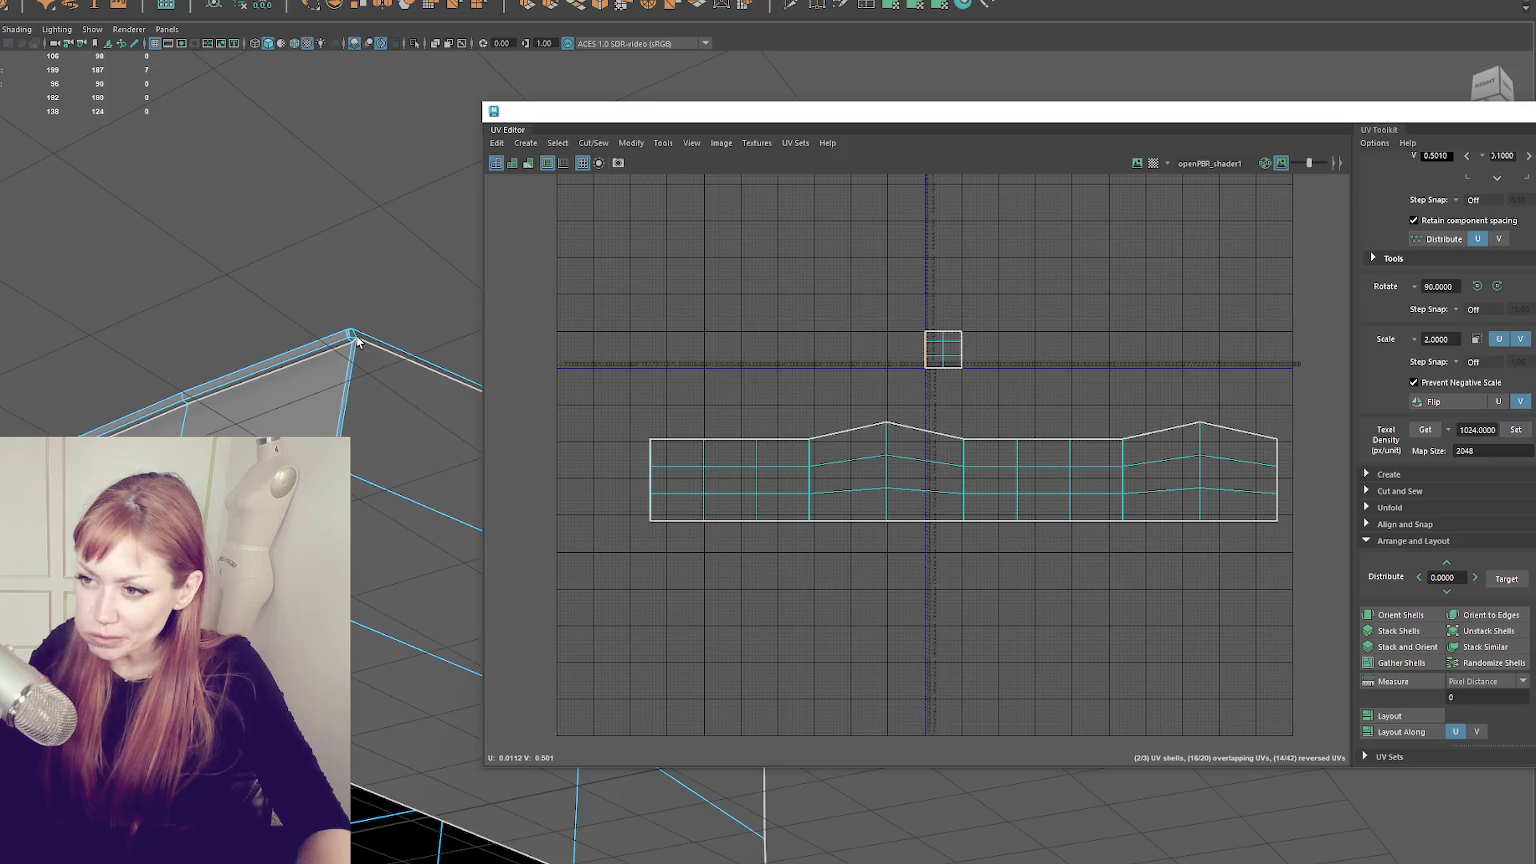
{"action": "left_click_drag", "start_coordinate": [358, 343], "coordinate": [170, 306]}
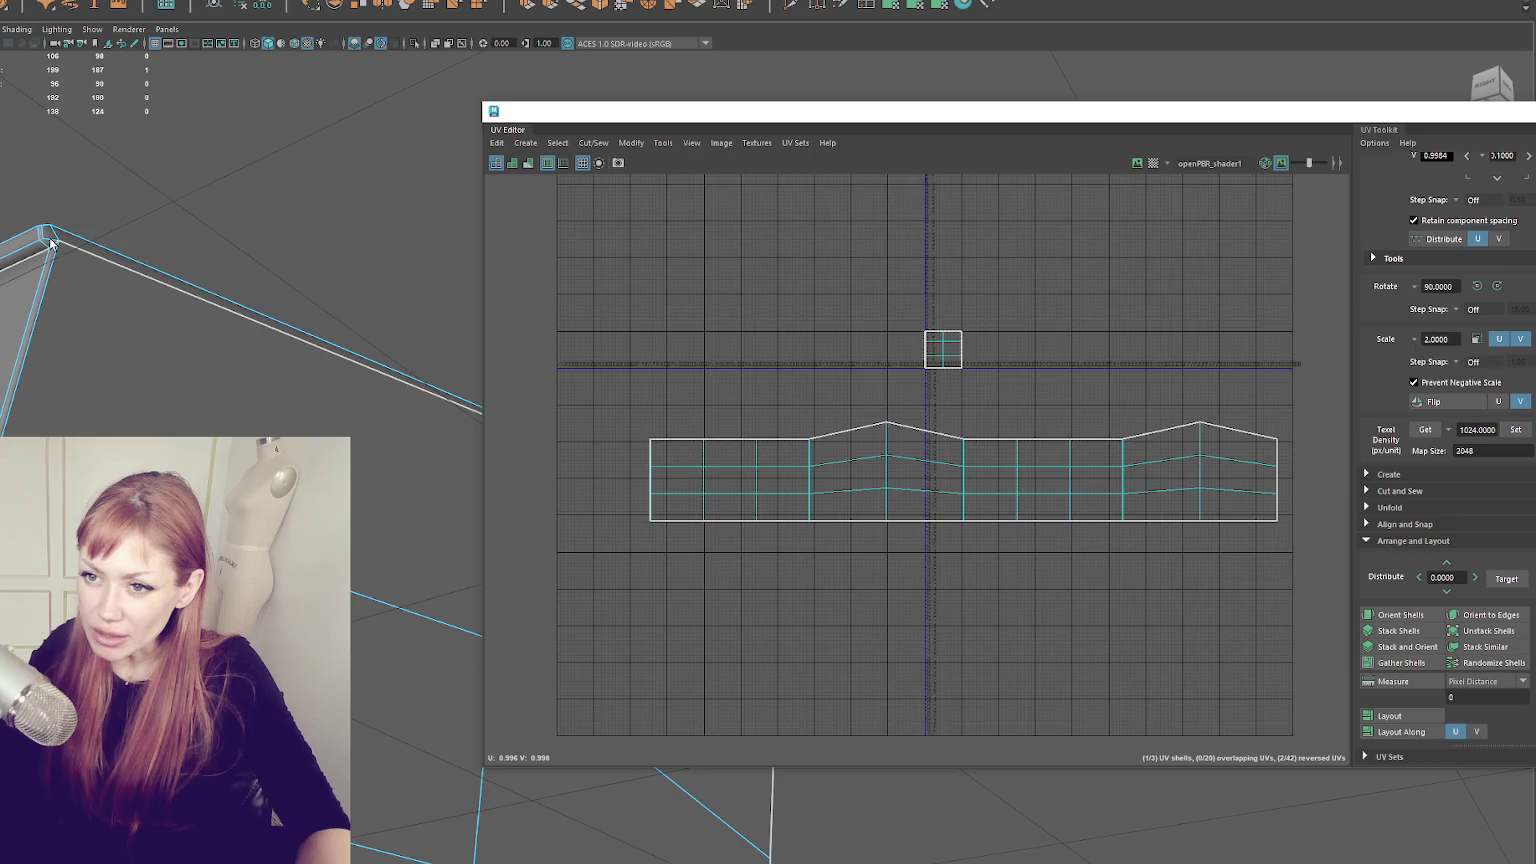
{"action": "mouse_move", "coordinate": [89, 298]}
{"action": "left_mouse_down"}
{"action": "mouse_move", "coordinate": [195, 319]}
{"action": "mouse_move", "coordinate": [223, 343]}
{"action": "mouse_move", "coordinate": [152, 437]}
{"action": "mouse_move", "coordinate": [211, 274]}
{"action": "left_mouse_up"}
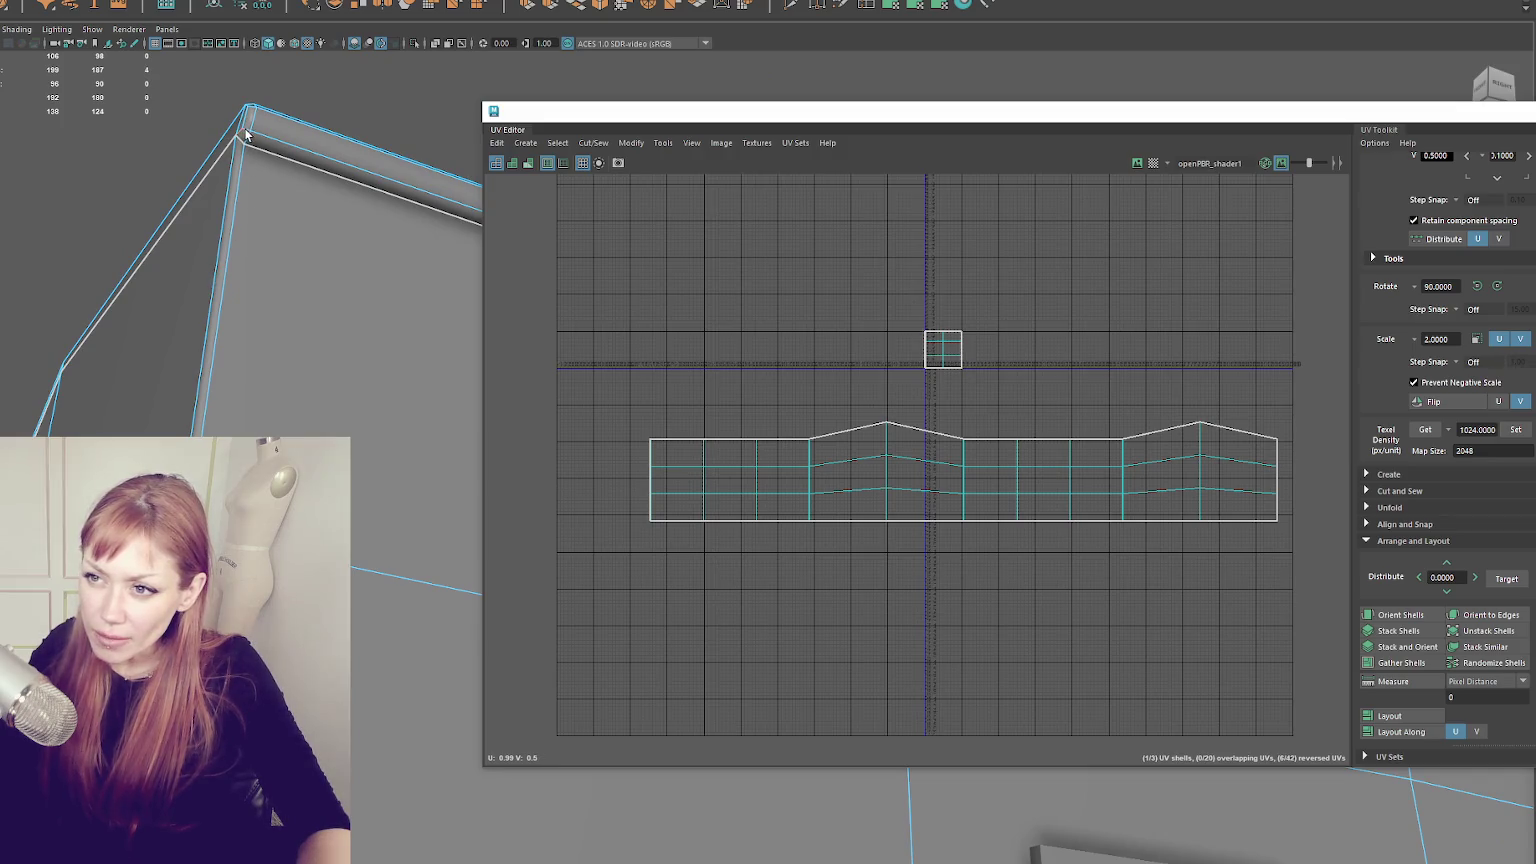
{"action": "right_click", "coordinate": [670, 232], "text": "ctrl"}
{"action": "right_click", "coordinate": [1004, 306], "text": "shift"}
{"action": "left_click", "coordinate": [852, 307]}
- Select the loose strip's border edge loop and sew it onto the main trim shell
{"action": "key", "text": "f"}
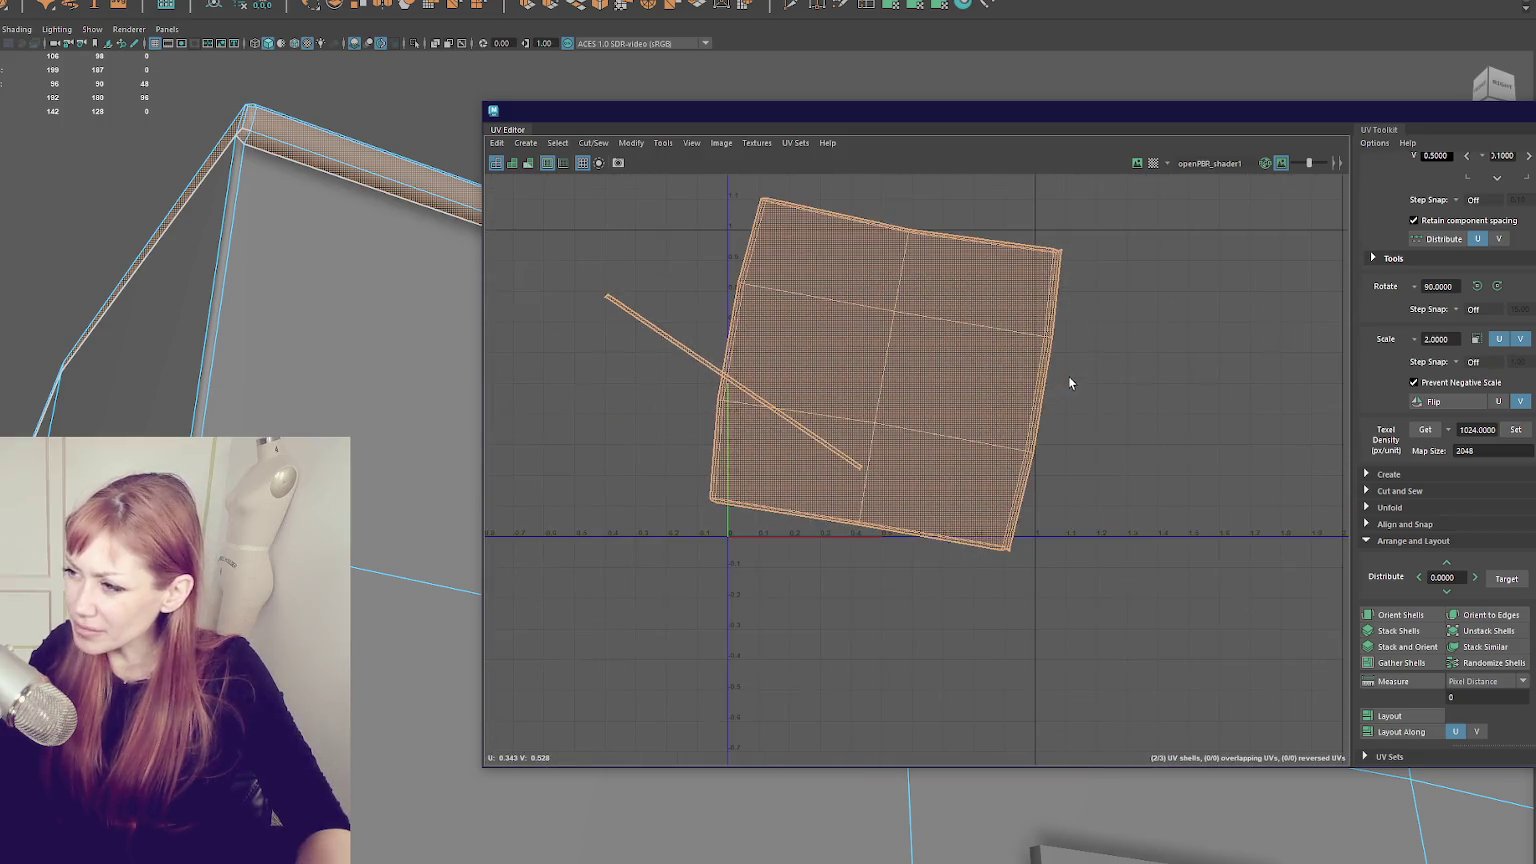
{"action": "scroll", "coordinate": [1059, 370], "scroll_direction": "up", "scroll_amount": 3}
{"action": "right_click", "coordinate": [800, 345]}
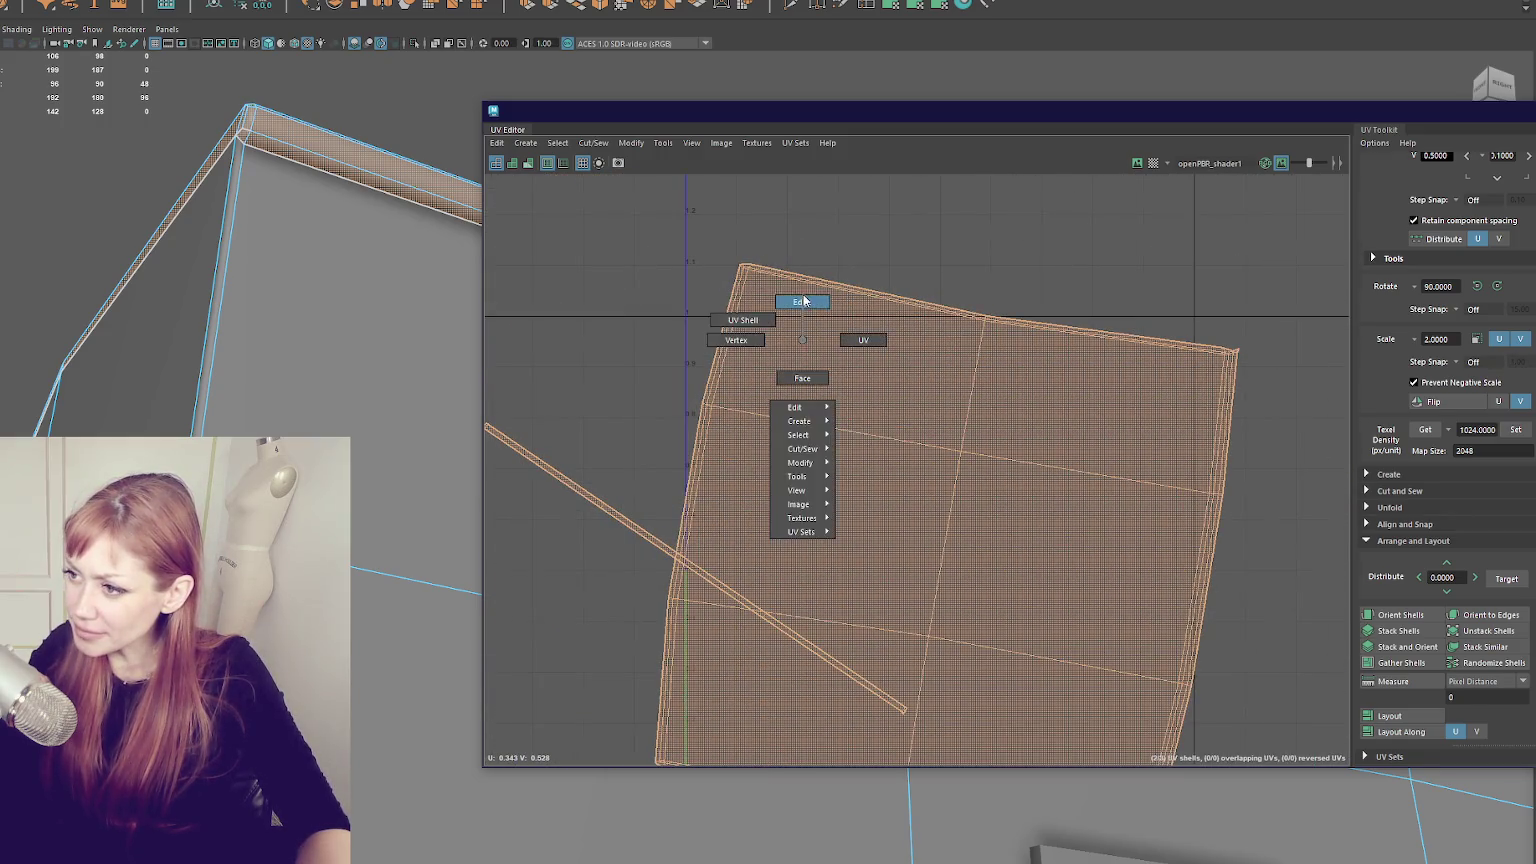
{"action": "left_click", "coordinate": [632, 527]}
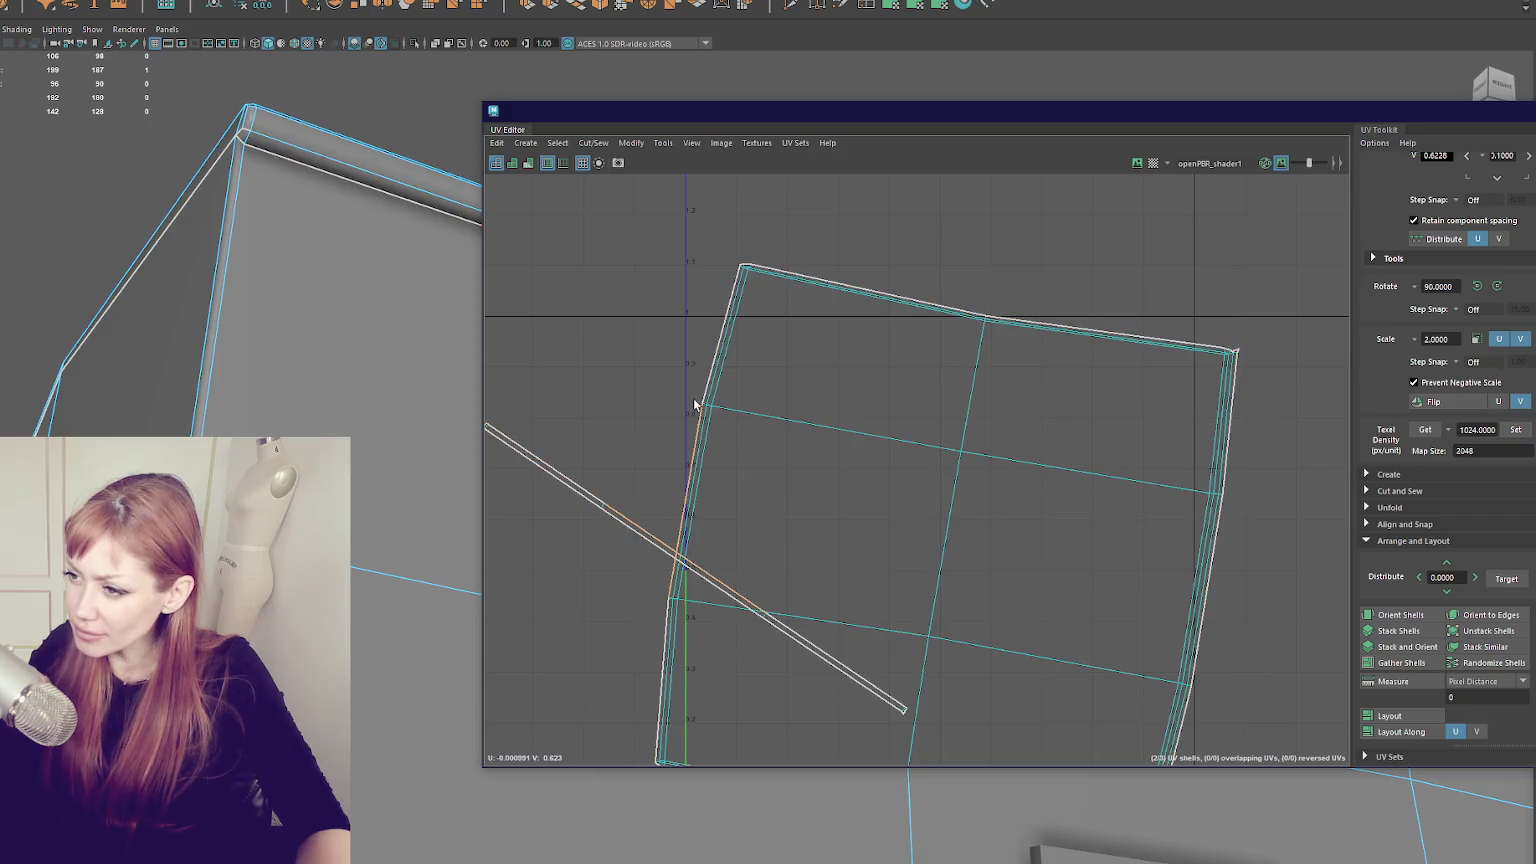
{"action": "double_click", "coordinate": [674, 570]}
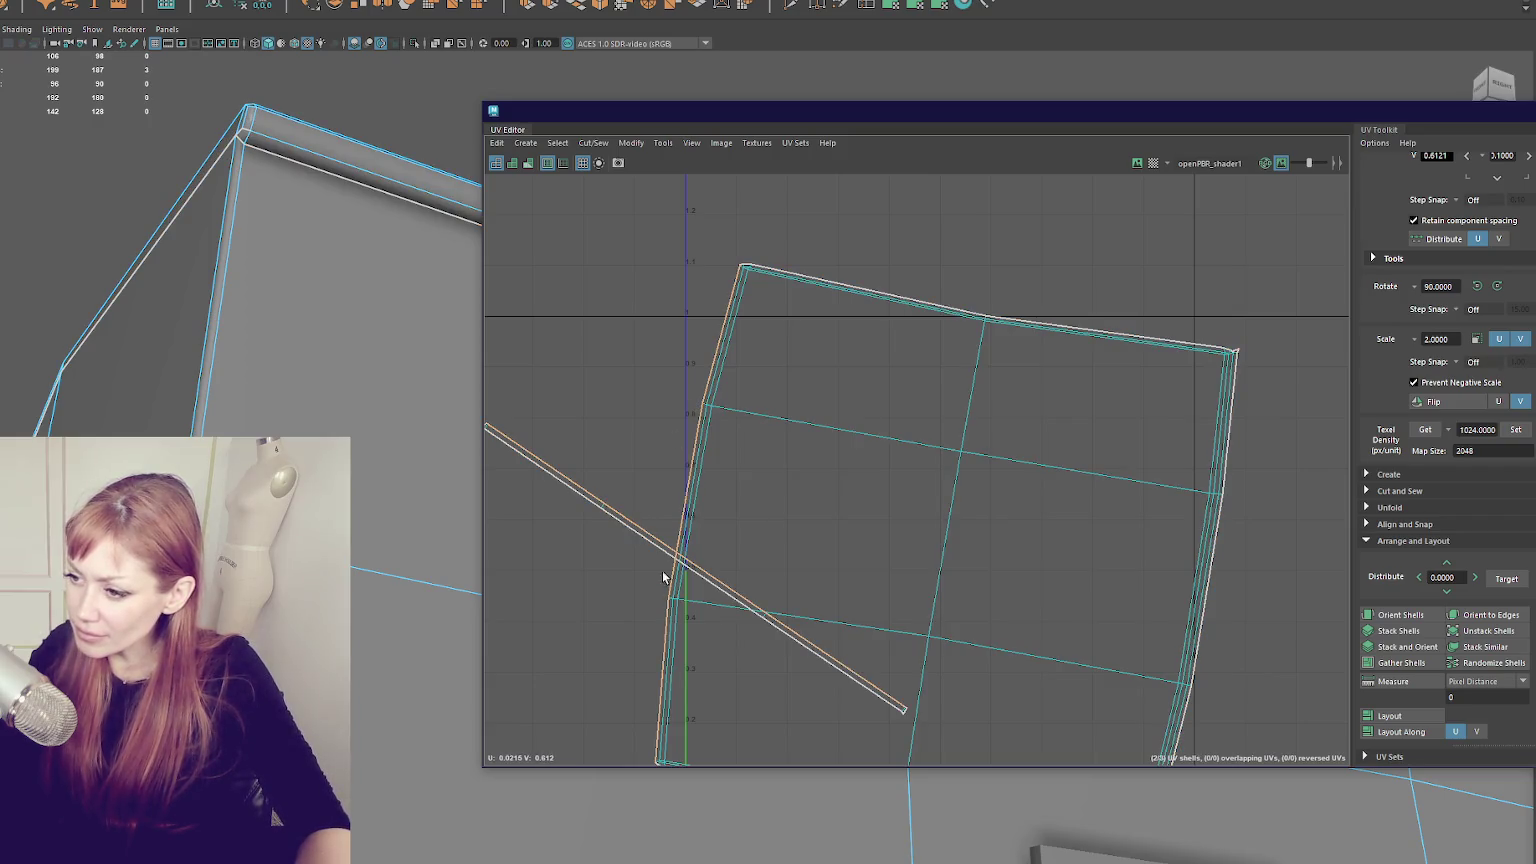
{"action": "right_click", "coordinate": [632, 334]}
{"action": "left_click", "coordinate": [713, 355]}
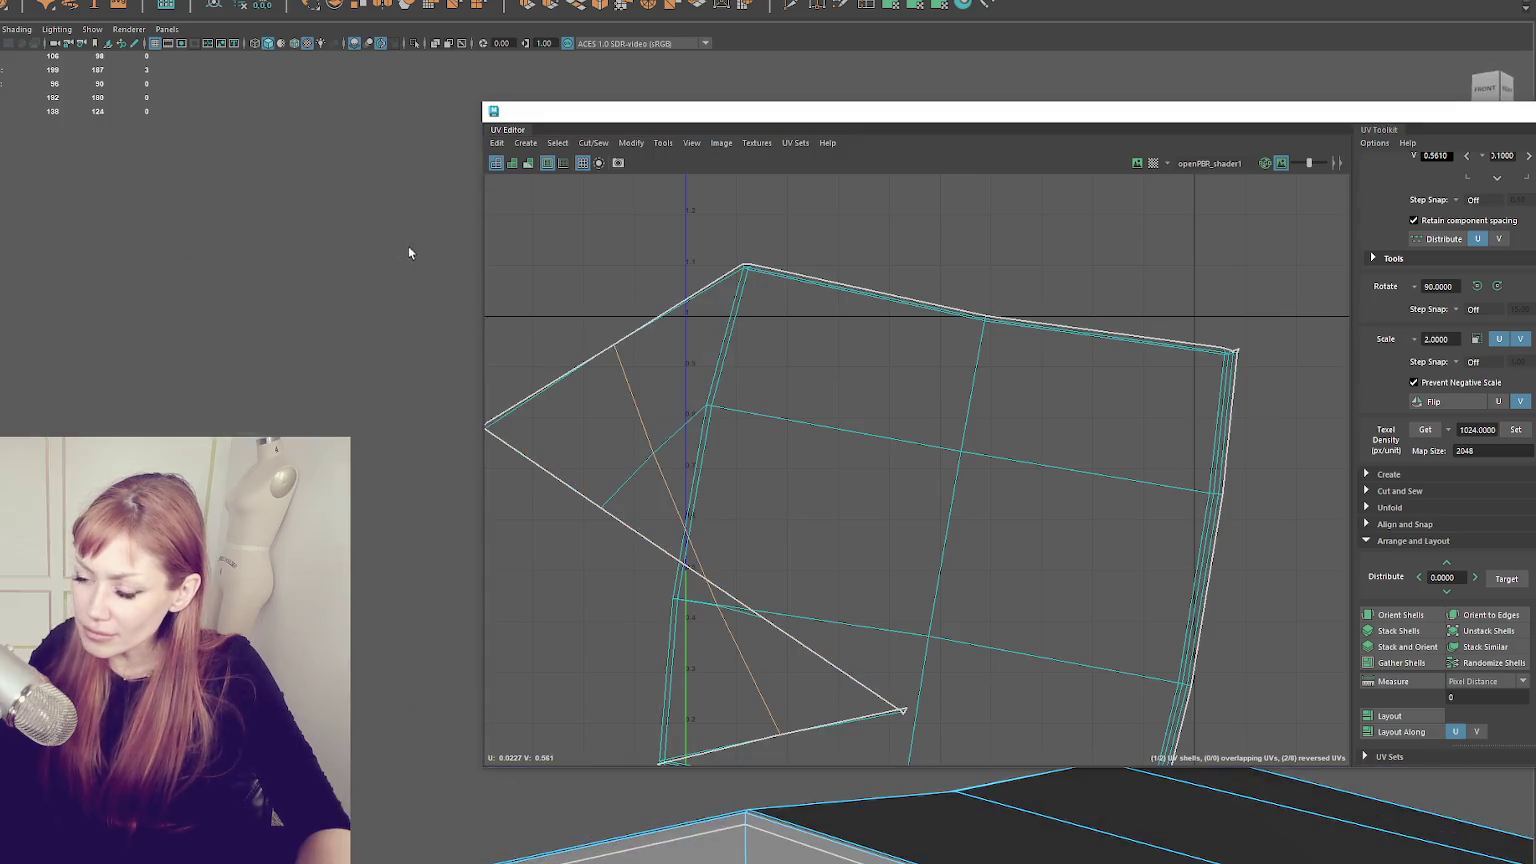
- Select the entire sewn UV shell and unfold it into a square
{"action": "left_click", "coordinate": [371, 538]}
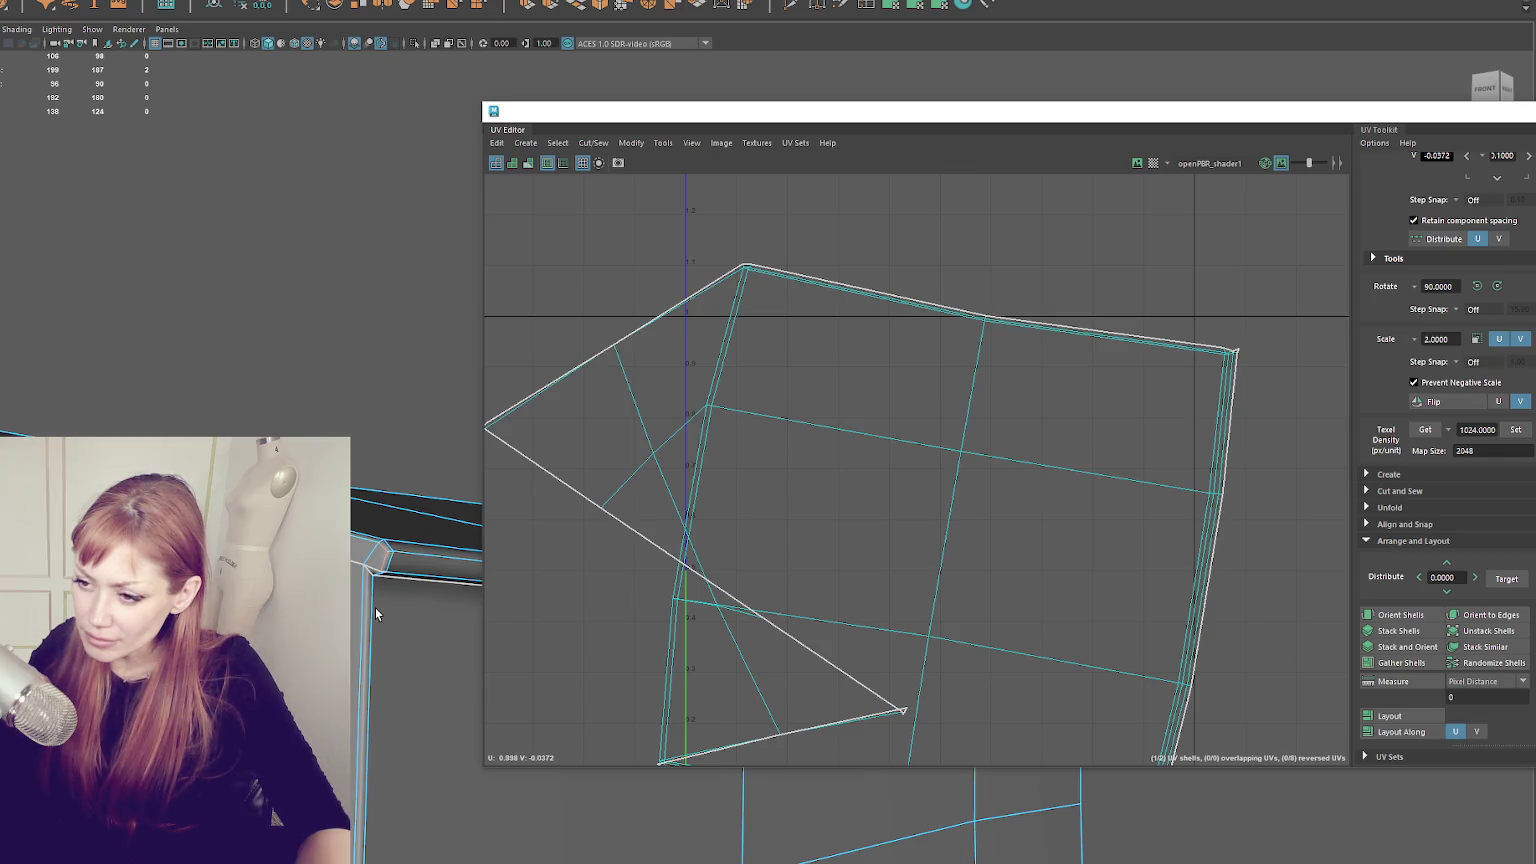
{"action": "key", "text": "a"}
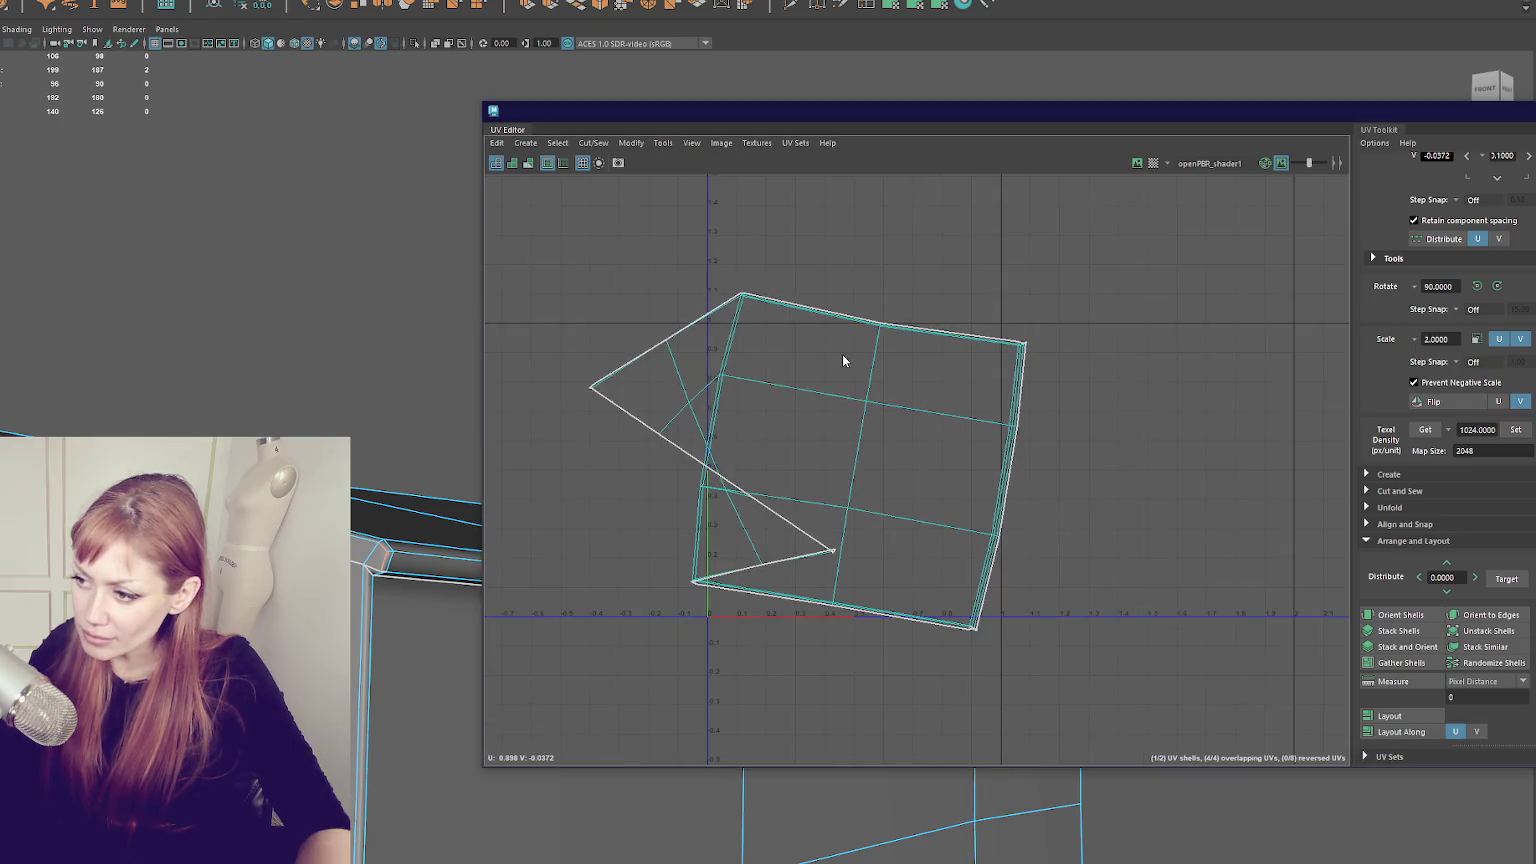
{"action": "left_click", "coordinate": [844, 357]}
{"action": "right_click", "coordinate": [809, 238], "text": "shift"}
{"action": "mouse_move", "coordinate": [446, 281]}
{"action": "left_mouse_down", "text": "alt"}
{"action": "mouse_move", "coordinate": [222, 278]}
{"action": "mouse_move", "coordinate": [278, 391]}
{"action": "mouse_move", "coordinate": [470, 330]}
{"action": "left_mouse_up", "text": "alt"}
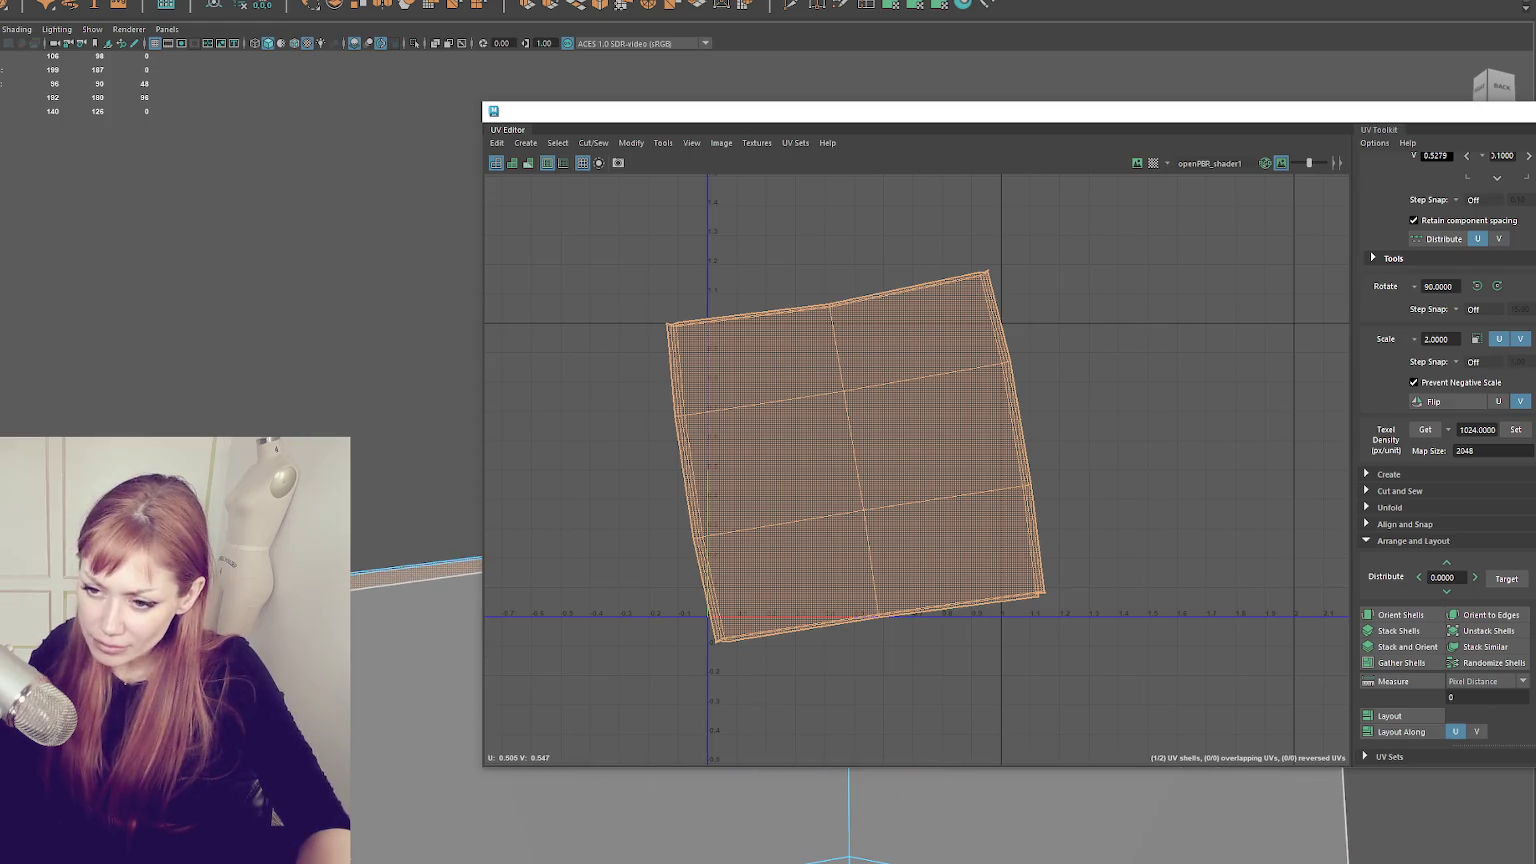
{"action": "left_click", "coordinate": [981, 274]}
{"action": "left_click", "coordinate": [983, 277]}
{"action": "right_click", "coordinate": [655, 272], "text": "ctrl"}
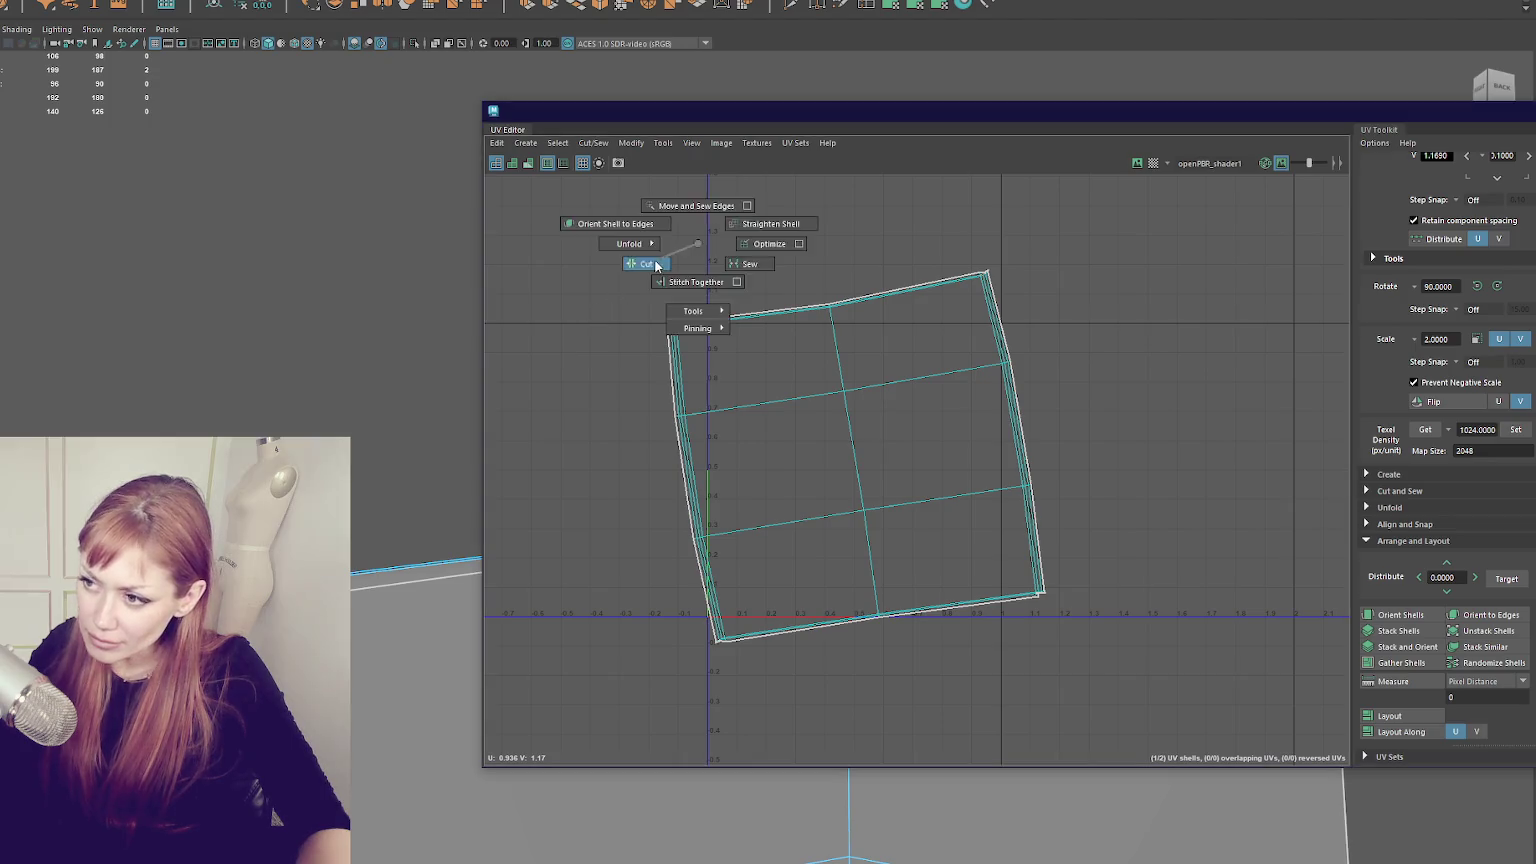
{"action": "right_click", "coordinate": [795, 244], "text": "shift"}
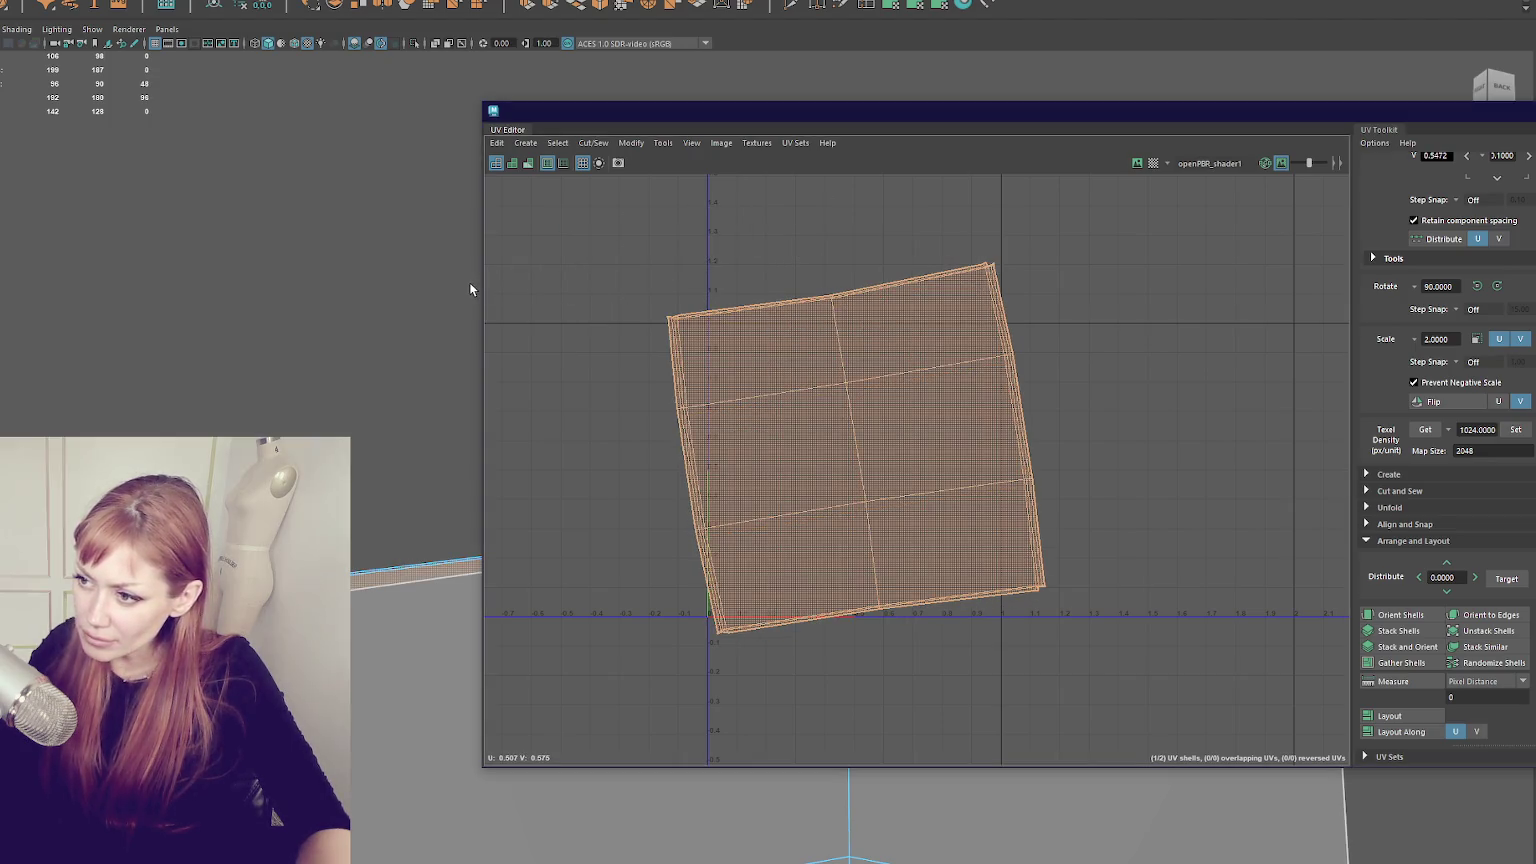
- Narrow the UV window, then unfold the whole trim shell and straighten it upright
{"action": "mouse_move", "coordinate": [445, 296]}
{"action": "left_mouse_down"}
{"action": "mouse_move", "coordinate": [315, 346]}
{"action": "mouse_move", "coordinate": [549, 346]}
{"action": "mouse_move", "coordinate": [120, 263]}
{"action": "mouse_move", "coordinate": [317, 240]}
{"action": "left_mouse_up"}
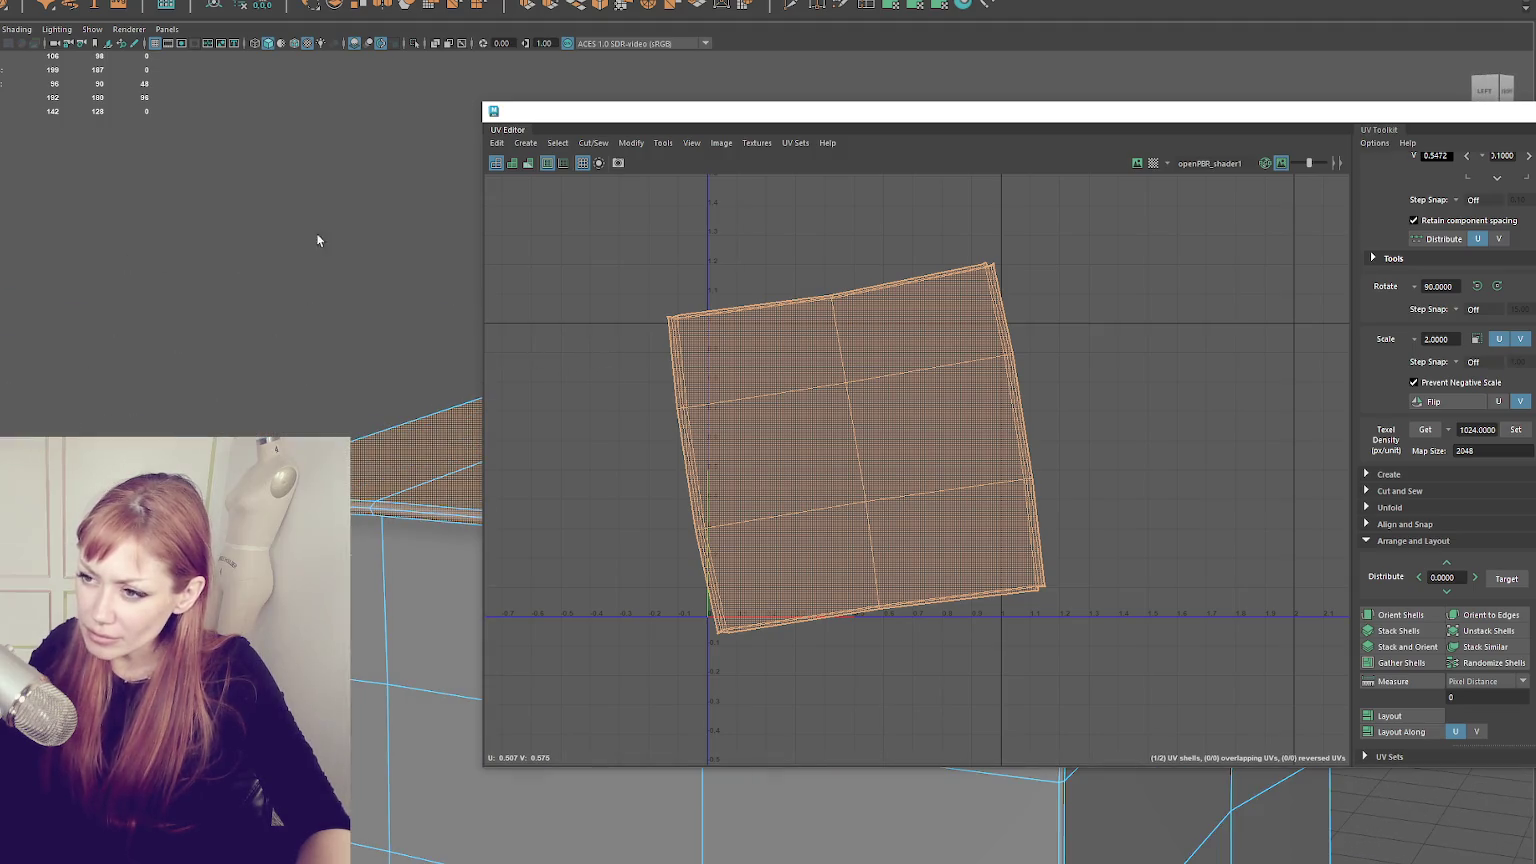
{"action": "left_click", "coordinate": [483, 190]}
{"action": "mouse_move", "coordinate": [483, 199]}
{"action": "left_mouse_down"}
{"action": "mouse_move", "coordinate": [855, 236]}
{"action": "mouse_move", "coordinate": [439, 220]}
{"action": "mouse_move", "coordinate": [192, 158]}
{"action": "mouse_move", "coordinate": [271, 178]}
{"action": "mouse_move", "coordinate": [213, 166]}
{"action": "left_mouse_up"}
{"action": "left_click", "coordinate": [196, 190]}
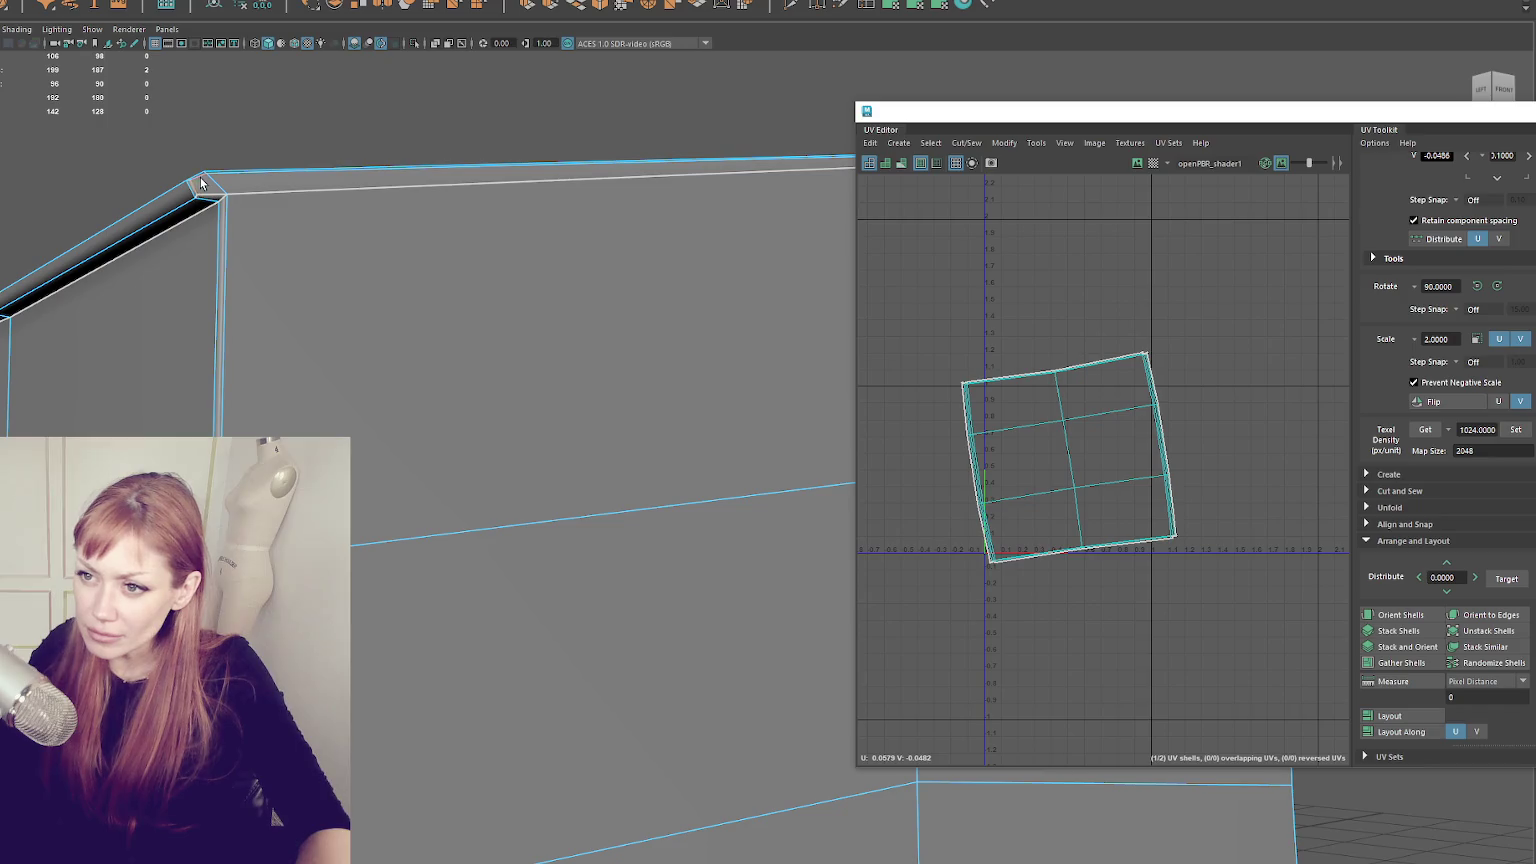
{"action": "mouse_move", "coordinate": [336, 250]}
{"action": "left_mouse_down"}
{"action": "mouse_move", "coordinate": [274, 216]}
{"action": "mouse_move", "coordinate": [247, 267]}
{"action": "mouse_move", "coordinate": [583, 298]}
{"action": "mouse_move", "coordinate": [425, 314]}
{"action": "left_mouse_up"}
{"action": "left_click", "coordinate": [413, 298]}
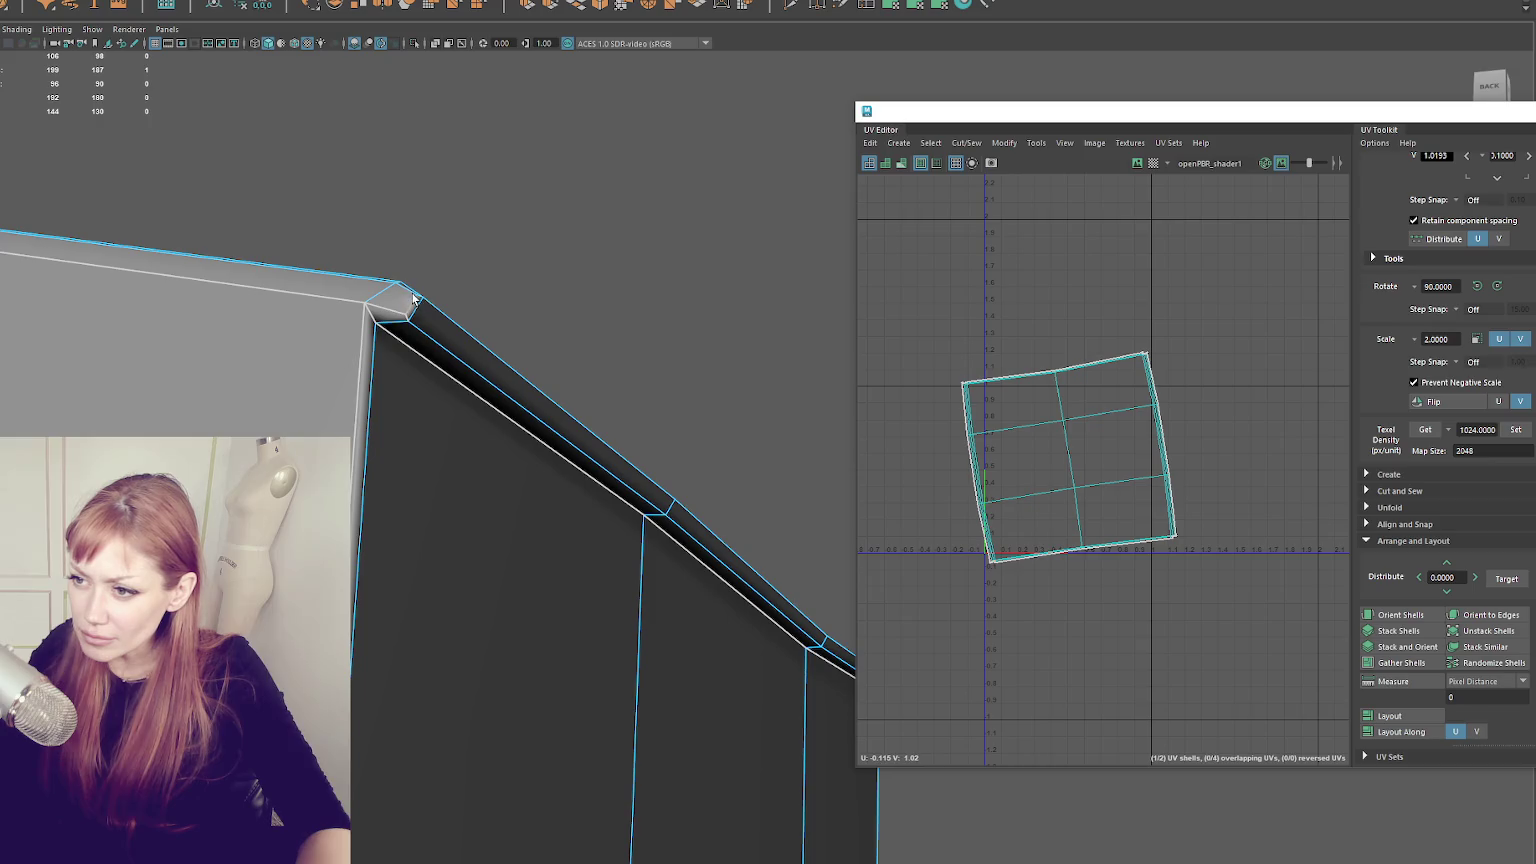
{"action": "right_click", "coordinate": [411, 220]}
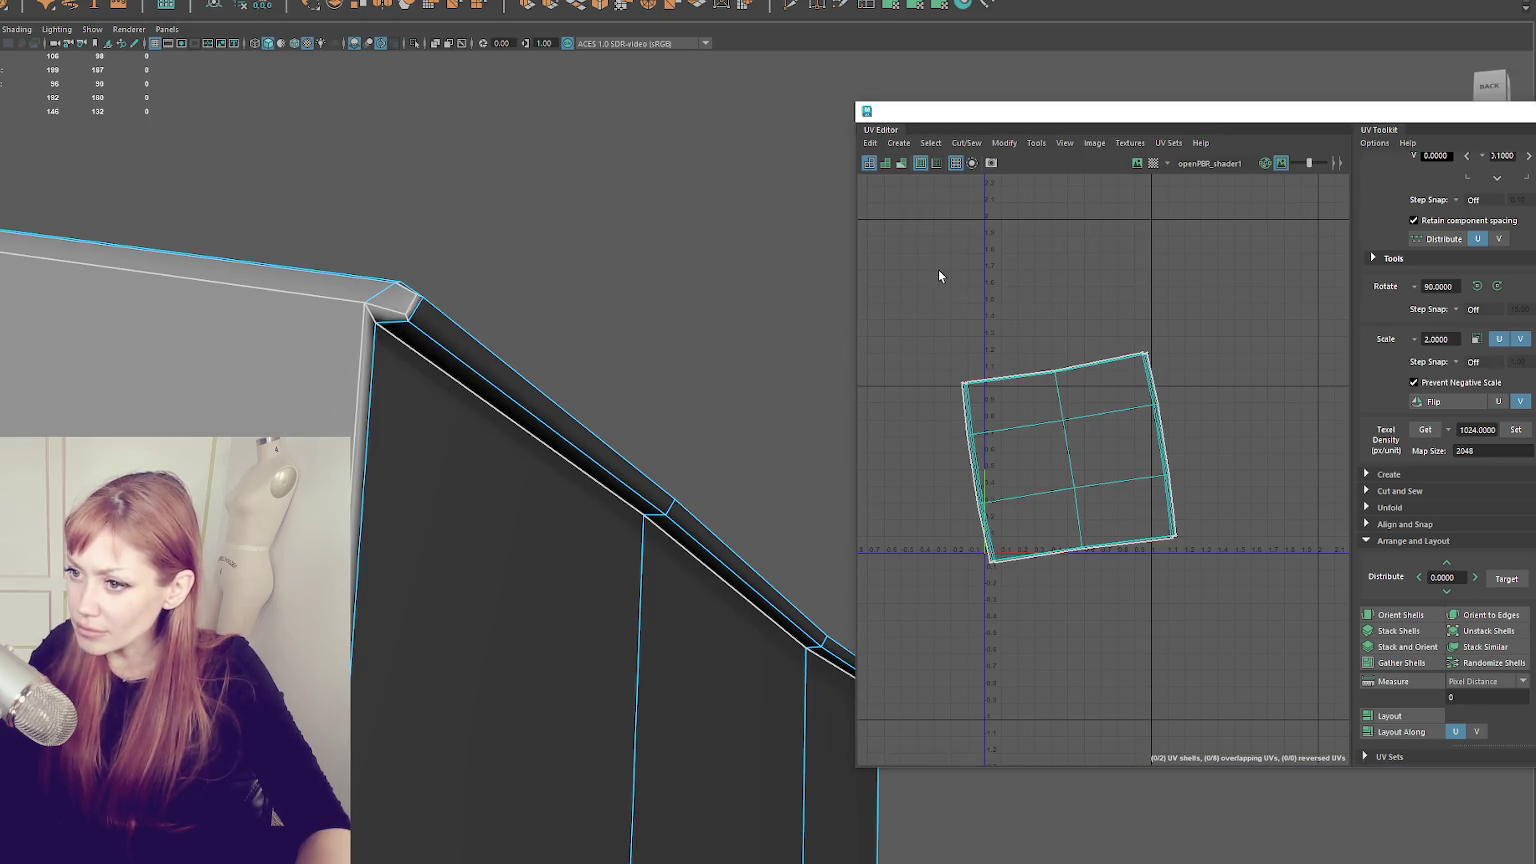
{"action": "left_click_drag", "start_coordinate": [943, 274], "coordinate": [1030, 440]}
{"action": "right_click", "coordinate": [965, 380]}
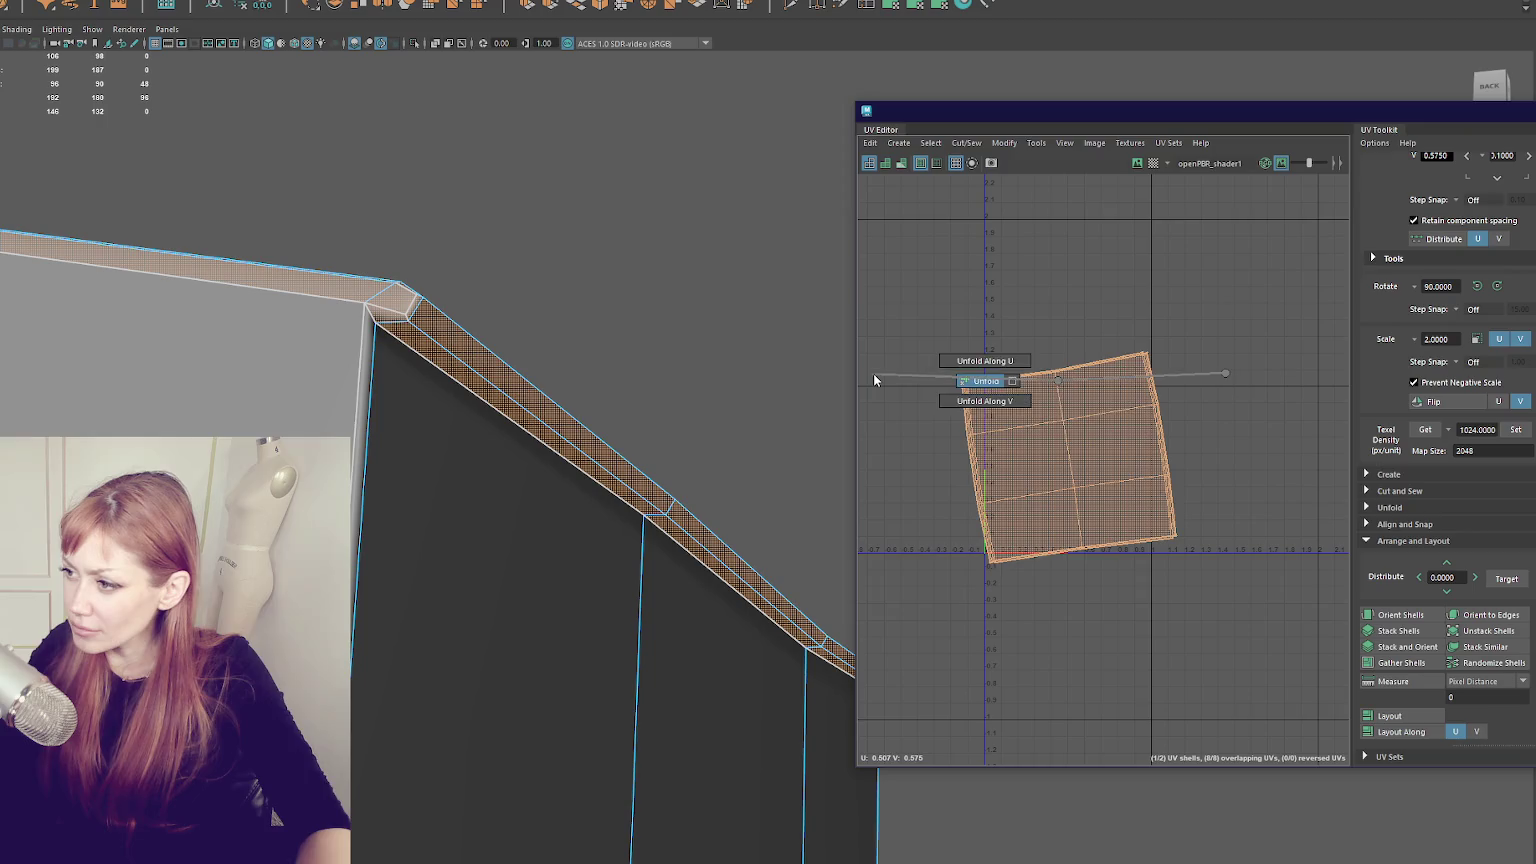
{"action": "left_click", "coordinate": [1515, 430]}
{"action": "left_click", "coordinate": [1395, 615]}
- Frame the selected roof beam in the 3D viewport
{"action": "scroll", "coordinate": [1235, 515], "scroll_direction": "down", "scroll_amount": 2}
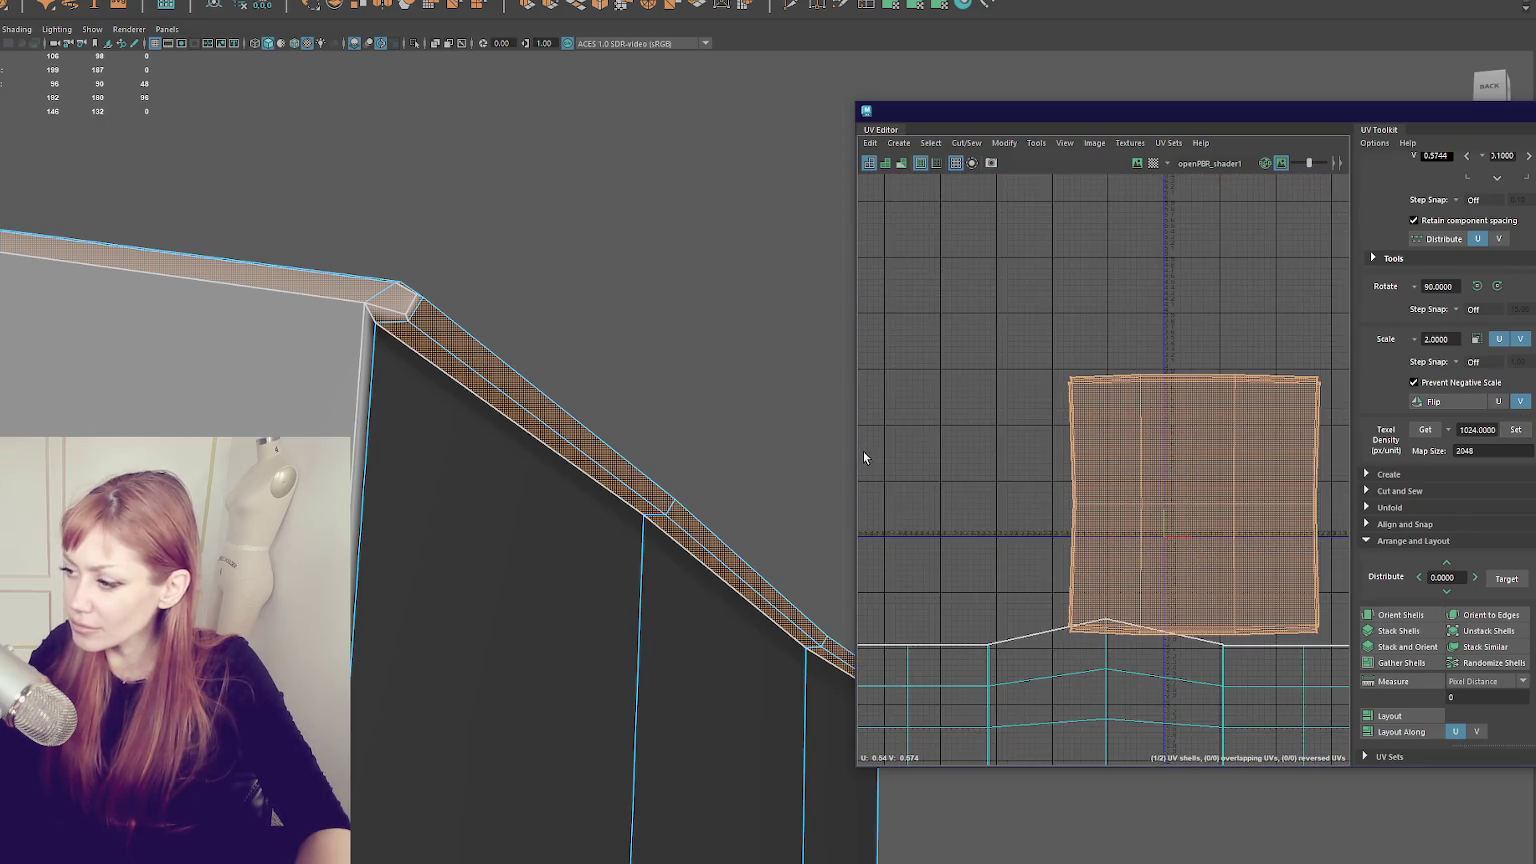
{"action": "scroll", "coordinate": [865, 458], "scroll_direction": "down", "scroll_amount": 3}
{"action": "key", "text": "f"}
{"action": "right_click", "coordinate": [514, 168]}
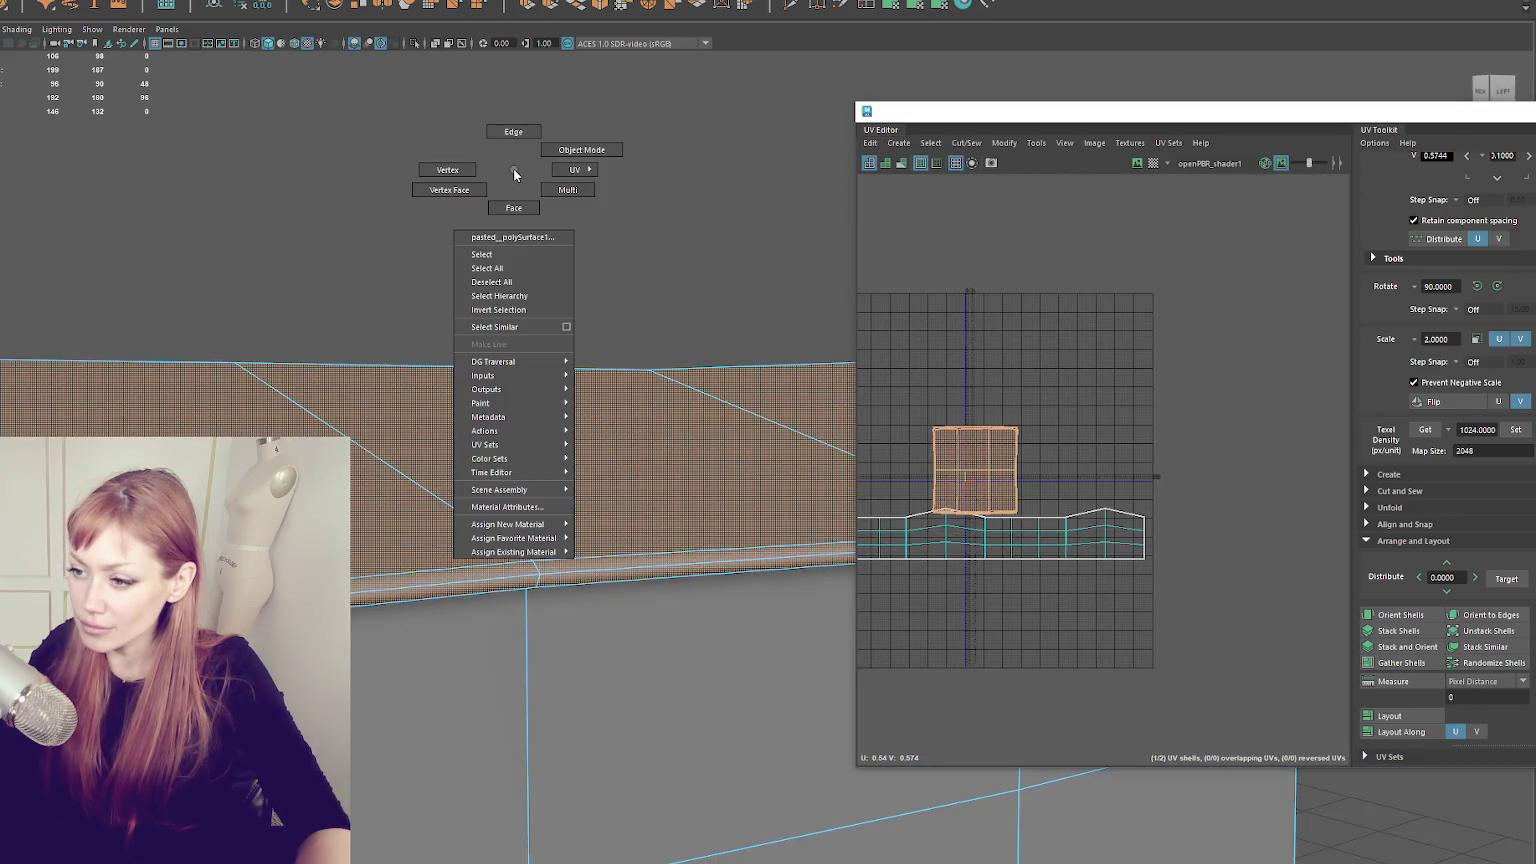
- Assign a new Blinn material to the beam and name it Roof
{"action": "mouse_move", "coordinate": [565, 538]}
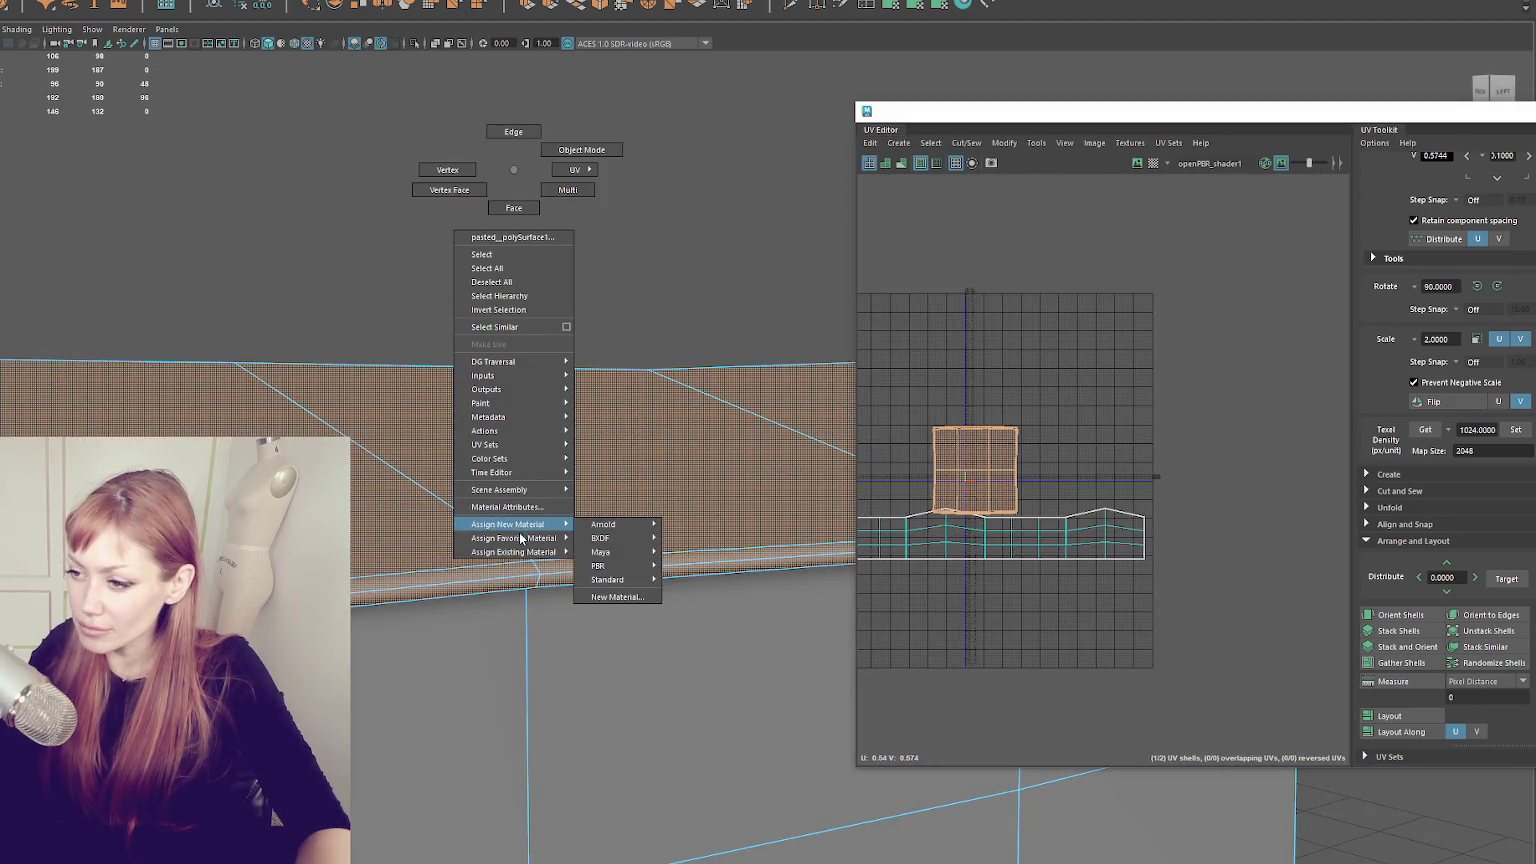
{"action": "left_click", "coordinate": [600, 566]}
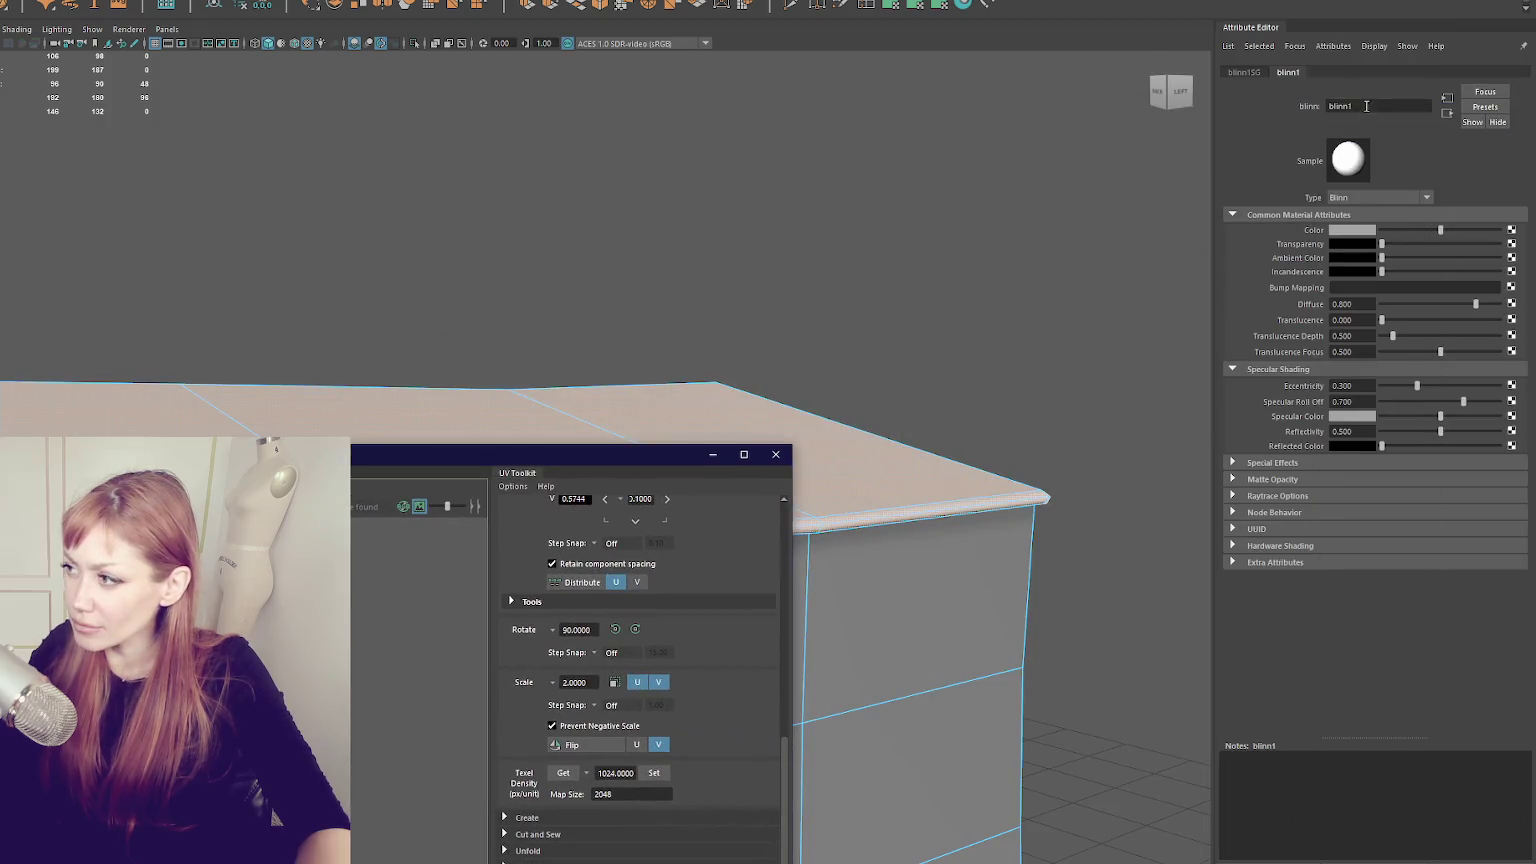
{"action": "double_click", "coordinate": [1366, 106]}
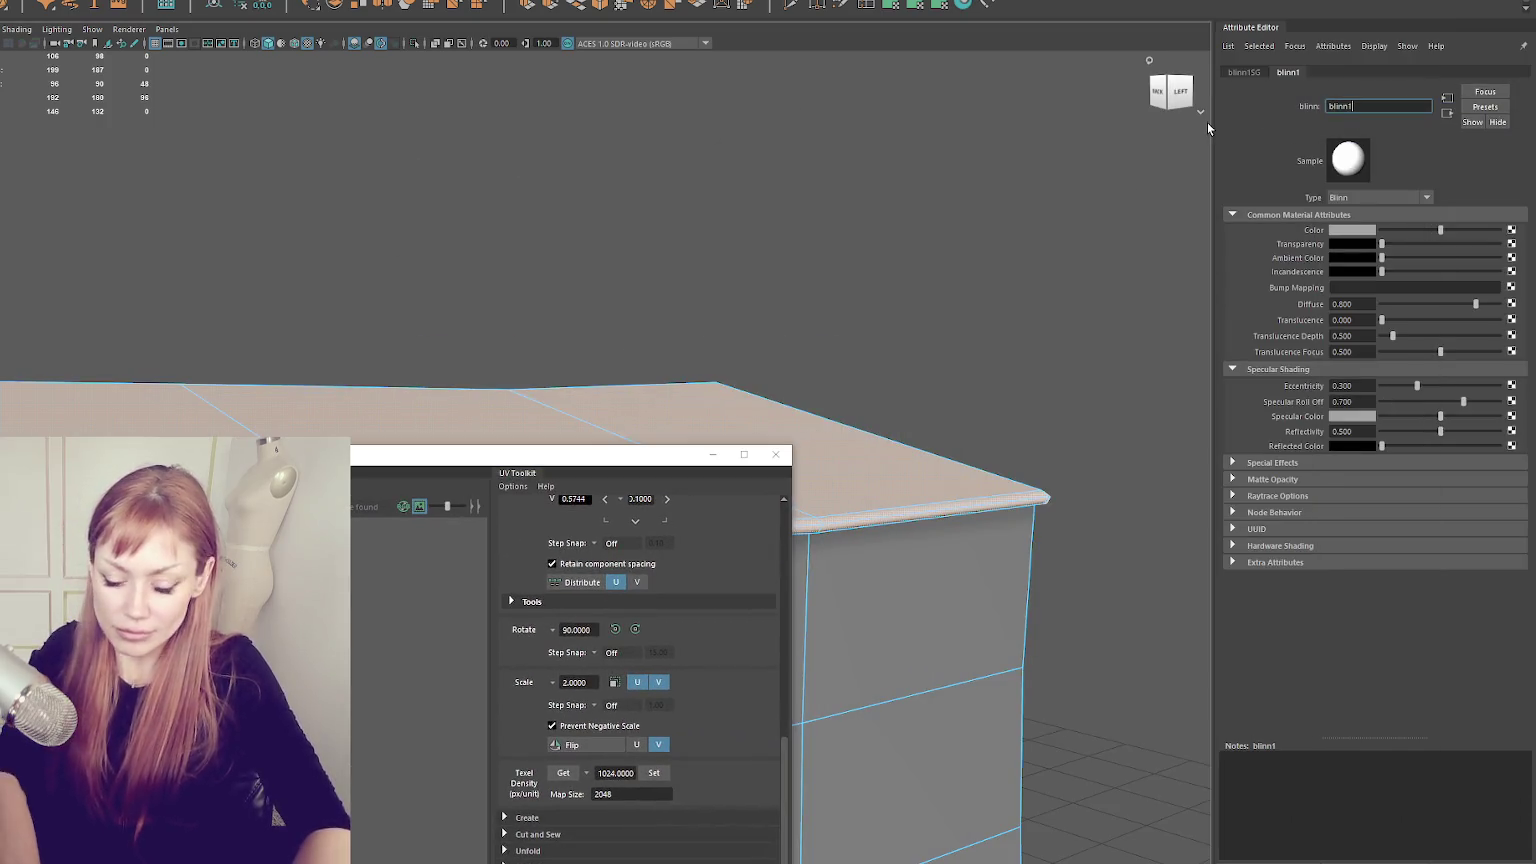
{"action": "type", "text": "Roof"}
{"action": "key", "text": "Return"}
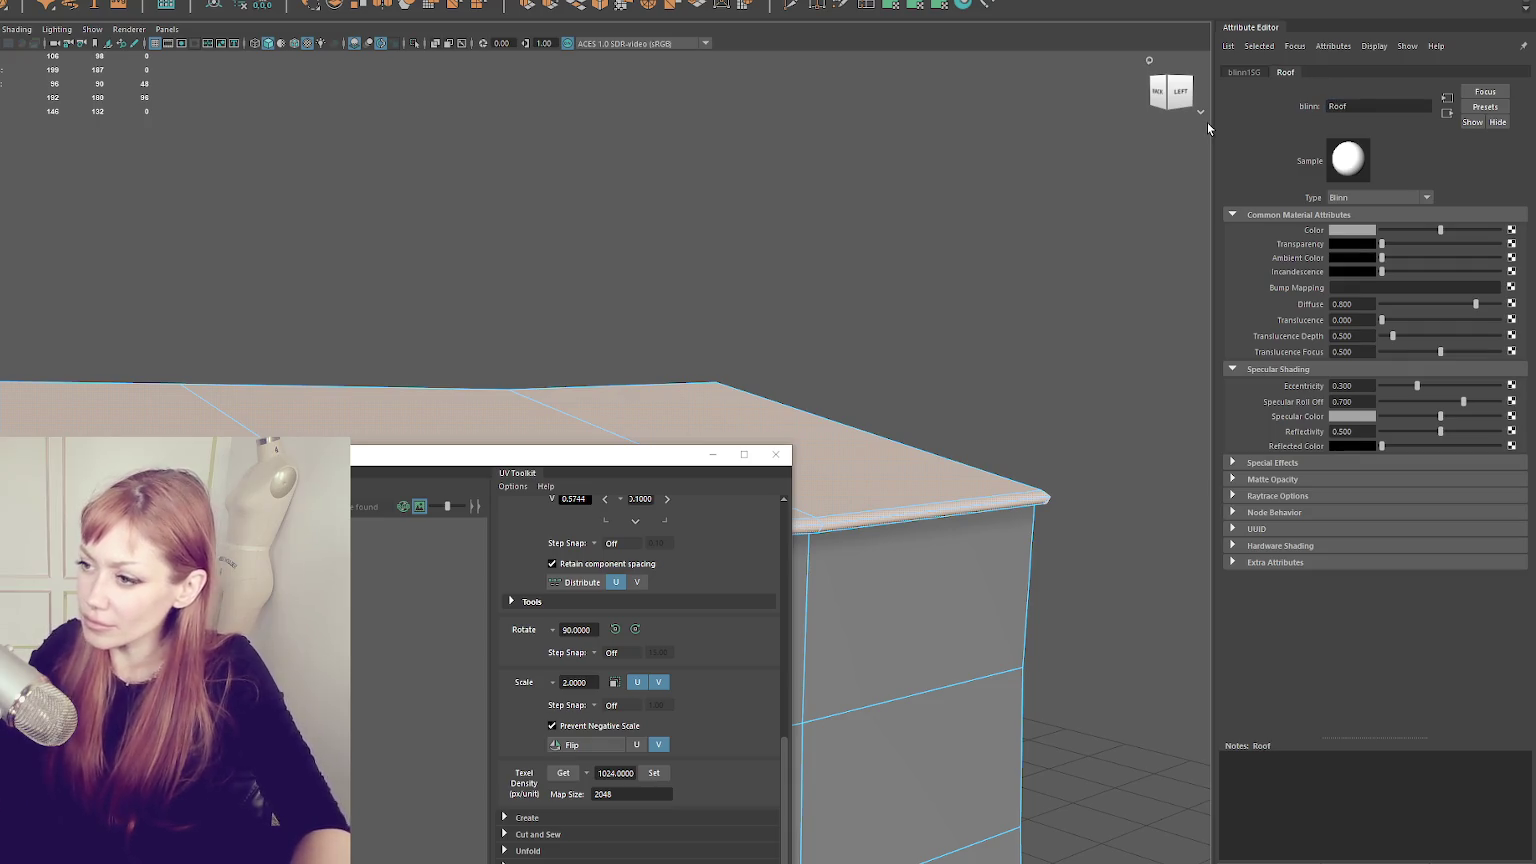
- Rotate the top UV shell 180 degrees and place both shells side by side
{"action": "left_click_drag", "start_coordinate": [604, 467], "coordinate": [1034, 144]}
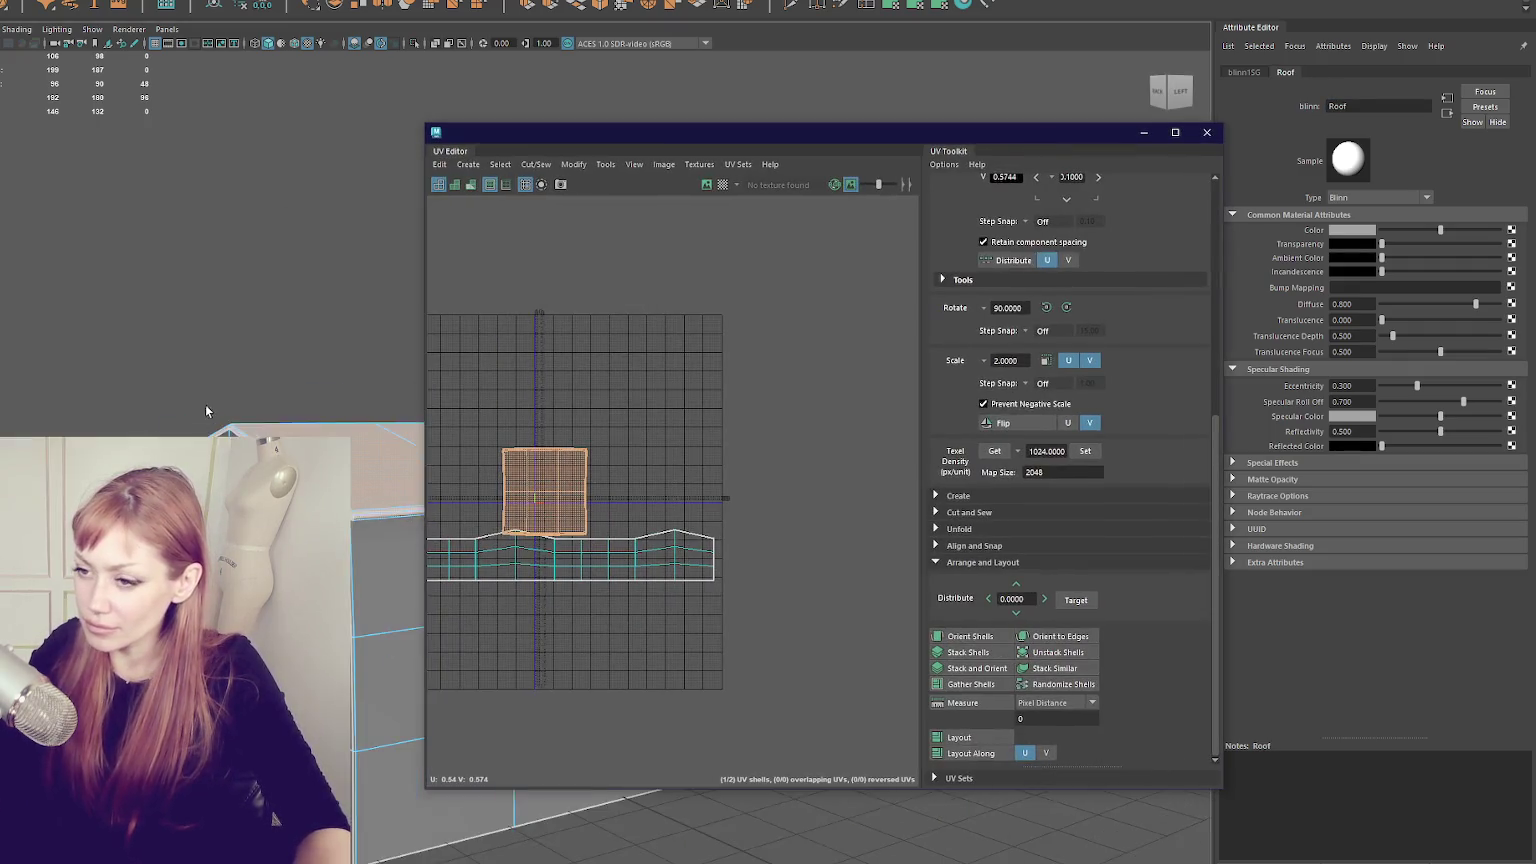
{"action": "left_click", "coordinate": [546, 497]}
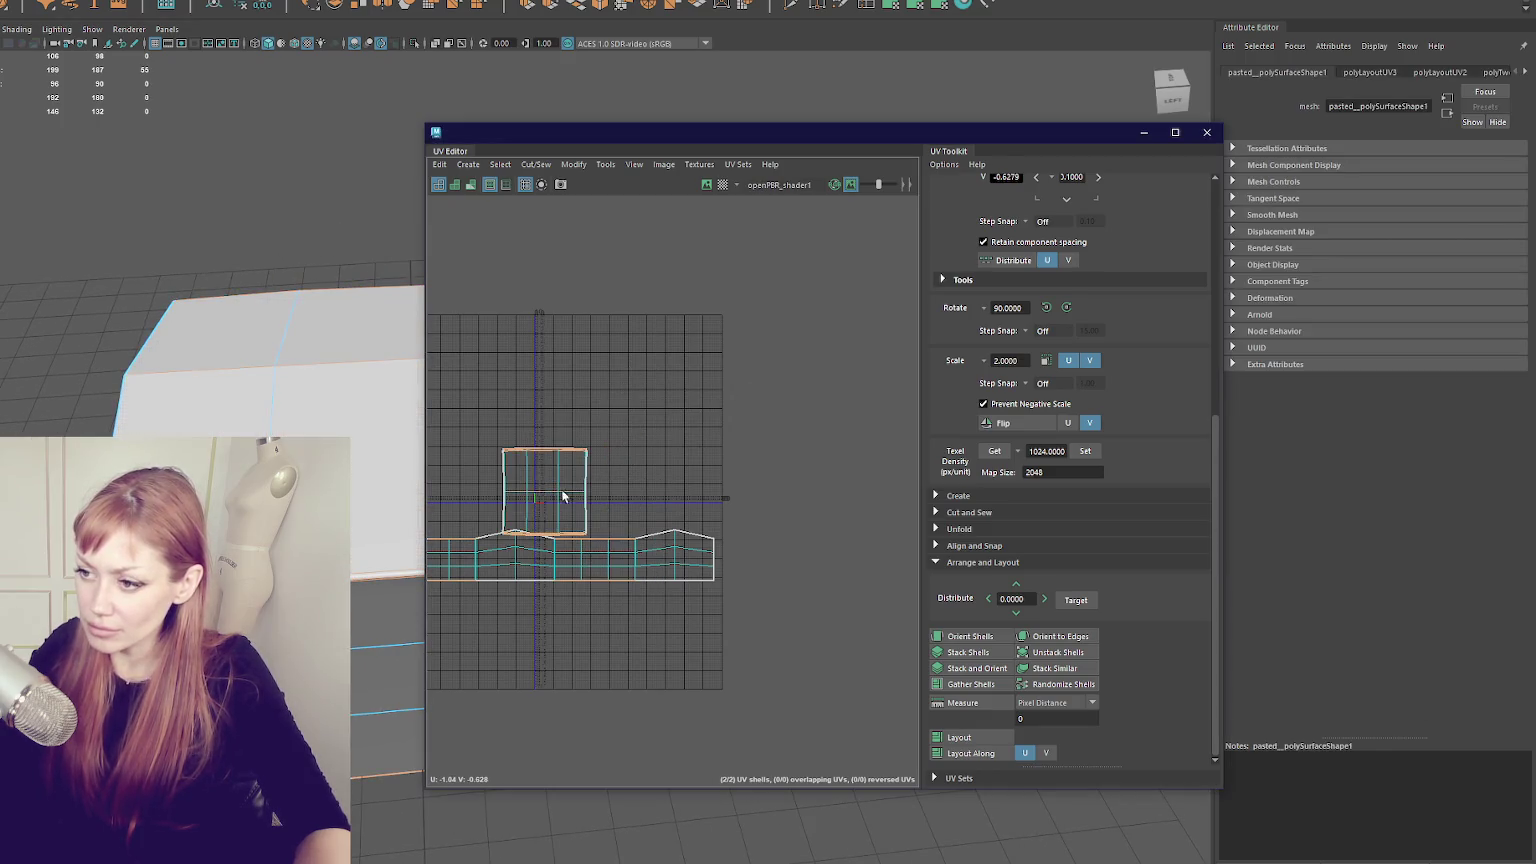
{"action": "right_click", "coordinate": [720, 374], "text": "shift"}
{"action": "right_click", "coordinate": [685, 404]}
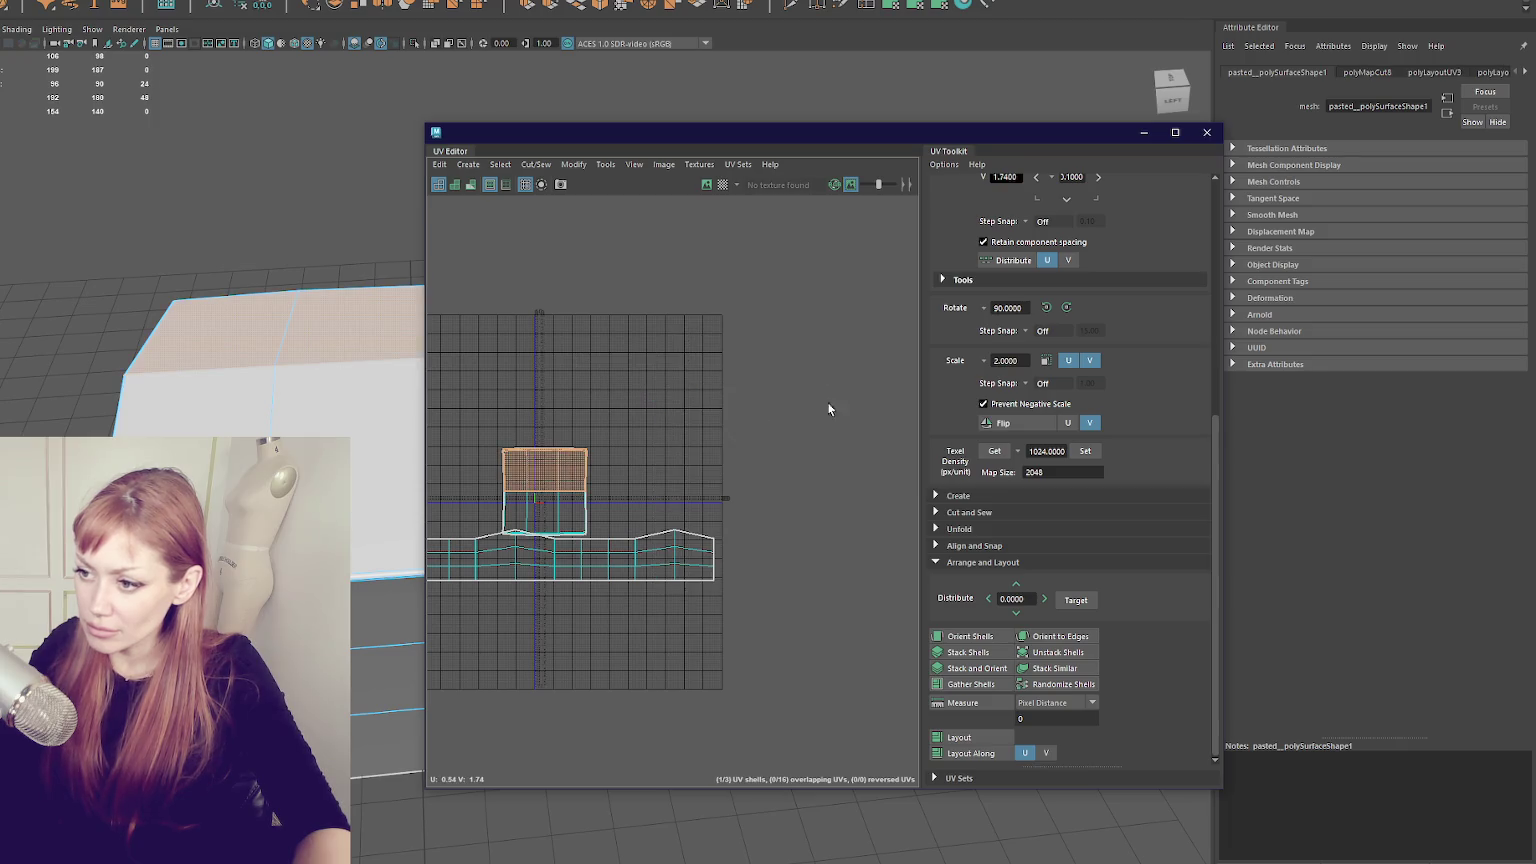
{"action": "left_click", "coordinate": [1066, 307]}
{"action": "left_click", "coordinate": [1066, 307]}
{"action": "key", "text": "w"}
{"action": "left_click_drag", "start_coordinate": [540, 470], "coordinate": [616, 437]}
{"action": "left_click", "coordinate": [544, 513]}
{"action": "left_click_drag", "start_coordinate": [542, 513], "coordinate": [520, 437]}
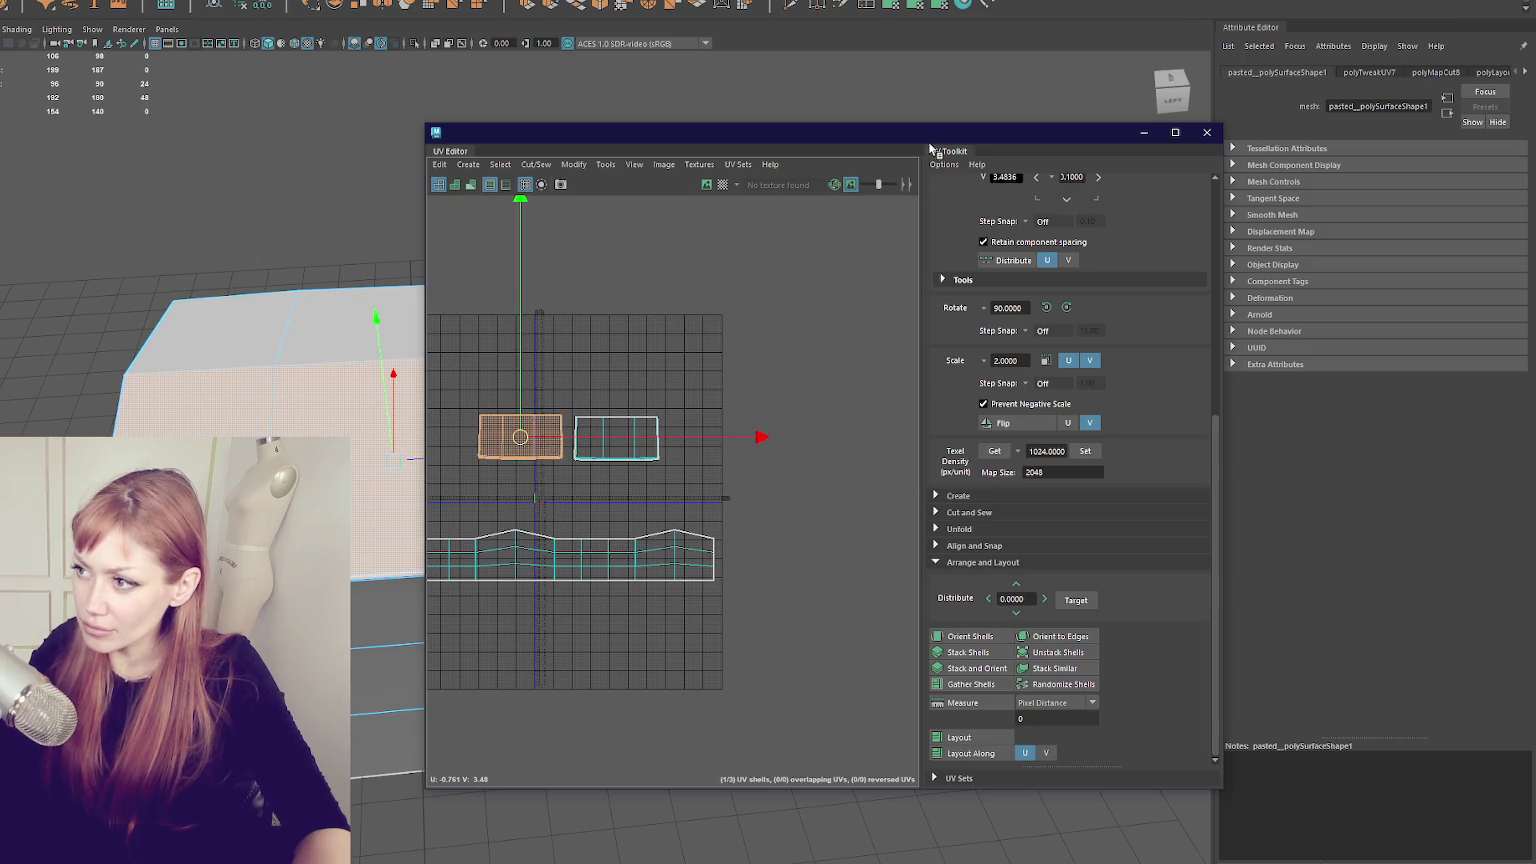
- Close the UV Editor and deselect the roof beam
{"action": "left_click", "coordinate": [1207, 132]}
{"action": "right_click", "coordinate": [566, 165]}
{"action": "left_click", "coordinate": [634, 130]}
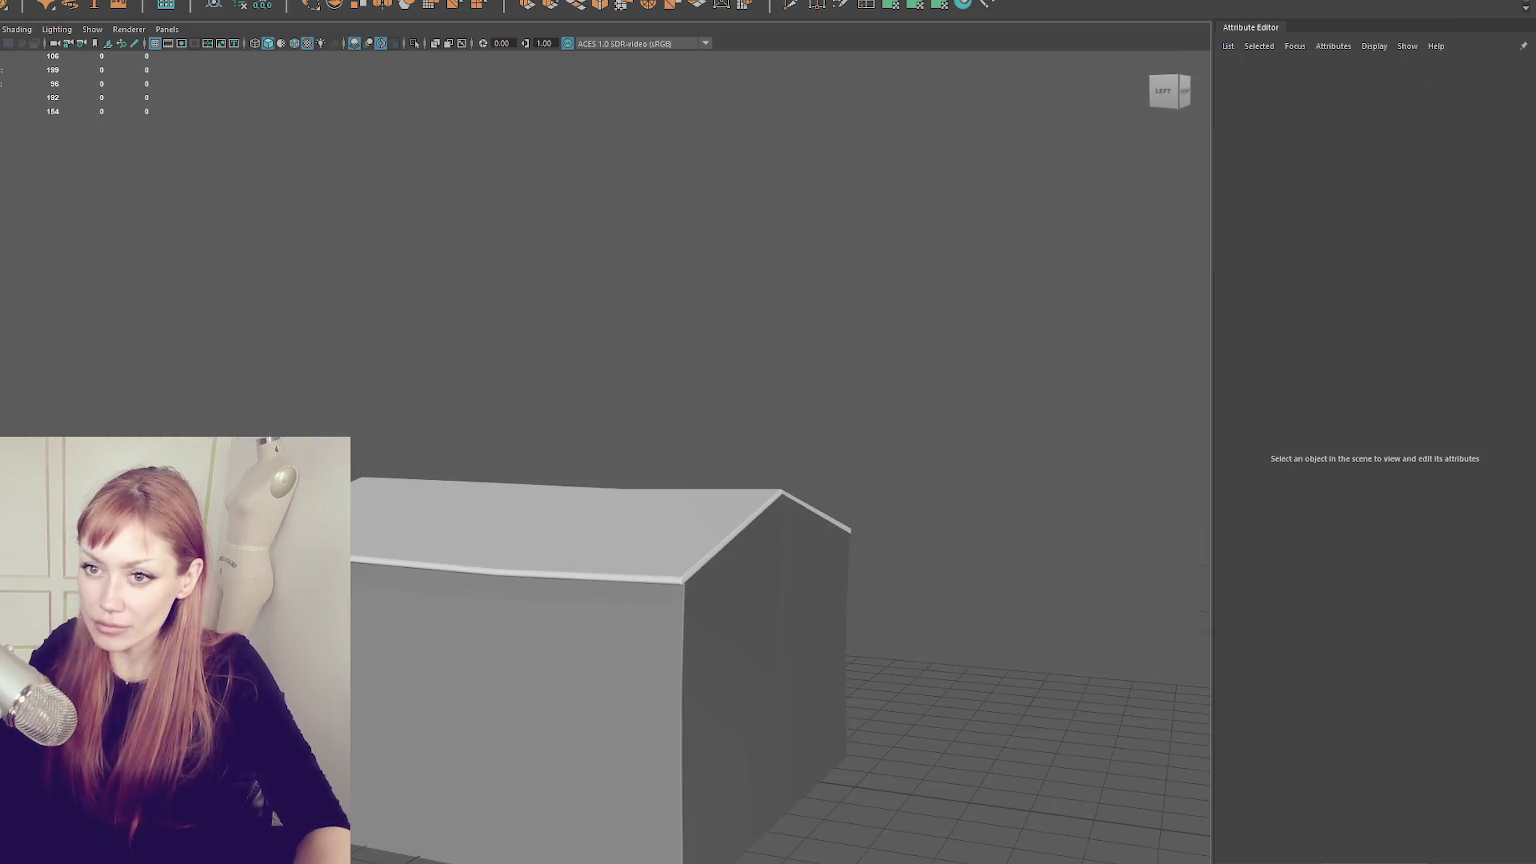
- Select the house mesh in the Maya viewport
{"action": "left_click", "coordinate": [560, 680]}
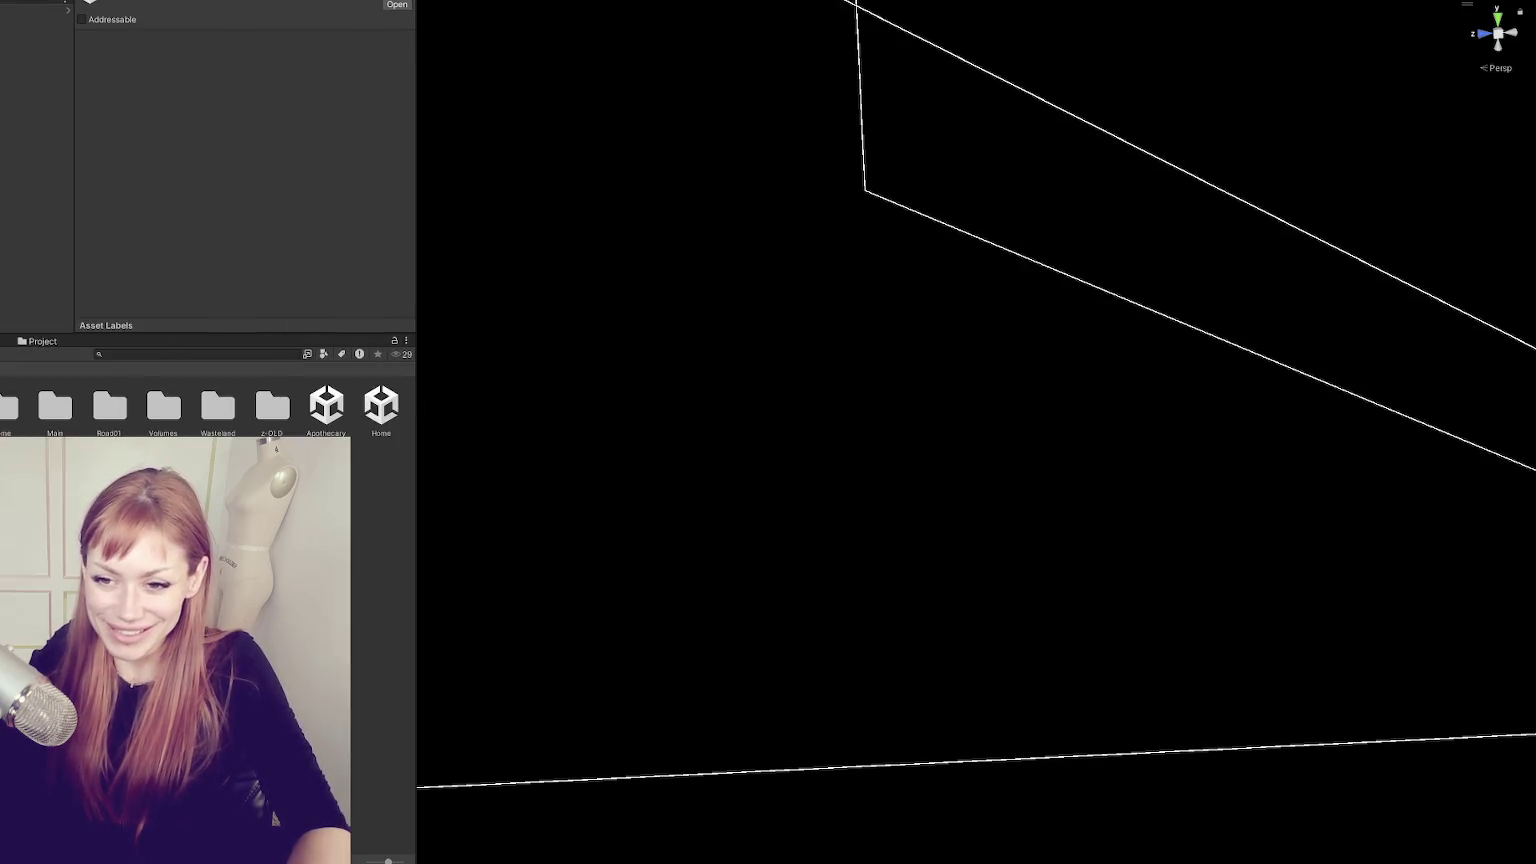
- Select the WastelandParts model in the Project window to show its import settings
{"action": "scroll", "coordinate": [262, 400], "scroll_direction": "down", "scroll_amount": 5}
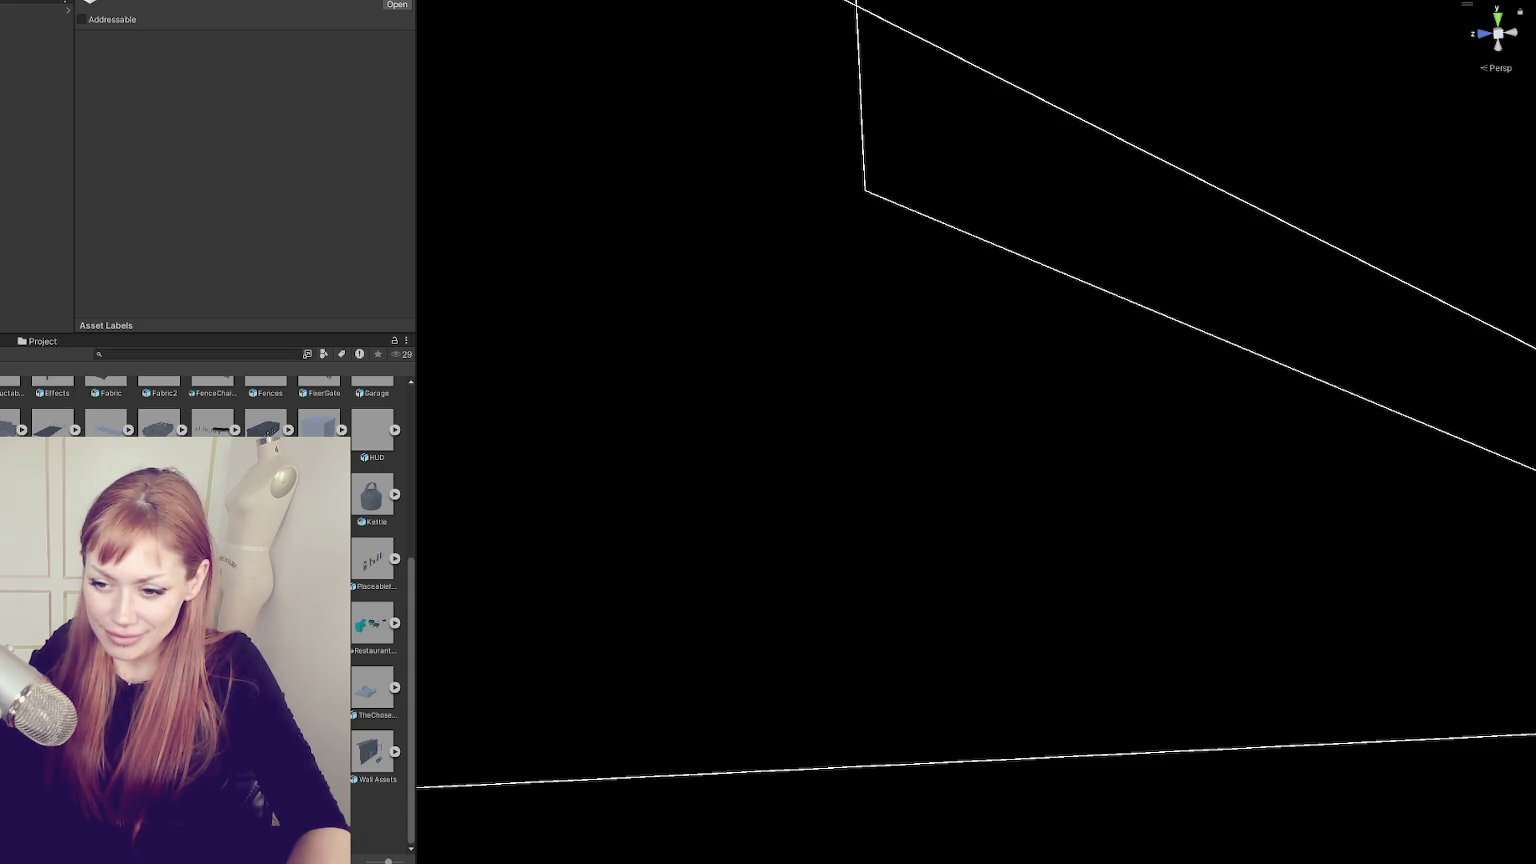
{"action": "right_click", "coordinate": [68, 408]}
{"action": "left_click", "coordinate": [68, 420]}
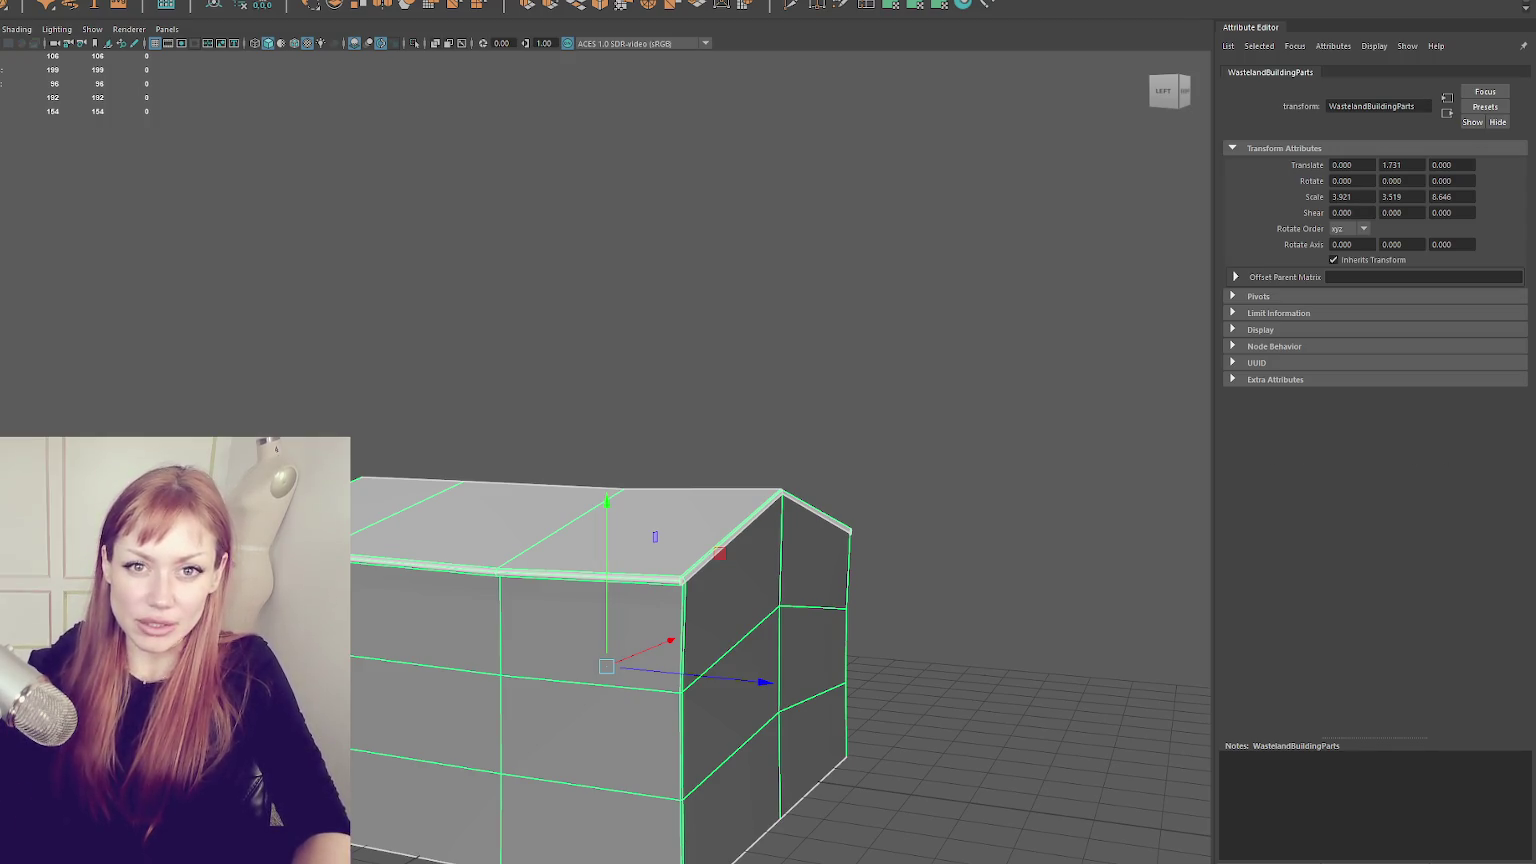
- Save the house in Maya and switch to Unity so it reimports the model
{"action": "key", "text": "alt+Tab"}
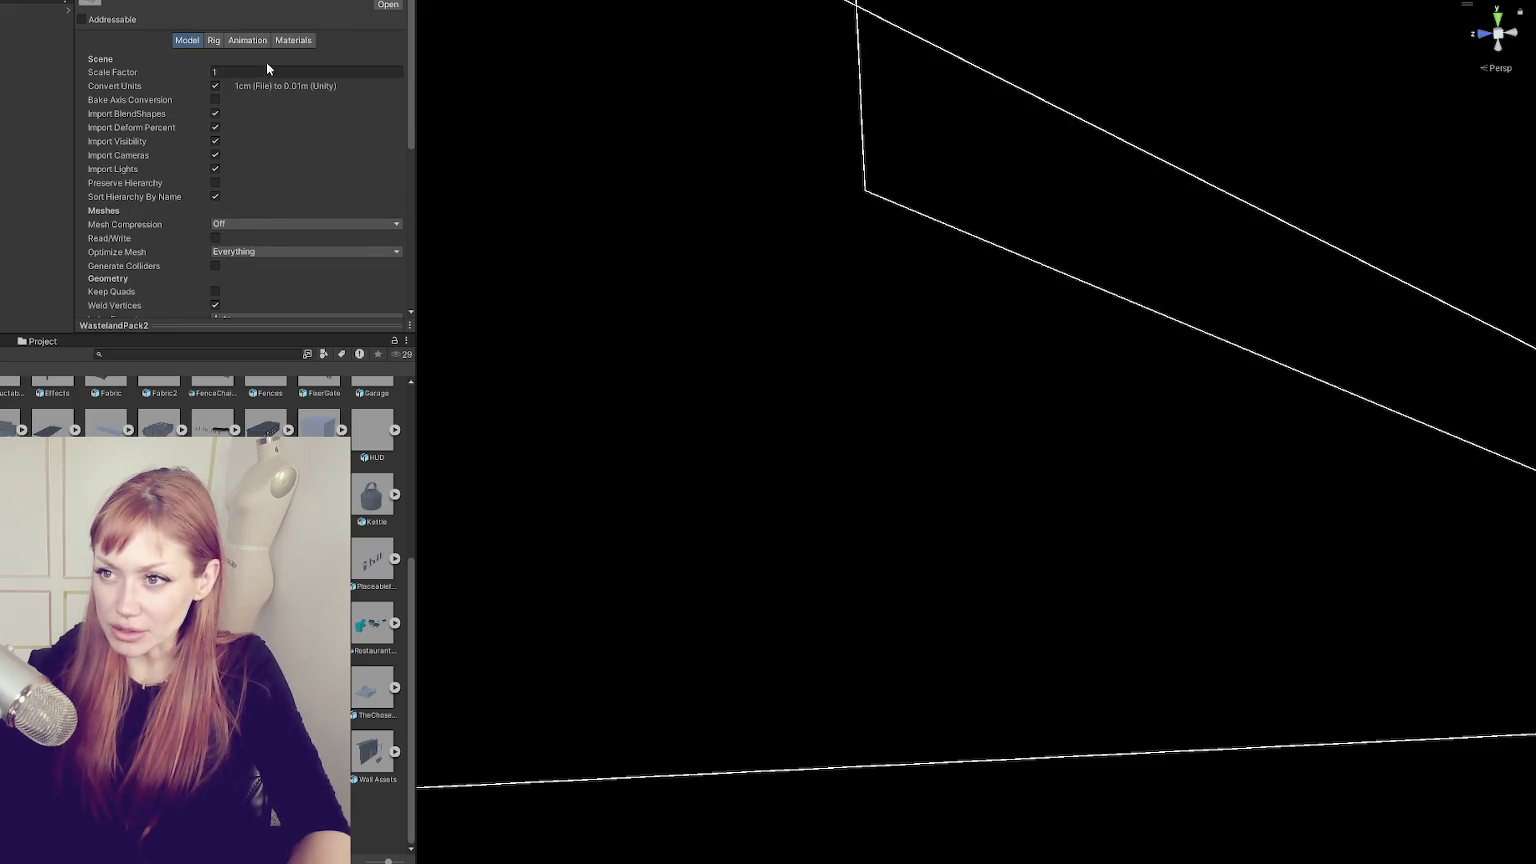
- Set Material Creation Mode to None and Rig Animation Type to None
{"action": "left_click", "coordinate": [298, 41]}
{"action": "left_click", "coordinate": [310, 59]}
{"action": "left_click", "coordinate": [240, 67]}
{"action": "left_click", "coordinate": [218, 40]}
{"action": "left_click", "coordinate": [228, 59]}
{"action": "left_click", "coordinate": [237, 76]}
- Untick unit conversion, visibility, cameras, lights, blend shapes and hierarchy sorting in Model options
{"action": "left_click", "coordinate": [187, 40]}
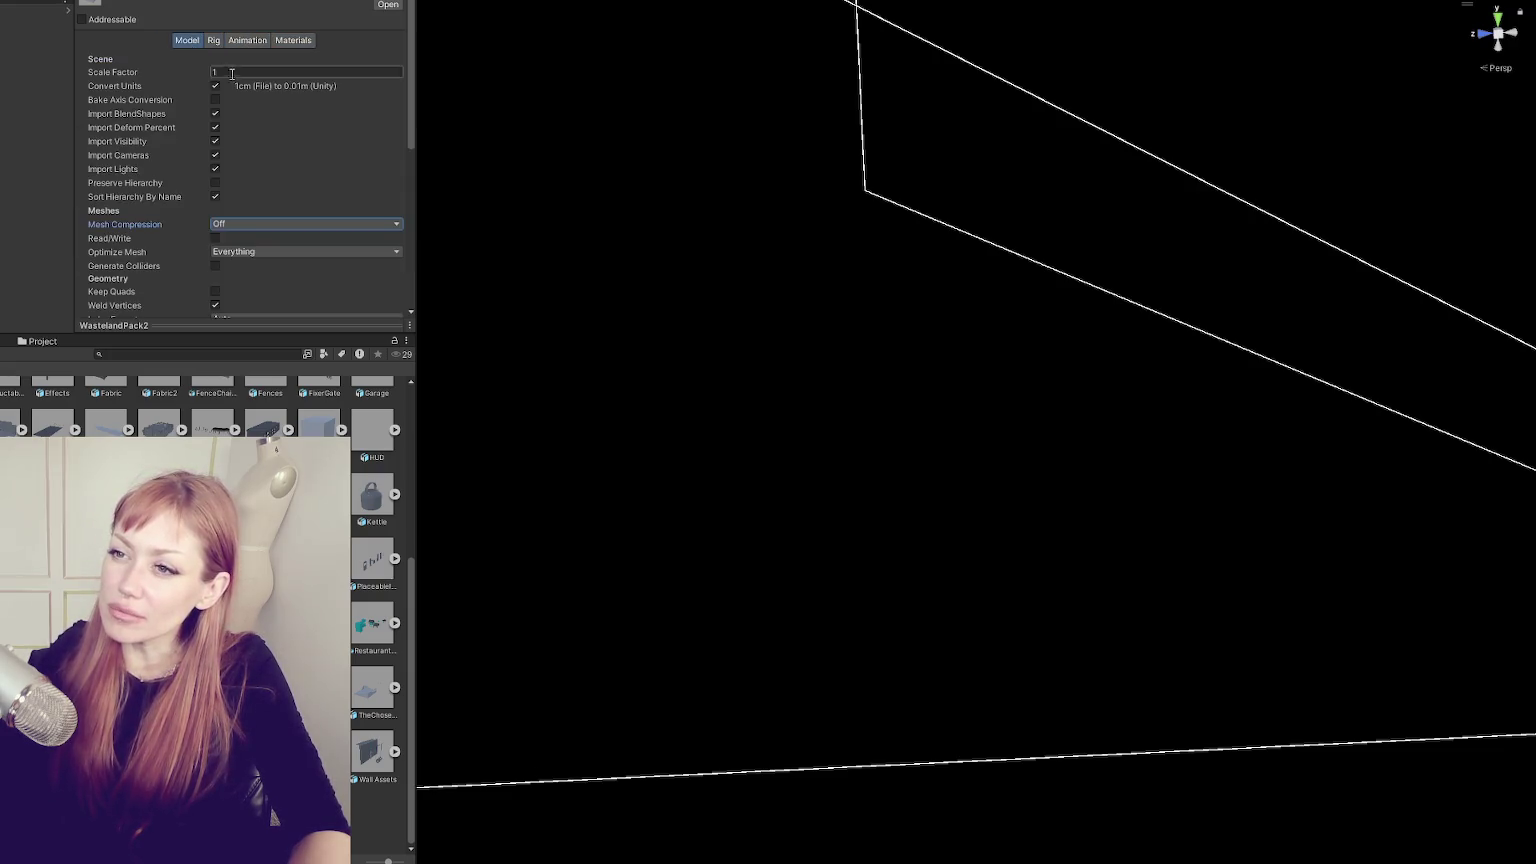
{"action": "left_click", "coordinate": [215, 127]}
{"action": "left_click", "coordinate": [215, 170]}
{"action": "left_click", "coordinate": [215, 155]}
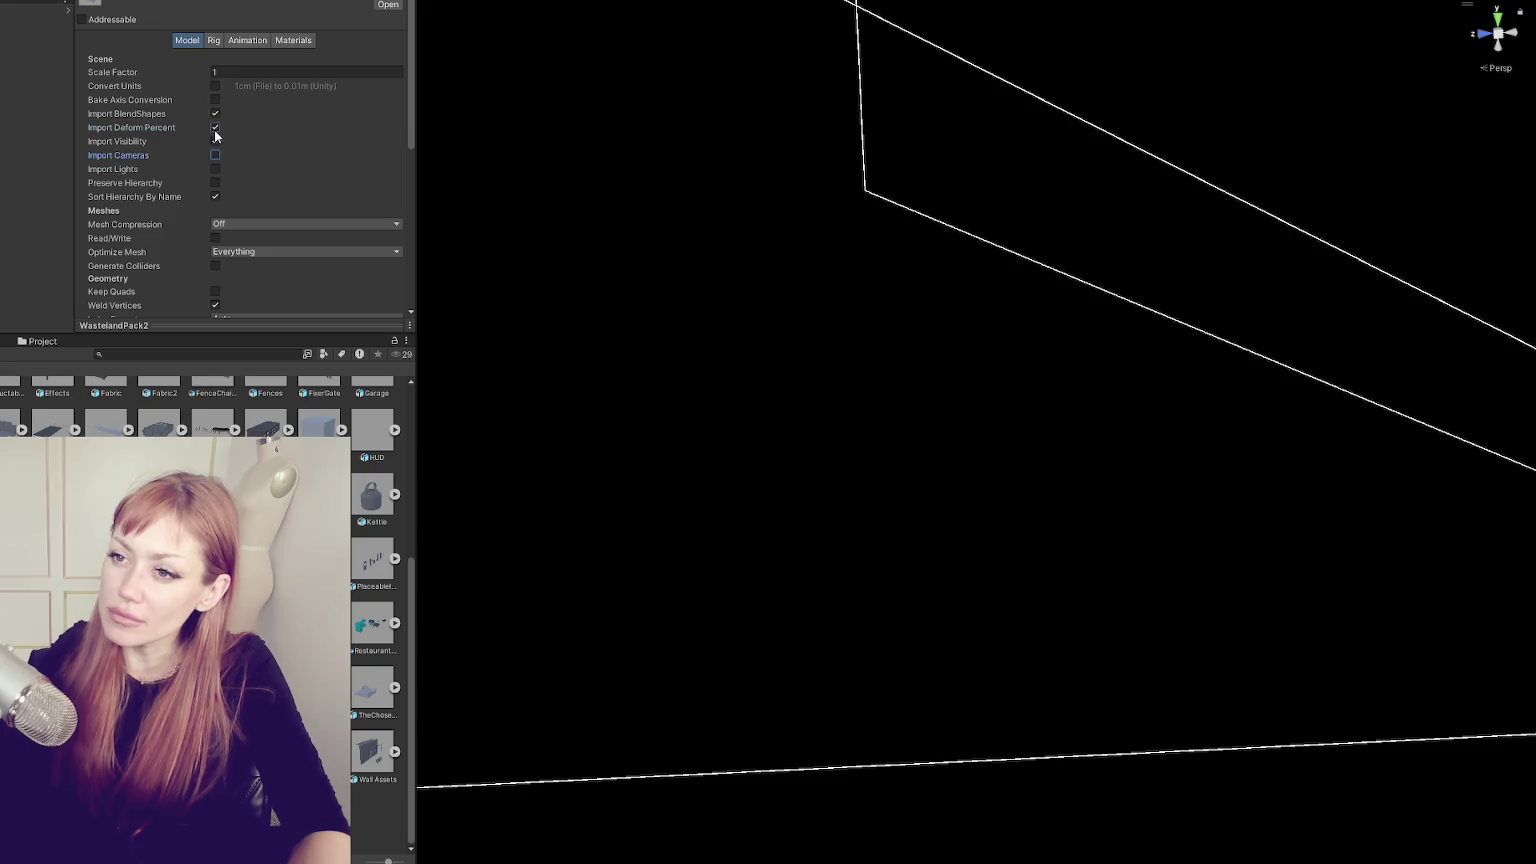
{"action": "left_click", "coordinate": [215, 141]}
{"action": "left_click", "coordinate": [215, 113]}
{"action": "left_click", "coordinate": [215, 183]}
{"action": "left_click", "coordinate": [215, 169]}
- Enable Read/Write, Generate Colliders and Generate Lightmap UVs, then apply the settings
{"action": "scroll", "coordinate": [229, 167], "scroll_direction": "down", "scroll_amount": 3}
{"action": "left_click", "coordinate": [300, 125]}
{"action": "left_click", "coordinate": [215, 112]}
{"action": "left_click", "coordinate": [216, 304]}
{"action": "scroll", "coordinate": [283, 261], "scroll_direction": "down", "scroll_amount": 4}
{"action": "left_click", "coordinate": [386, 202]}
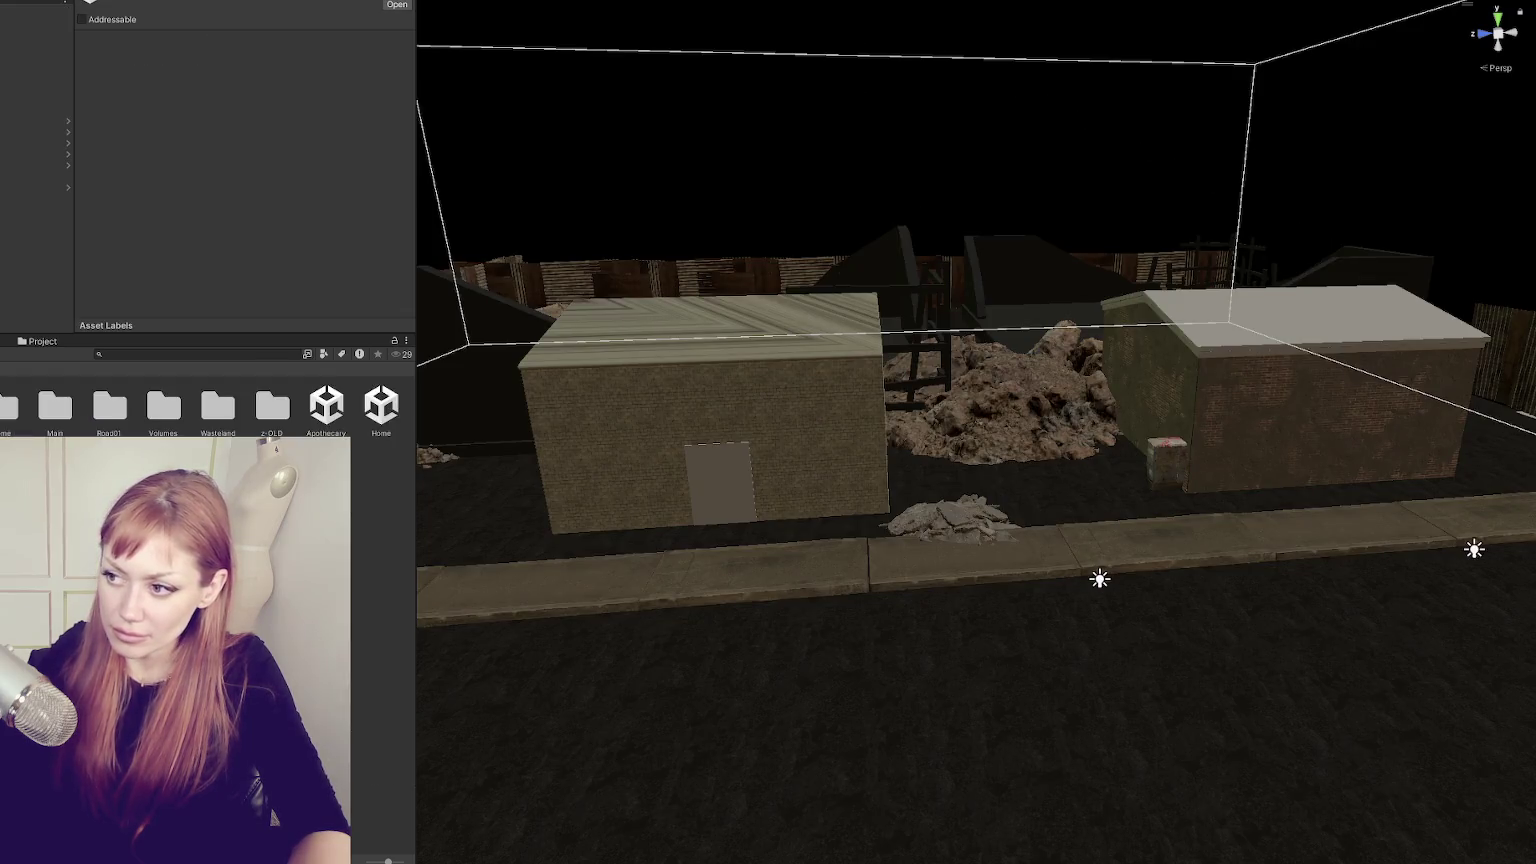
- Undo the accidental deletion of the large environment chunk
{"action": "left_click", "coordinate": [34, 268]}
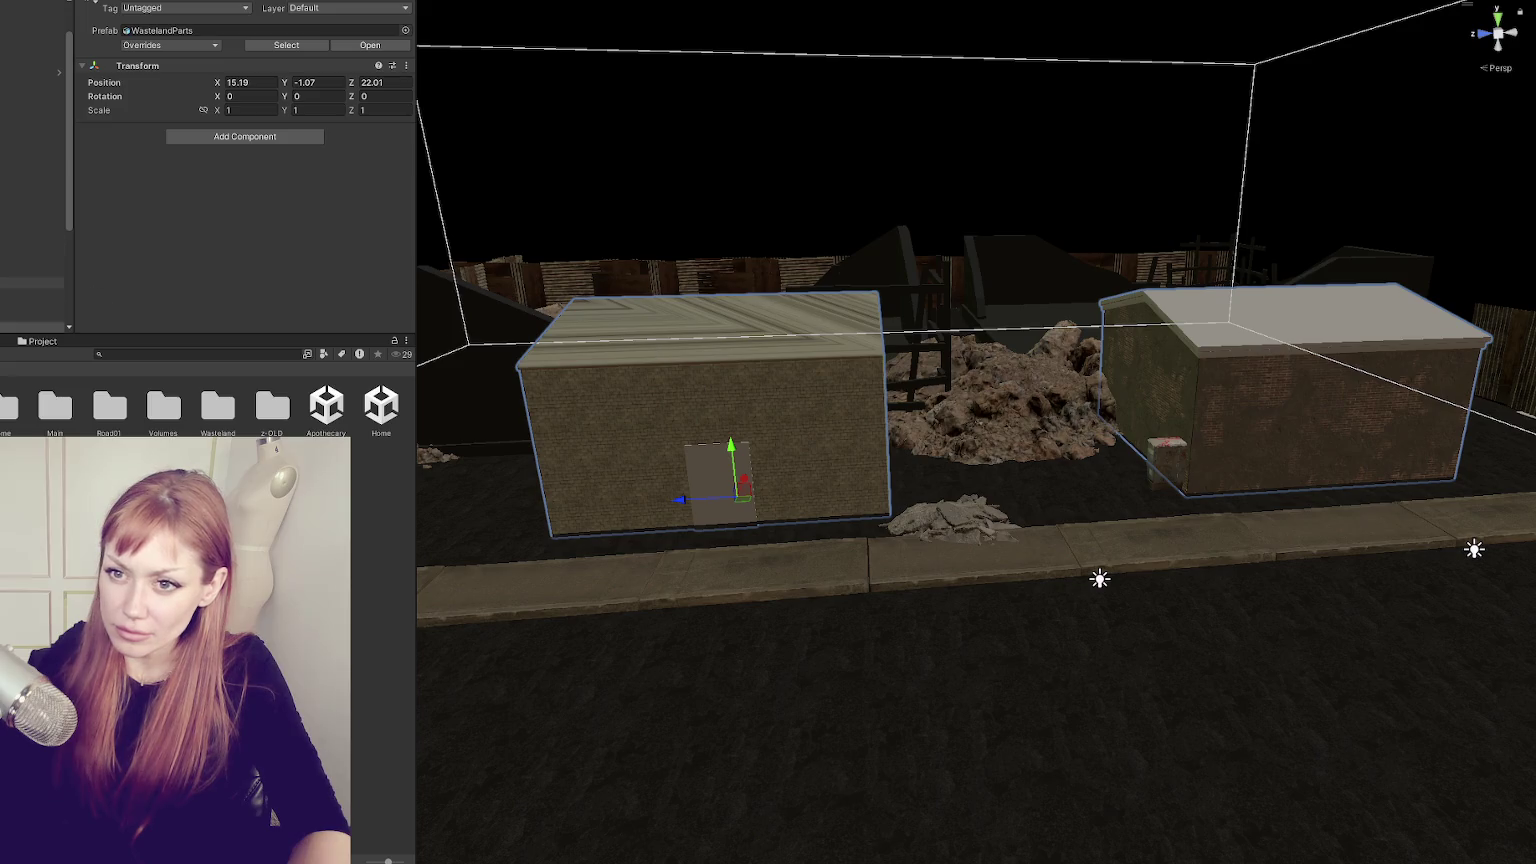
{"action": "left_click", "coordinate": [34, 72]}
{"action": "key", "text": "Delete"}
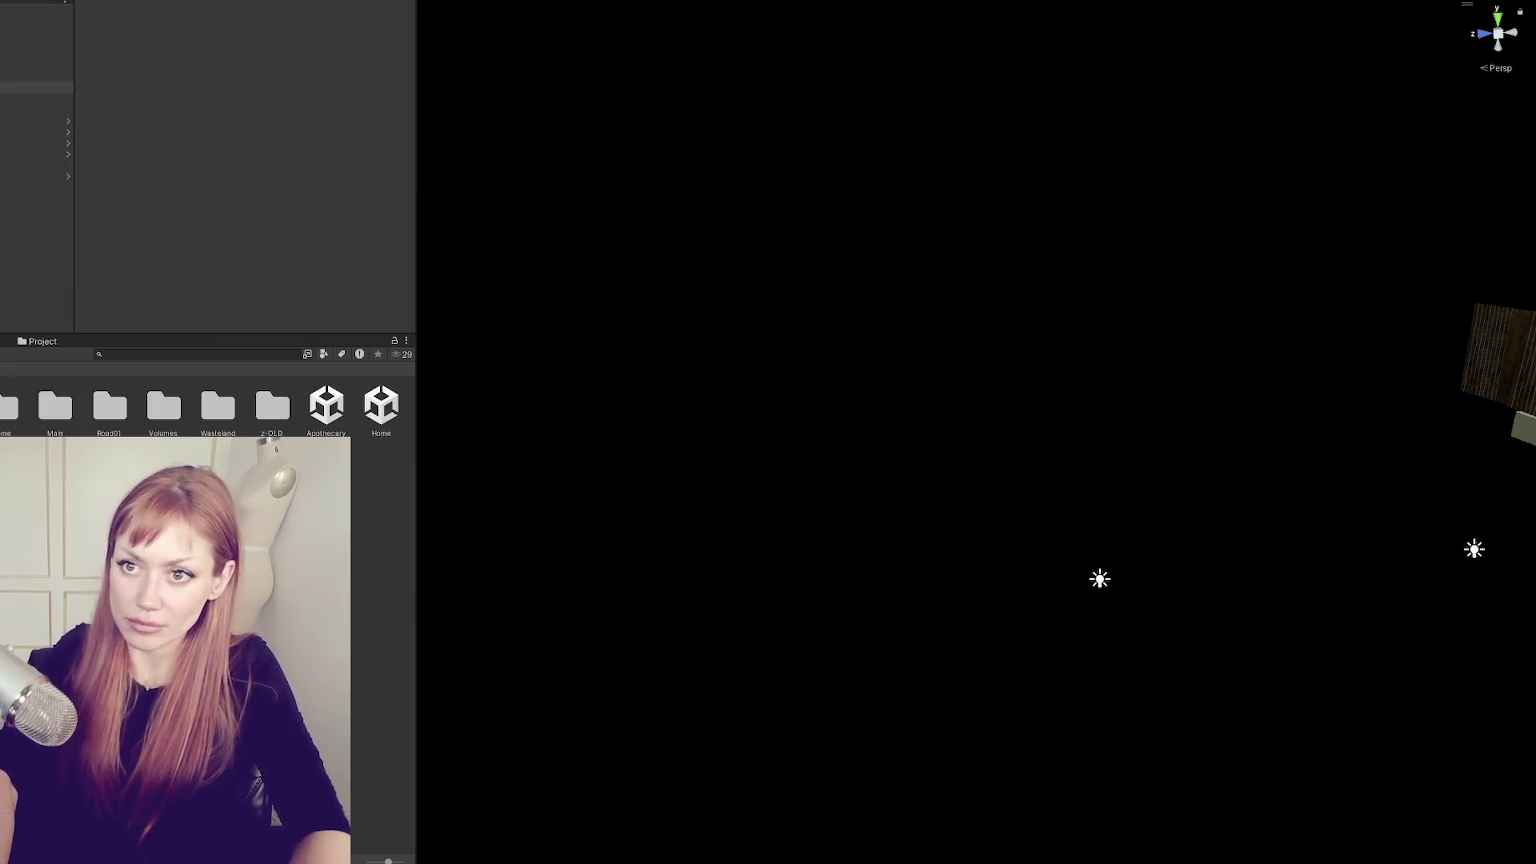
{"action": "key", "text": "ctrl+z"}
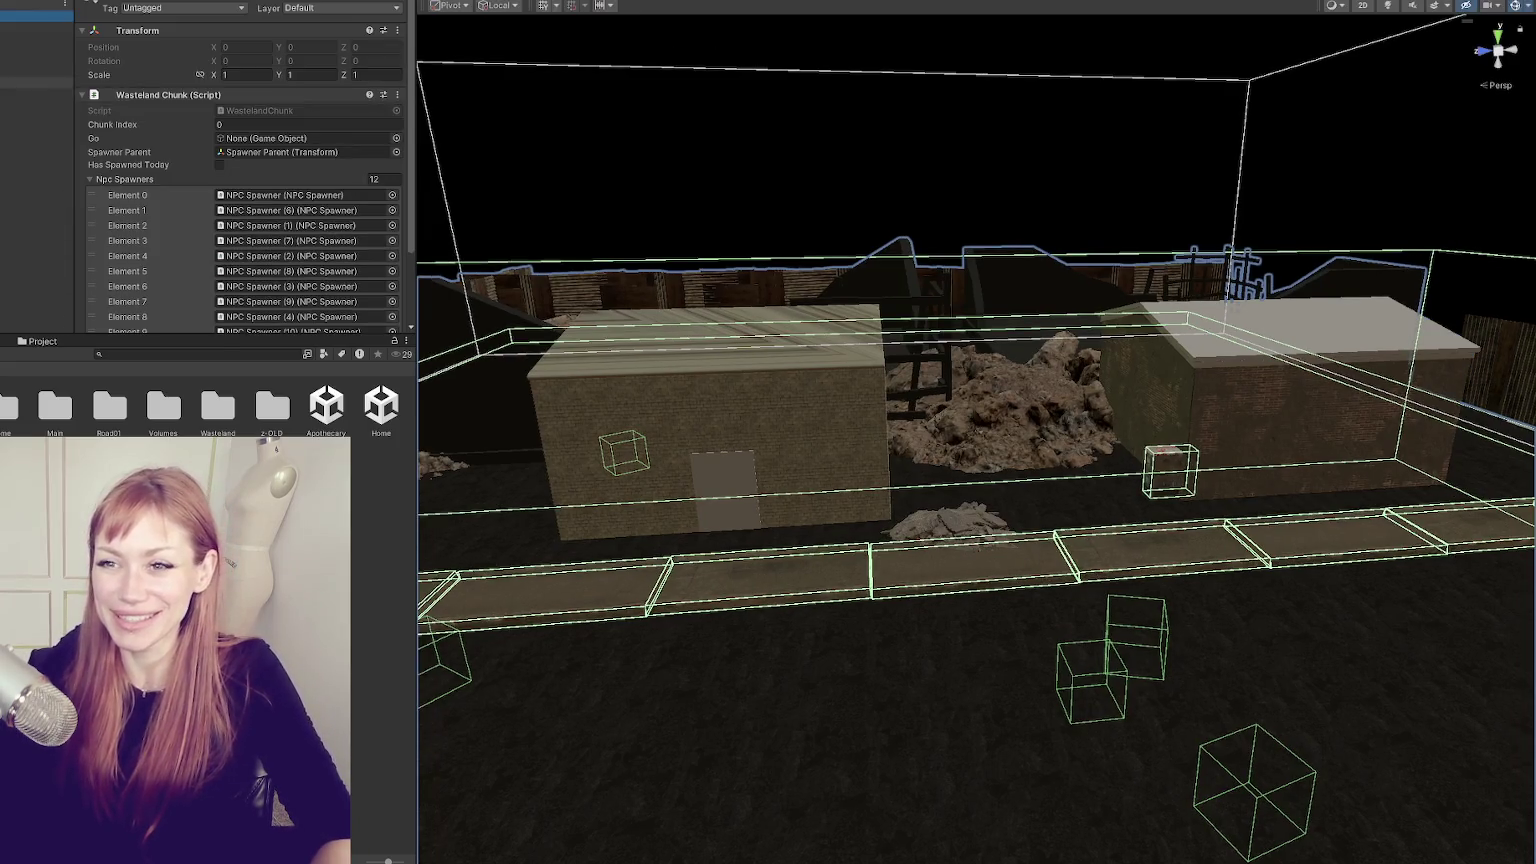
- Inspect the Building Destroyed object, both buildings and the large dirt pile in the scene
{"action": "left_click", "coordinate": [36, 150]}
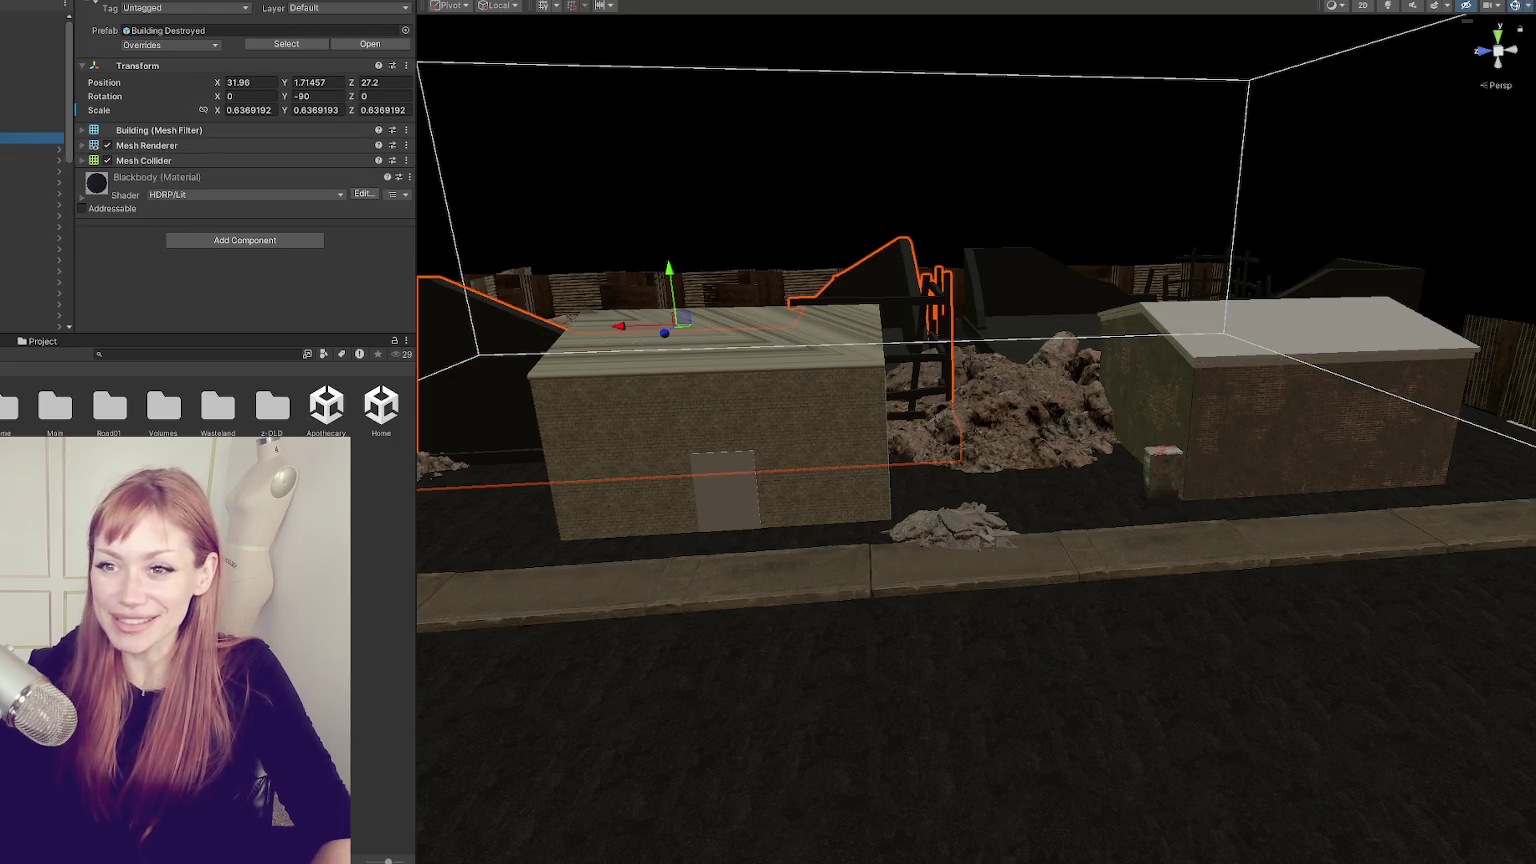
{"action": "left_click", "coordinate": [701, 467]}
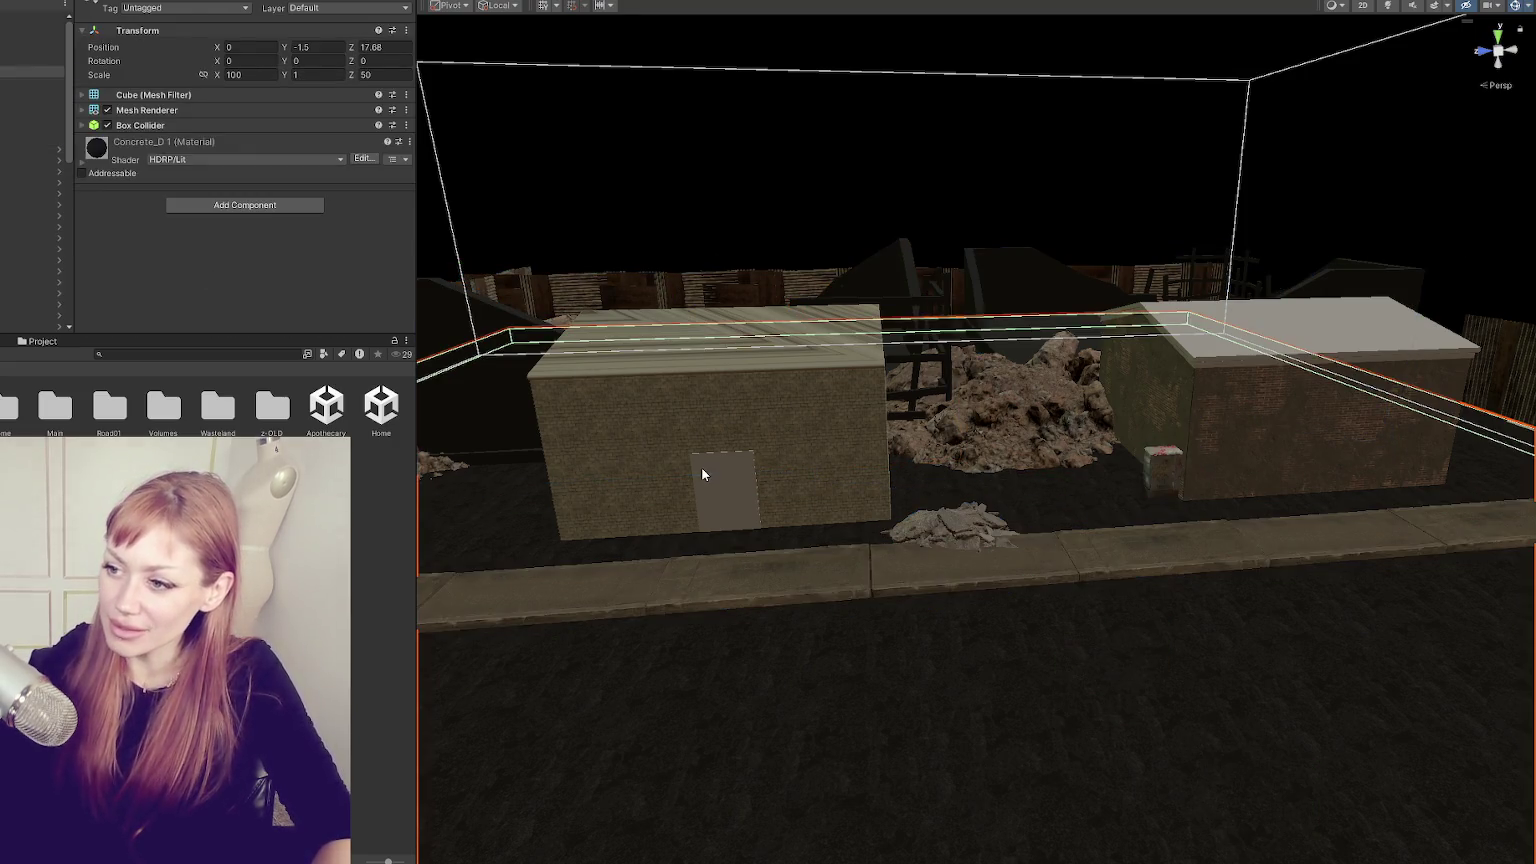
{"action": "left_click", "coordinate": [707, 418]}
{"action": "left_click", "coordinate": [1277, 386]}
{"action": "left_click", "coordinate": [1394, 343]}
{"action": "left_click", "coordinate": [1447, 358]}
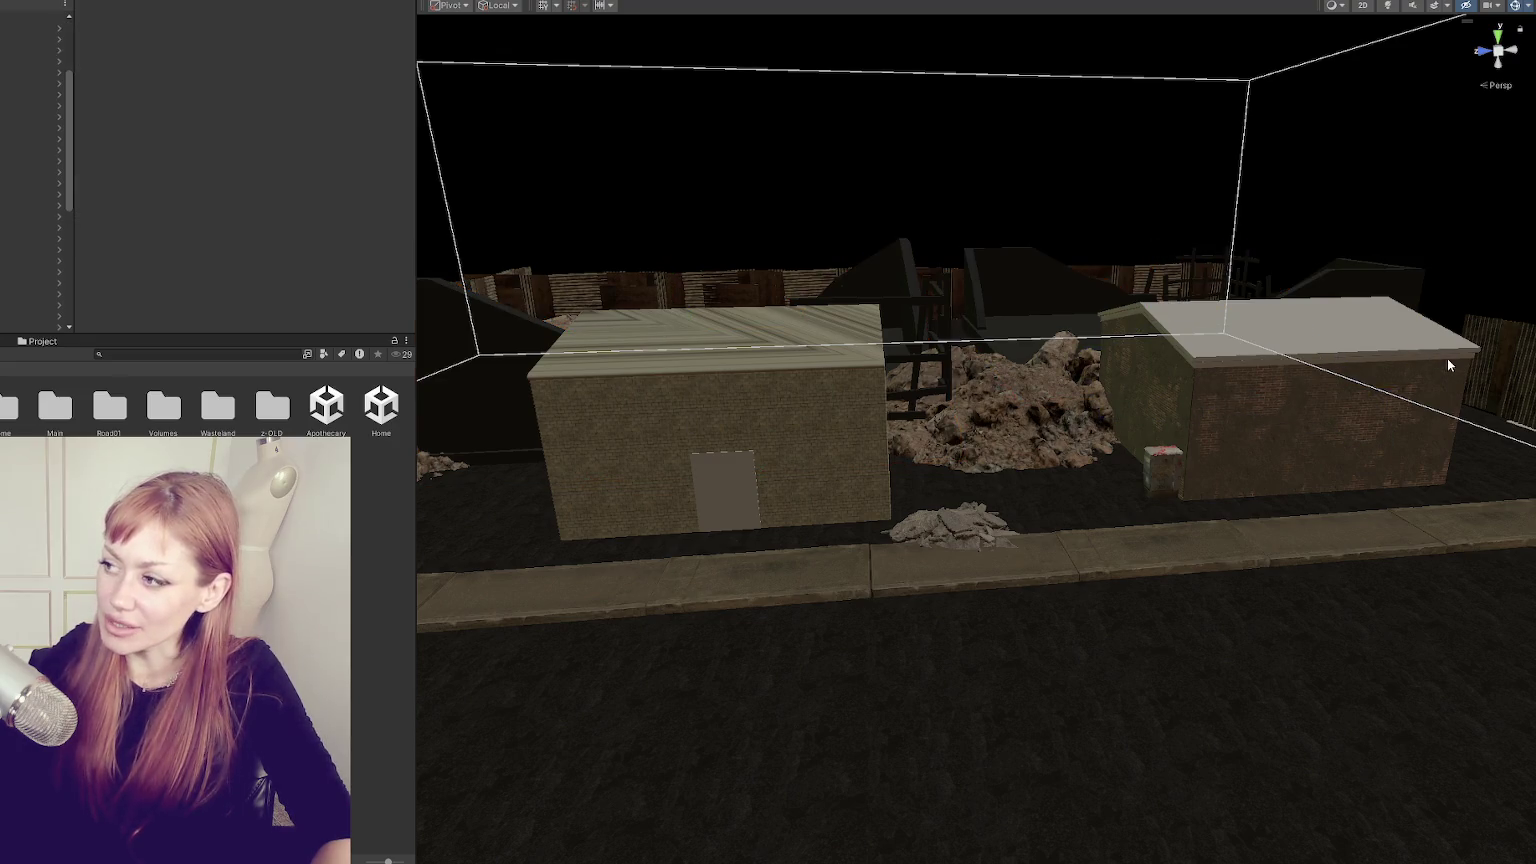
{"action": "left_click", "coordinate": [830, 458]}
{"action": "left_click", "coordinate": [1204, 411]}
{"action": "key", "text": "f"}
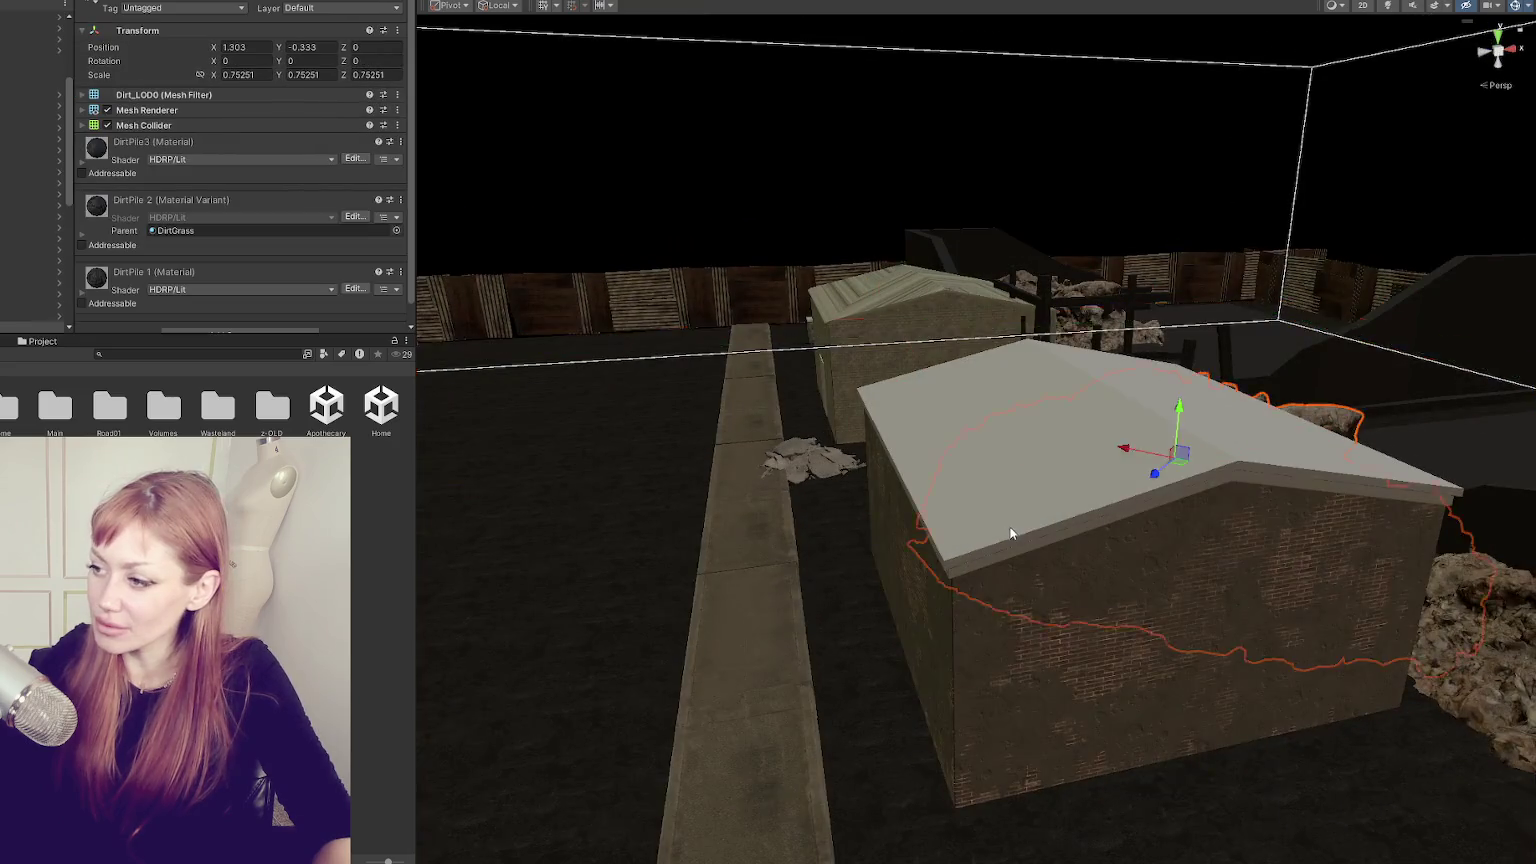
- Orbit around the buildings, checking the ground slab and DirtPile prefabs
{"action": "scroll", "coordinate": [1010, 533], "scroll_direction": "up", "scroll_amount": 10}
{"action": "left_click", "coordinate": [934, 677]}
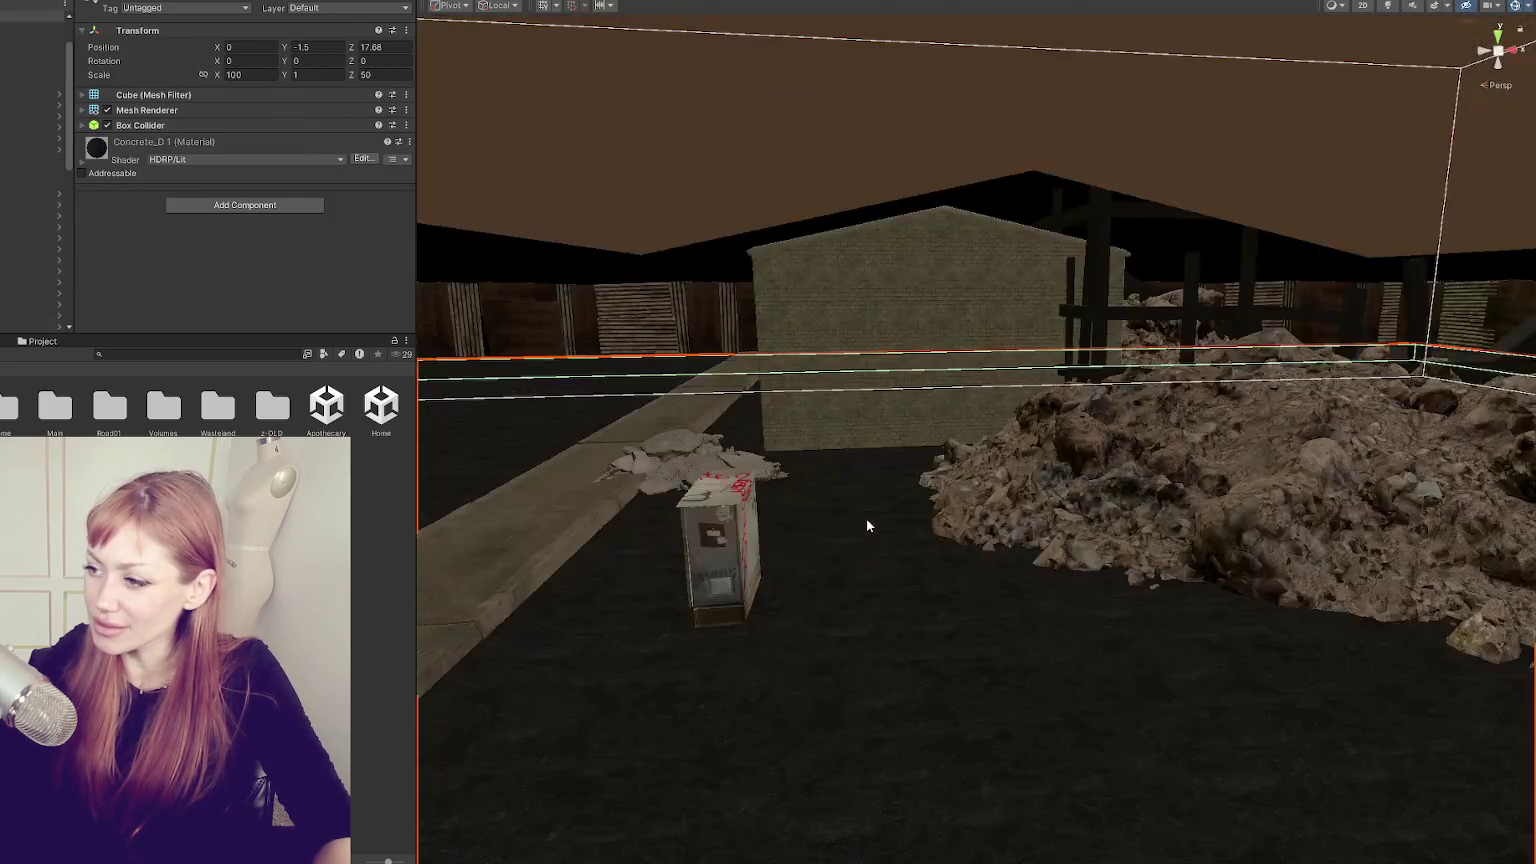
{"action": "scroll", "coordinate": [866, 525], "scroll_direction": "down", "scroll_amount": 5}
{"action": "left_click", "coordinate": [1205, 485]}
{"action": "left_click_drag", "start_coordinate": [1214, 492], "coordinate": [1163, 523]}
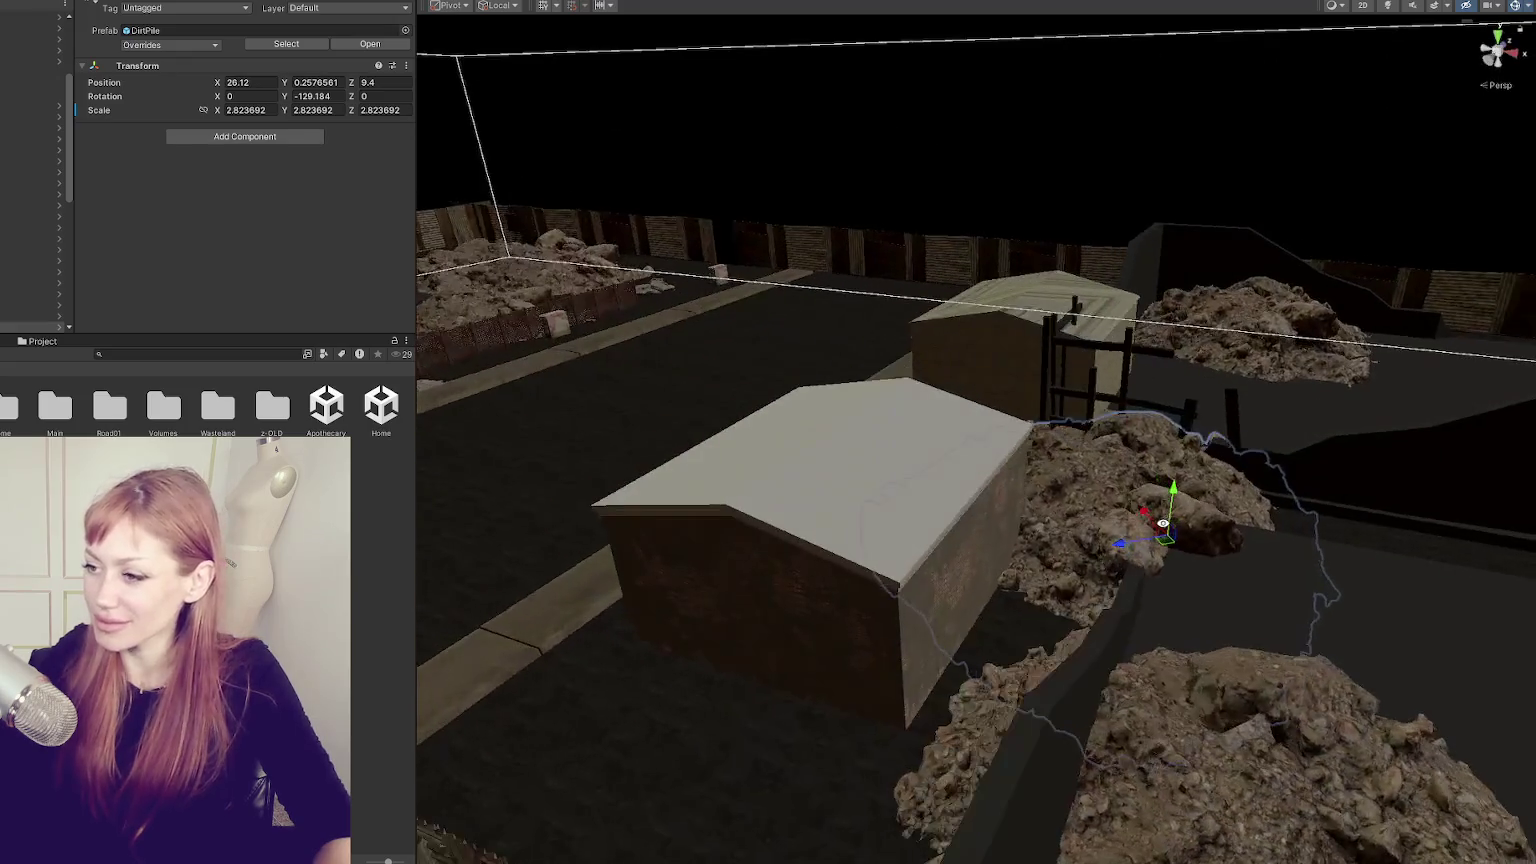
{"action": "left_click", "coordinate": [863, 578]}
{"action": "left_click", "coordinate": [886, 634]}
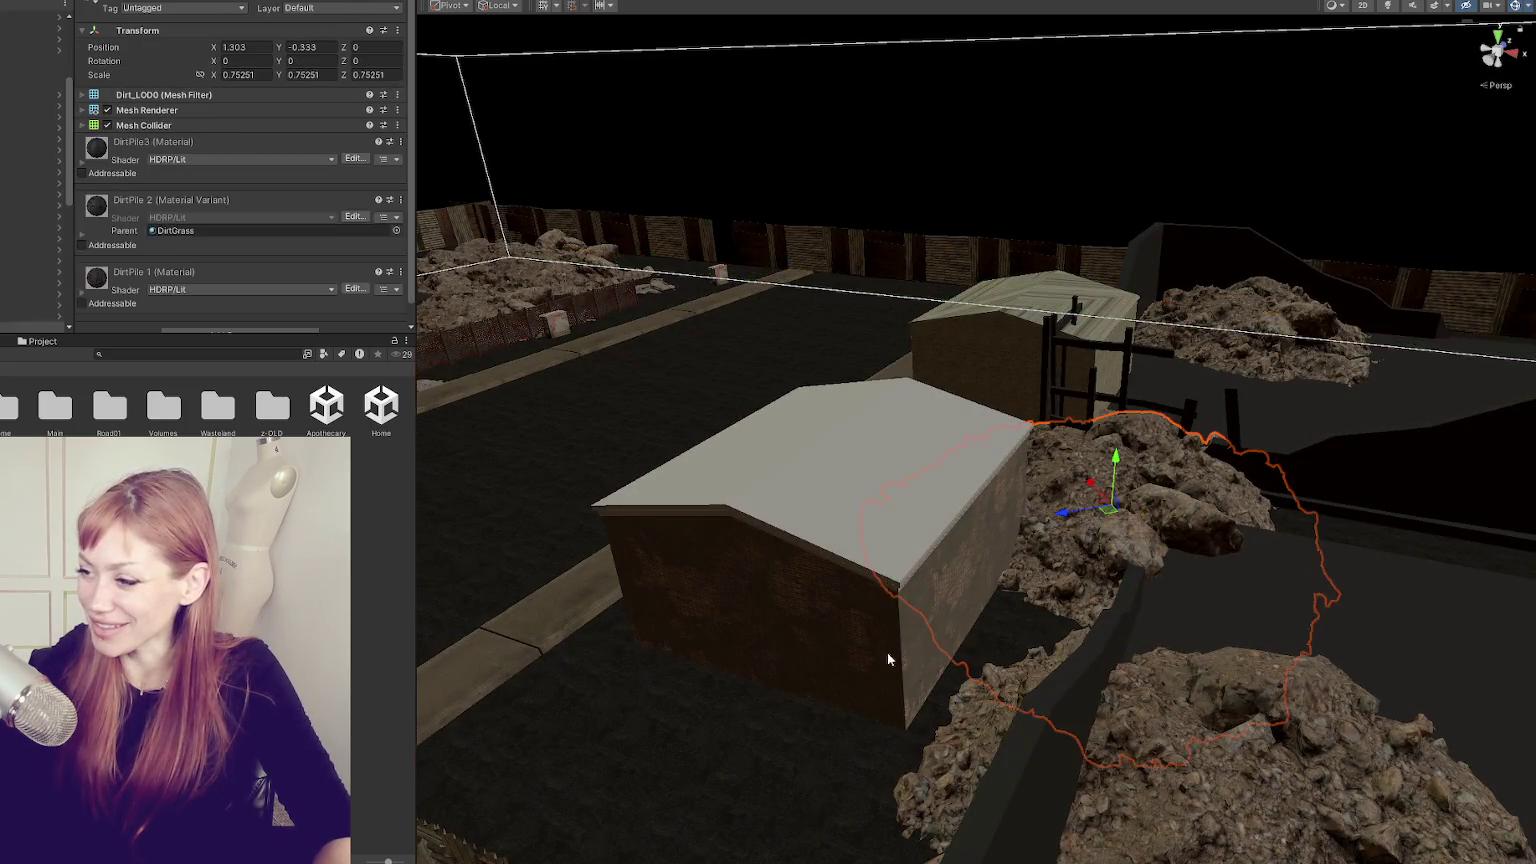
{"action": "left_click", "coordinate": [761, 549]}
{"action": "left_click_drag", "start_coordinate": [761, 549], "coordinate": [935, 541]}
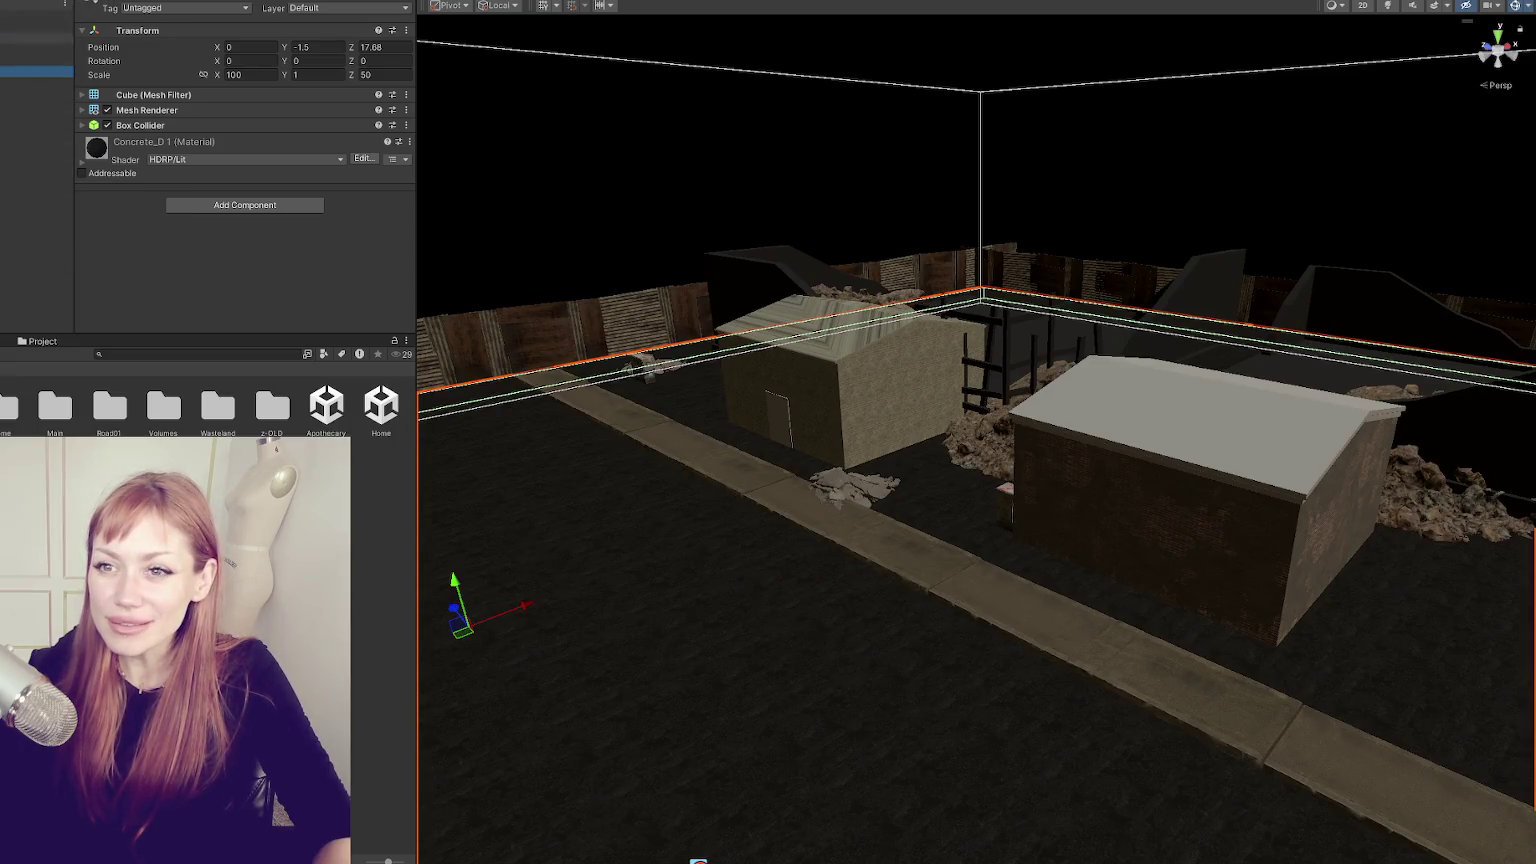
{"action": "scroll", "coordinate": [37, 60], "scroll_direction": "down", "scroll_amount": 1}
- Isolate the two houses briefly, unhide everything, and discard the prefab changes
{"action": "key", "text": "ctrl+a"}
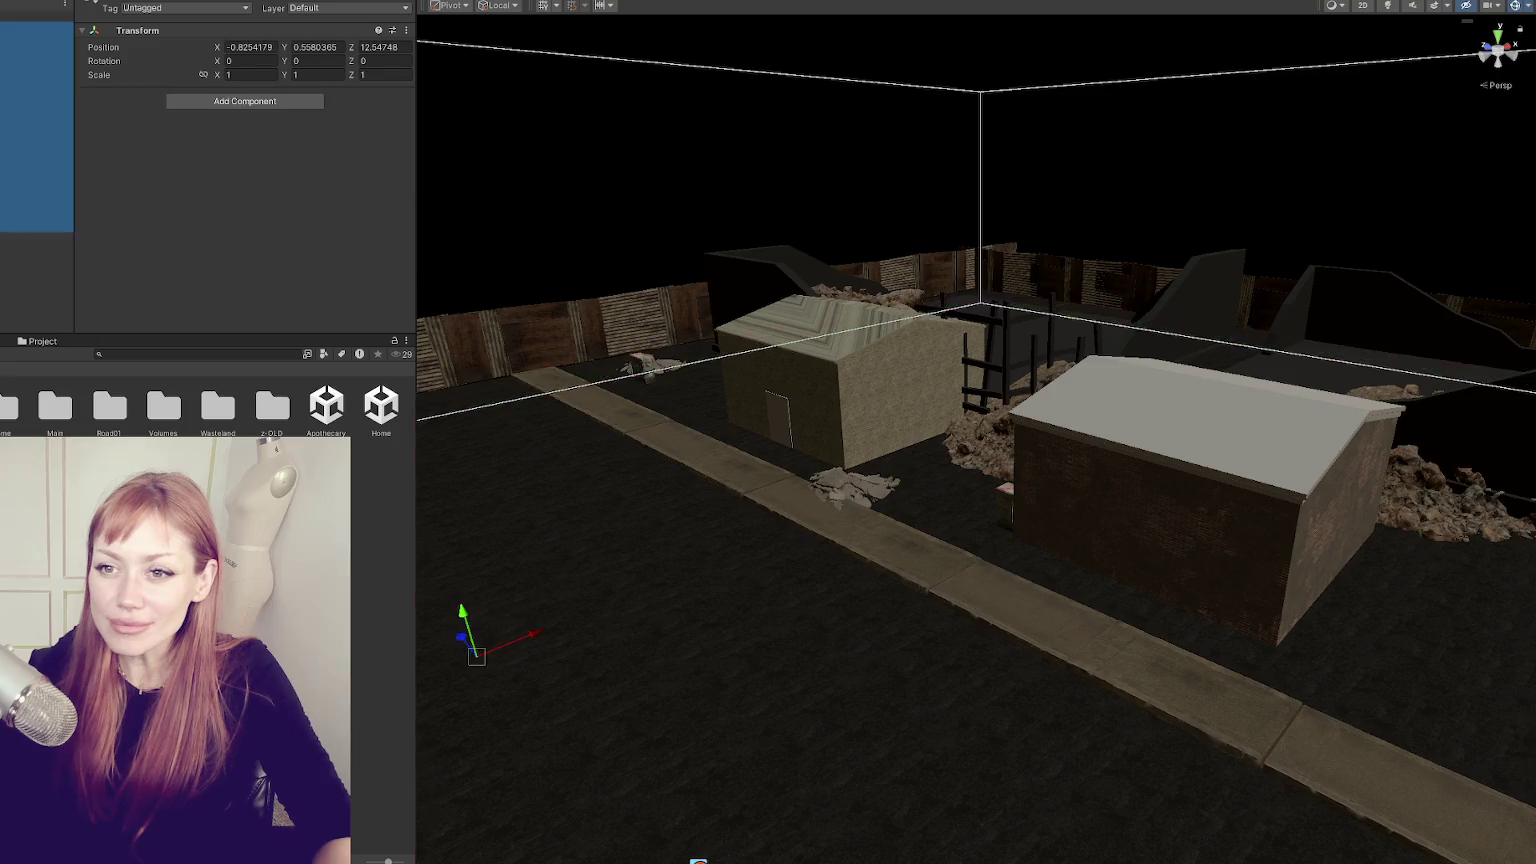
{"action": "key", "text": "h"}
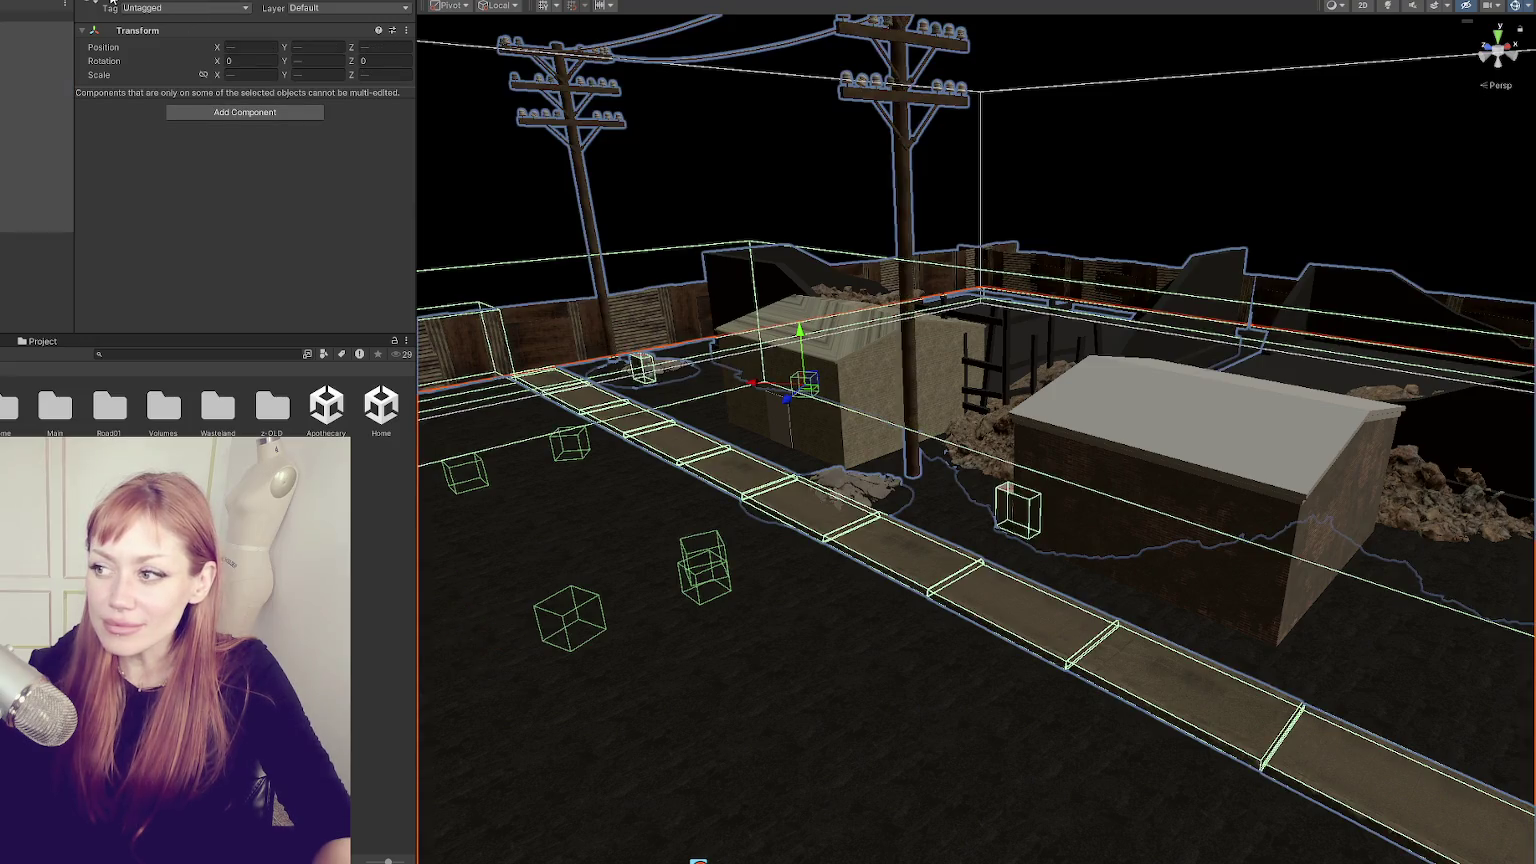
{"action": "key", "text": "h"}
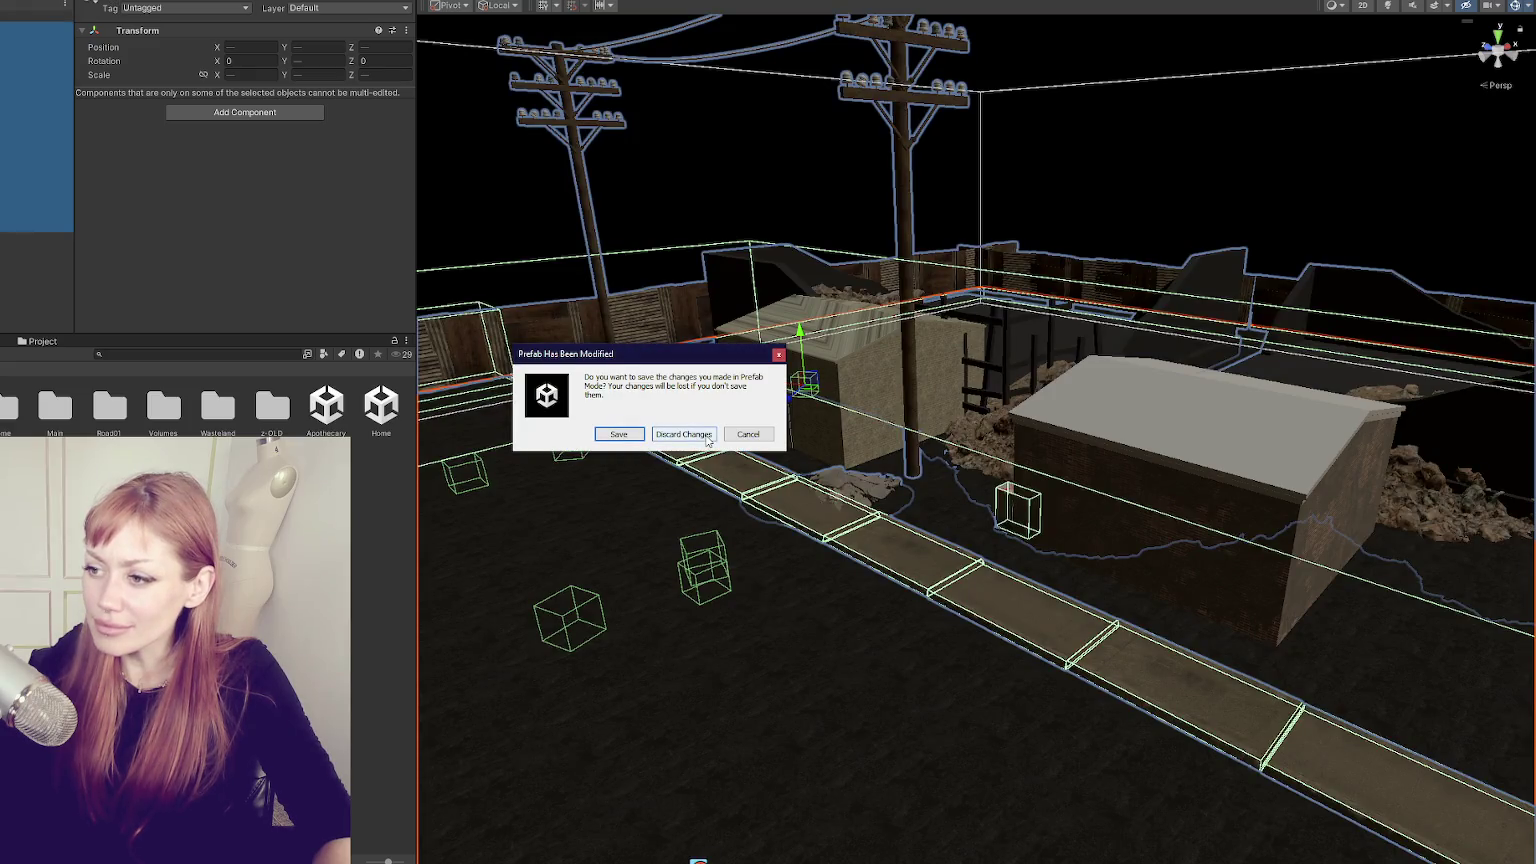
{"action": "left_click", "coordinate": [703, 438]}
- Select the group holding both houses and delete it
{"action": "left_click", "coordinate": [799, 345]}
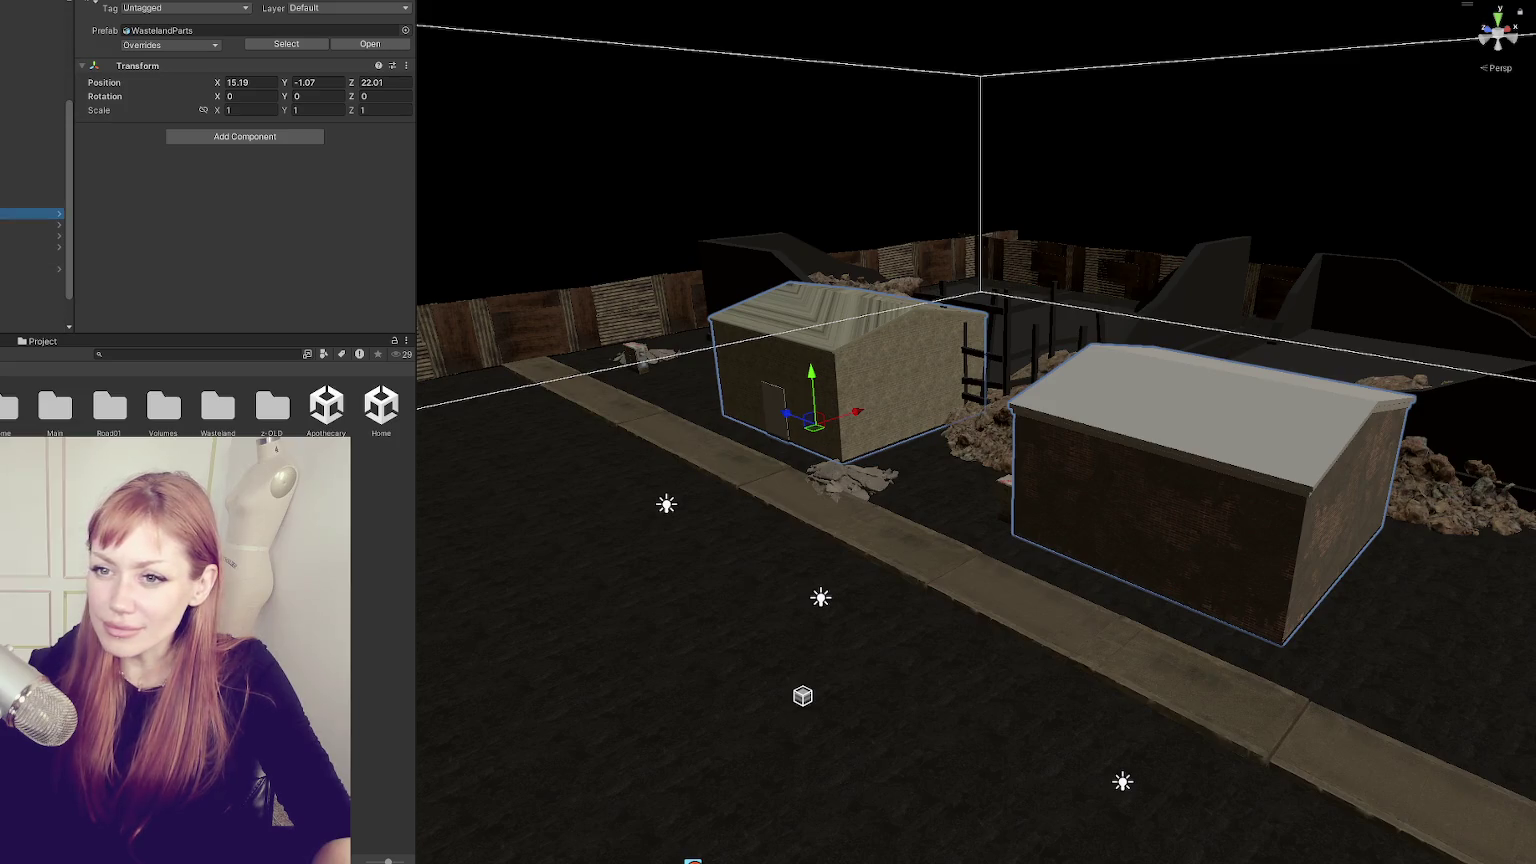
{"action": "left_click", "coordinate": [1, 203]}
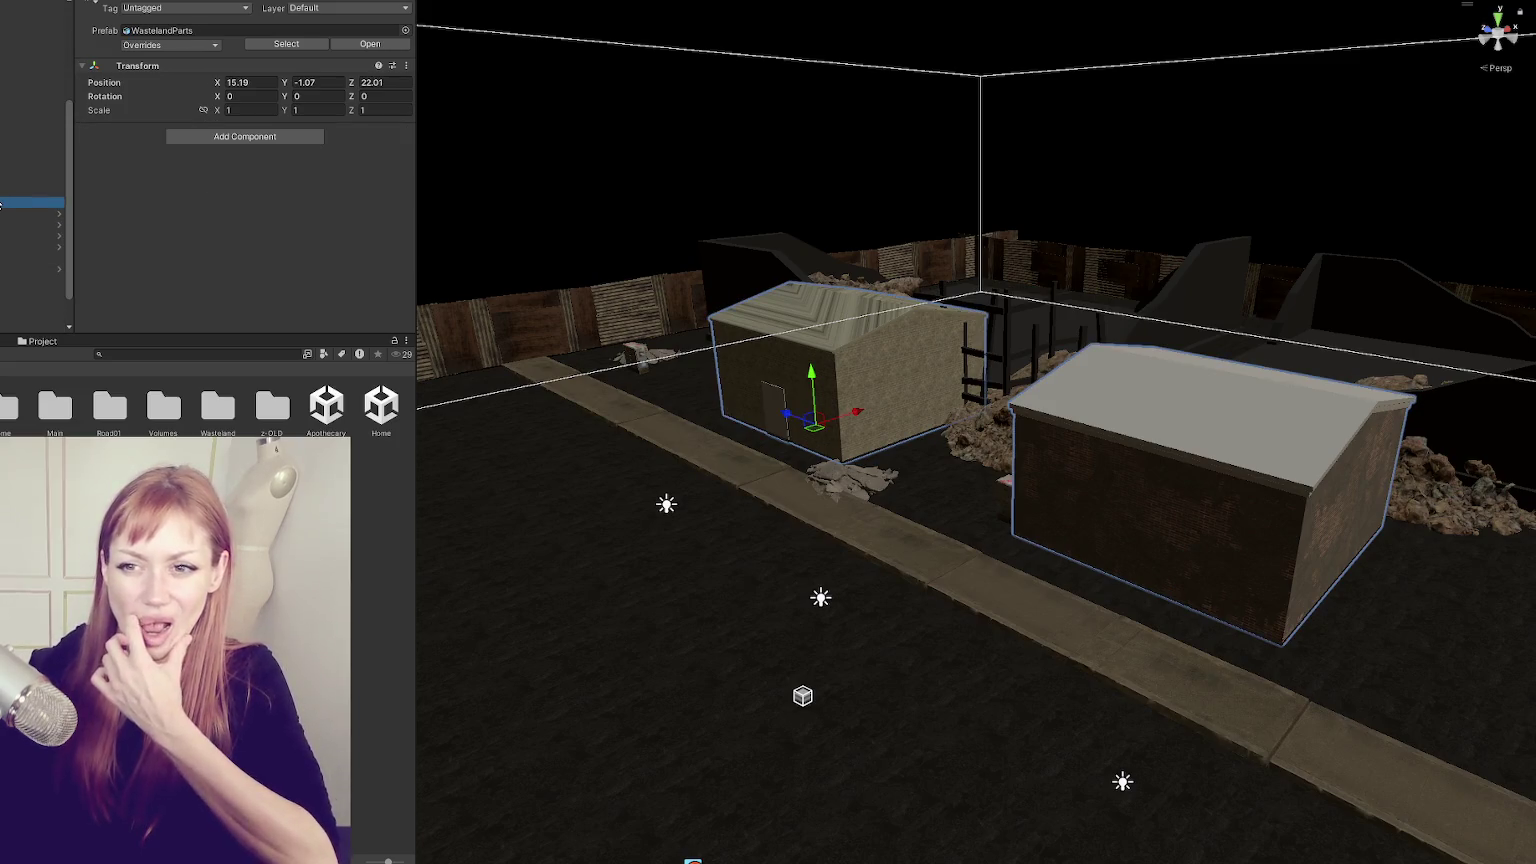
{"action": "key", "text": "Delete"}
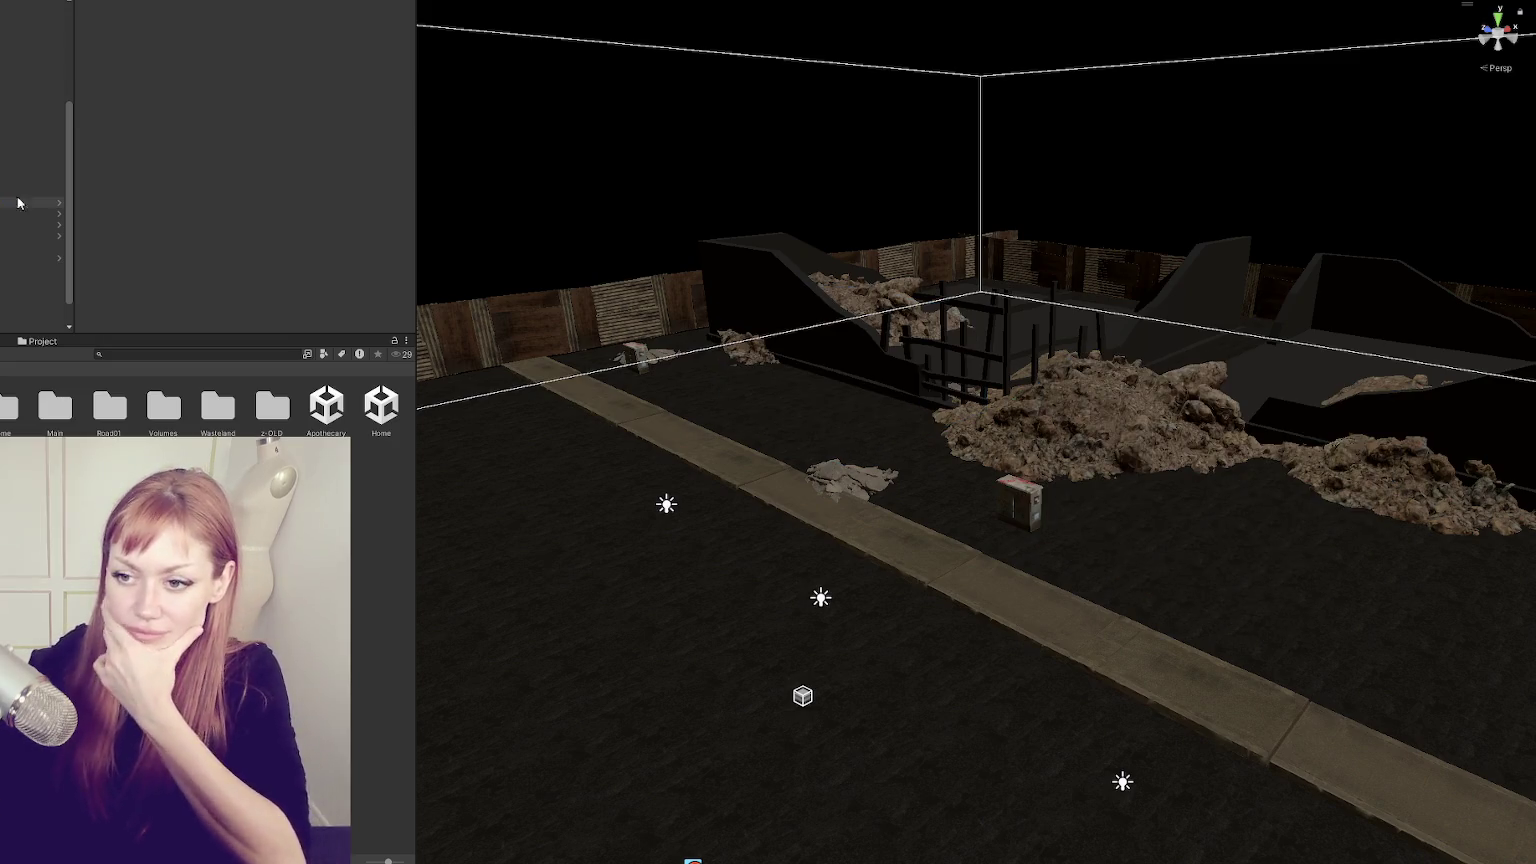
- Look through the WastelandPack2 model import settings and dismiss the unapplied-settings prompt
{"action": "scroll", "coordinate": [275, 445], "scroll_direction": "down", "scroll_amount": 5}
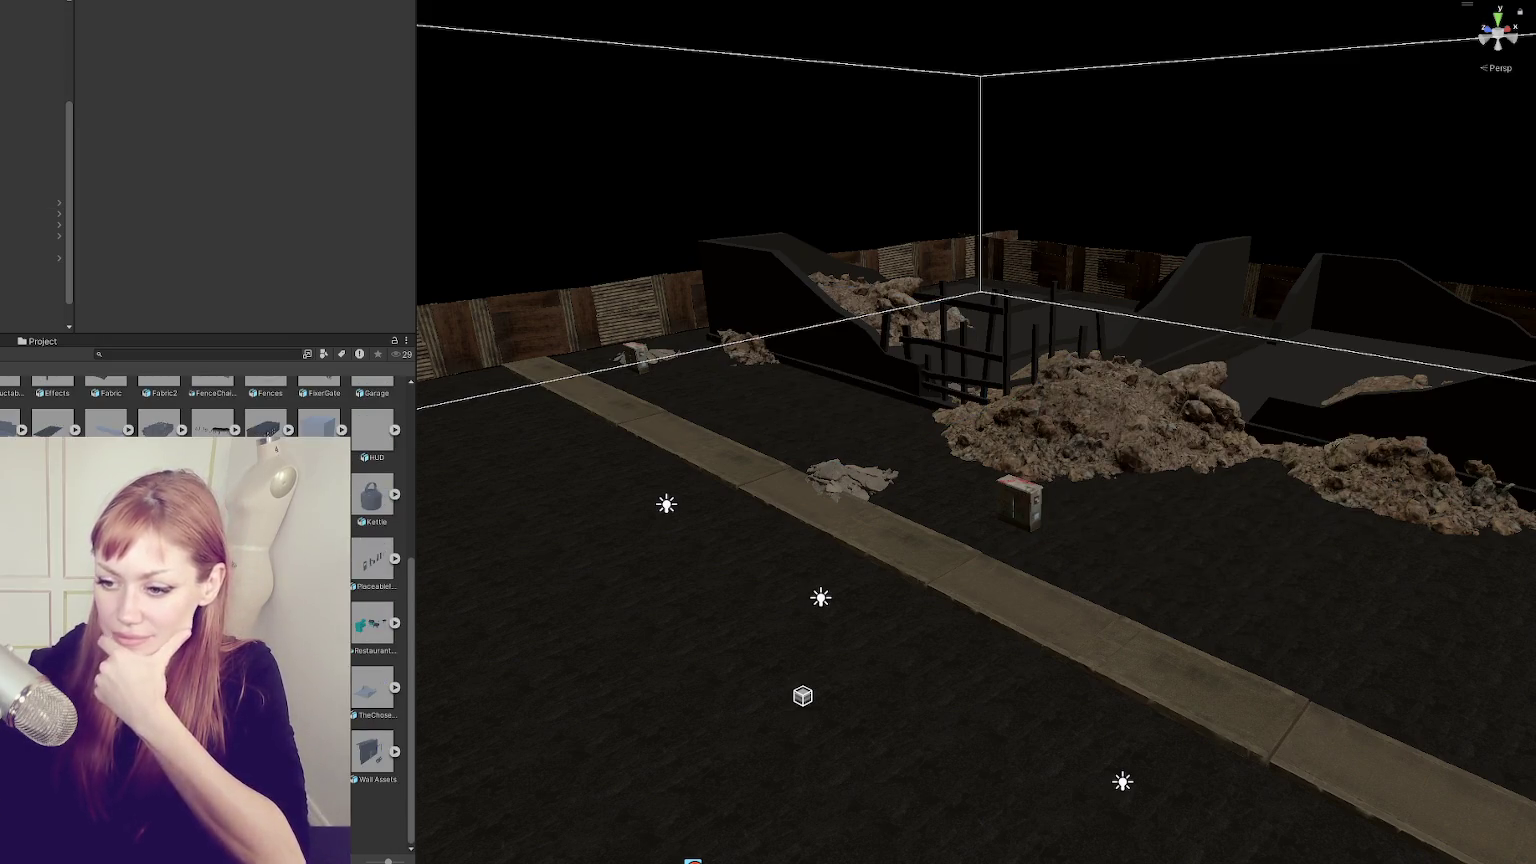
{"action": "left_click", "coordinate": [268, 433]}
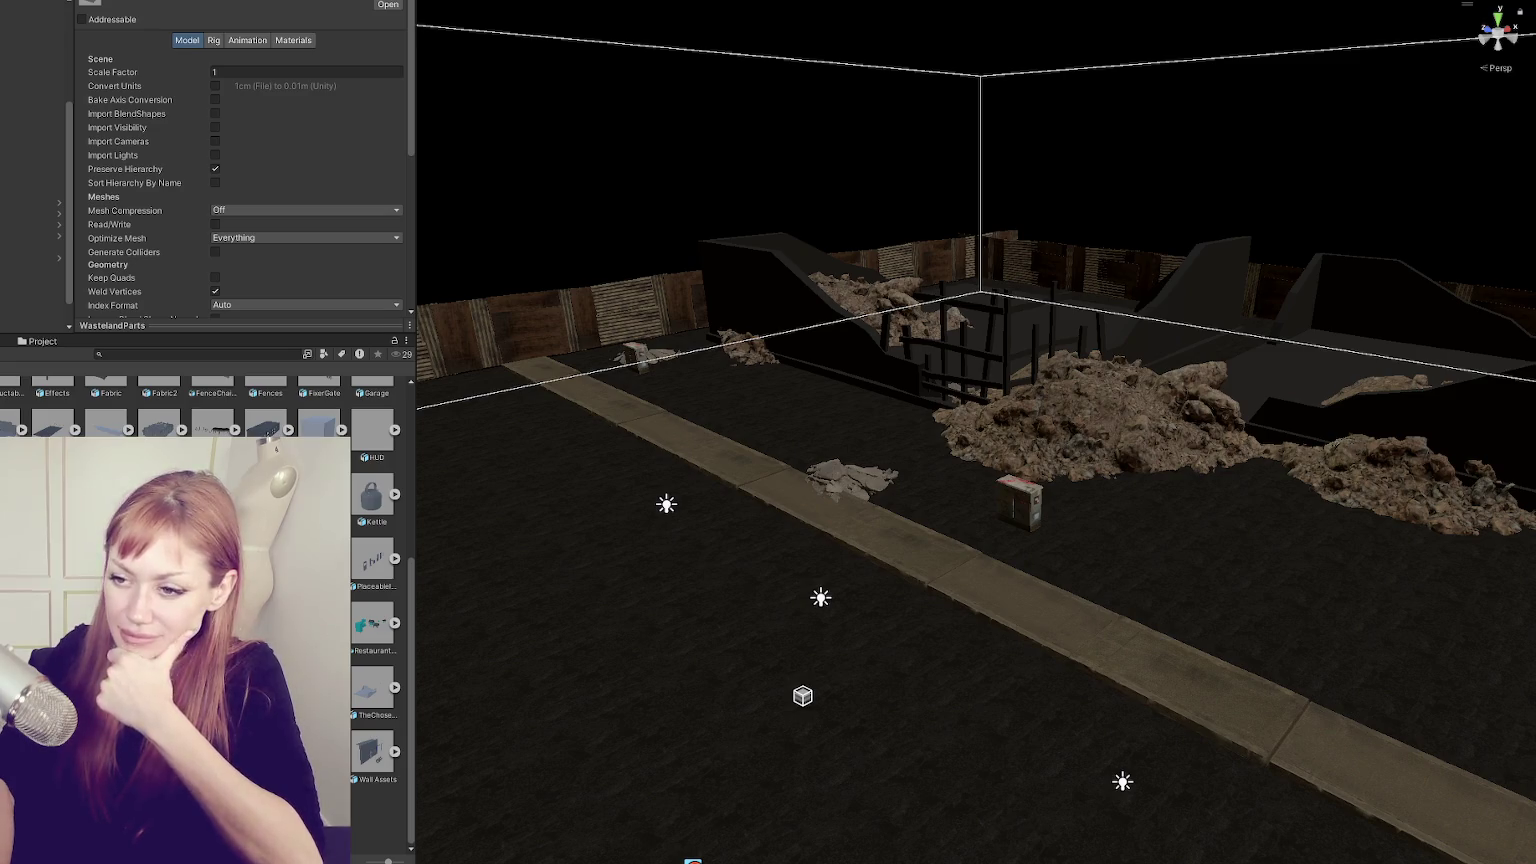
{"action": "left_click", "coordinate": [276, 447]}
{"action": "key", "text": "Return"}
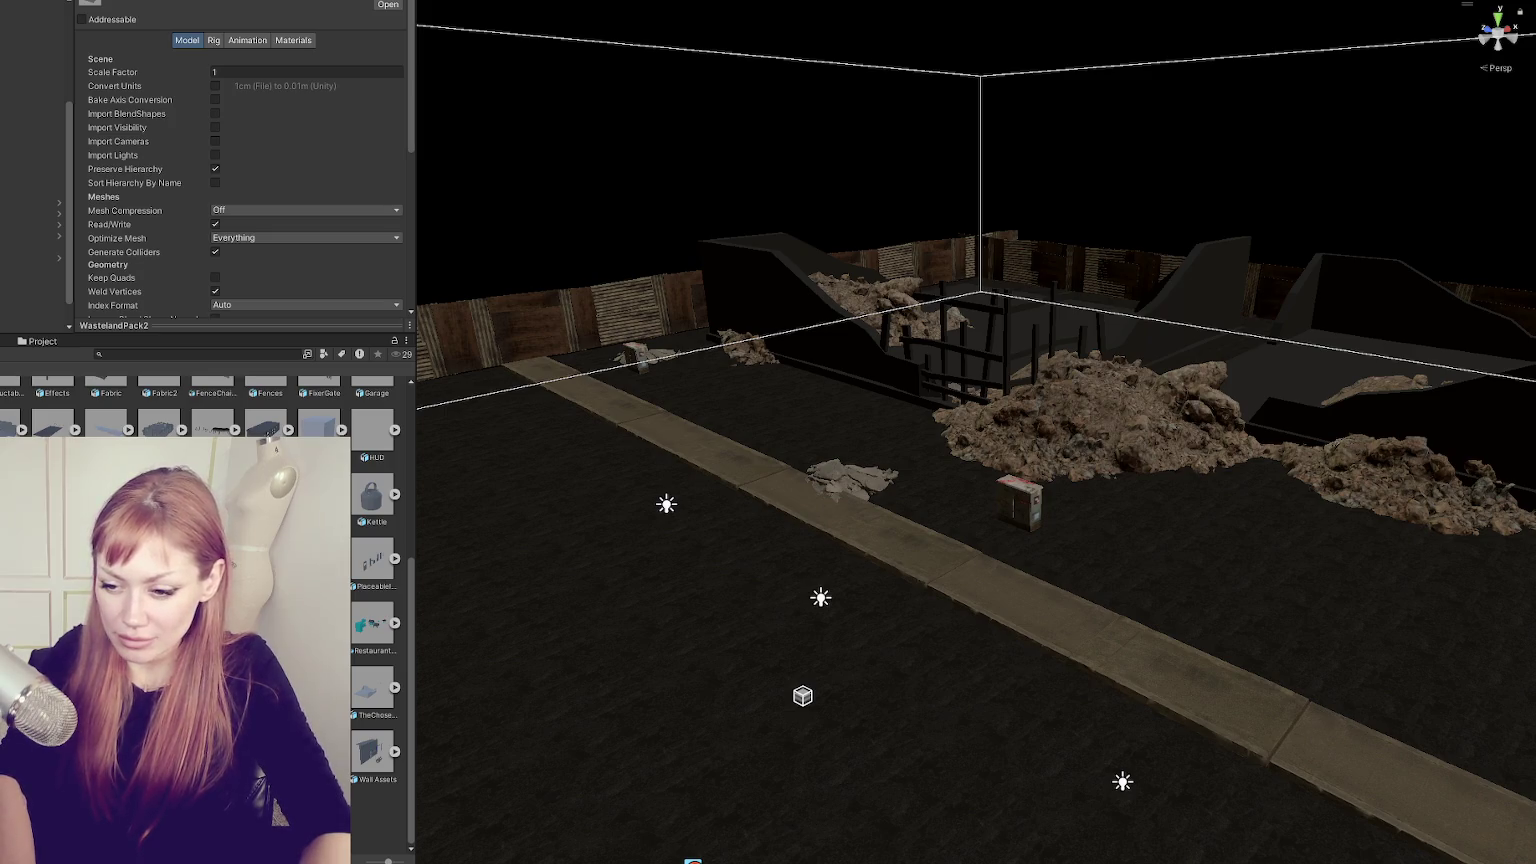
- Drag the WastelandParts model into the Scene view beside the sidewalk and frame it
{"action": "left_click", "coordinate": [37, 214]}
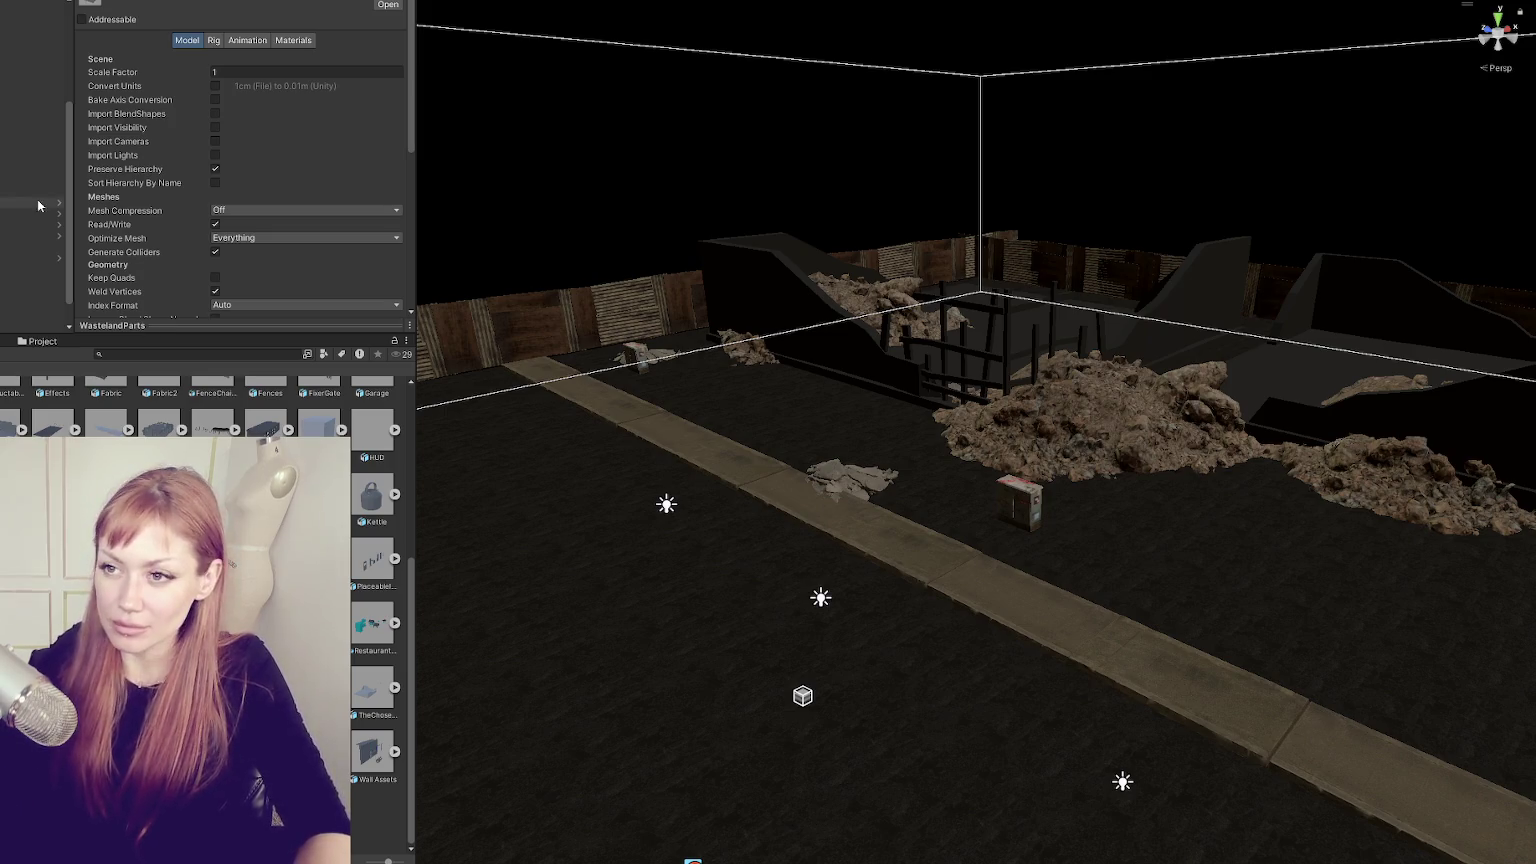
{"action": "mouse_move", "coordinate": [372, 385]}
{"action": "left_mouse_down"}
{"action": "mouse_move", "coordinate": [886, 565]}
{"action": "mouse_move", "coordinate": [1101, 576]}
{"action": "mouse_move", "coordinate": [1384, 647]}
{"action": "left_mouse_up"}
{"action": "key", "text": "f"}
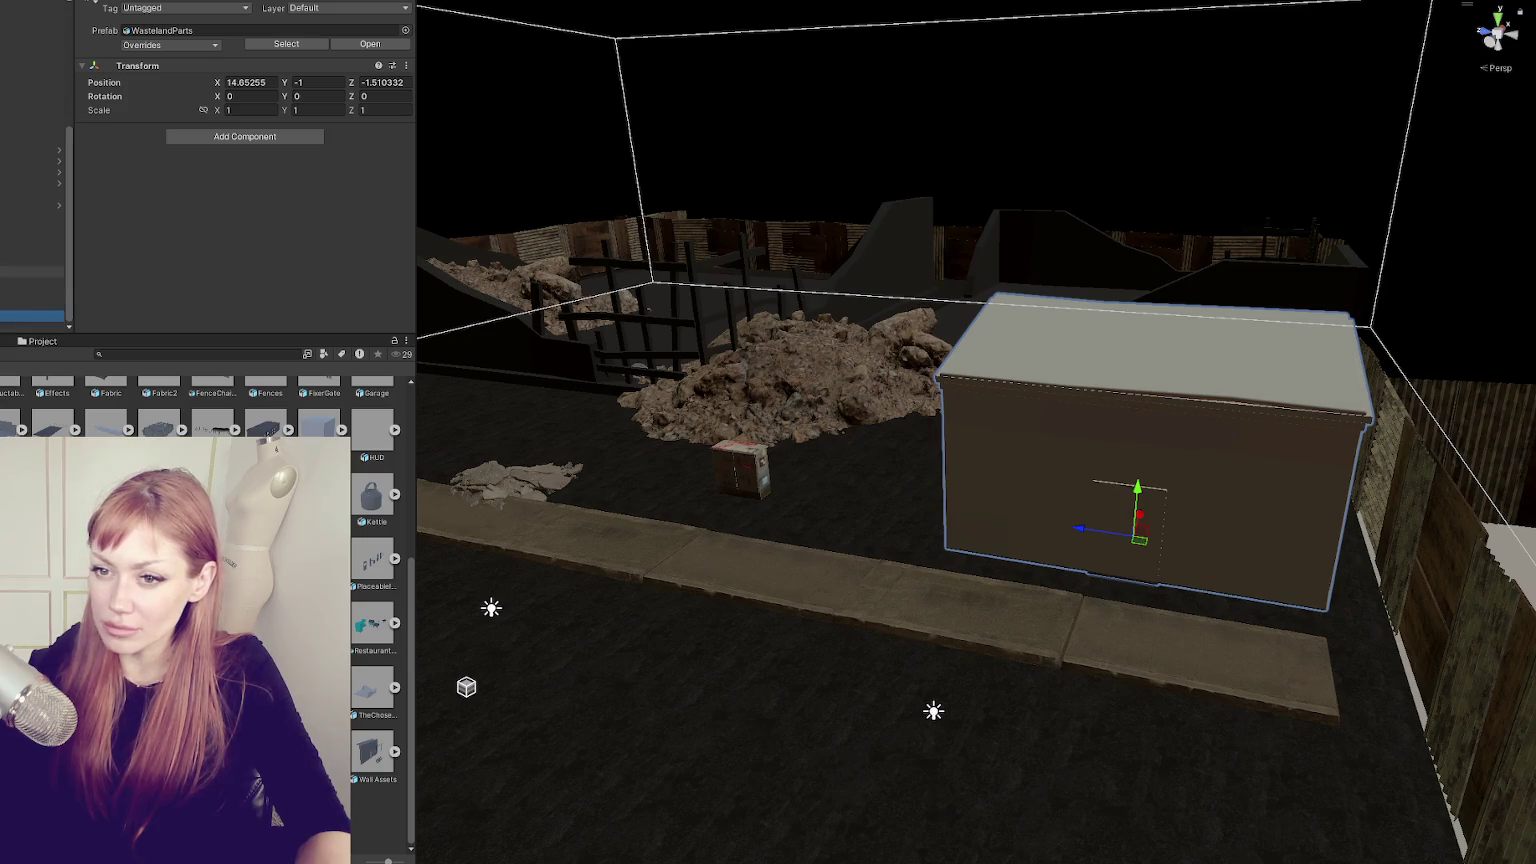
- Slide the left and right house boxes along their depth axis to line them up
{"action": "left_click", "coordinate": [30, 316]}
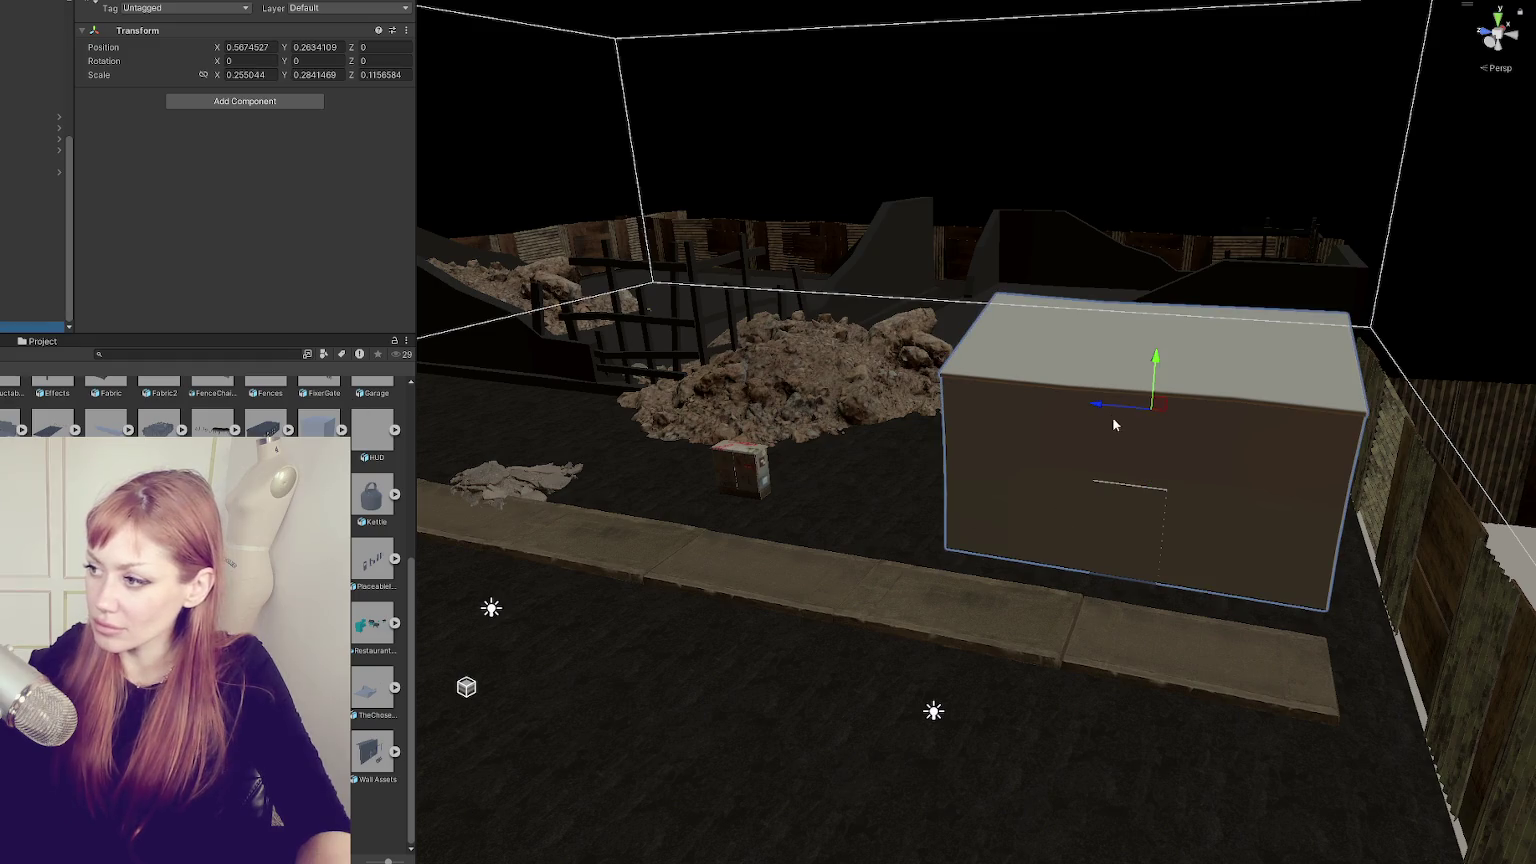
{"action": "mouse_move", "coordinate": [1098, 408]}
{"action": "left_mouse_down"}
{"action": "mouse_move", "coordinate": [451, 333]}
{"action": "mouse_move", "coordinate": [485, 334]}
{"action": "left_mouse_up"}
{"action": "left_click", "coordinate": [1020, 444]}
{"action": "mouse_move", "coordinate": [1076, 530]}
{"action": "left_mouse_down"}
{"action": "mouse_move", "coordinate": [886, 520]}
{"action": "mouse_move", "coordinate": [946, 520]}
{"action": "left_mouse_up"}
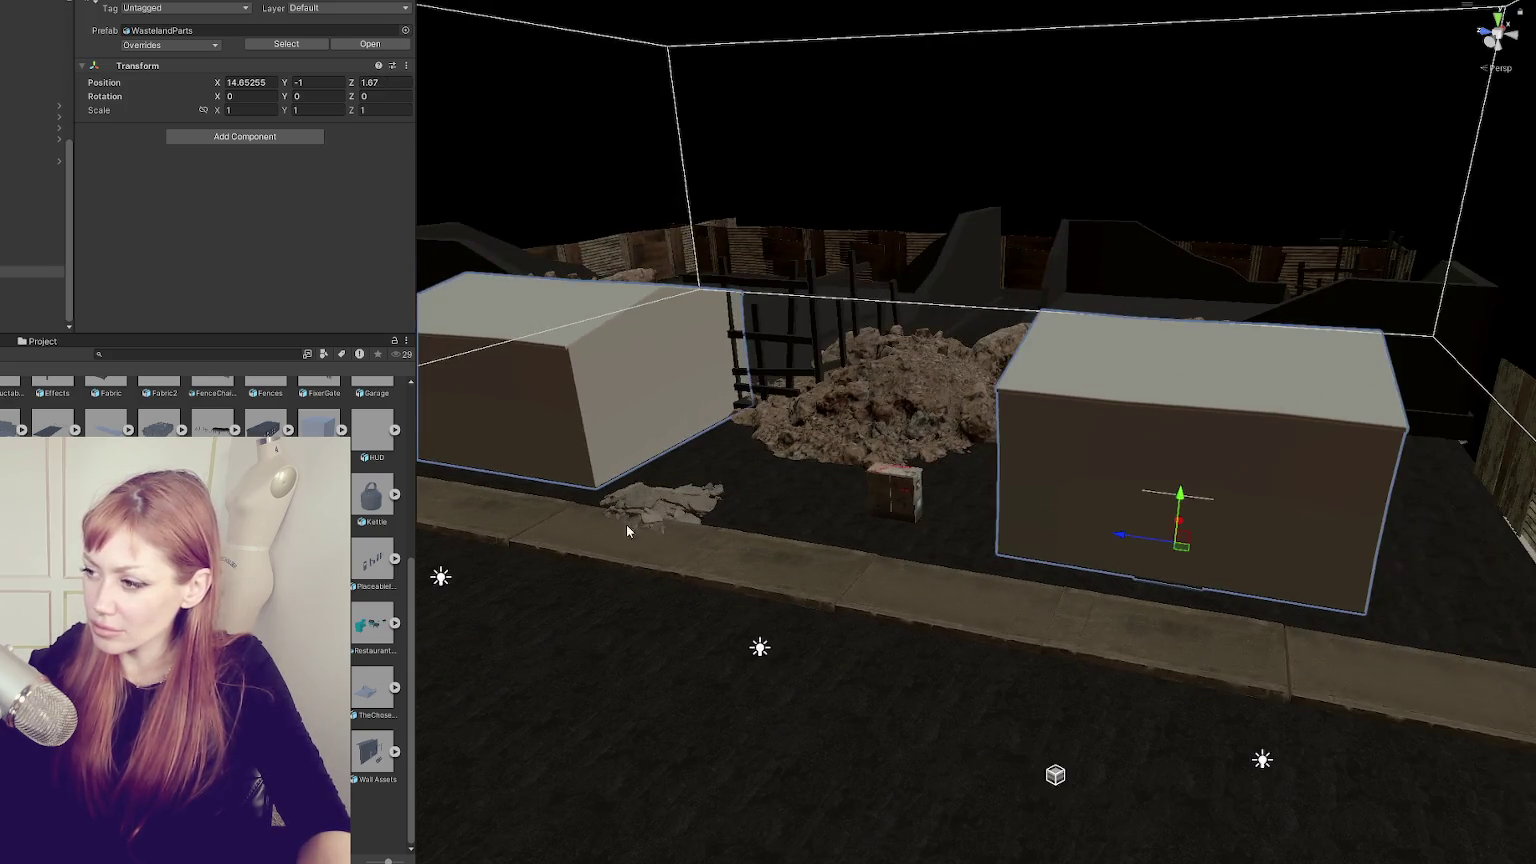
- Find the blackbody material and apply it to the right box's door panel
{"action": "left_click", "coordinate": [147, 355]}
{"action": "type", "text": "lackbody"}
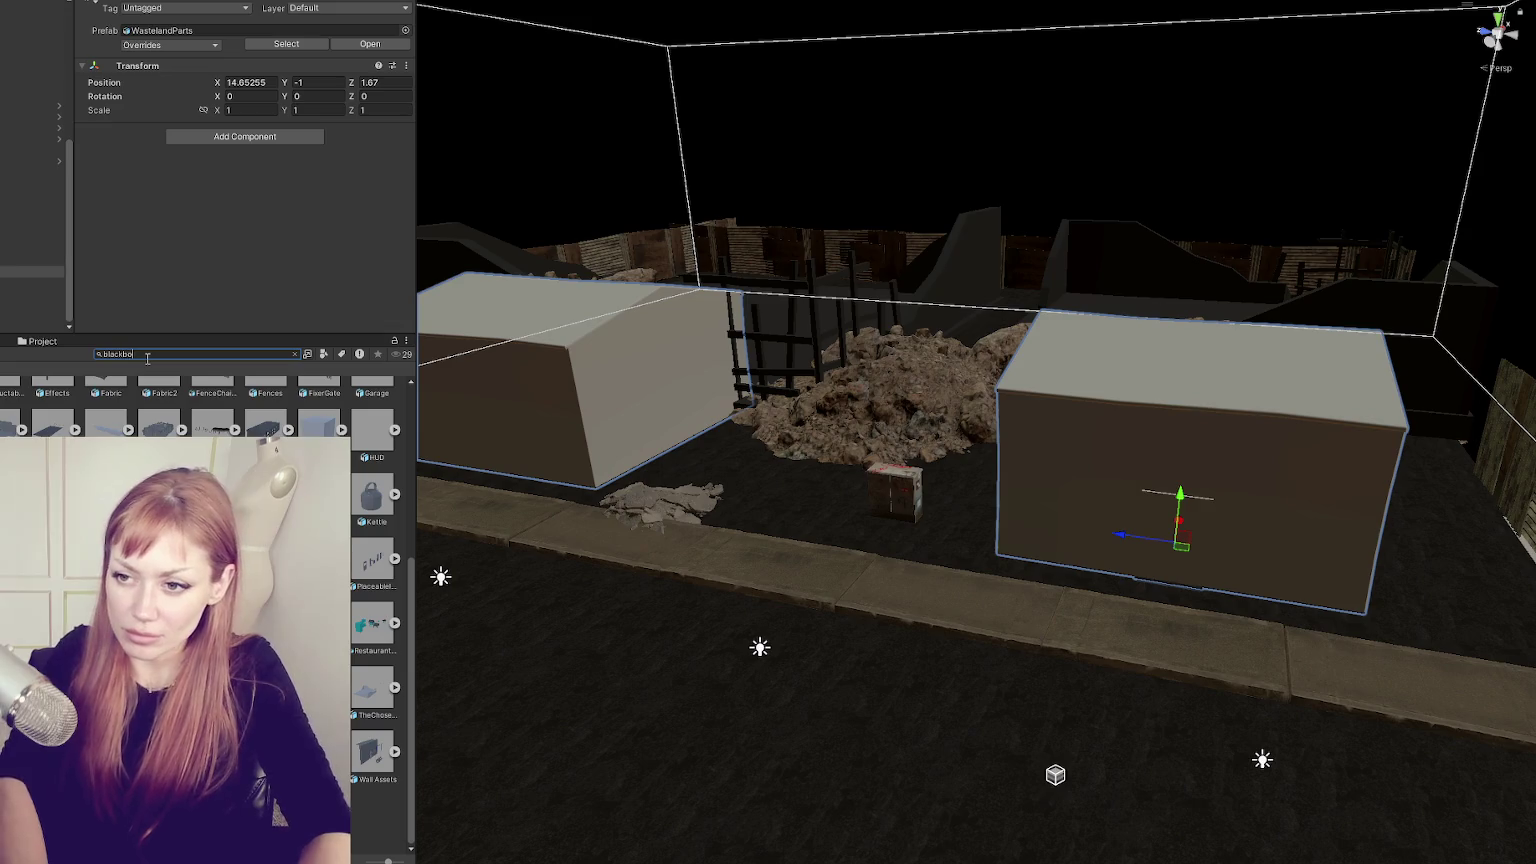
{"action": "left_click_drag", "start_coordinate": [1260, 577], "coordinate": [1195, 568]}
{"action": "left_click_drag", "start_coordinate": [8, 405], "coordinate": [585, 335]}
- Search for roof materials and apply a dark roof material to the boxes
{"action": "left_click", "coordinate": [130, 354]}
{"action": "type", "text": "roof"}
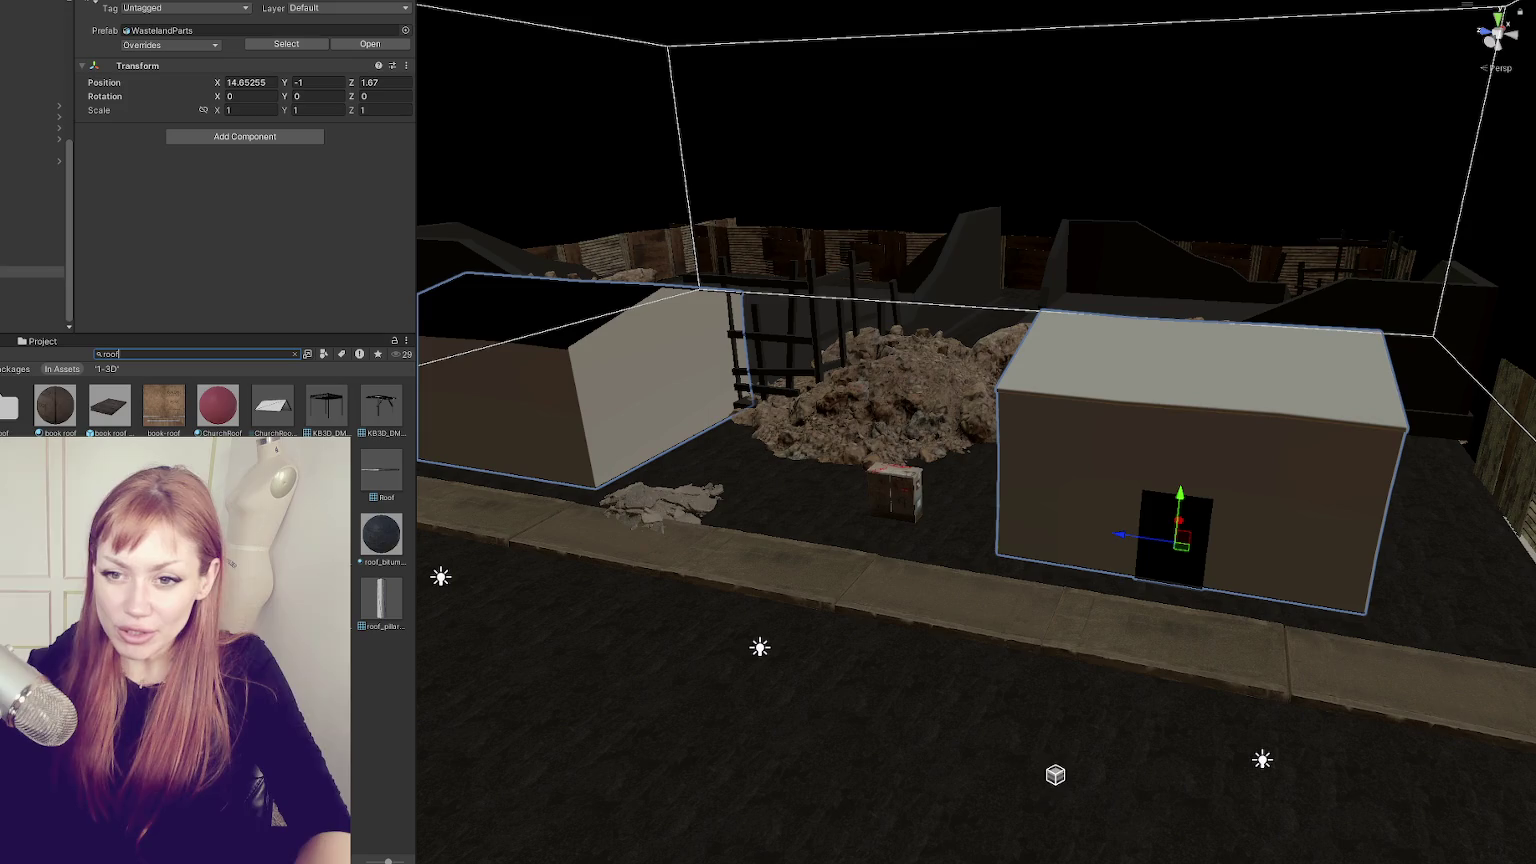
{"action": "mouse_move", "coordinate": [381, 534]}
{"action": "left_mouse_down"}
{"action": "mouse_move", "coordinate": [1217, 396]}
{"action": "mouse_move", "coordinate": [528, 344]}
{"action": "left_mouse_up"}
- Search for brick materials and apply Brick_01 to the left box's walls
{"action": "left_click", "coordinate": [145, 355]}
{"action": "type", "text": "brick"}
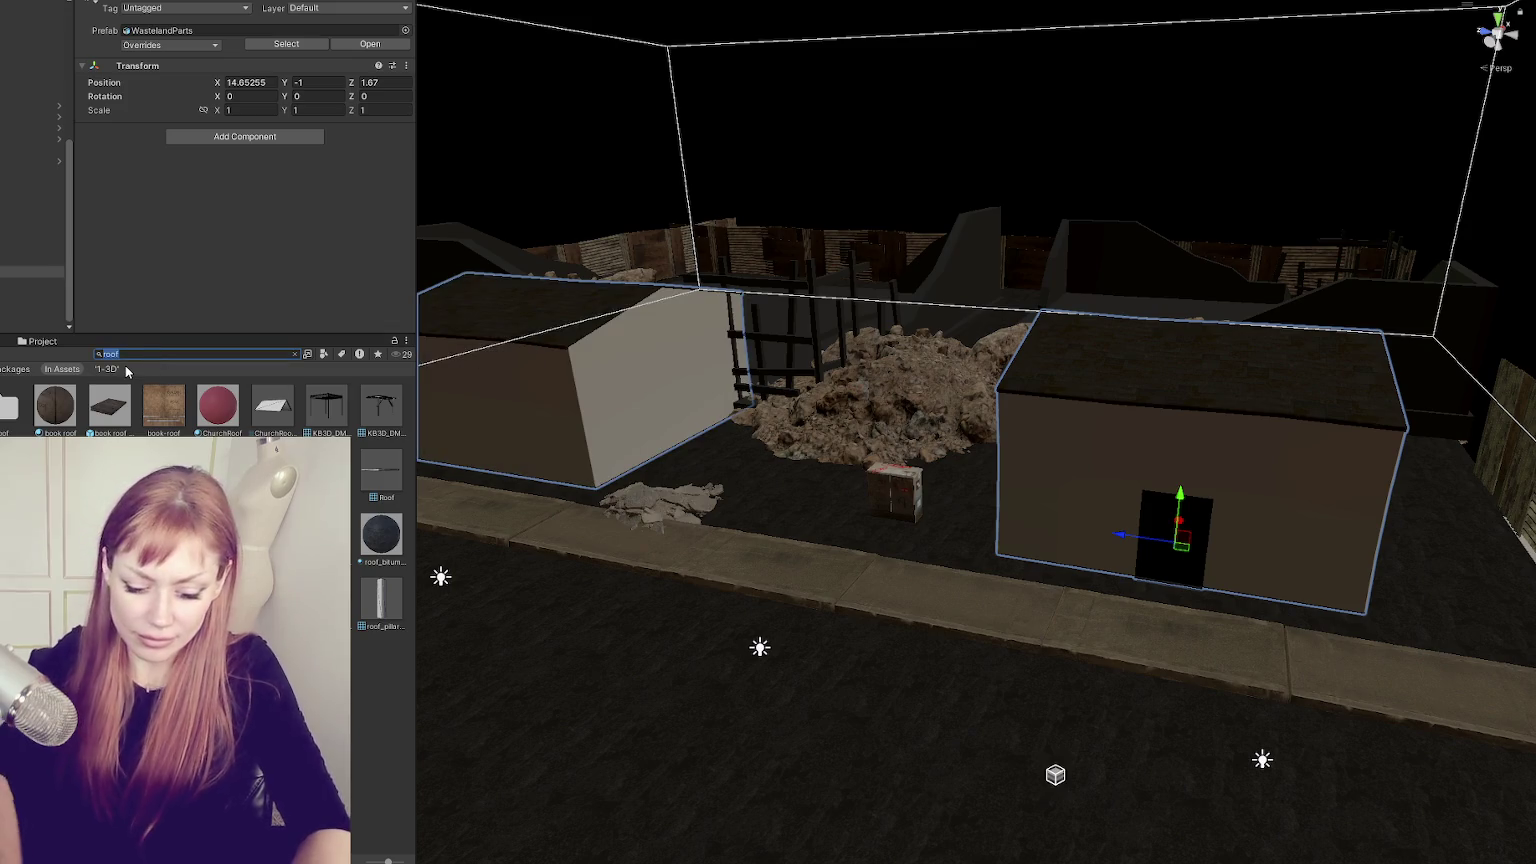
{"action": "mouse_move", "coordinate": [372, 672]}
{"action": "left_mouse_down"}
{"action": "mouse_move", "coordinate": [400, 620]}
{"action": "mouse_move", "coordinate": [617, 459]}
{"action": "left_mouse_up"}
- Apply the brick_03 material to the right house box's walls
{"action": "left_click_drag", "start_coordinate": [377, 731], "coordinate": [1082, 502]}
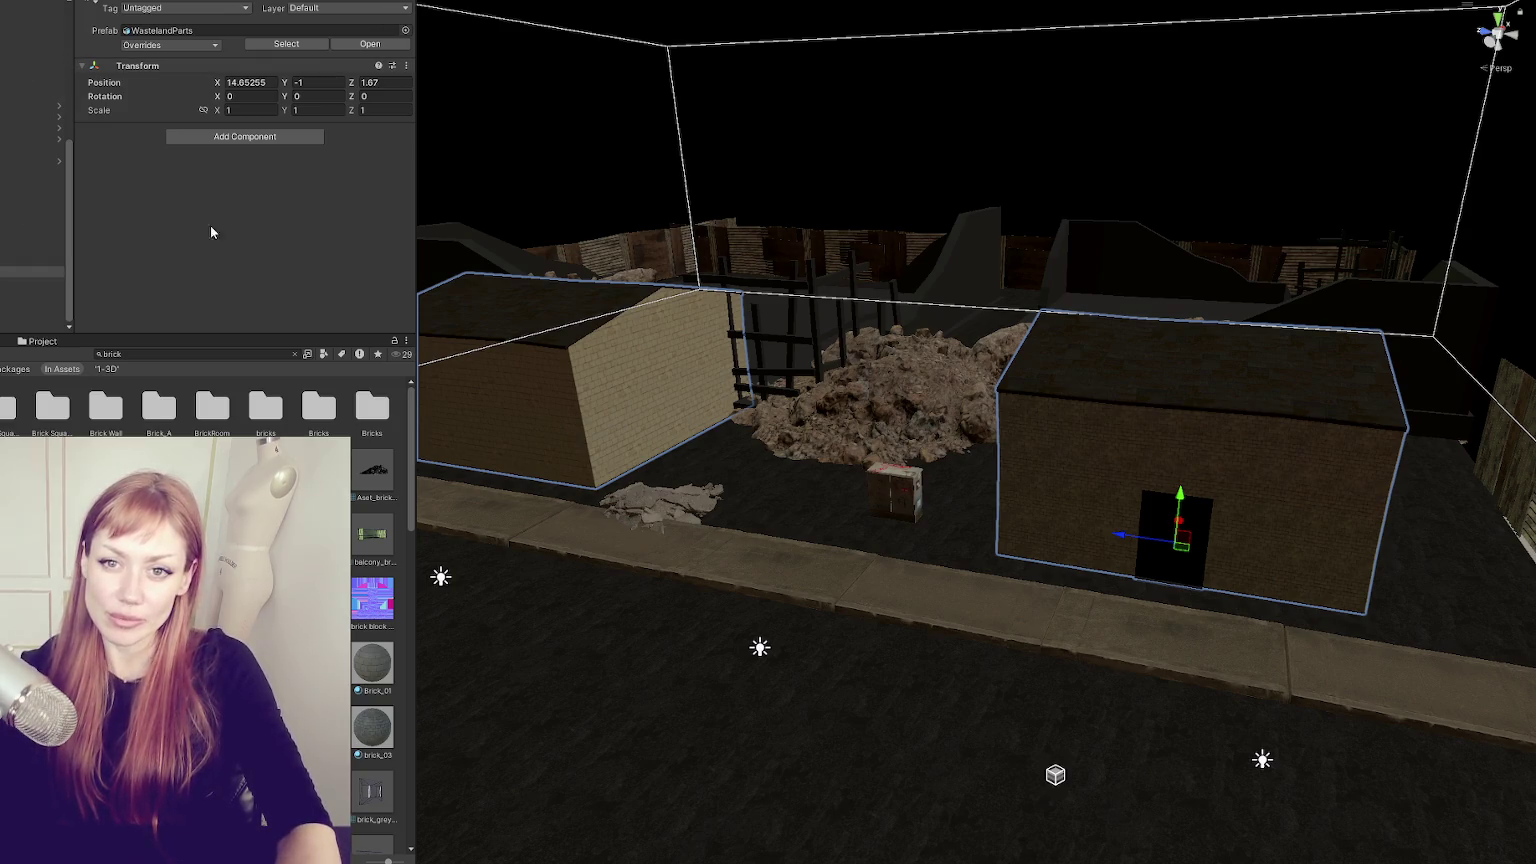
{"action": "scroll", "coordinate": [781, 456], "scroll_direction": "down", "scroll_amount": 2}
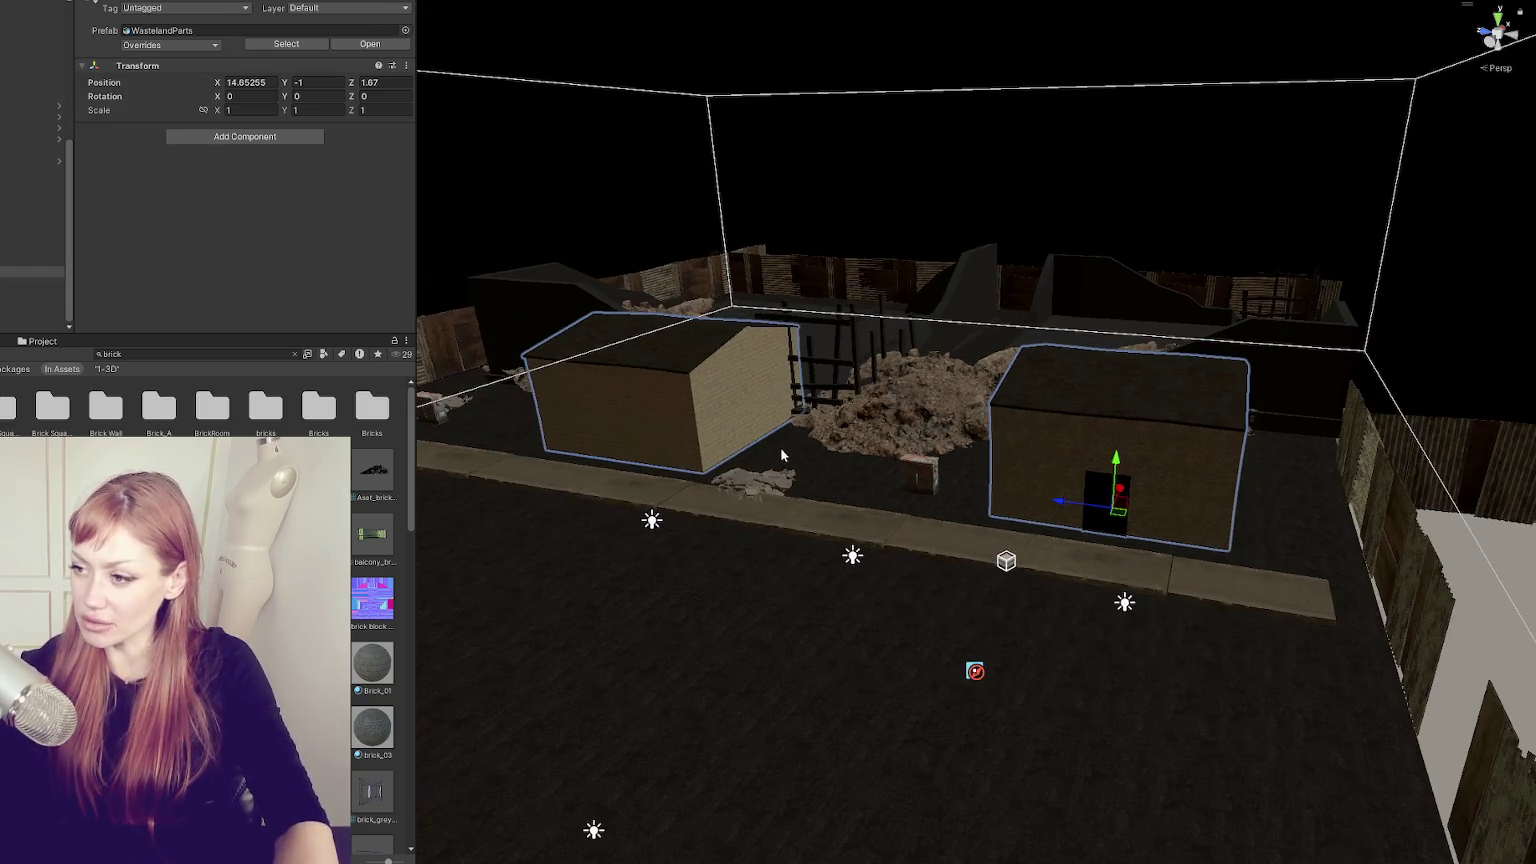
- Select the whole sidewalk row and realign it along X, lowering it slightly
{"action": "left_click", "coordinate": [810, 517]}
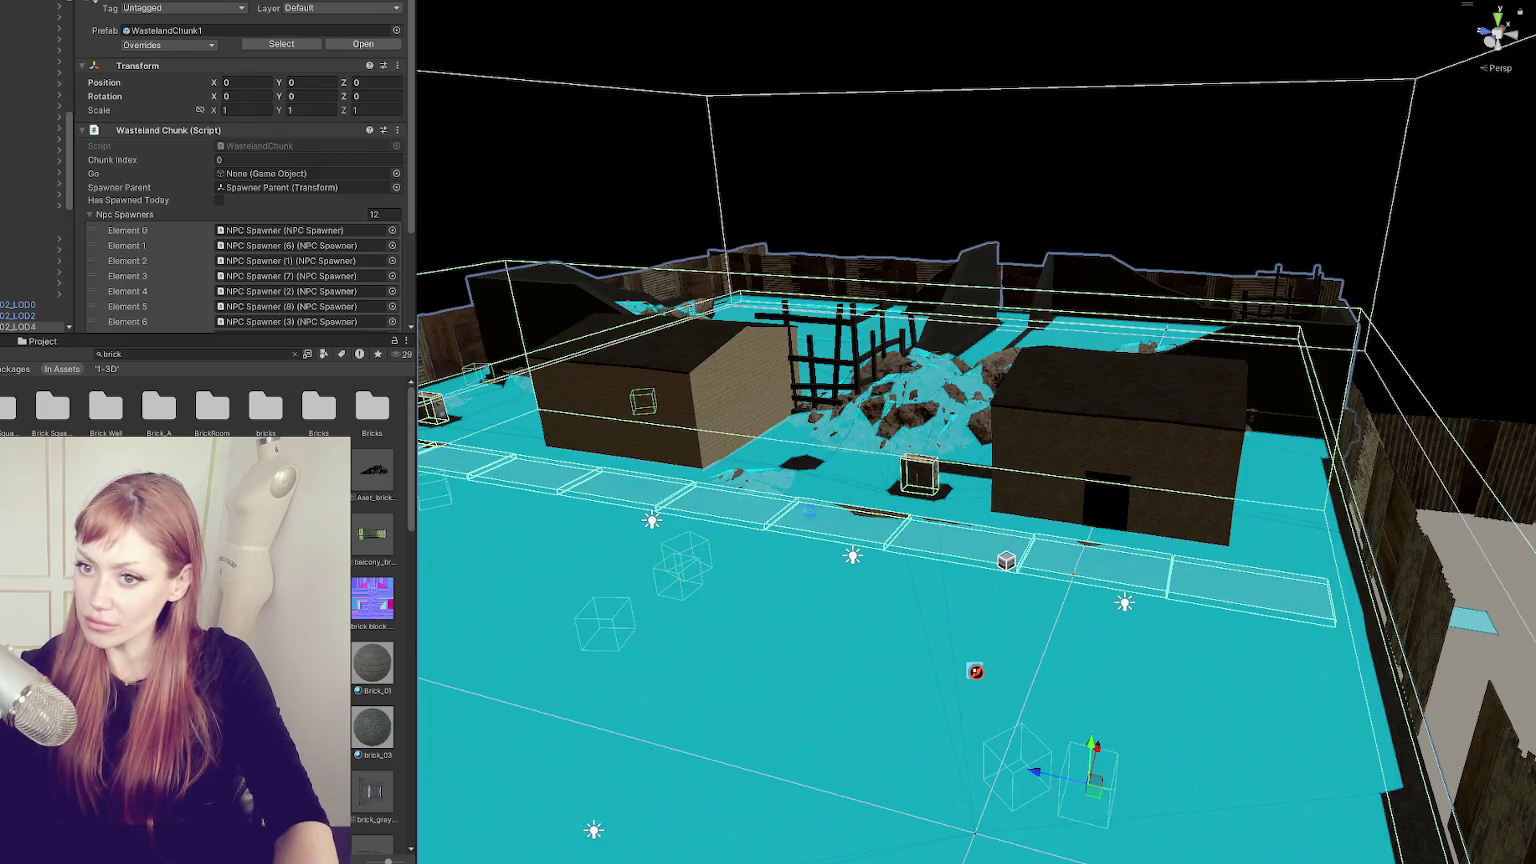
{"action": "left_click", "coordinate": [810, 517]}
{"action": "left_click", "coordinate": [840, 520]}
{"action": "left_click_drag", "start_coordinate": [840, 520], "coordinate": [950, 485]}
{"action": "left_click_drag", "start_coordinate": [570, 236], "coordinate": [542, 249]}
{"action": "left_click_drag", "start_coordinate": [468, 195], "coordinate": [461, 193]}
{"action": "mouse_move", "coordinate": [538, 232]}
{"action": "left_mouse_down"}
{"action": "mouse_move", "coordinate": [627, 206]}
{"action": "mouse_move", "coordinate": [920, 229]}
{"action": "mouse_move", "coordinate": [939, 439]}
{"action": "mouse_move", "coordinate": [752, 443]}
{"action": "mouse_move", "coordinate": [1088, 398]}
{"action": "mouse_move", "coordinate": [852, 522]}
{"action": "mouse_move", "coordinate": [858, 468]}
{"action": "left_mouse_up"}
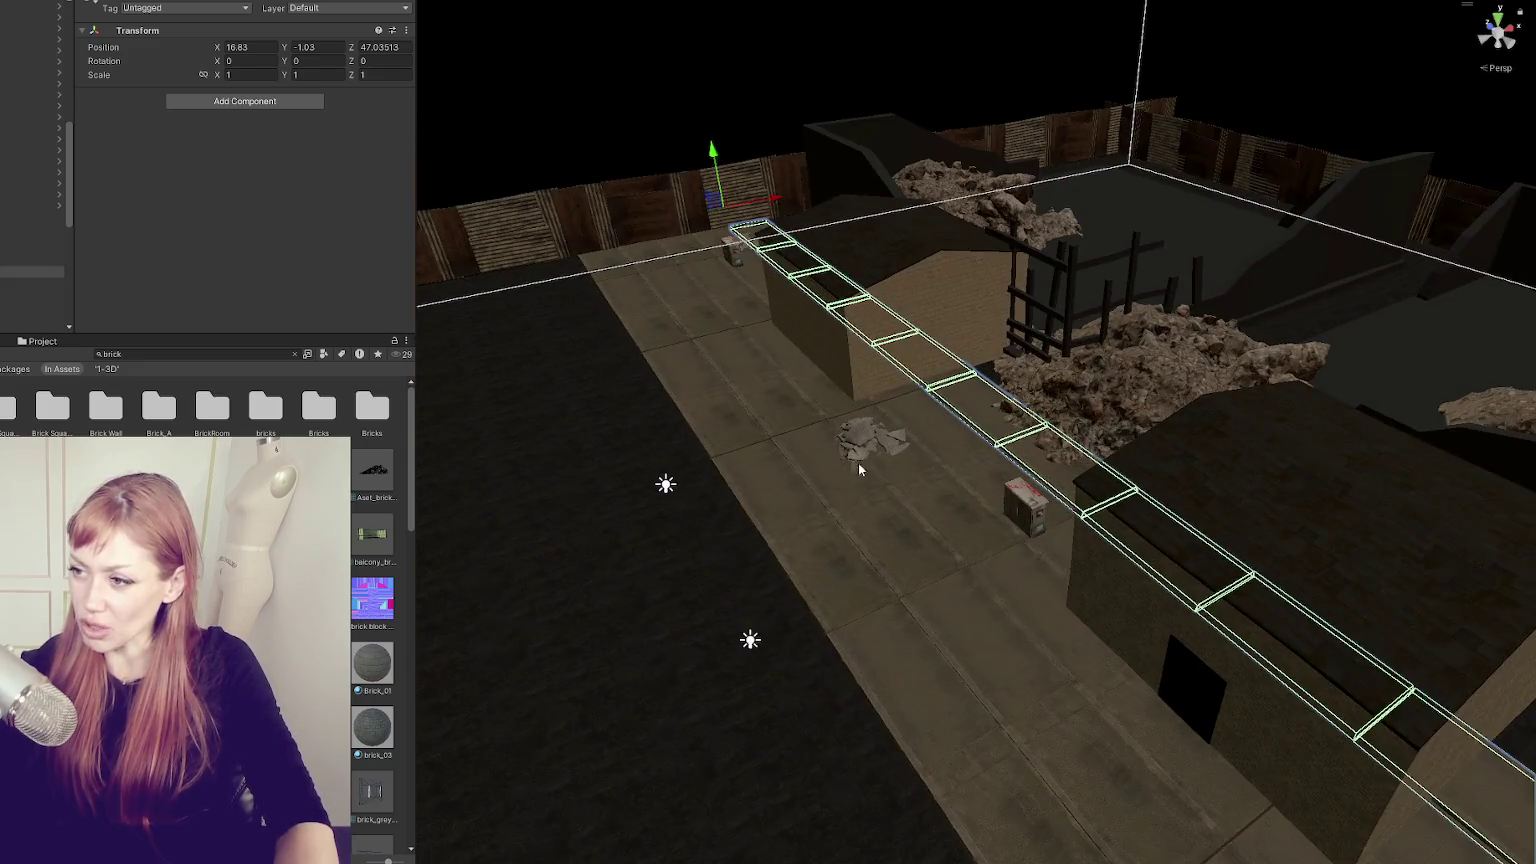
- Select the house prefab with both buildings and nudge it along X
{"action": "left_click", "coordinate": [816, 499]}
{"action": "left_click", "coordinate": [886, 312]}
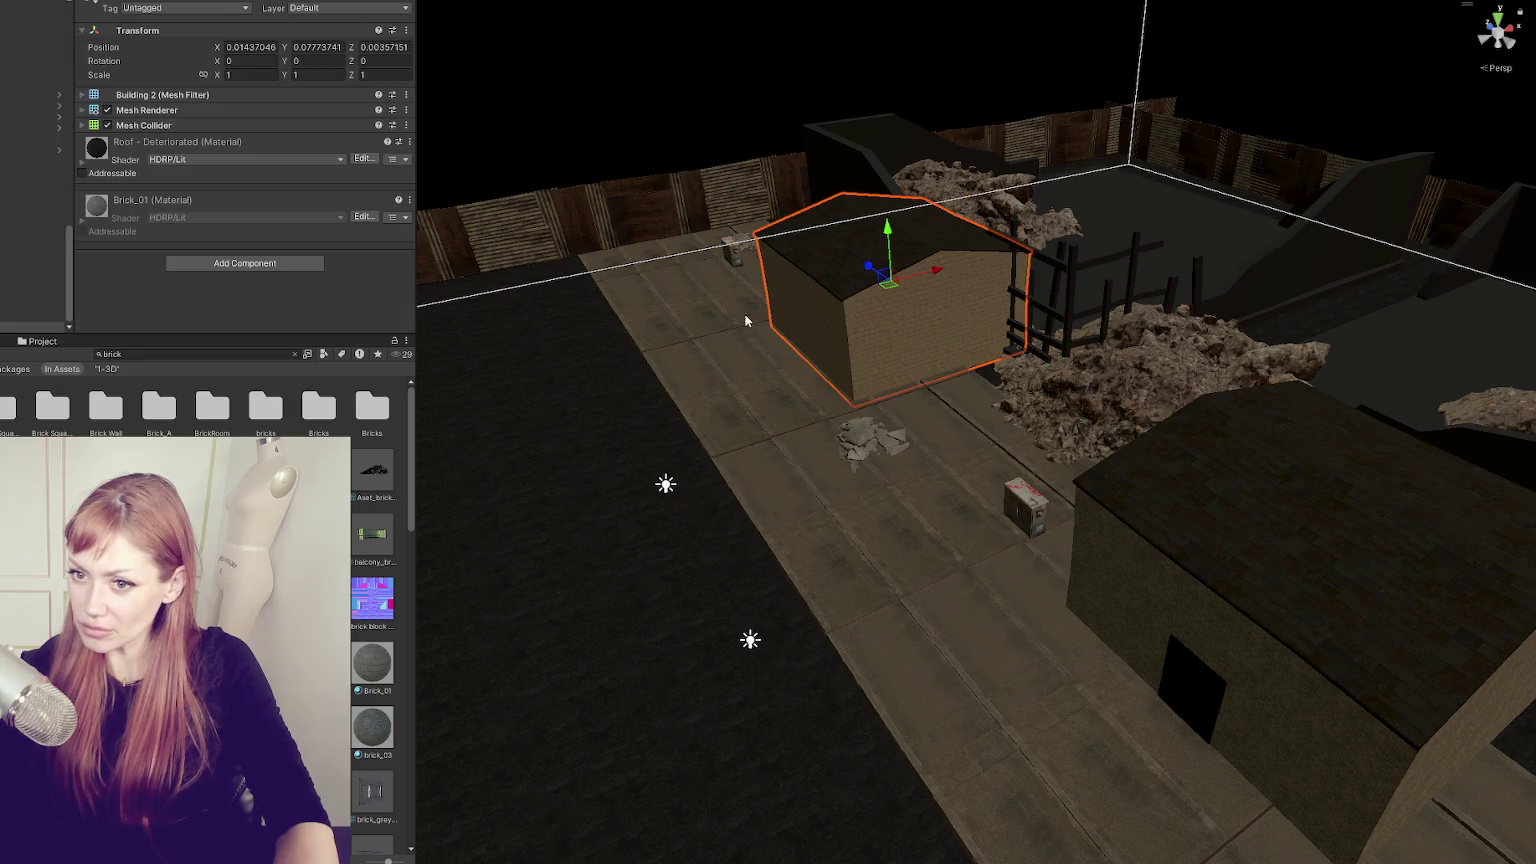
{"action": "left_click", "coordinate": [14, 260]}
{"action": "mouse_move", "coordinate": [1250, 678]}
{"action": "left_mouse_down"}
{"action": "mouse_move", "coordinate": [1266, 677]}
{"action": "mouse_move", "coordinate": [1163, 466]}
{"action": "mouse_move", "coordinate": [1120, 430]}
{"action": "mouse_move", "coordinate": [1000, 470]}
{"action": "mouse_move", "coordinate": [1046, 461]}
{"action": "left_mouse_up"}
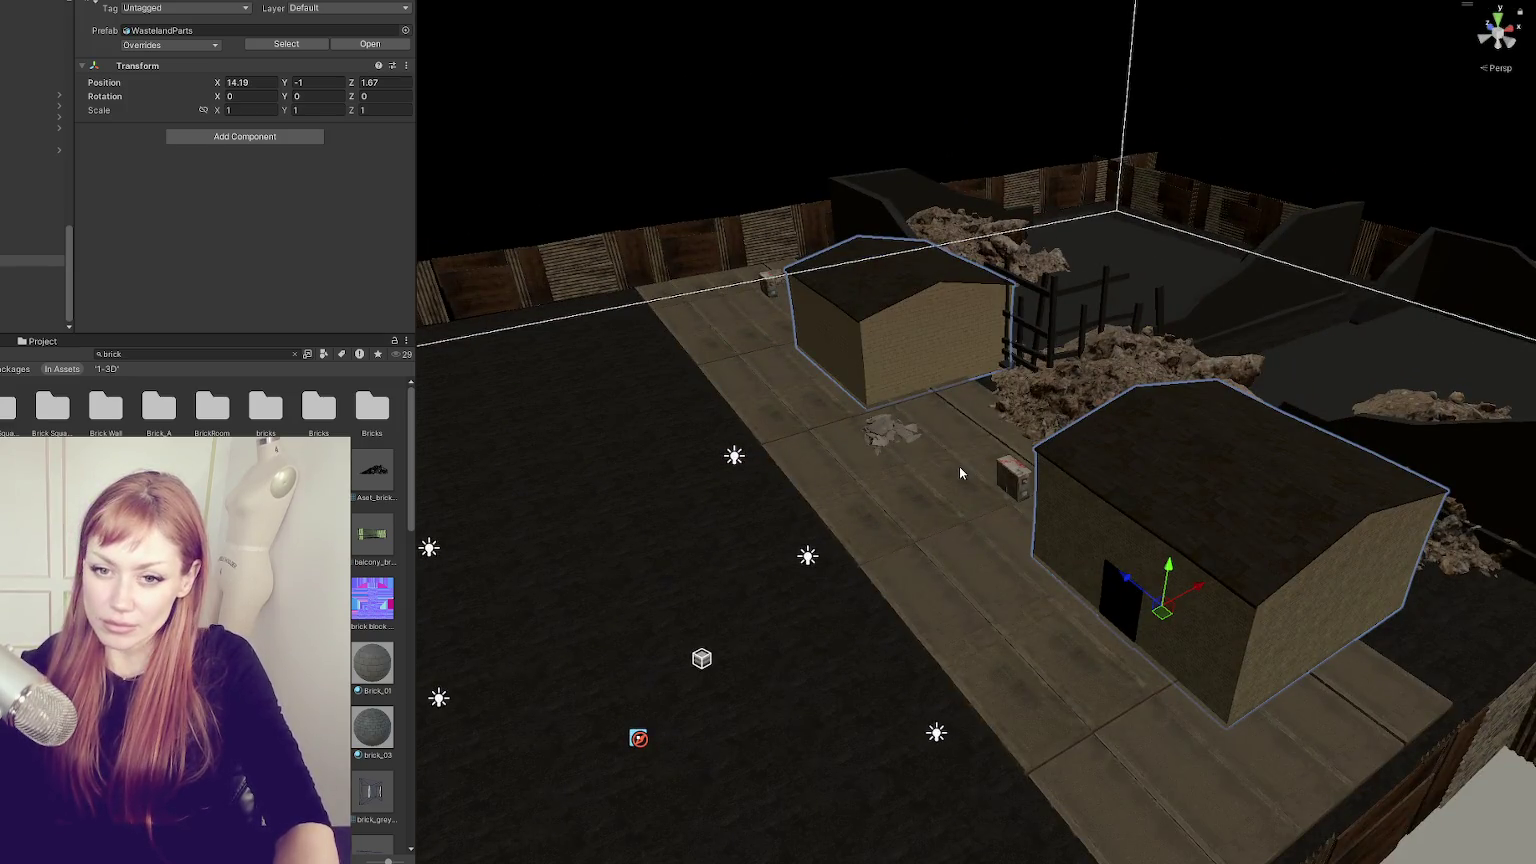
- Clear the brick search, deselect the buildings, and enlarge the running game's title menu
{"action": "left_click", "coordinate": [294, 354]}
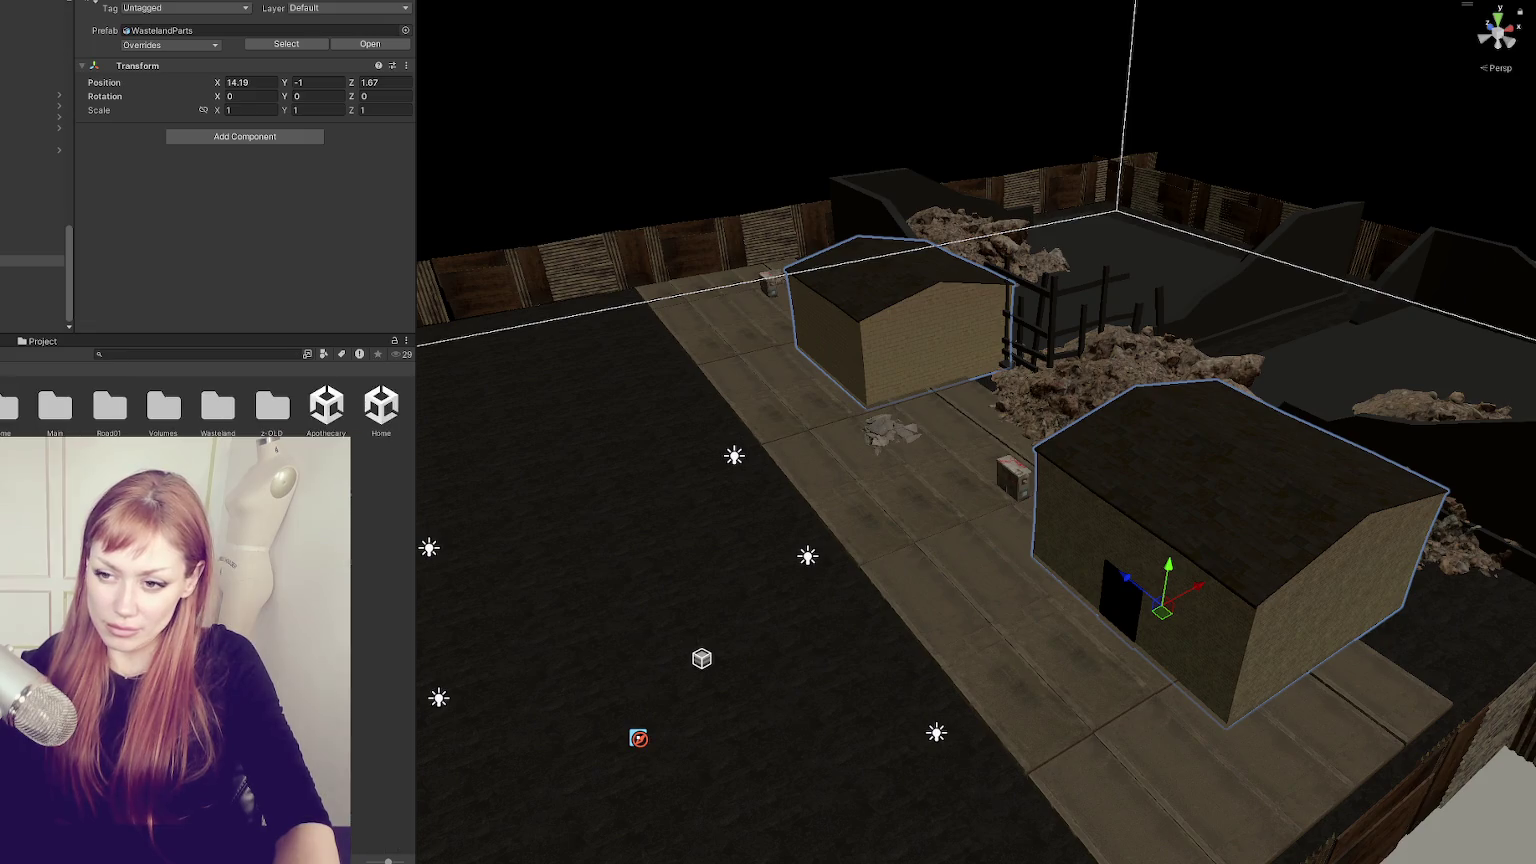
{"action": "left_click", "coordinate": [163, 470]}
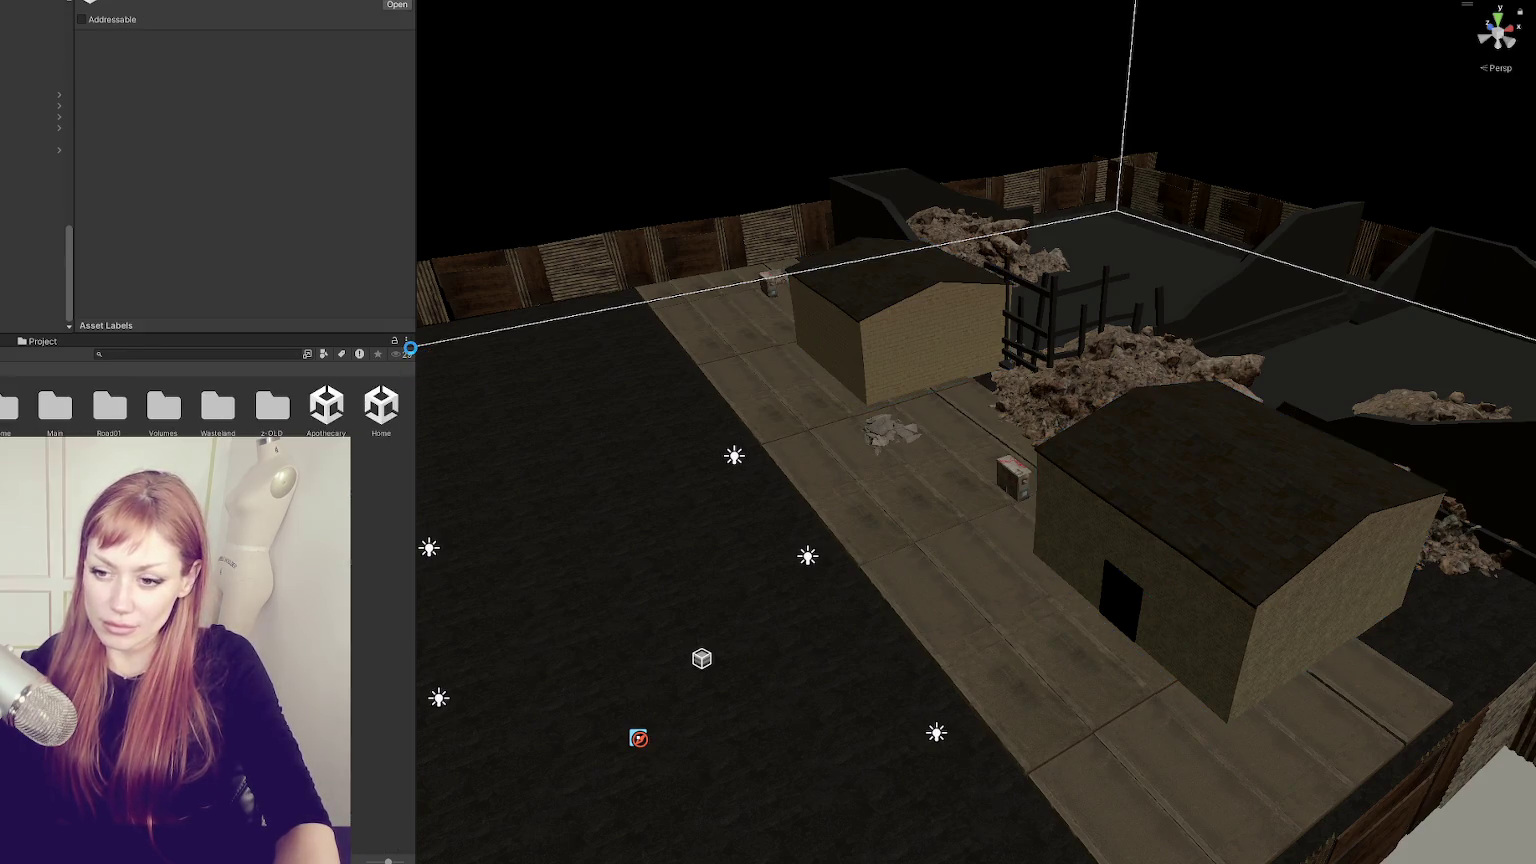
{"action": "scroll", "coordinate": [410, 348], "scroll_direction": "up", "scroll_amount": 5}
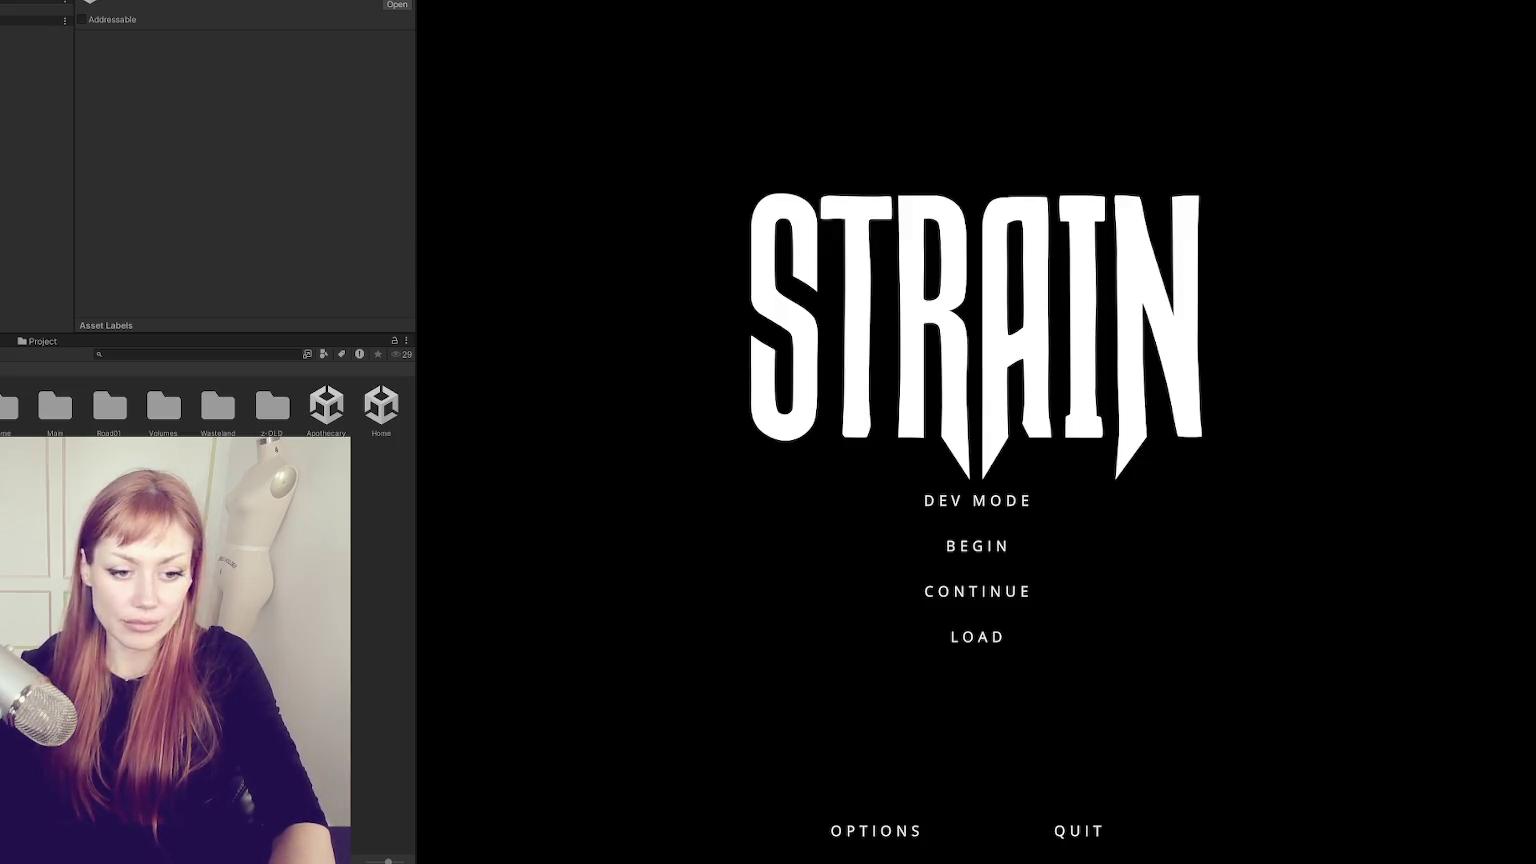
{"action": "left_click_drag", "start_coordinate": [415, 506], "coordinate": [0, 506]}
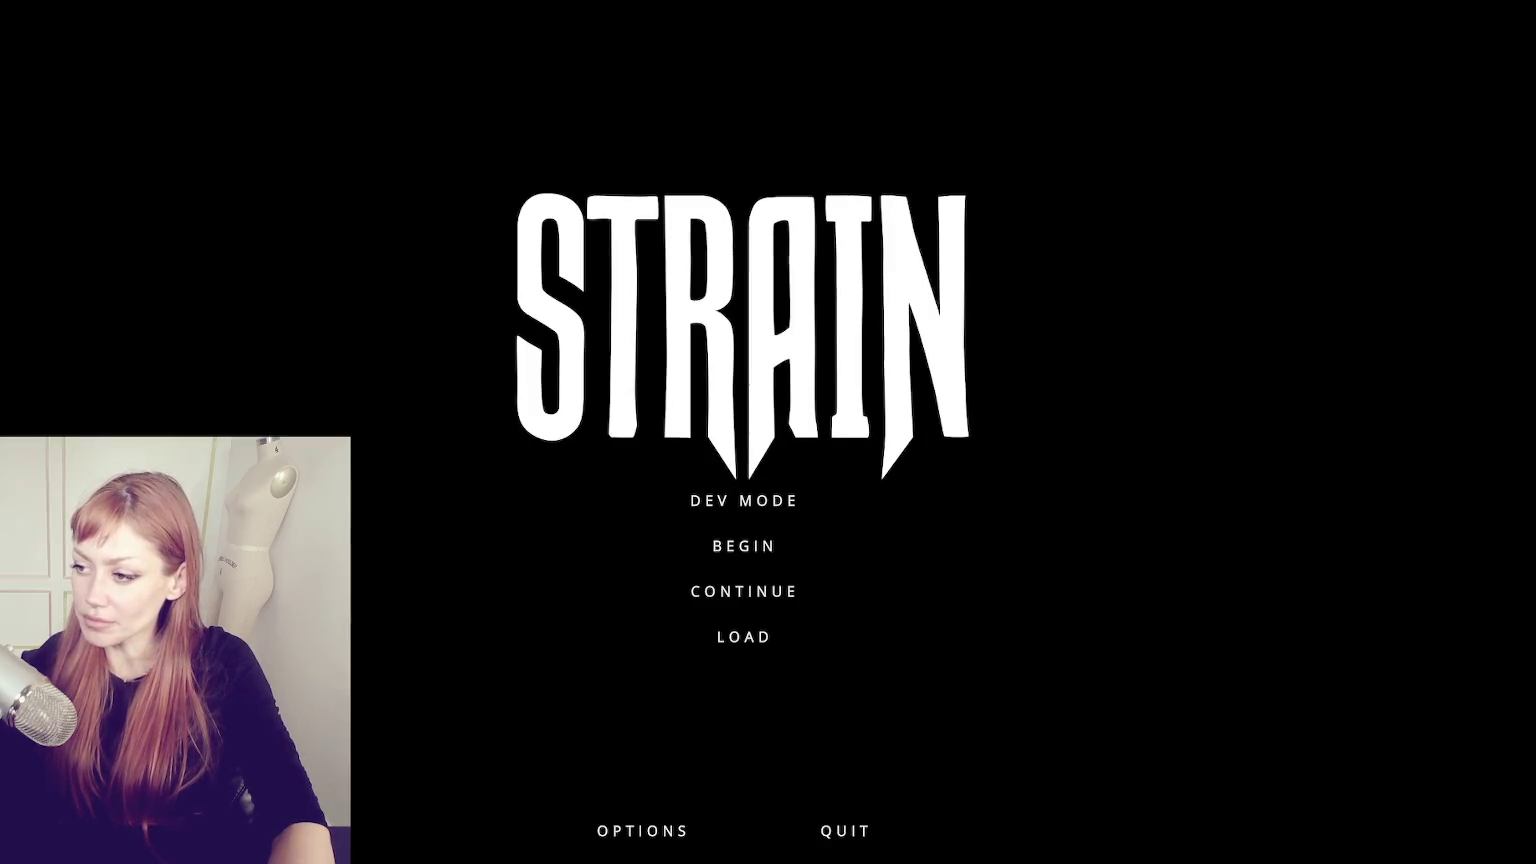
- Choose DEV MODE on the STRAIN title menu to load the courtyard level
{"action": "left_click", "coordinate": [712, 499]}
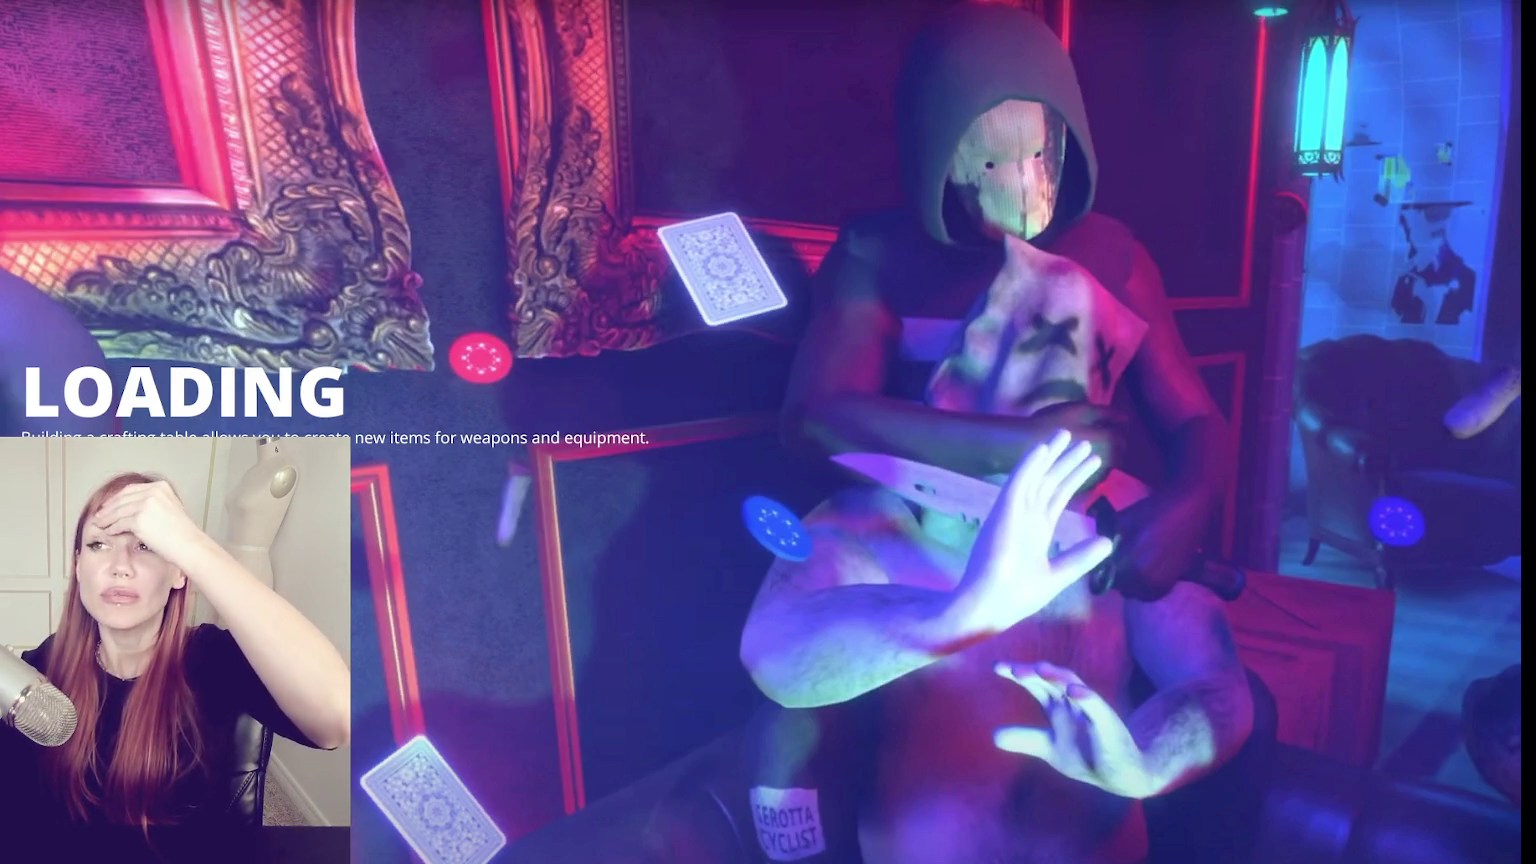
- Walk from the courtyard through the fence gap to the brick building's corner
{"action": "key", "text": "w"}
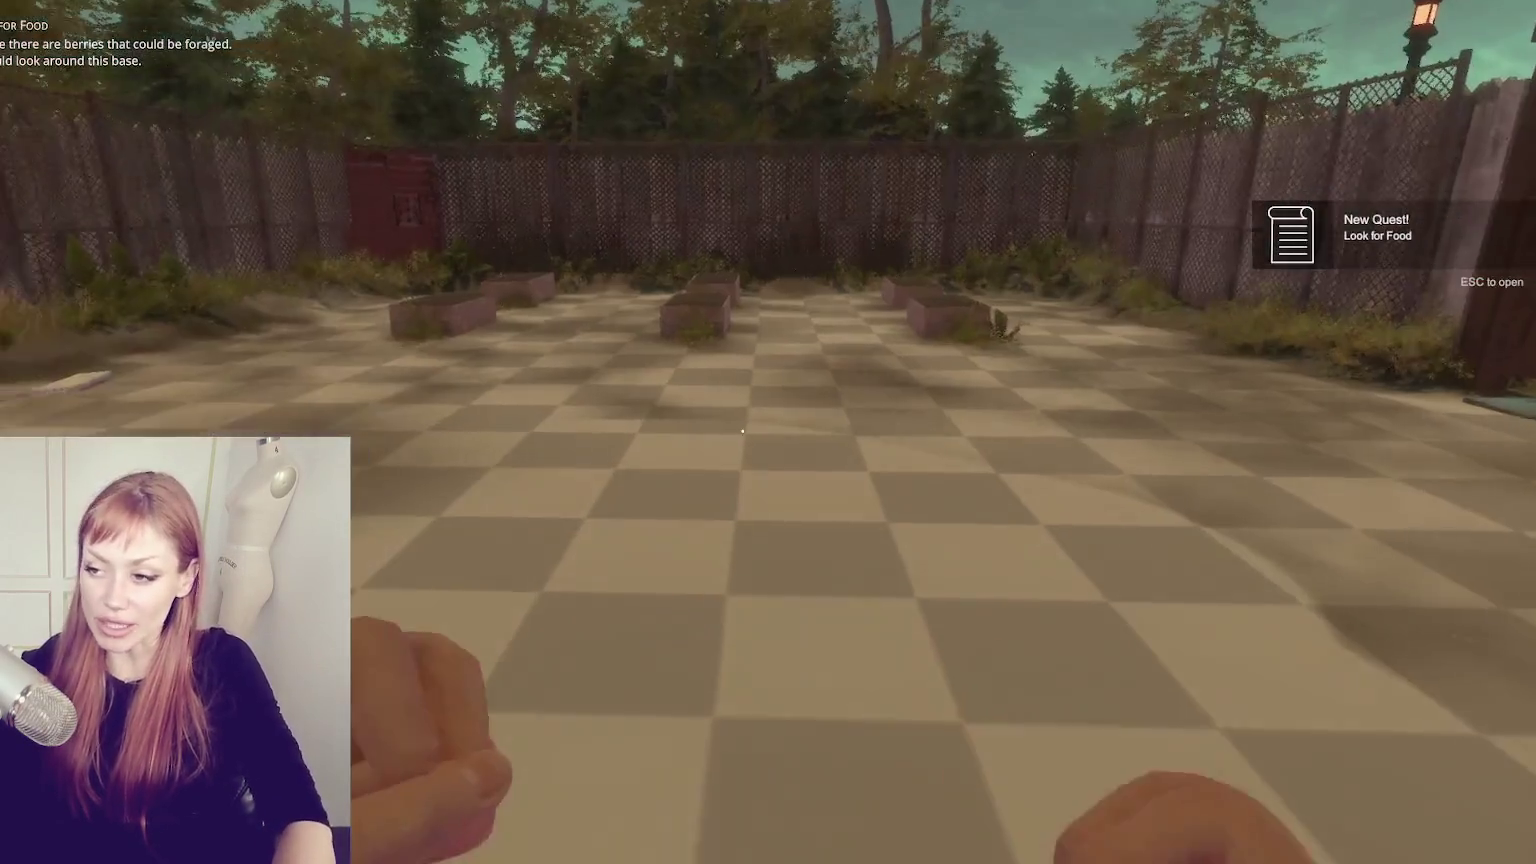
{"action": "key", "text": "w"}
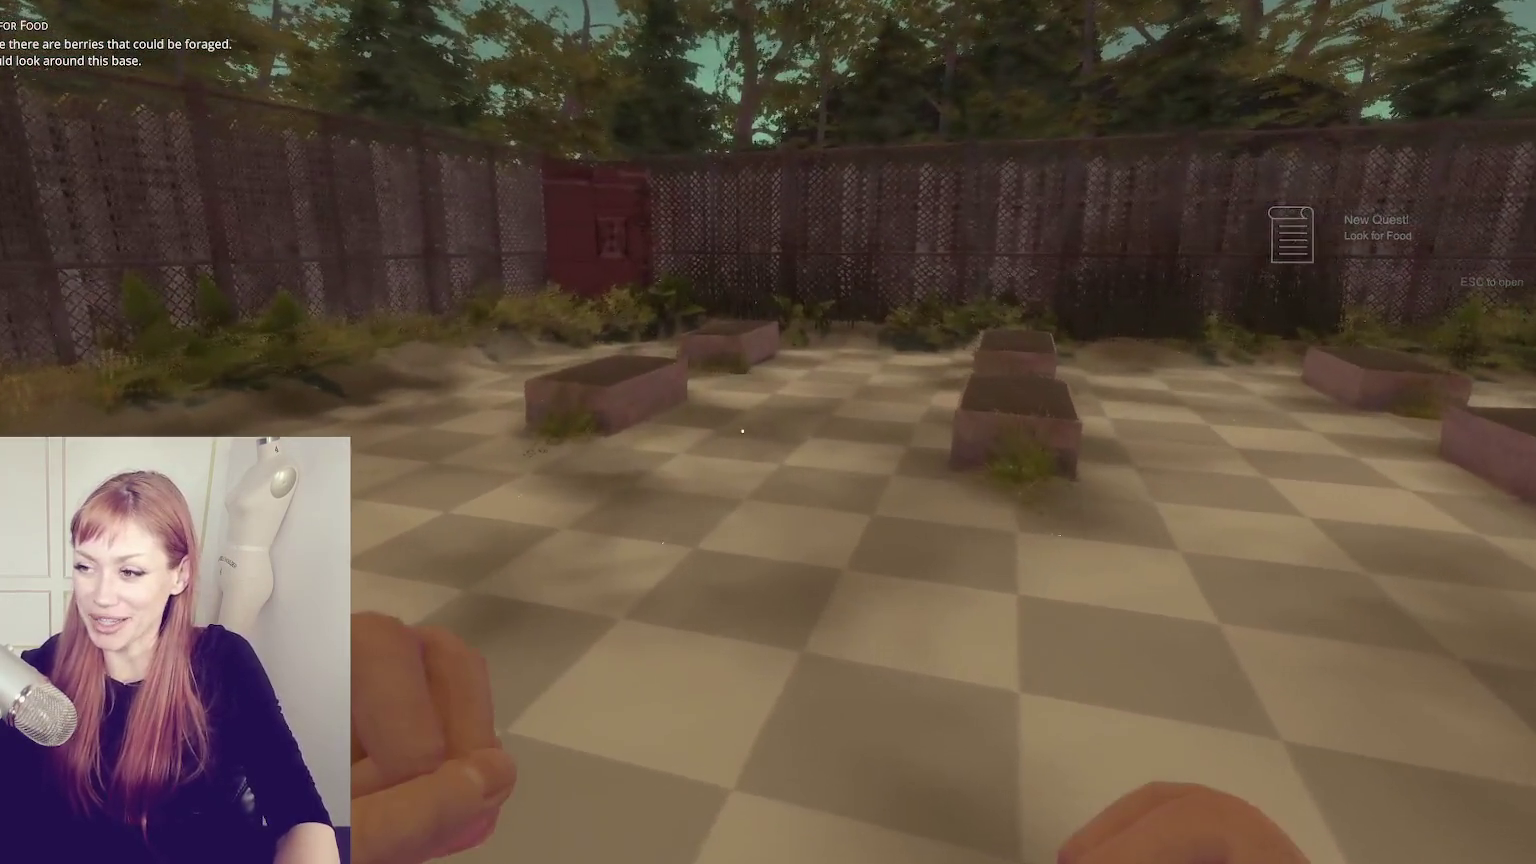
{"action": "key", "text": "w"}
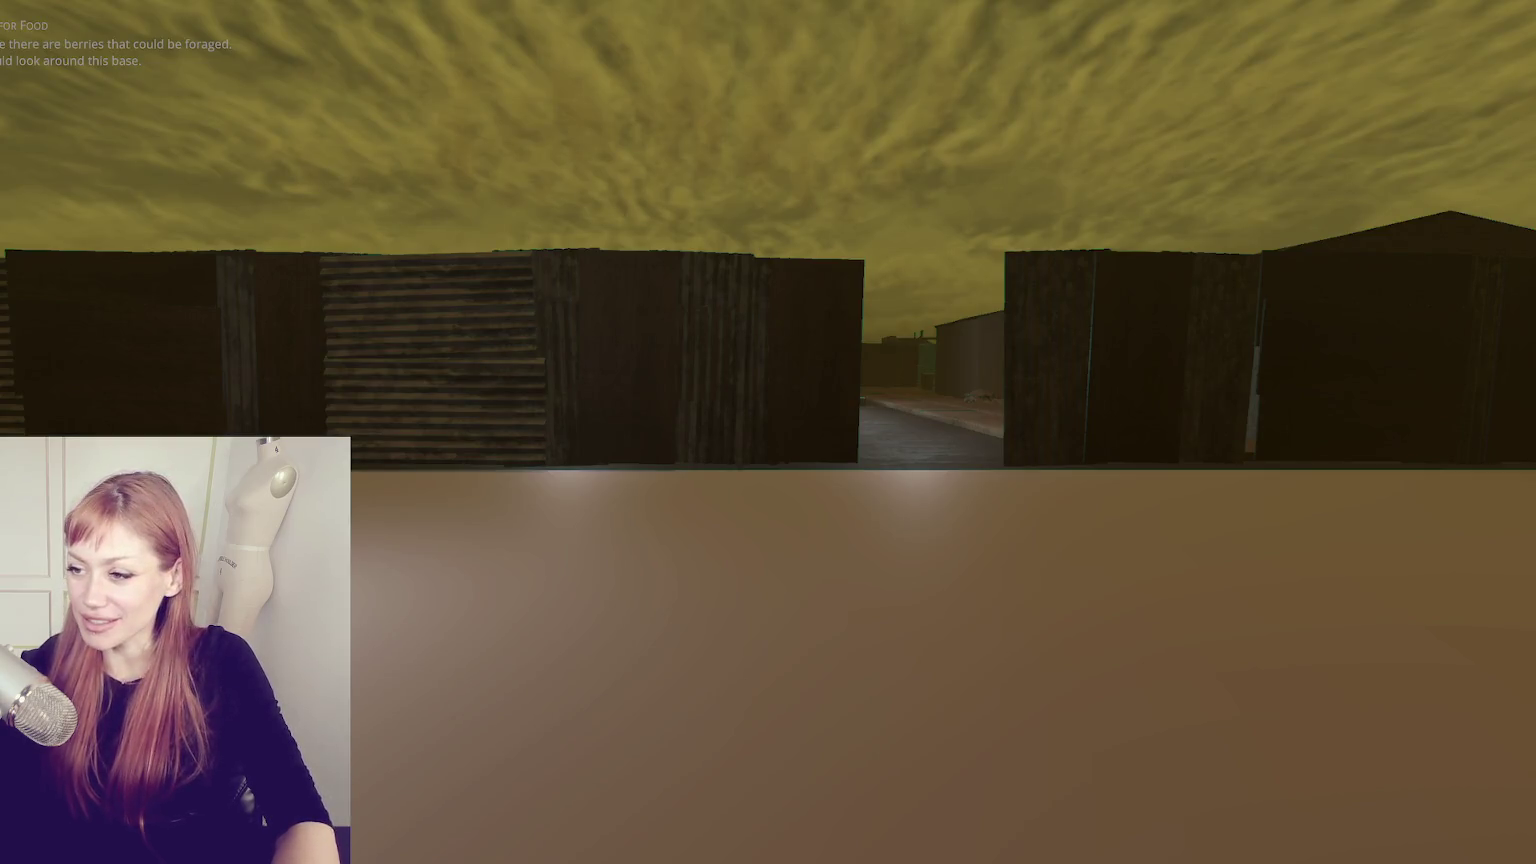
{"action": "key", "text": "w"}
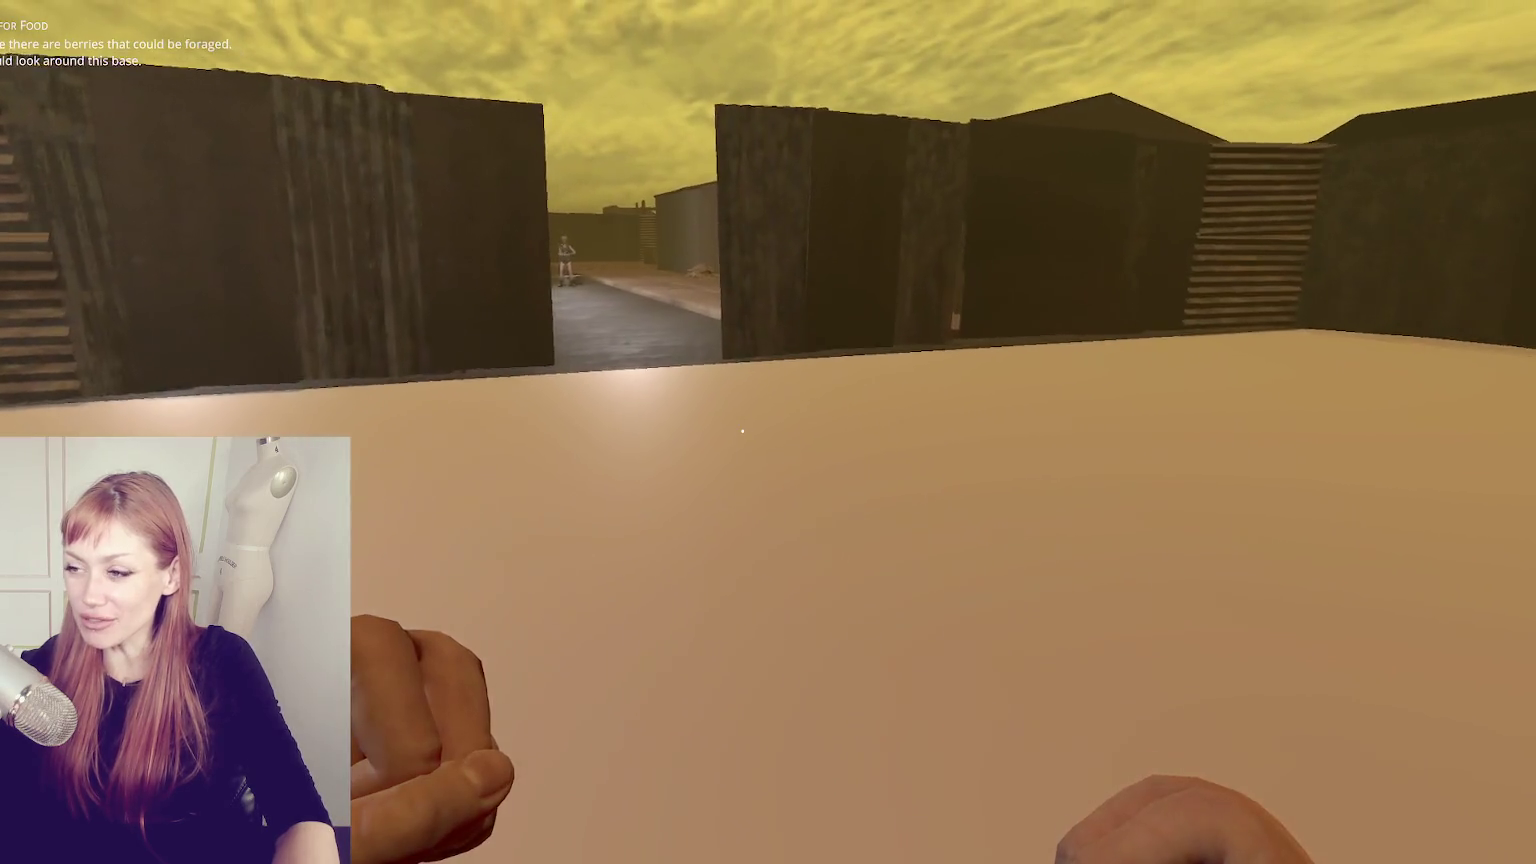
{"action": "key", "text": "w"}
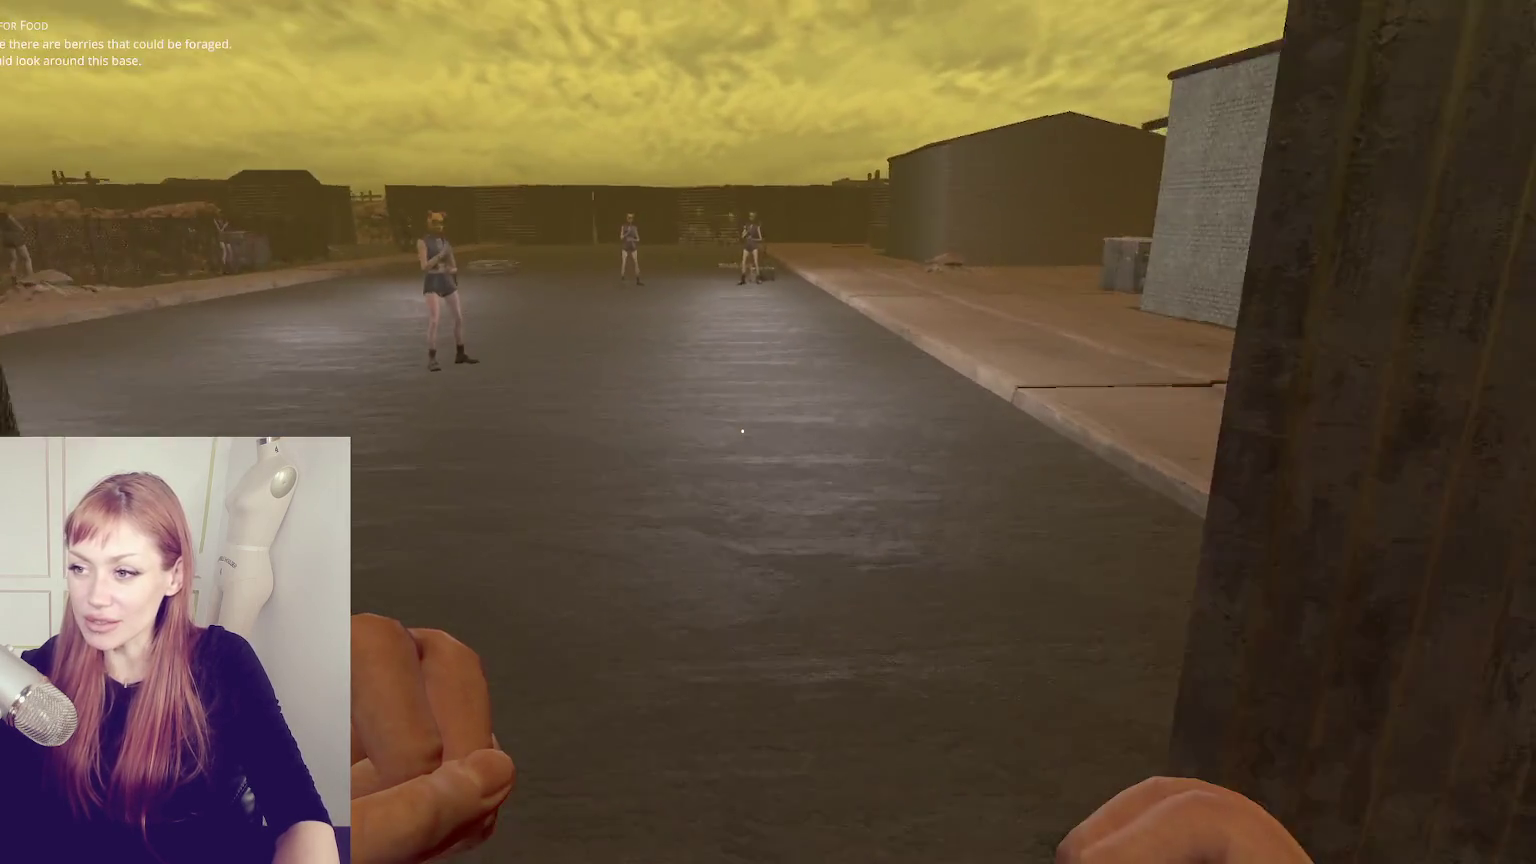
{"action": "key", "text": "w"}
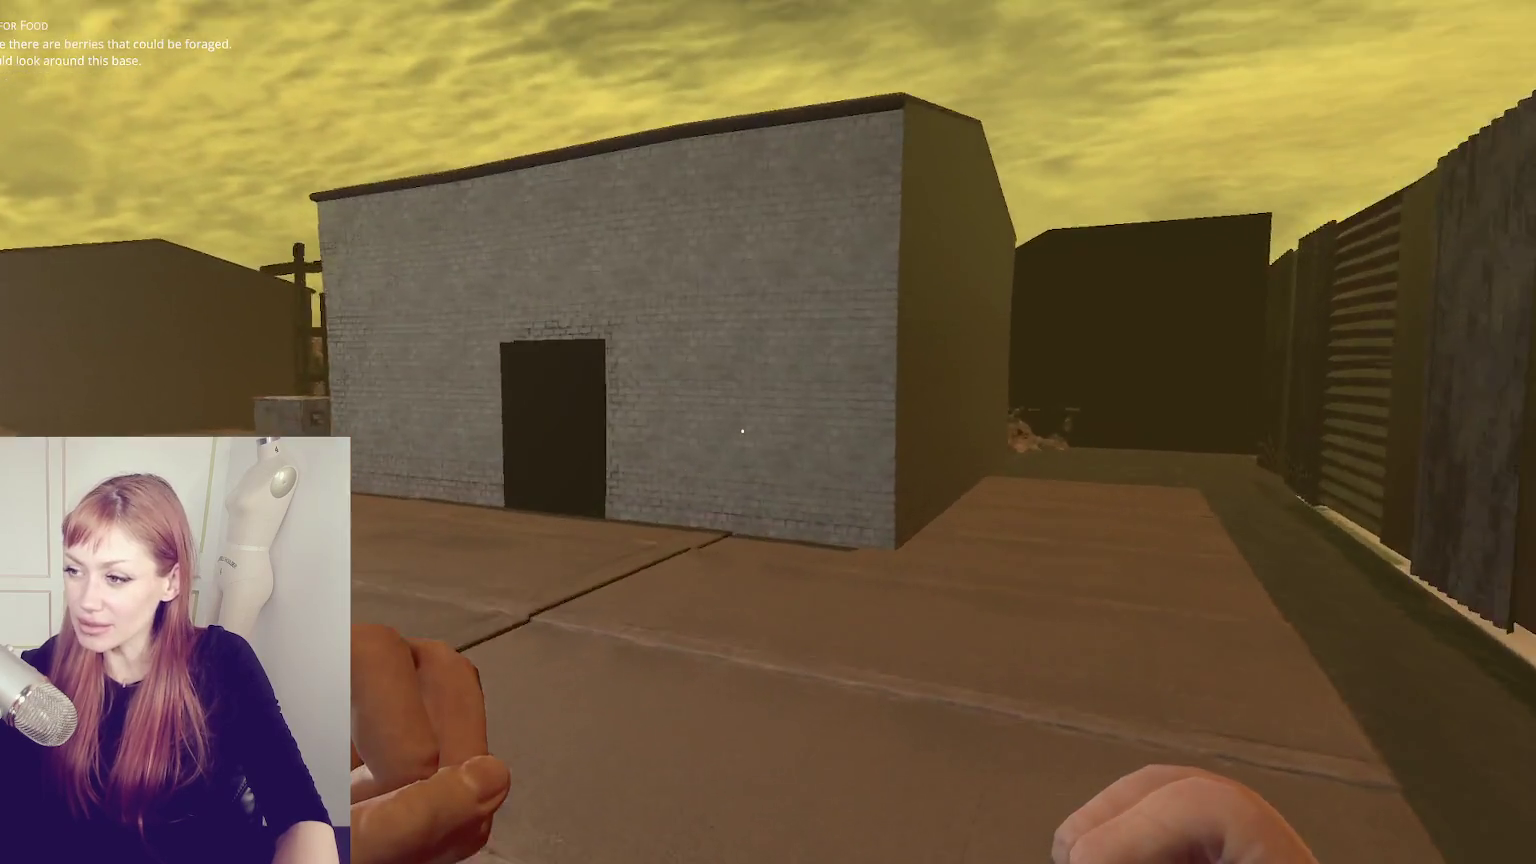
{"action": "key", "text": "w"}
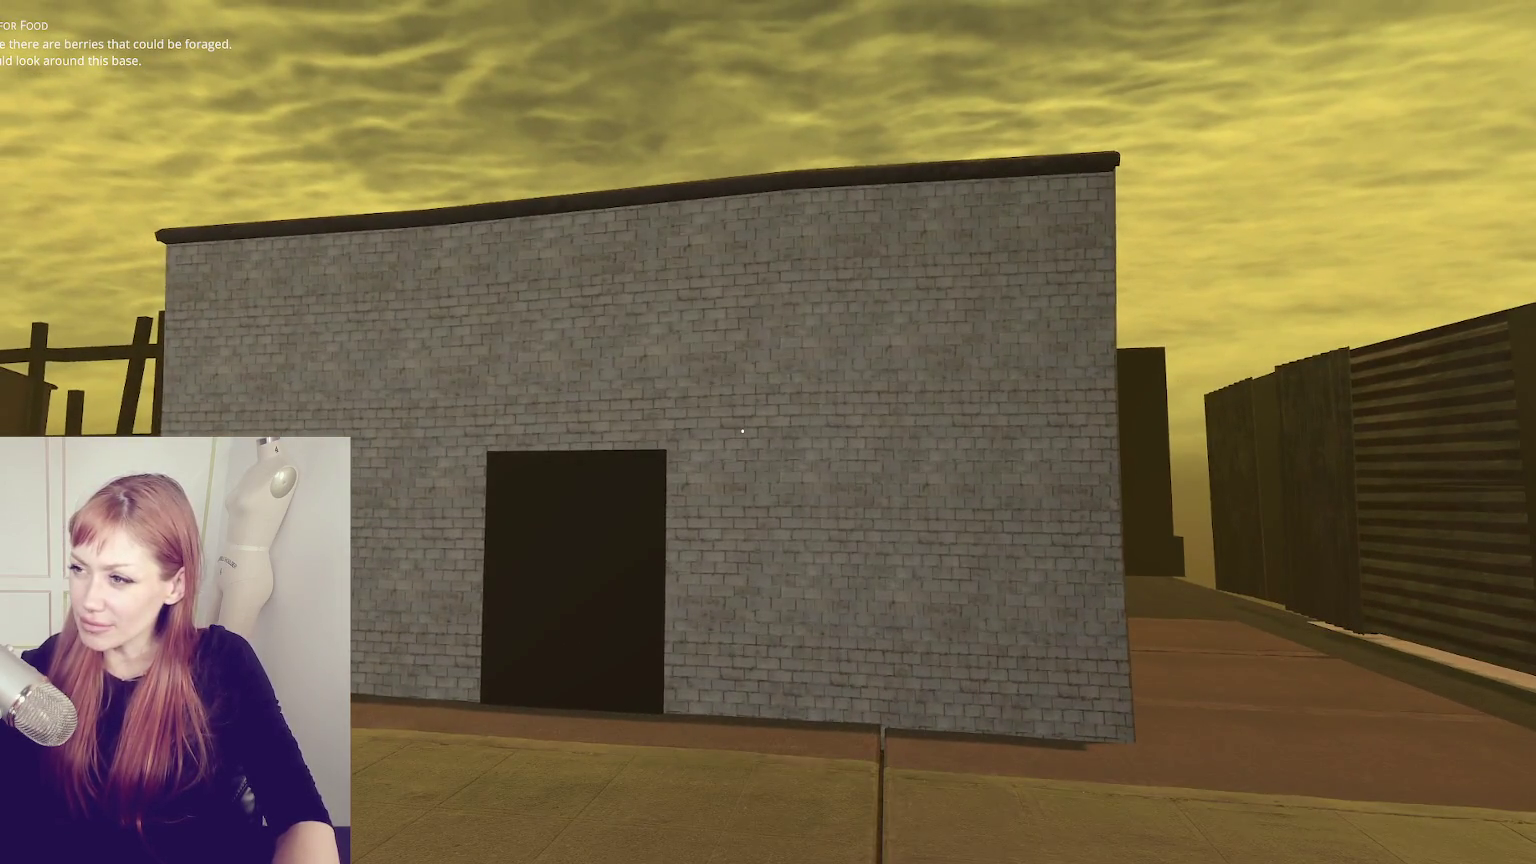
{"action": "key", "text": "w"}
{"action": "key", "text": "w"}
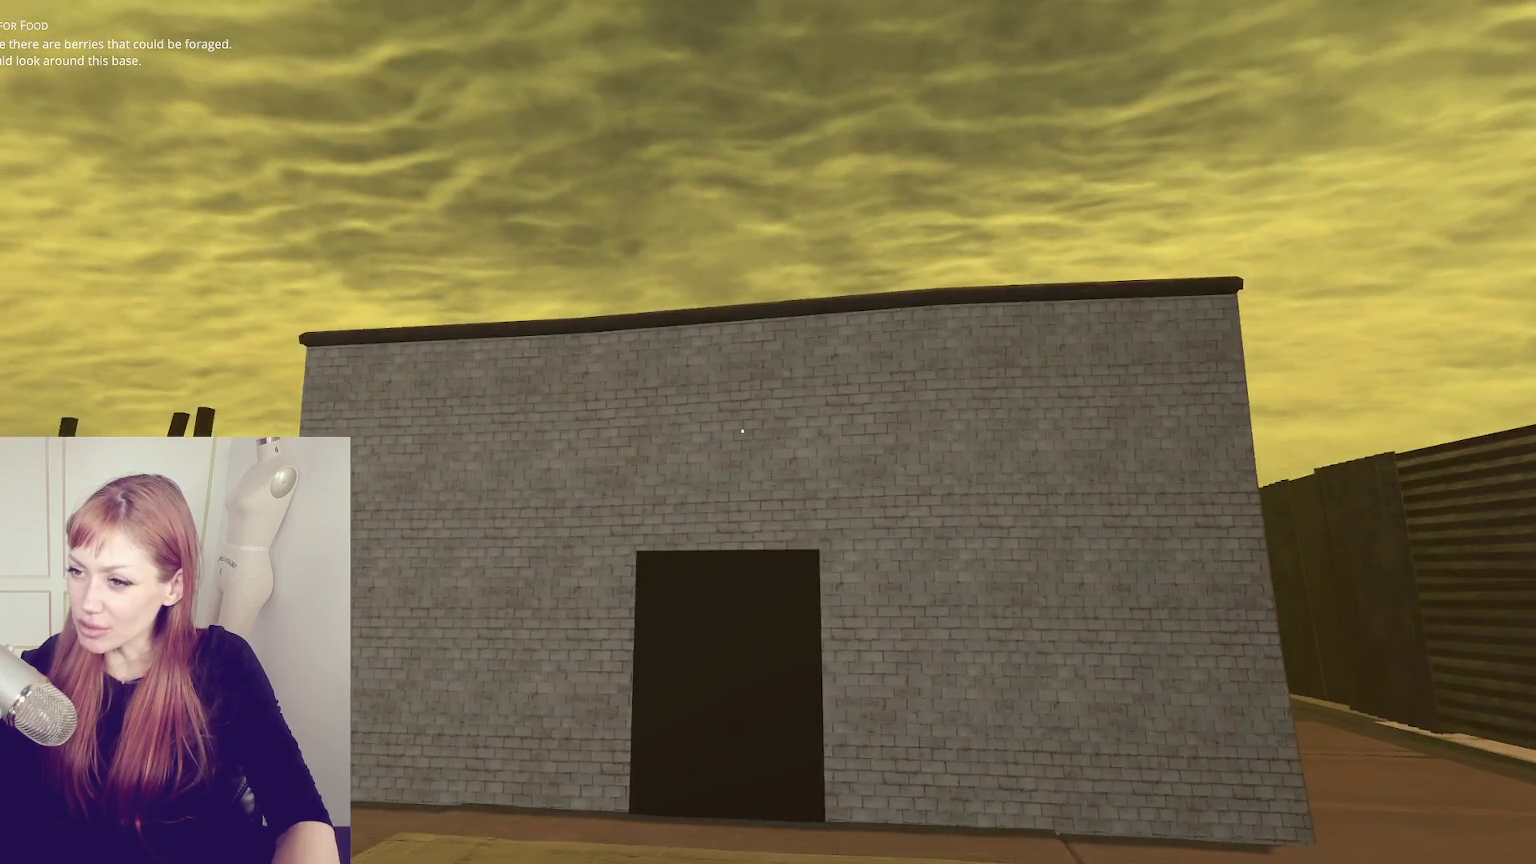
{"action": "key", "text": "w"}
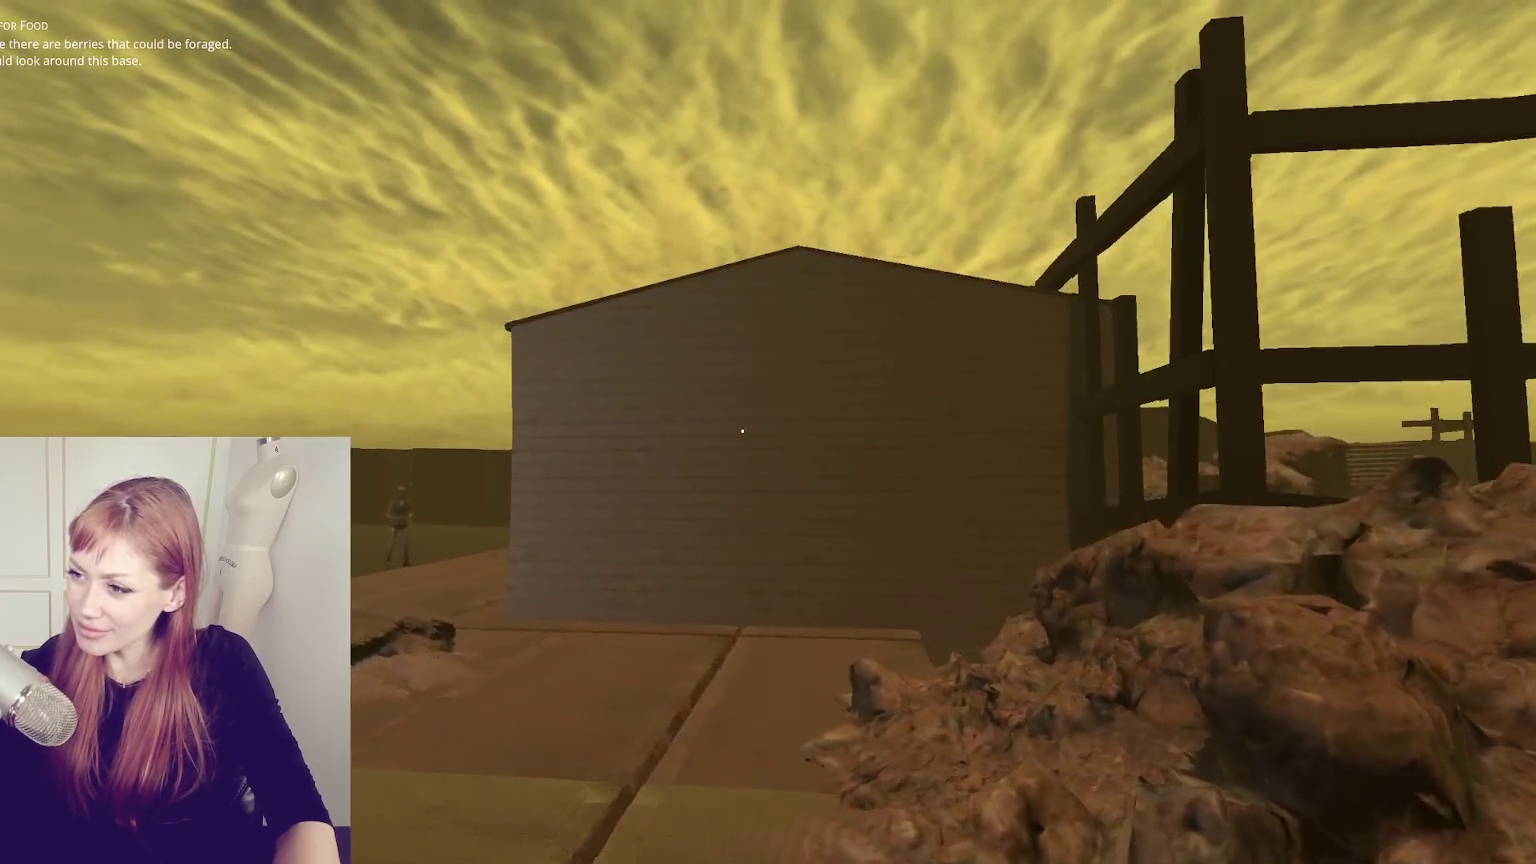
{"action": "key", "text": "w"}
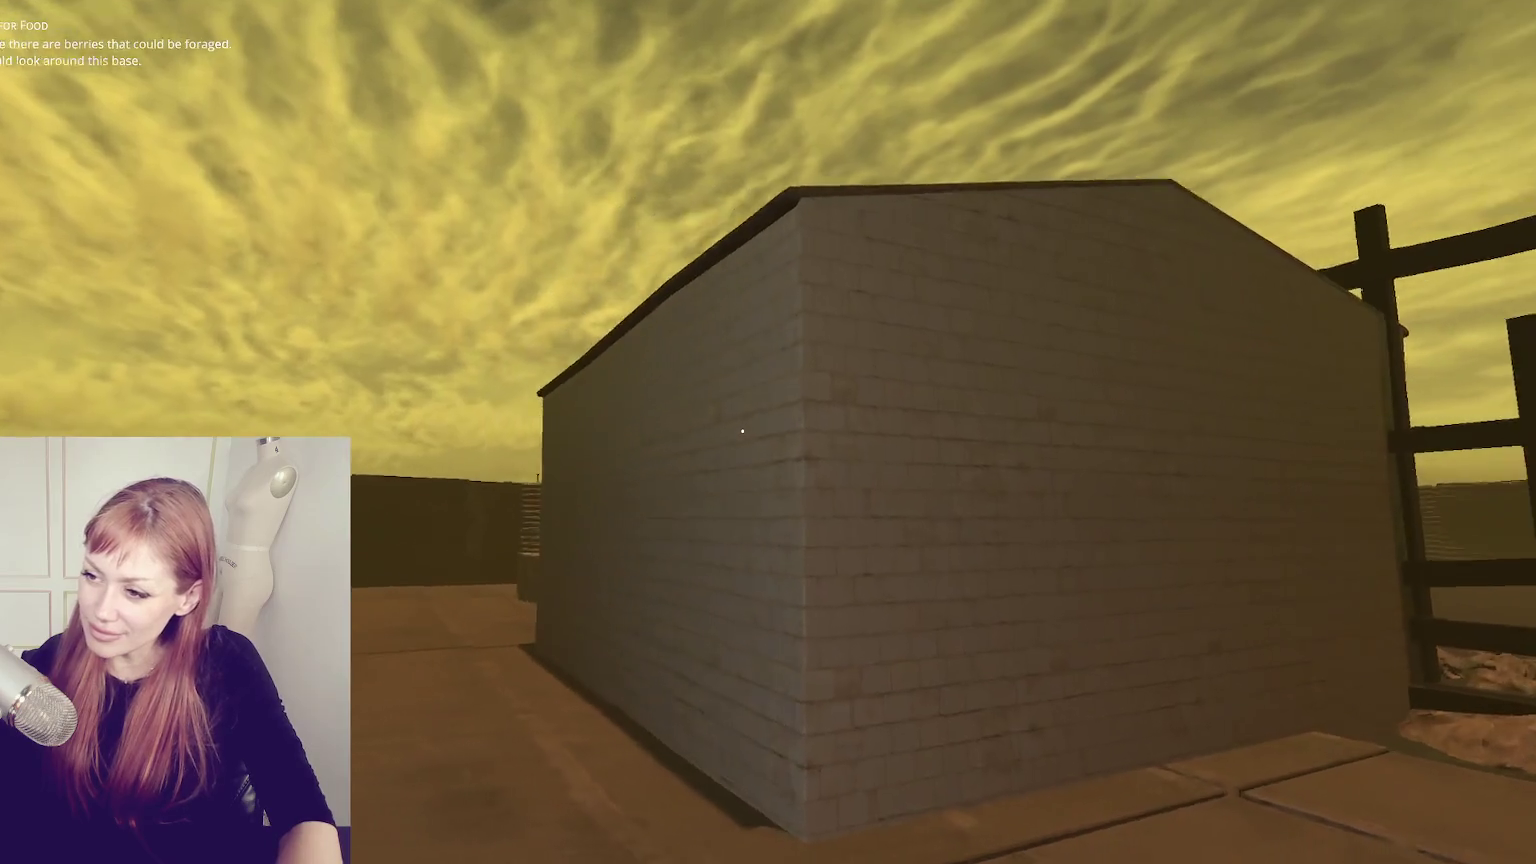
- Move along the brick wall to inspect the dark doorway and wall corner up close
{"action": "key", "text": "a"}
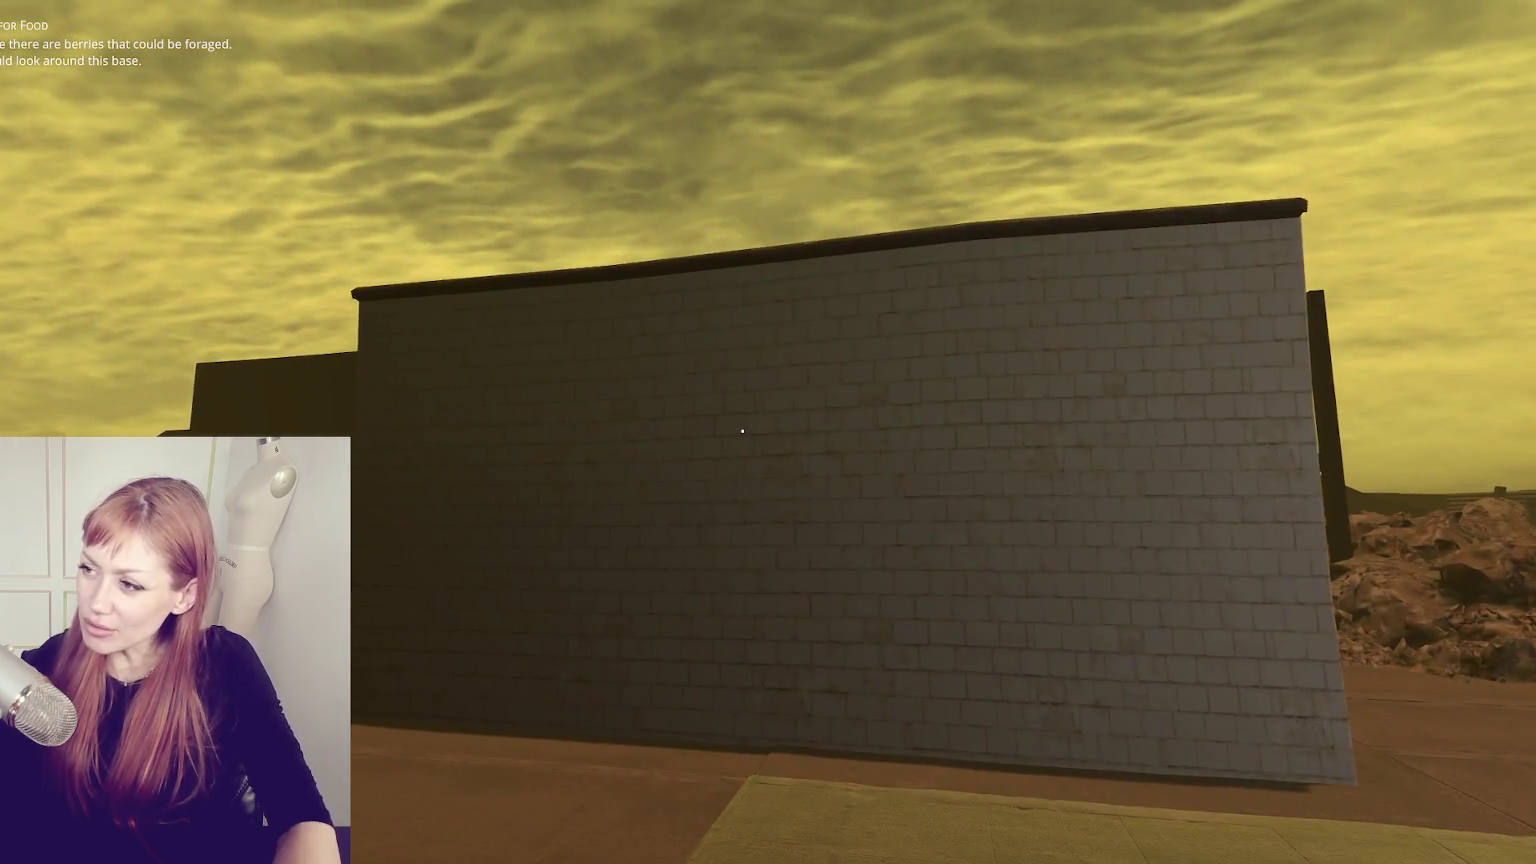
{"action": "key", "text": "d"}
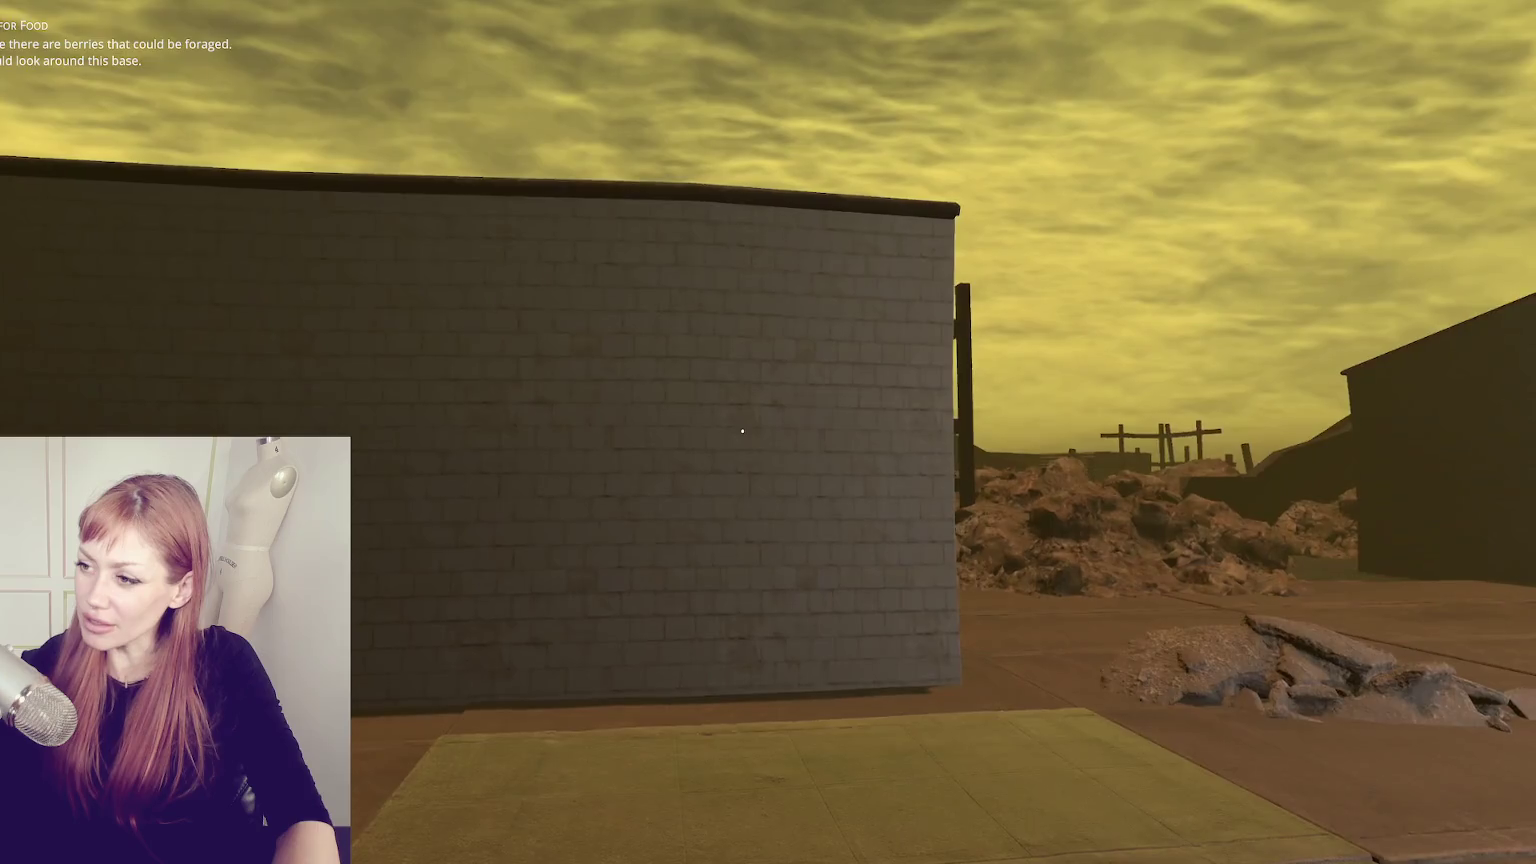
{"action": "key", "text": "w"}
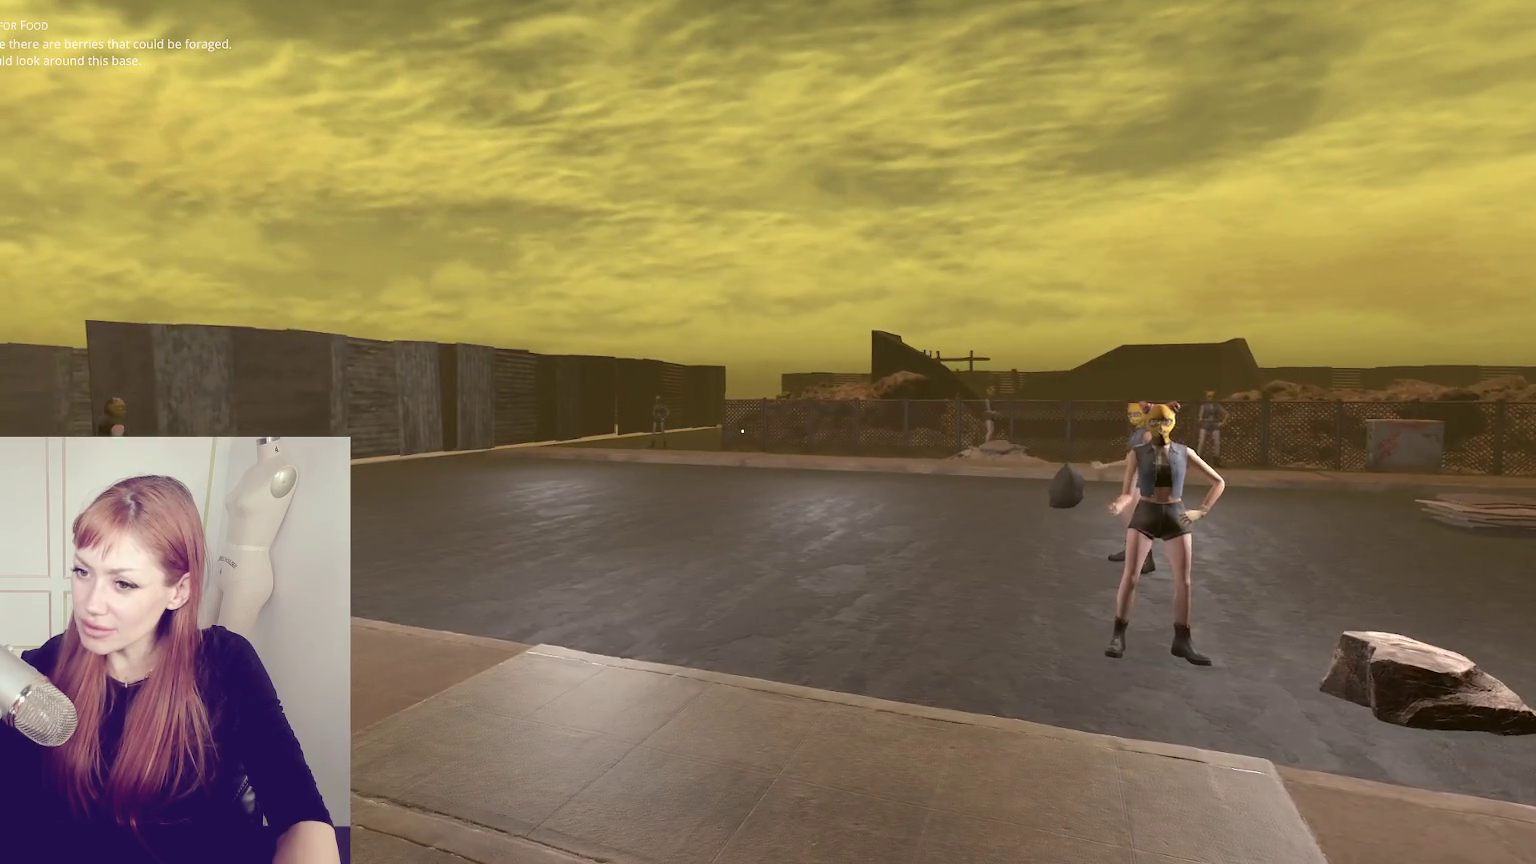
{"action": "key", "text": "w"}
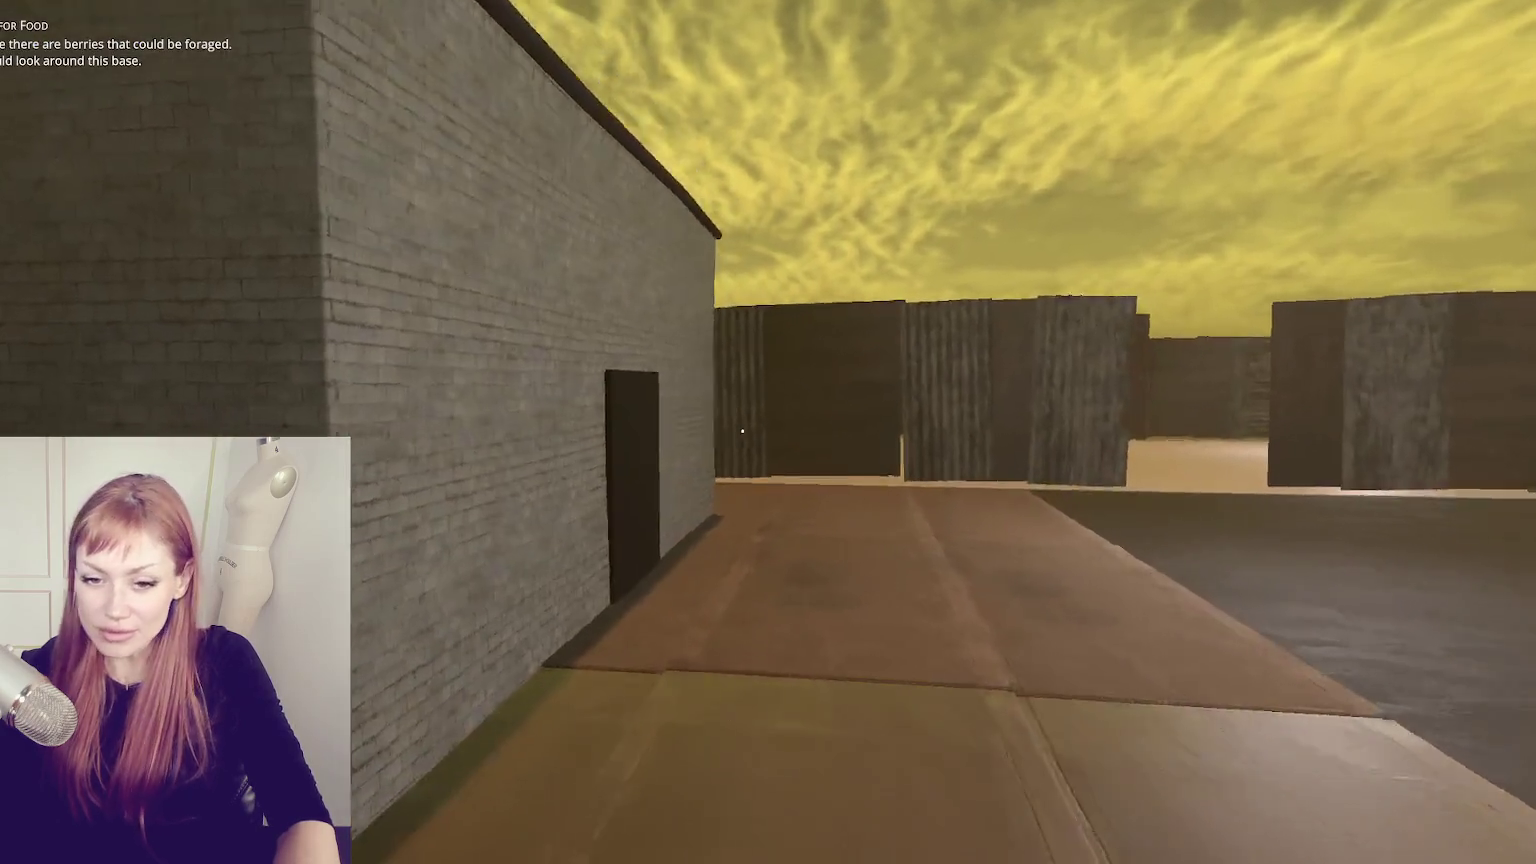
{"action": "key", "text": "w"}
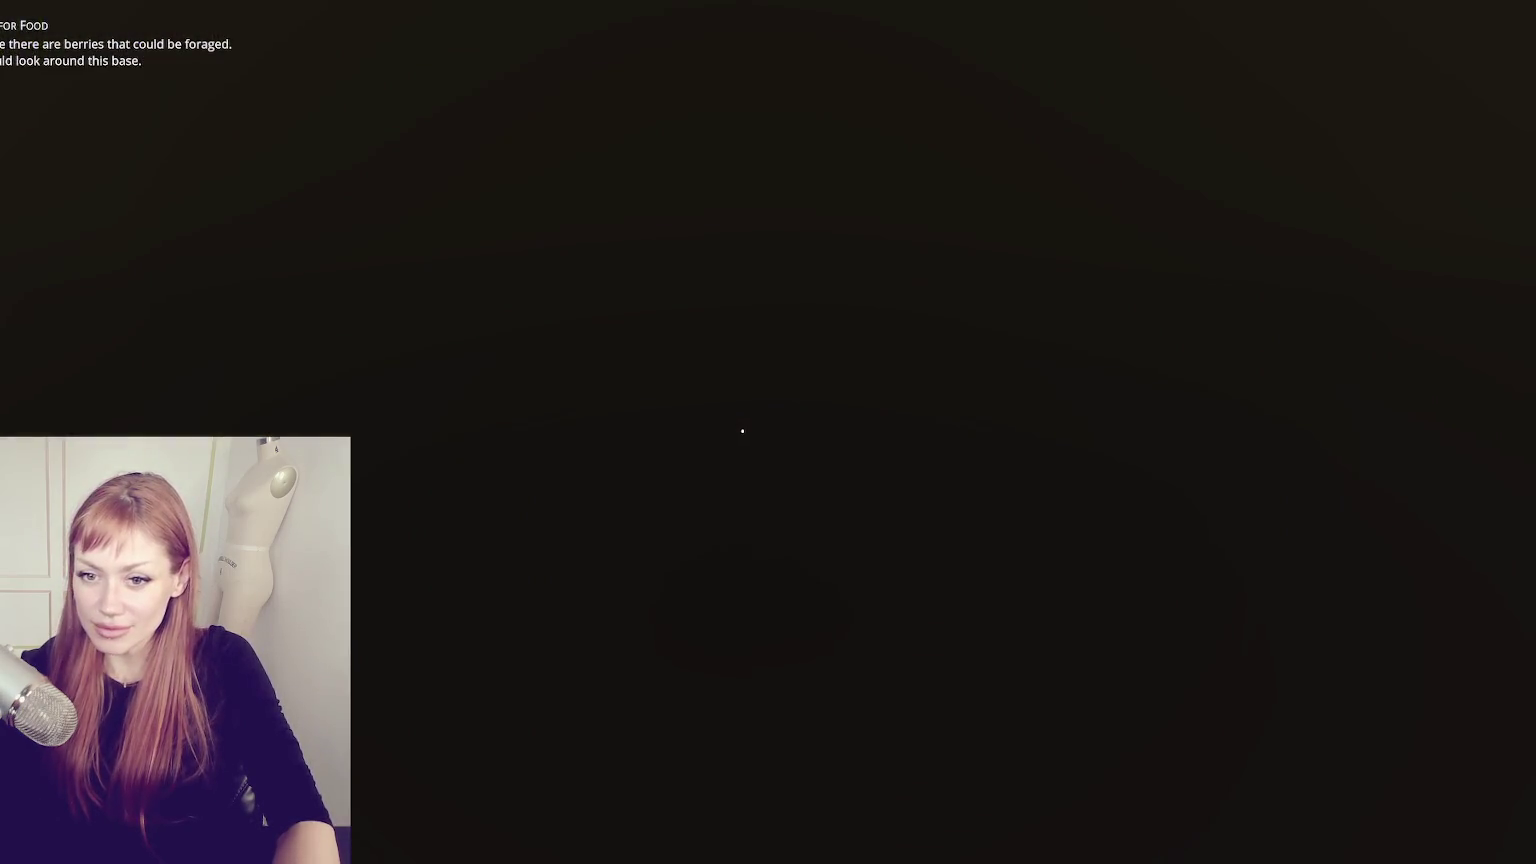
{"action": "key", "text": "s"}
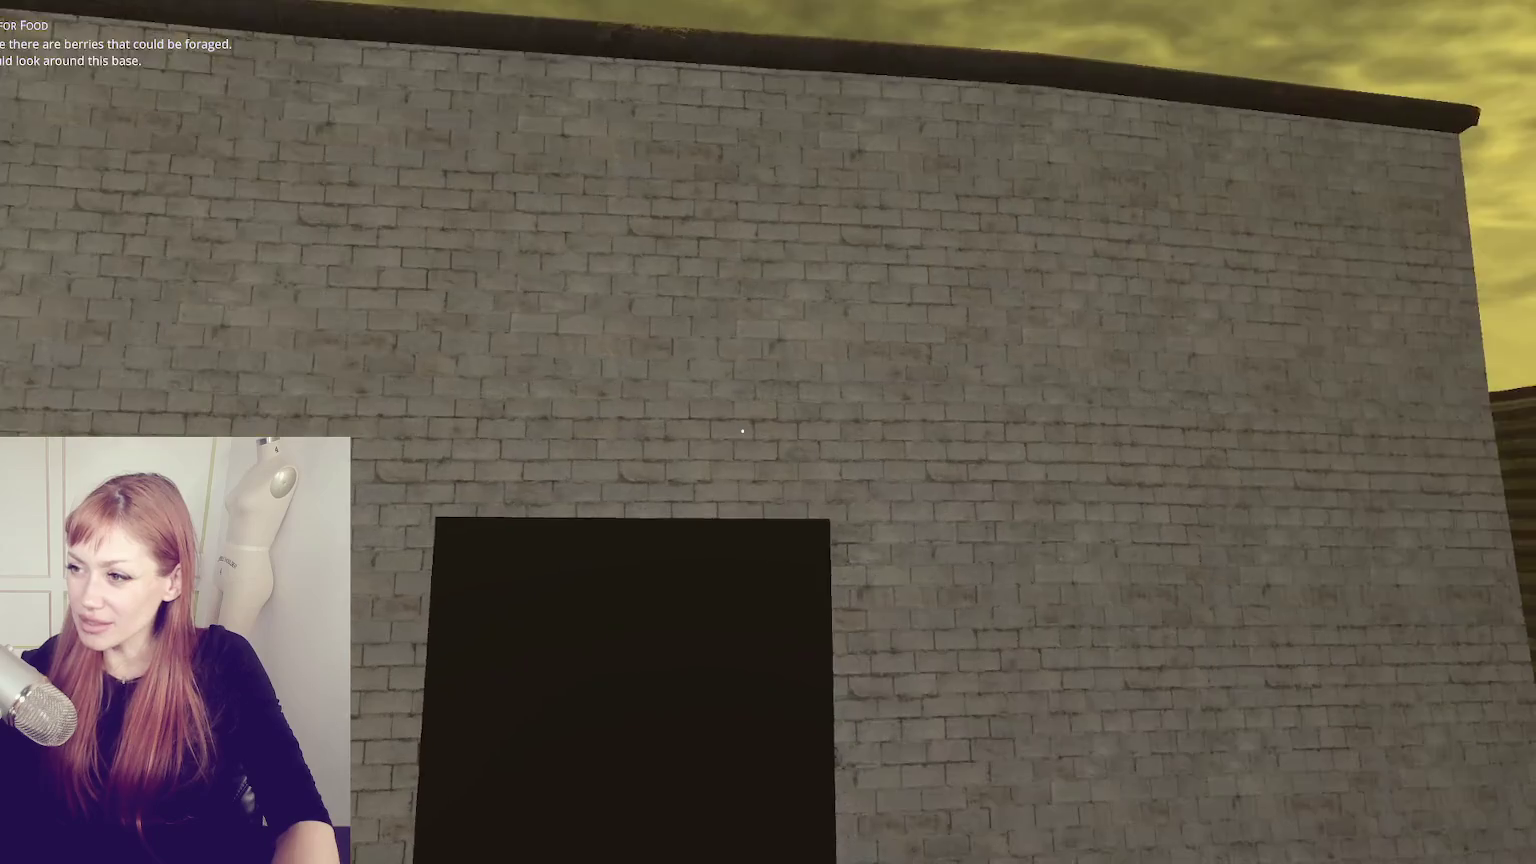
{"action": "key", "text": "d"}
{"action": "key", "text": "a"}
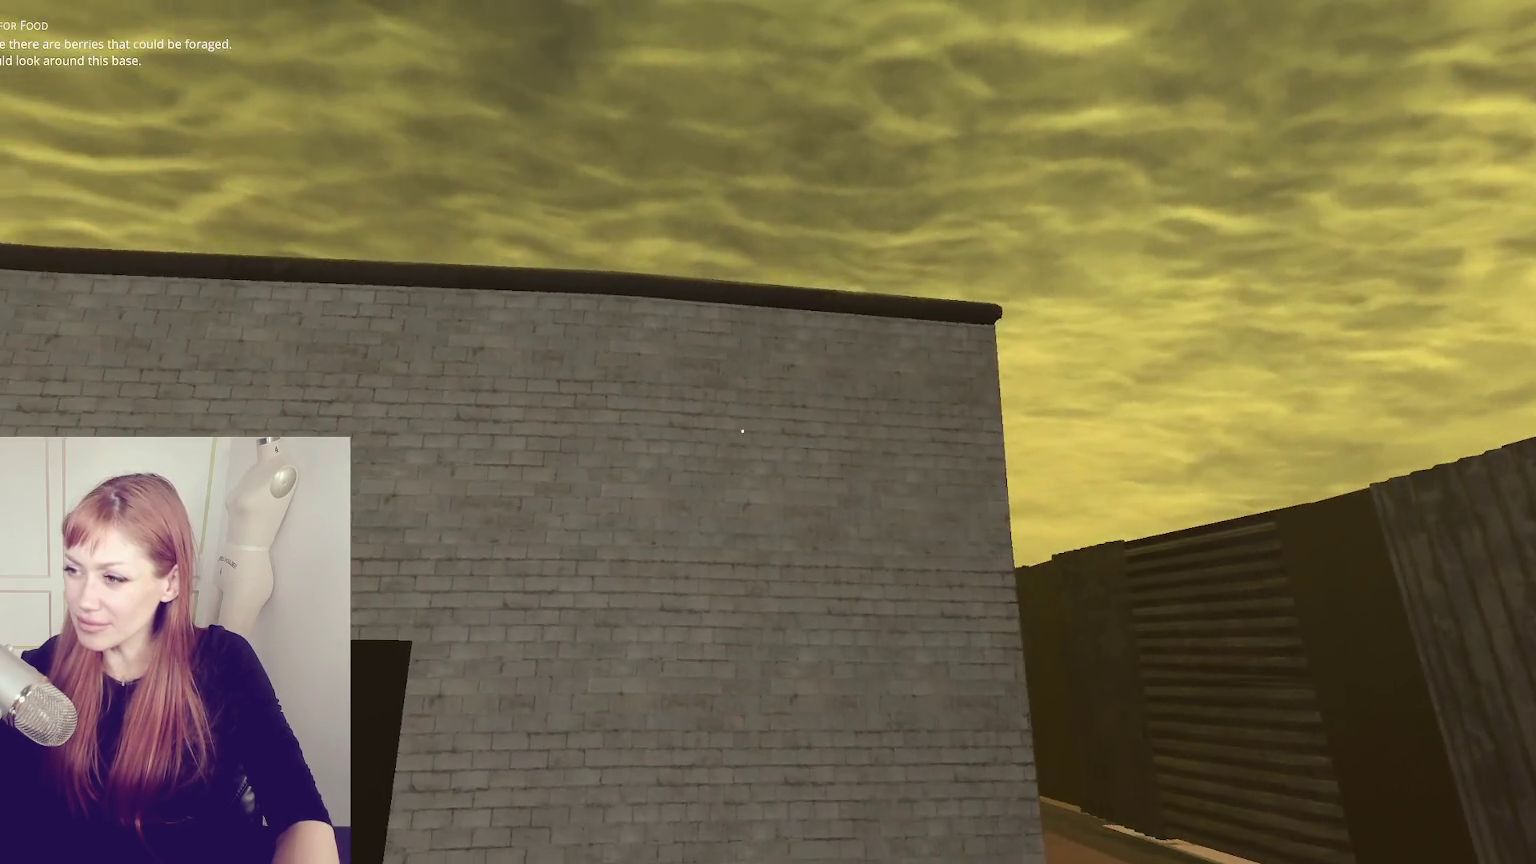
{"action": "key", "text": "s"}
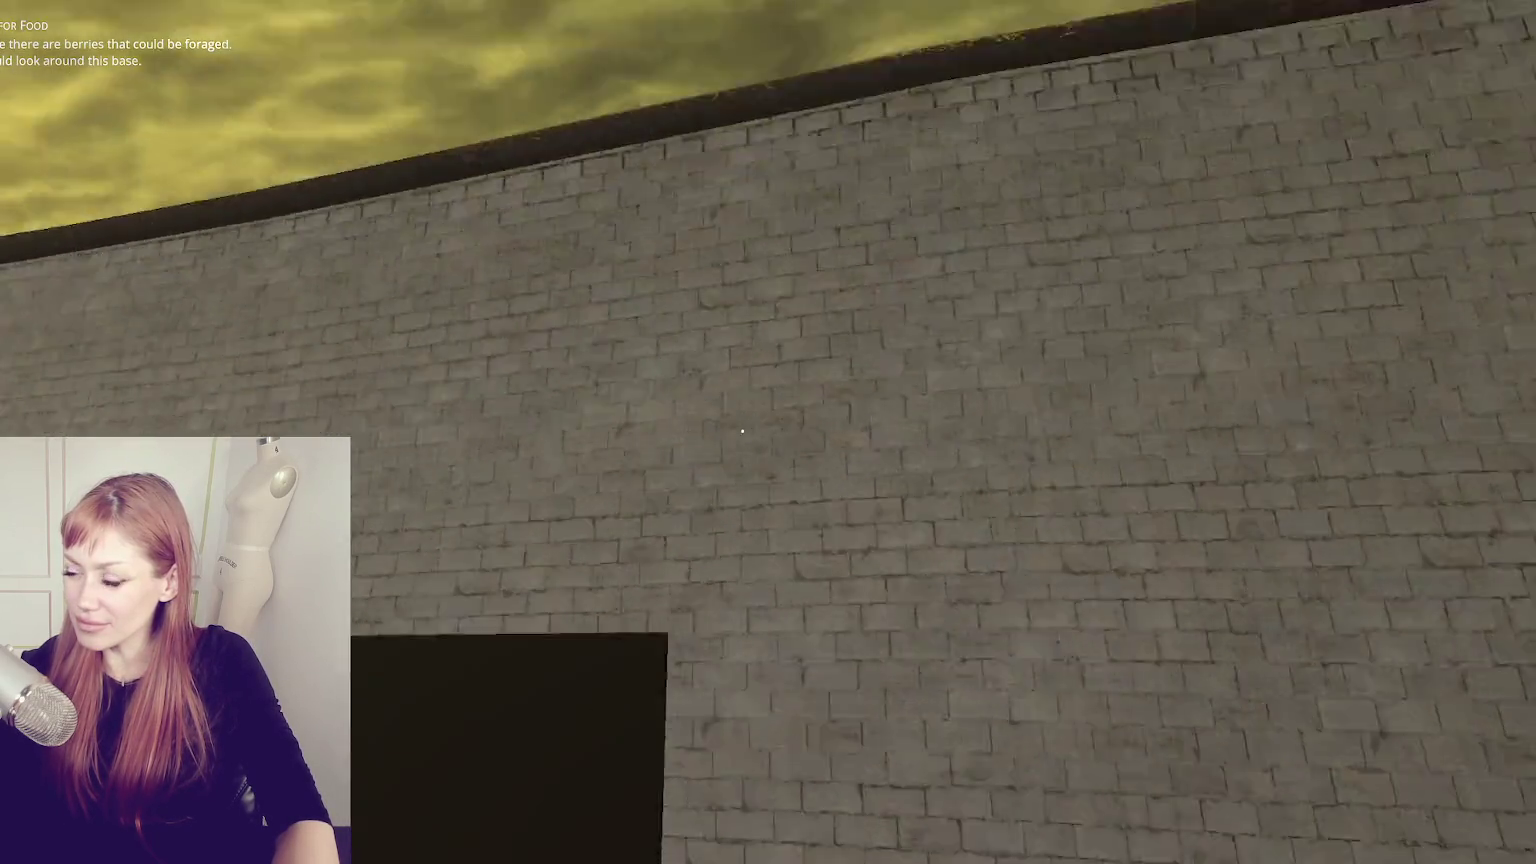
{"action": "key", "text": "s"}
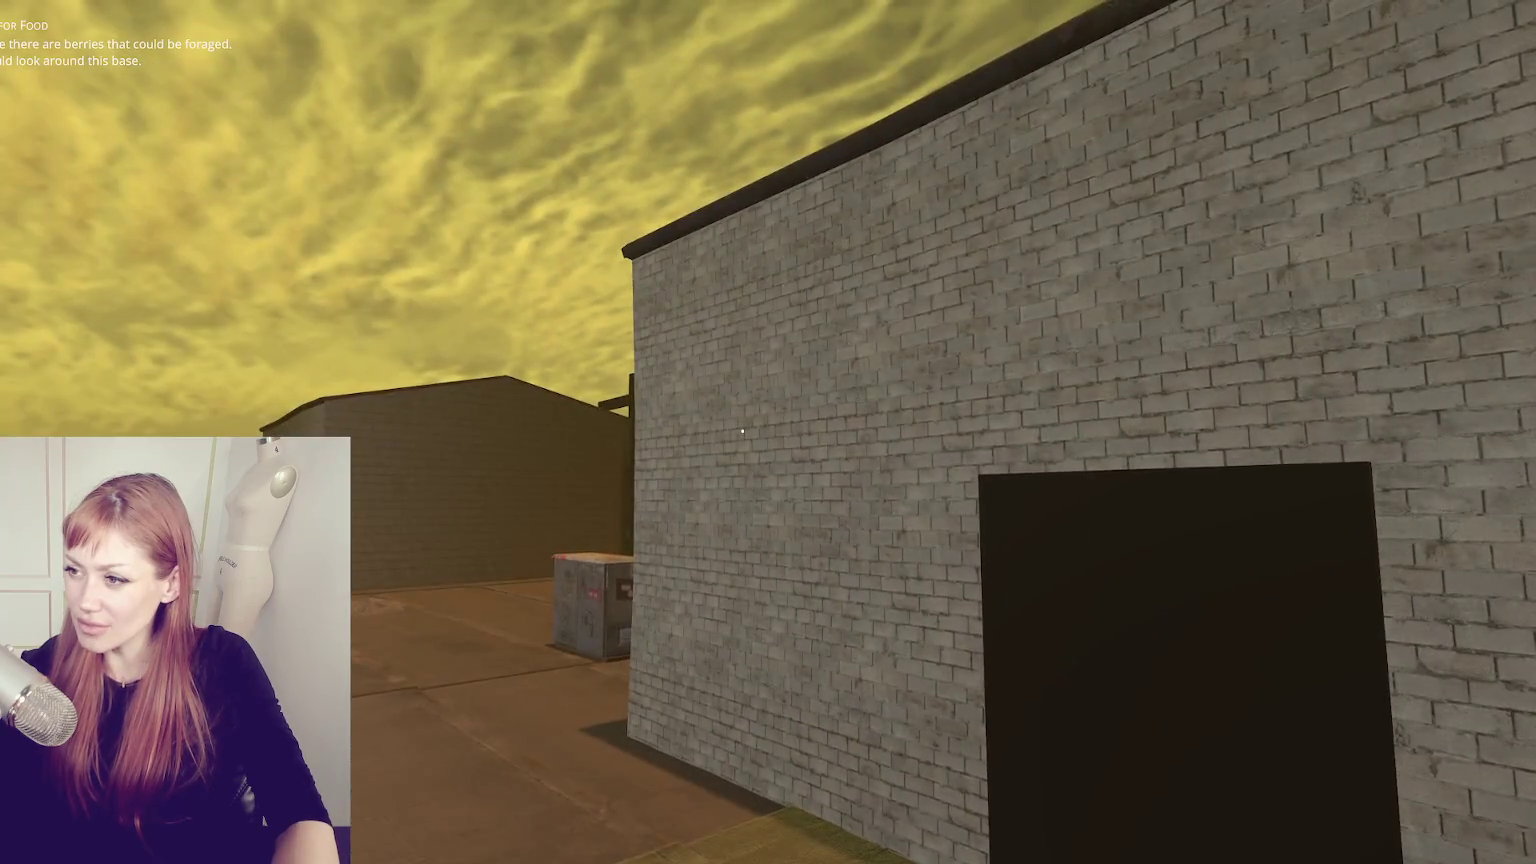
{"action": "key", "text": "w"}
{"action": "key", "text": "w"}
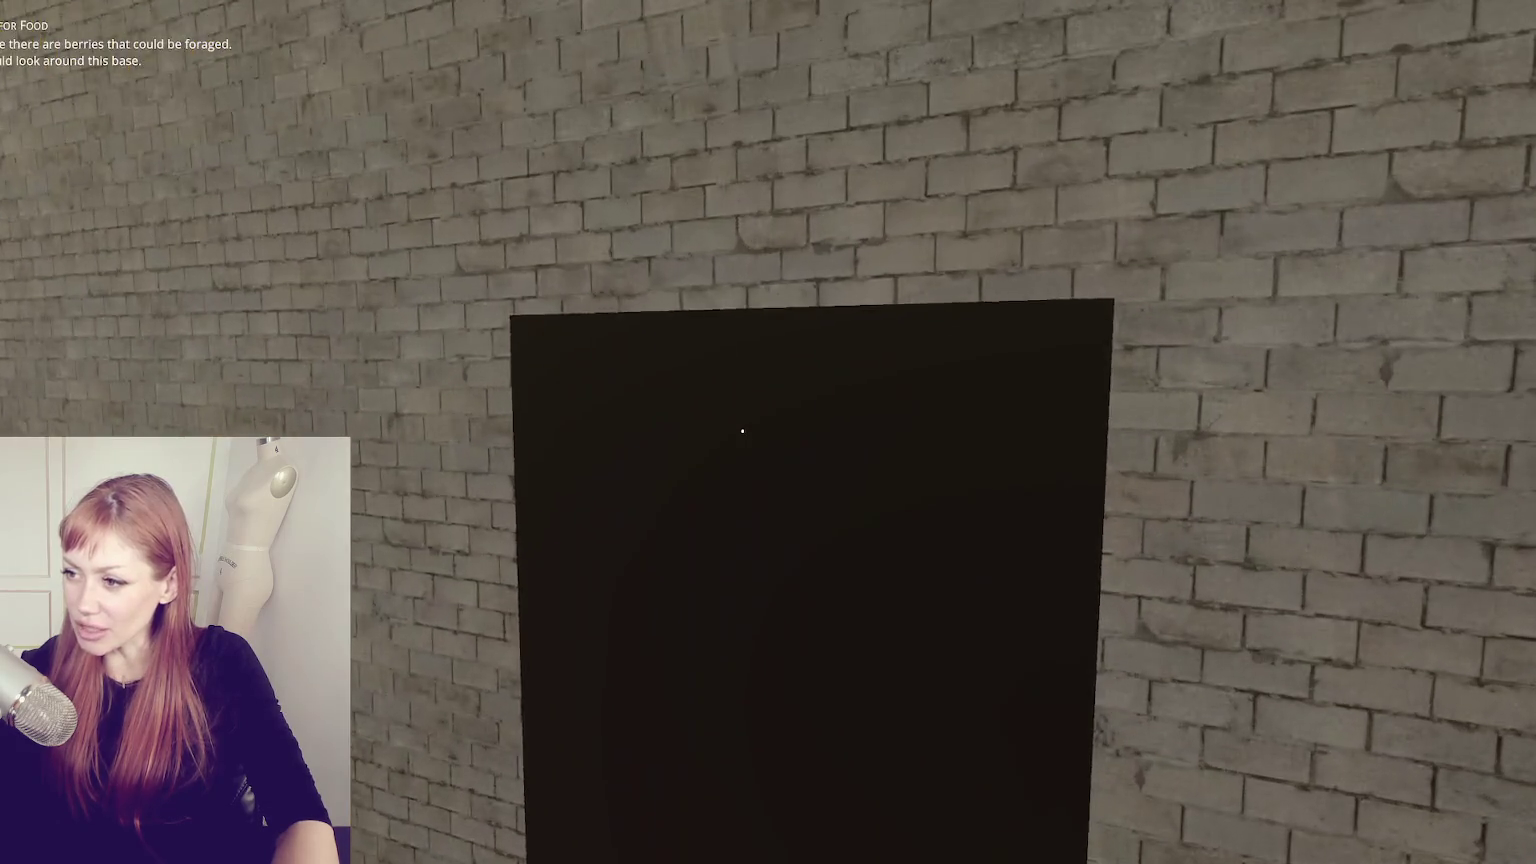
{"action": "key", "text": "s"}
{"action": "key", "text": "s"}
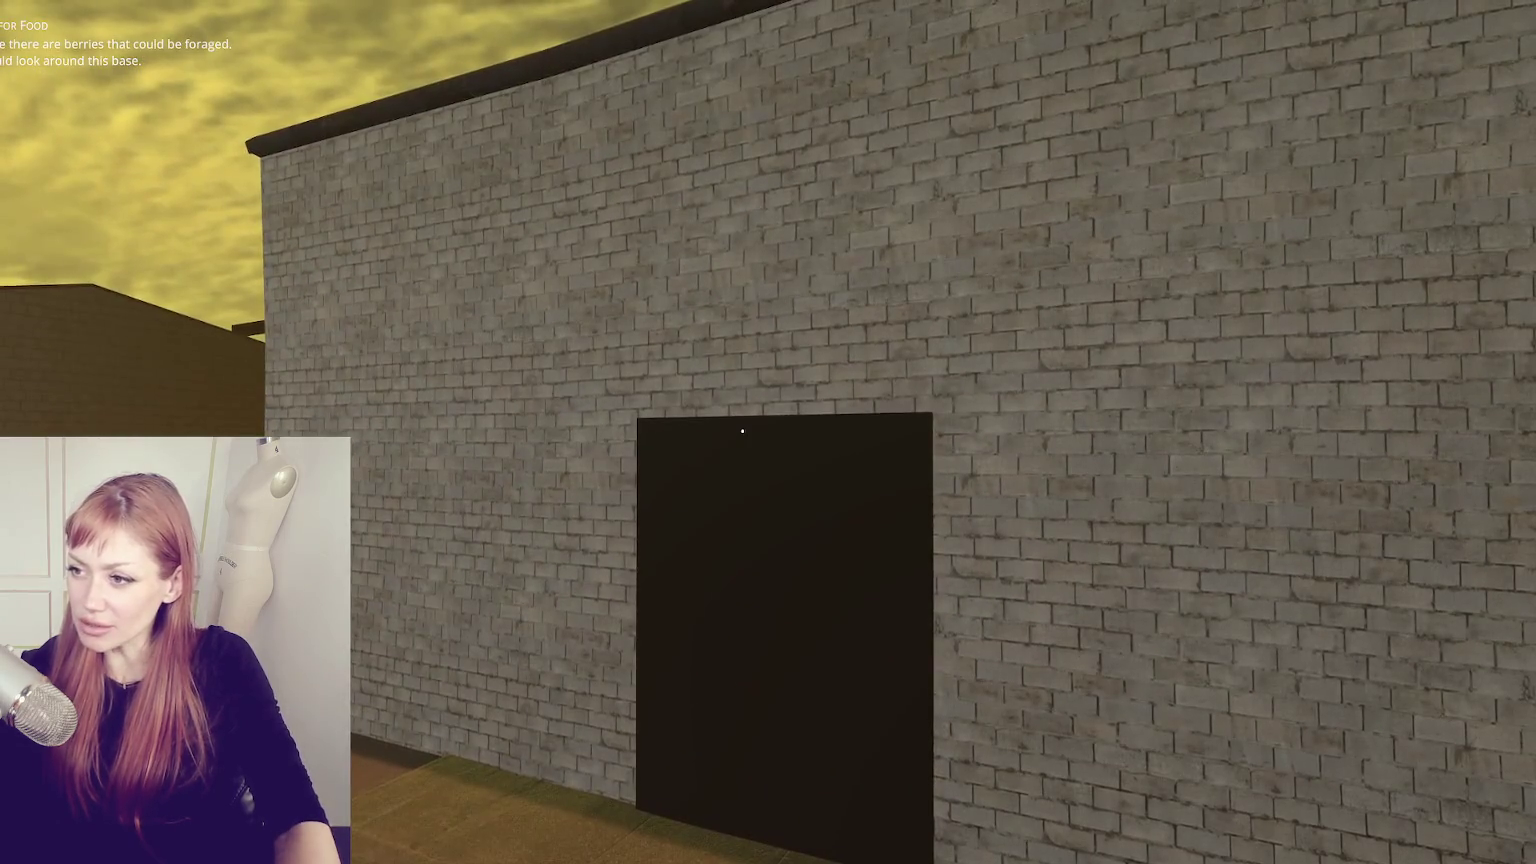
- Pause the game and save the playthrough to a new save slot
{"action": "key", "text": "Escape"}
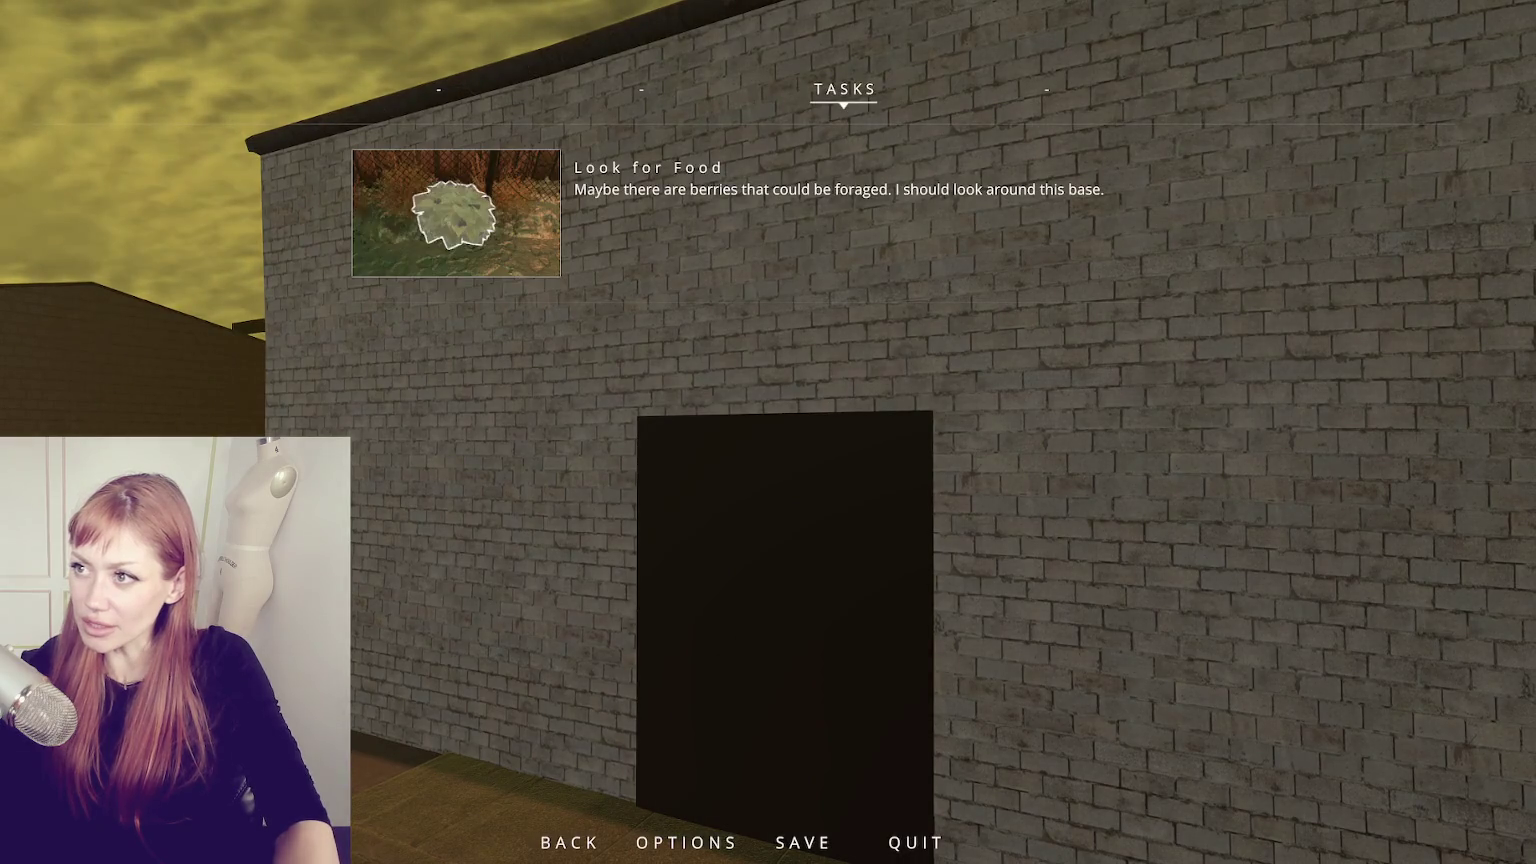
{"action": "left_click", "coordinate": [791, 843]}
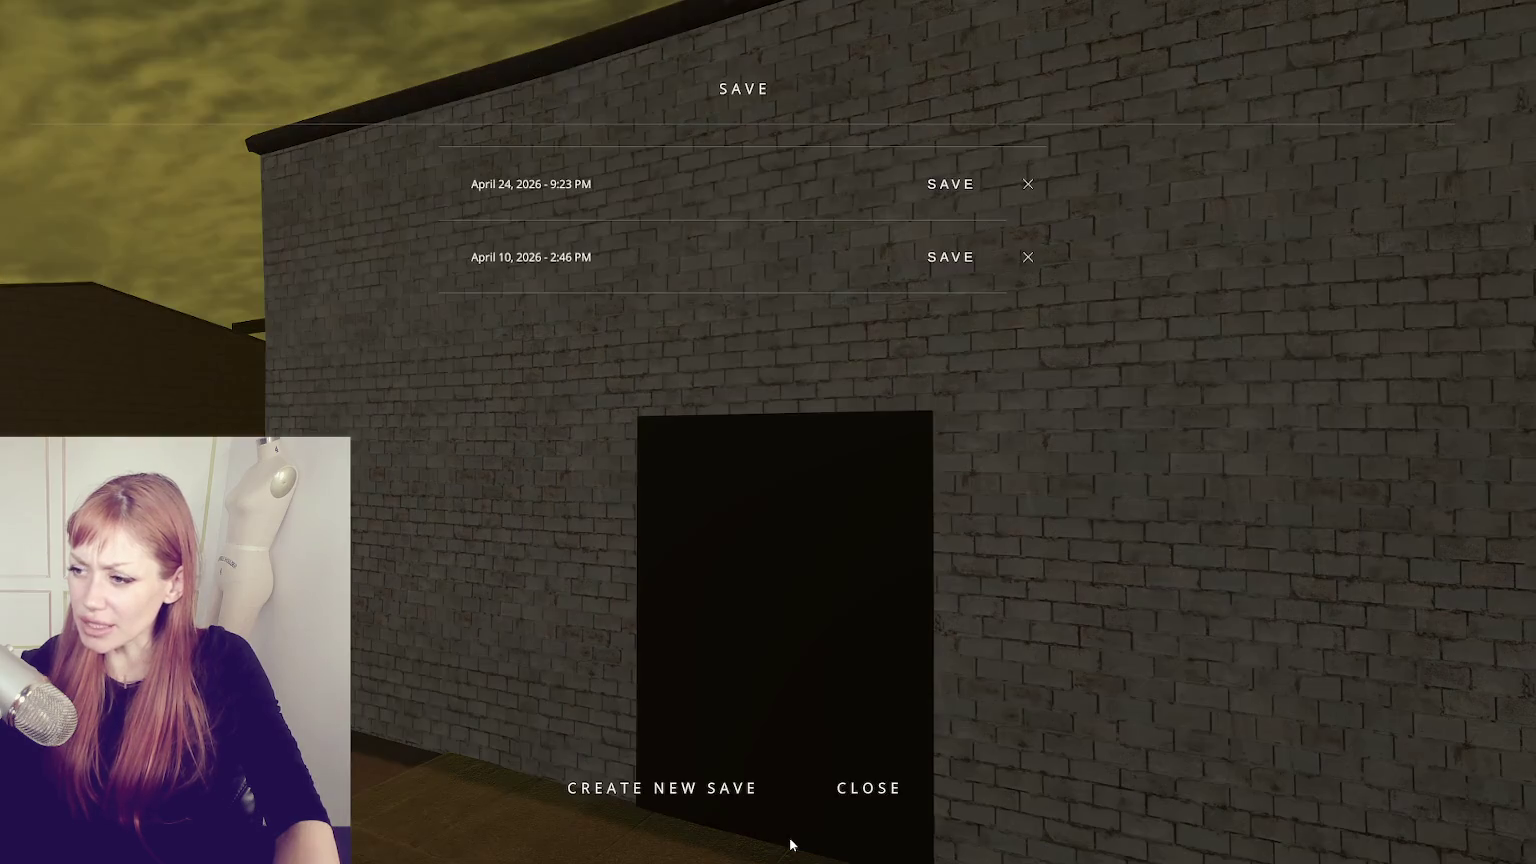
{"action": "left_click", "coordinate": [660, 787]}
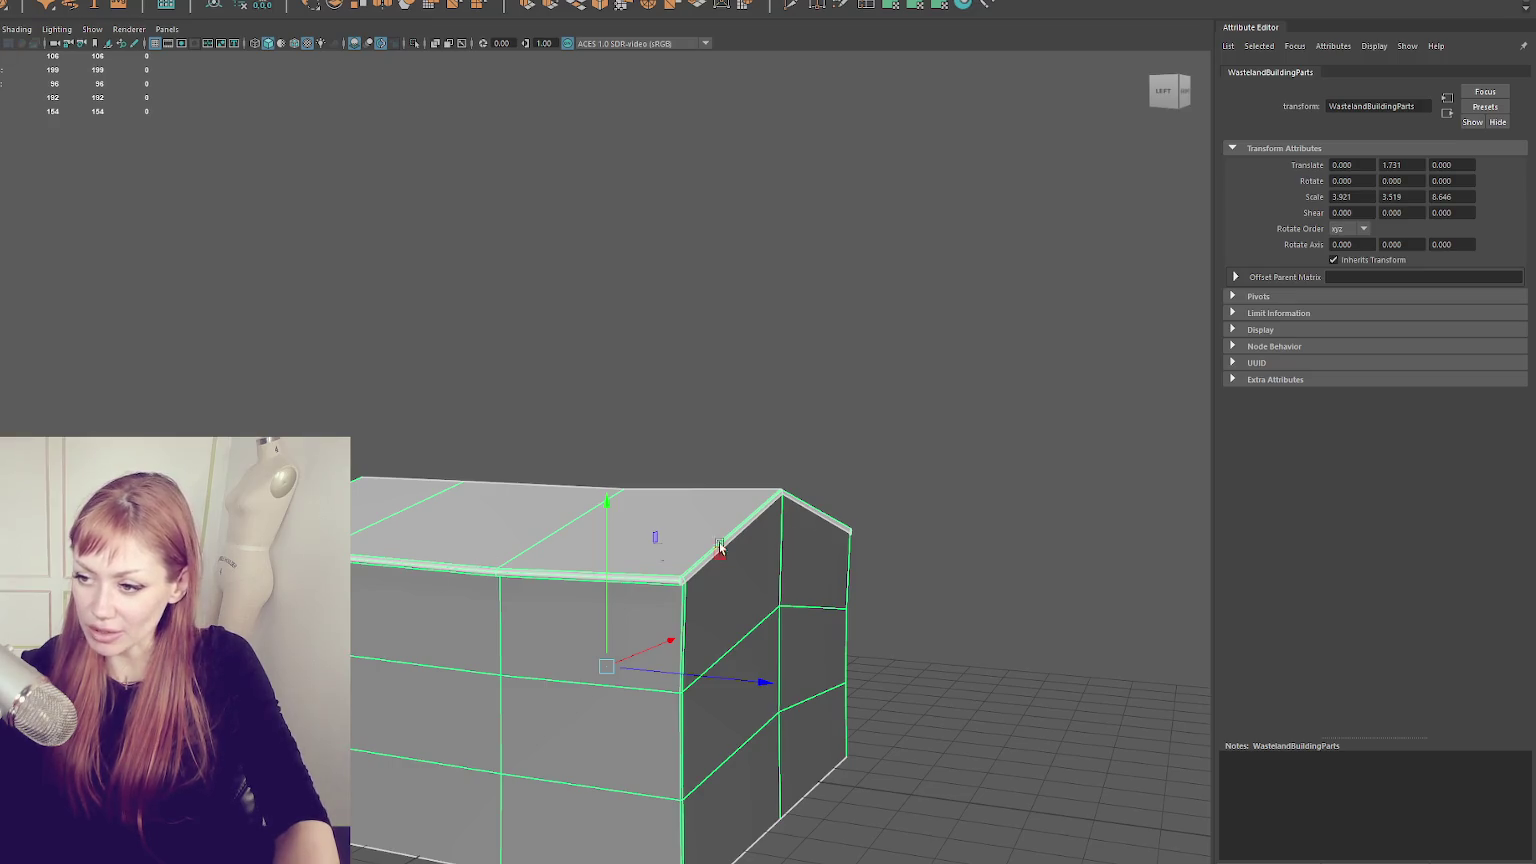
- Select Building2 in vertex mode and orbit around it in wireframe and textured views
{"action": "left_click", "coordinate": [806, 547]}
{"action": "mouse_move", "coordinate": [806, 547]}
{"action": "left_mouse_down"}
{"action": "mouse_move", "coordinate": [634, 533]}
{"action": "mouse_move", "coordinate": [422, 377]}
{"action": "left_mouse_up"}
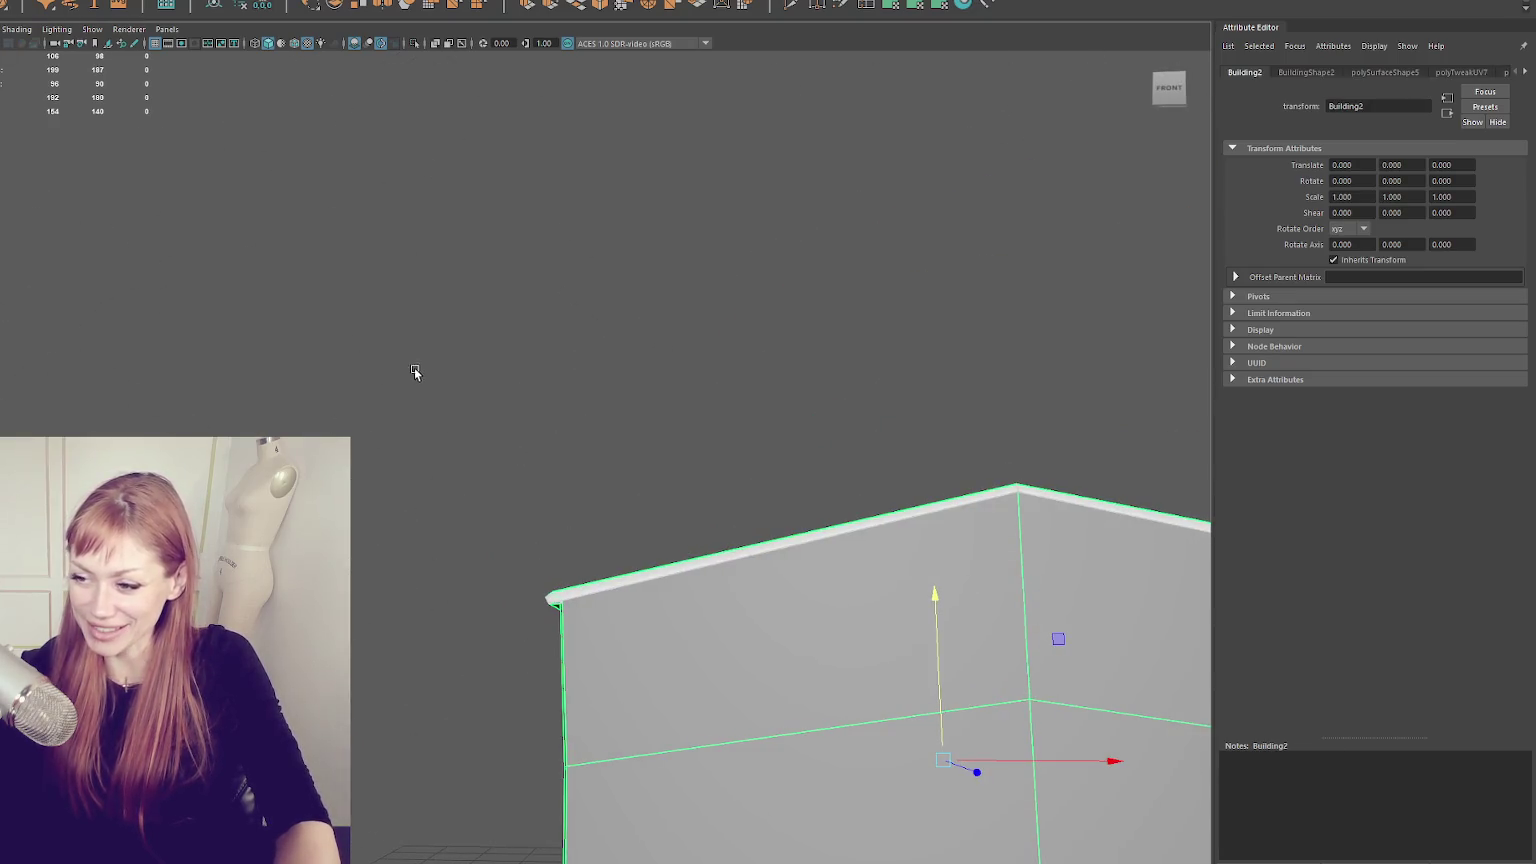
{"action": "key", "text": "F9"}
{"action": "key", "text": "4"}
{"action": "mouse_move", "coordinate": [552, 374]}
{"action": "left_mouse_down"}
{"action": "mouse_move", "coordinate": [594, 558]}
{"action": "mouse_move", "coordinate": [573, 600]}
{"action": "left_mouse_up"}
{"action": "scroll", "coordinate": [577, 454], "scroll_direction": "down", "scroll_amount": 3}
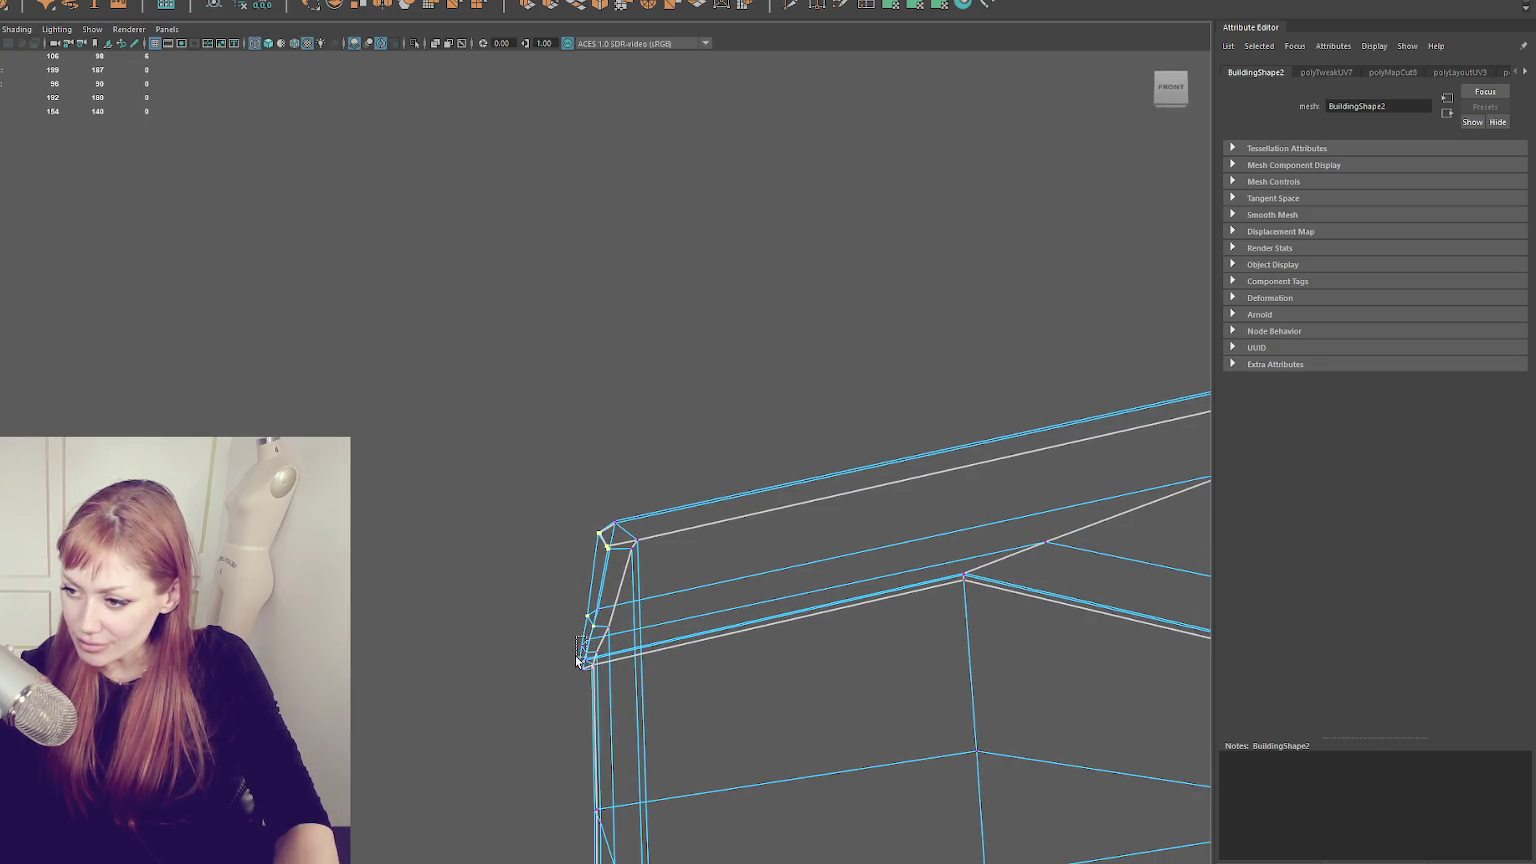
{"action": "mouse_move", "coordinate": [585, 665]}
{"action": "left_mouse_down"}
{"action": "mouse_move", "coordinate": [446, 577]}
{"action": "mouse_move", "coordinate": [569, 634]}
{"action": "left_mouse_up"}
{"action": "left_click", "coordinate": [528, 525]}
{"action": "key", "text": "6"}
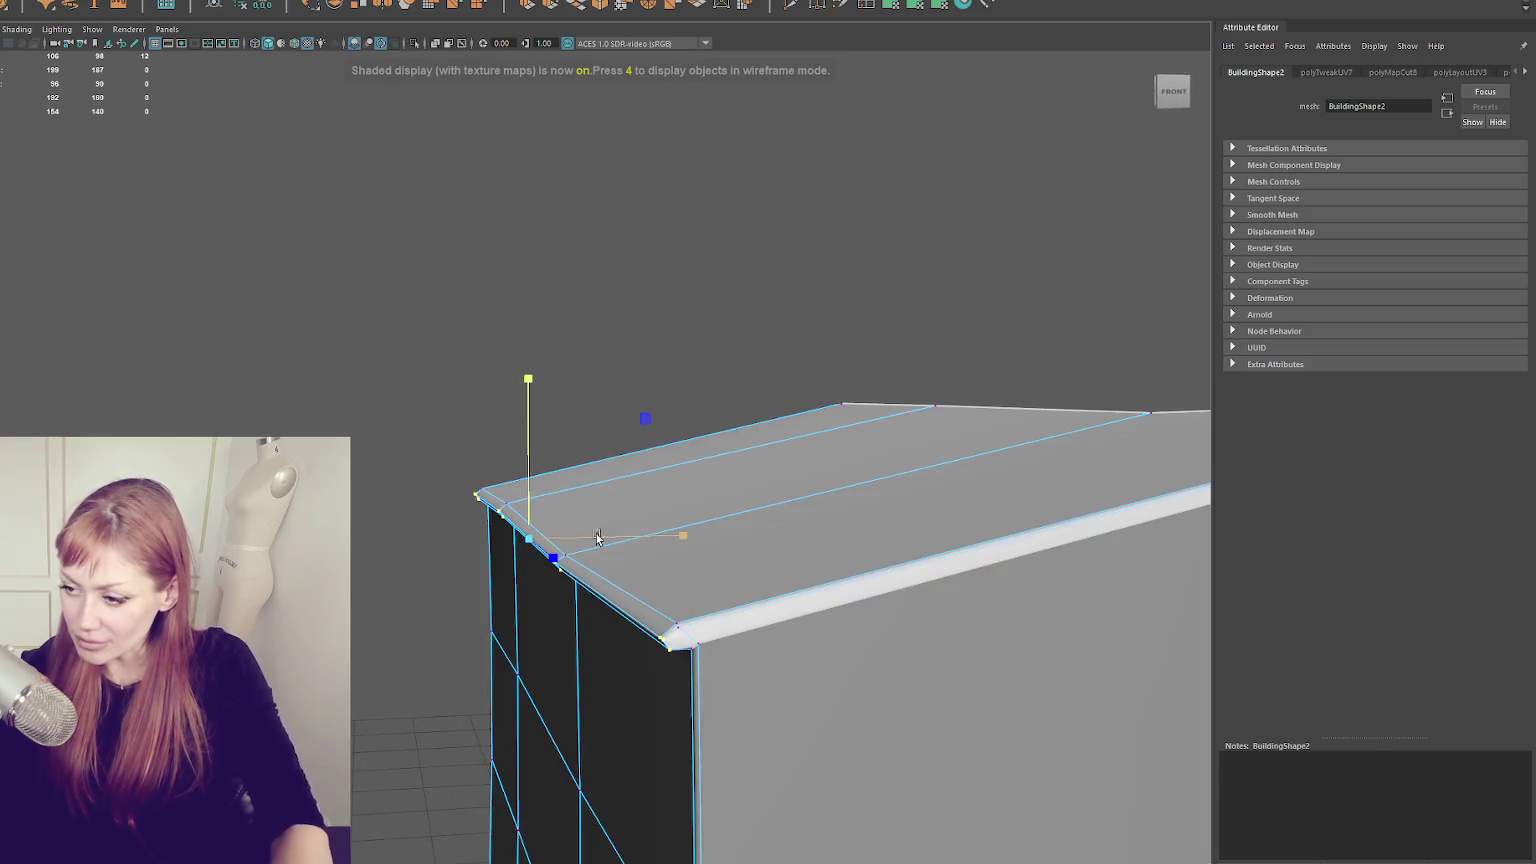
{"action": "scroll", "coordinate": [590, 540], "scroll_direction": "up", "scroll_amount": 5}
{"action": "left_click", "coordinate": [639, 583]}
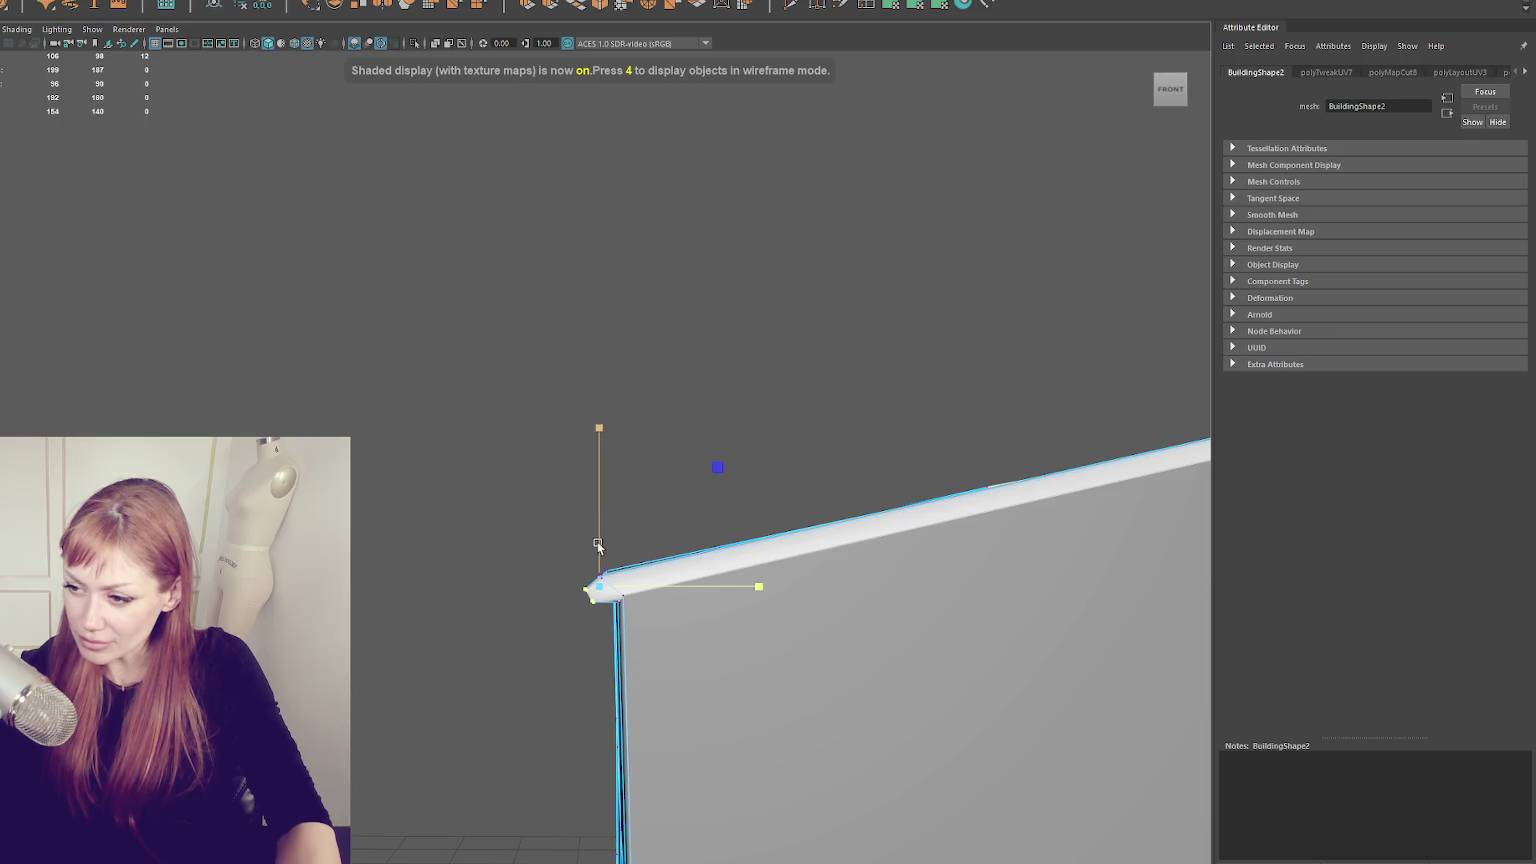
{"action": "left_click_drag", "start_coordinate": [650, 556], "coordinate": [795, 545]}
{"action": "mouse_move", "coordinate": [483, 530]}
{"action": "left_mouse_down"}
{"action": "mouse_move", "coordinate": [1046, 497]}
{"action": "mouse_move", "coordinate": [875, 516]}
{"action": "mouse_move", "coordinate": [1075, 532]}
{"action": "left_mouse_up"}
{"action": "key", "text": "6"}
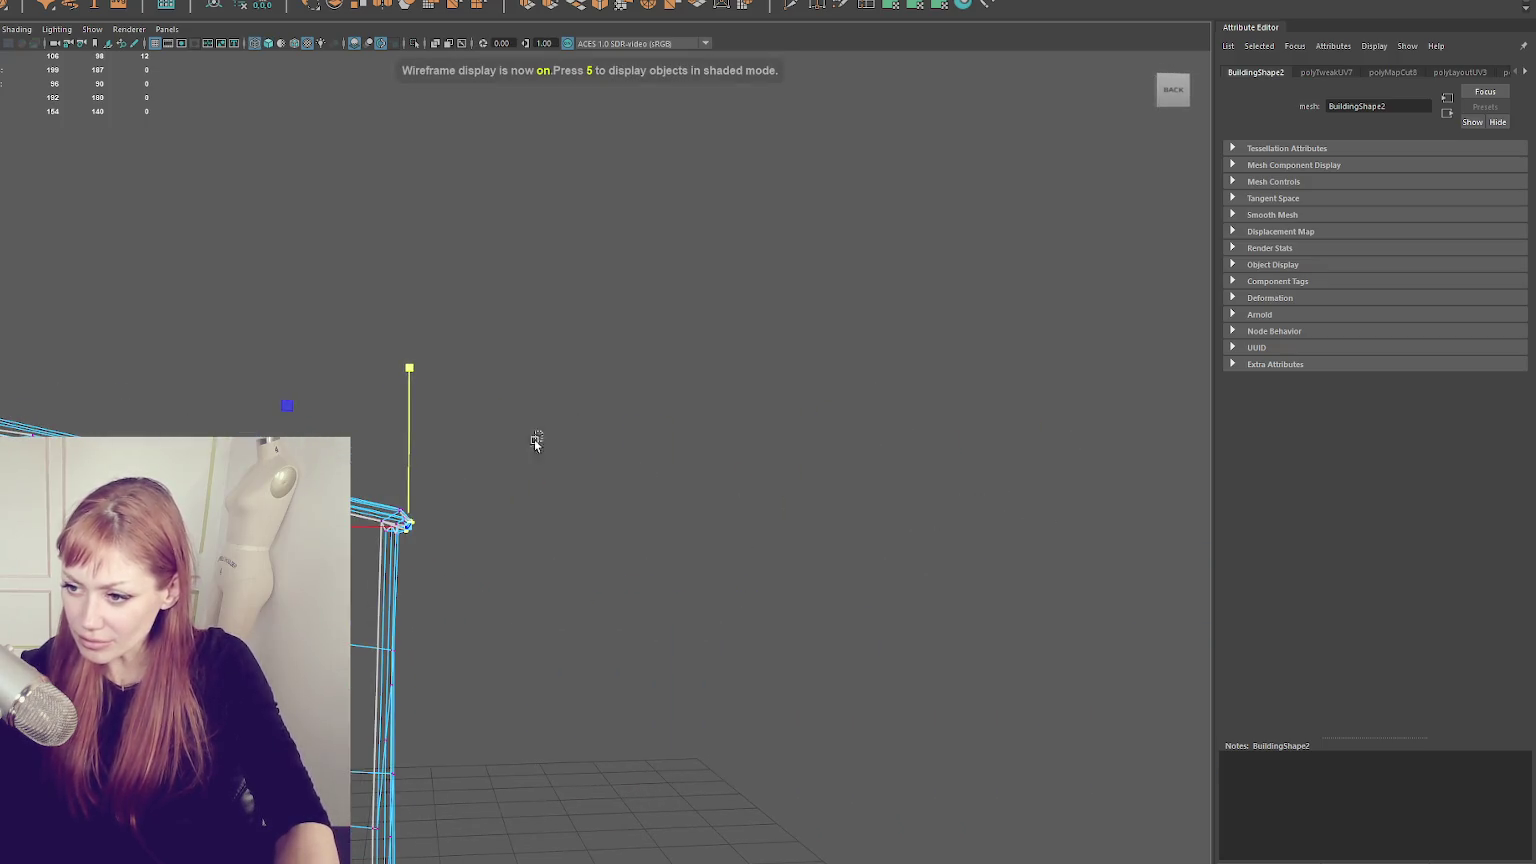
- Scale the wall's top edges down vertically, then frame Building2 and delete its history
{"action": "left_click_drag", "start_coordinate": [398, 521], "coordinate": [760, 470]}
{"action": "scroll", "coordinate": [610, 502], "scroll_direction": "up", "scroll_amount": 1}
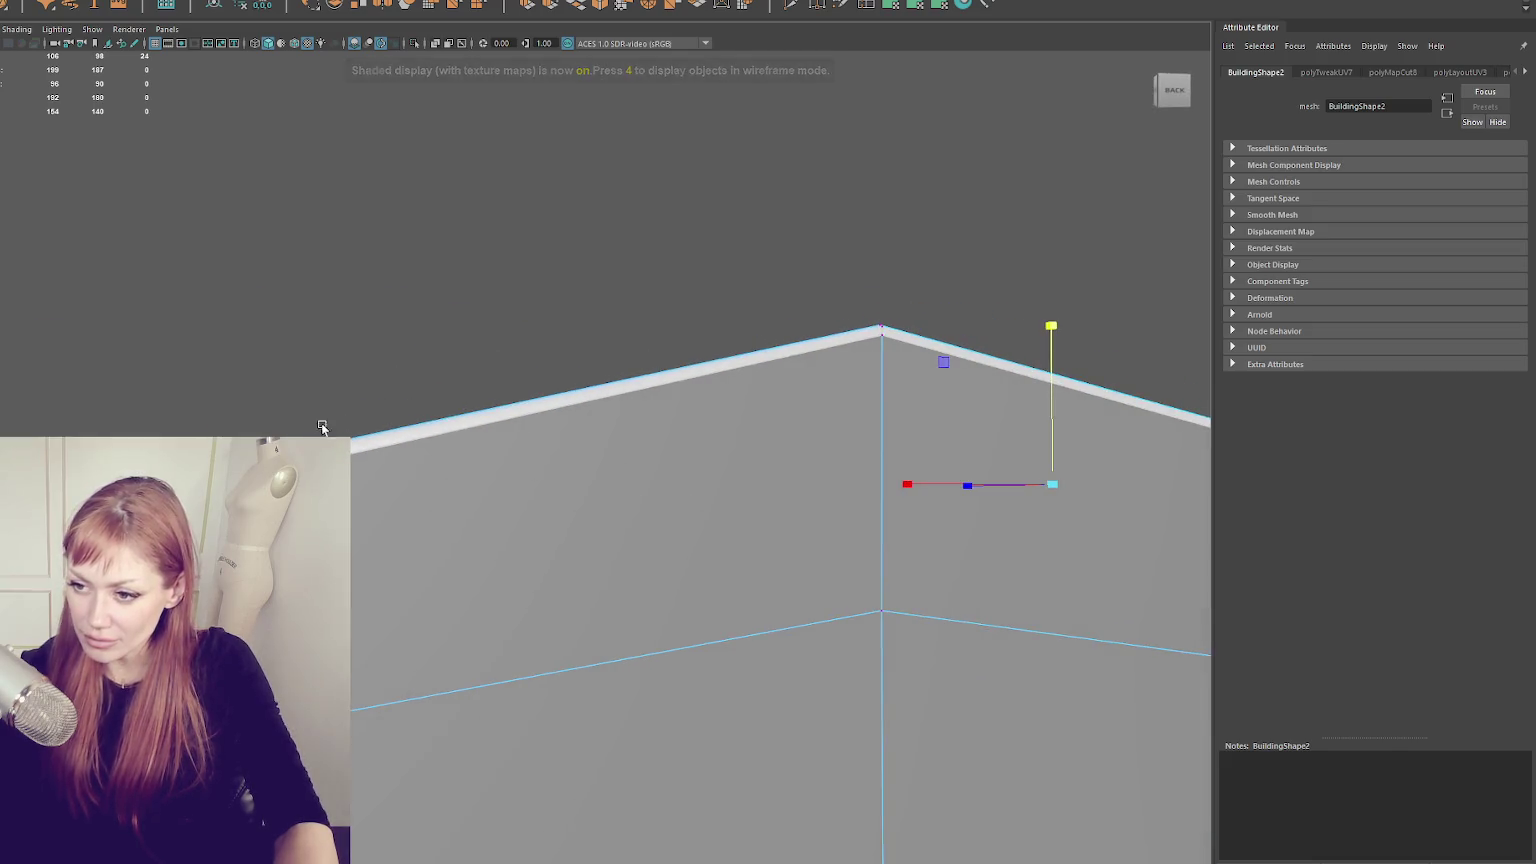
{"action": "key", "text": "4"}
{"action": "left_click_drag", "start_coordinate": [260, 323], "coordinate": [259, 370]}
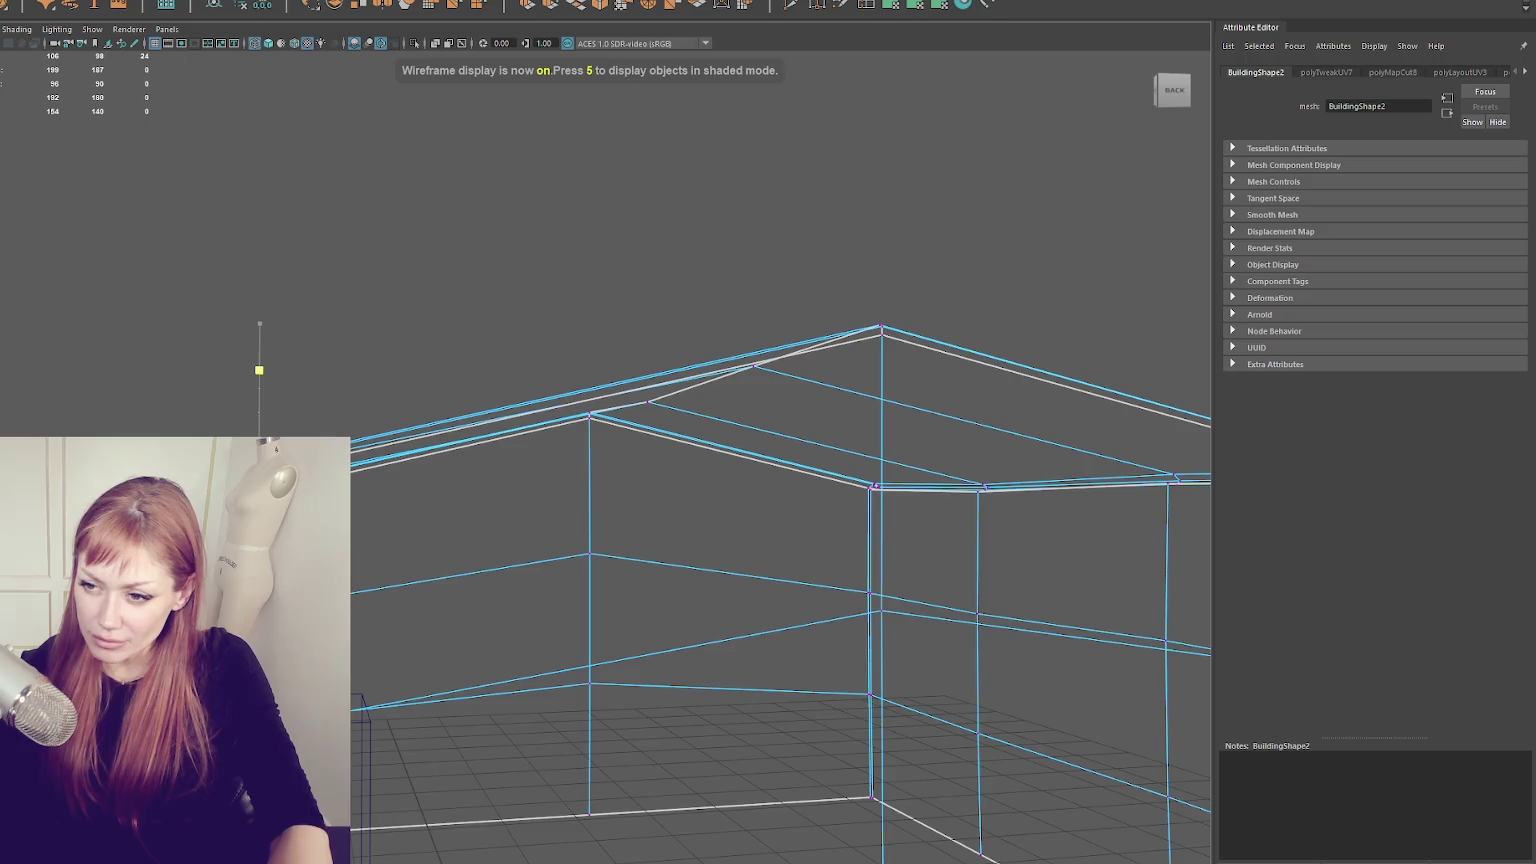
{"action": "key", "text": "5"}
{"action": "key", "text": "F8"}
{"action": "key", "text": "f"}
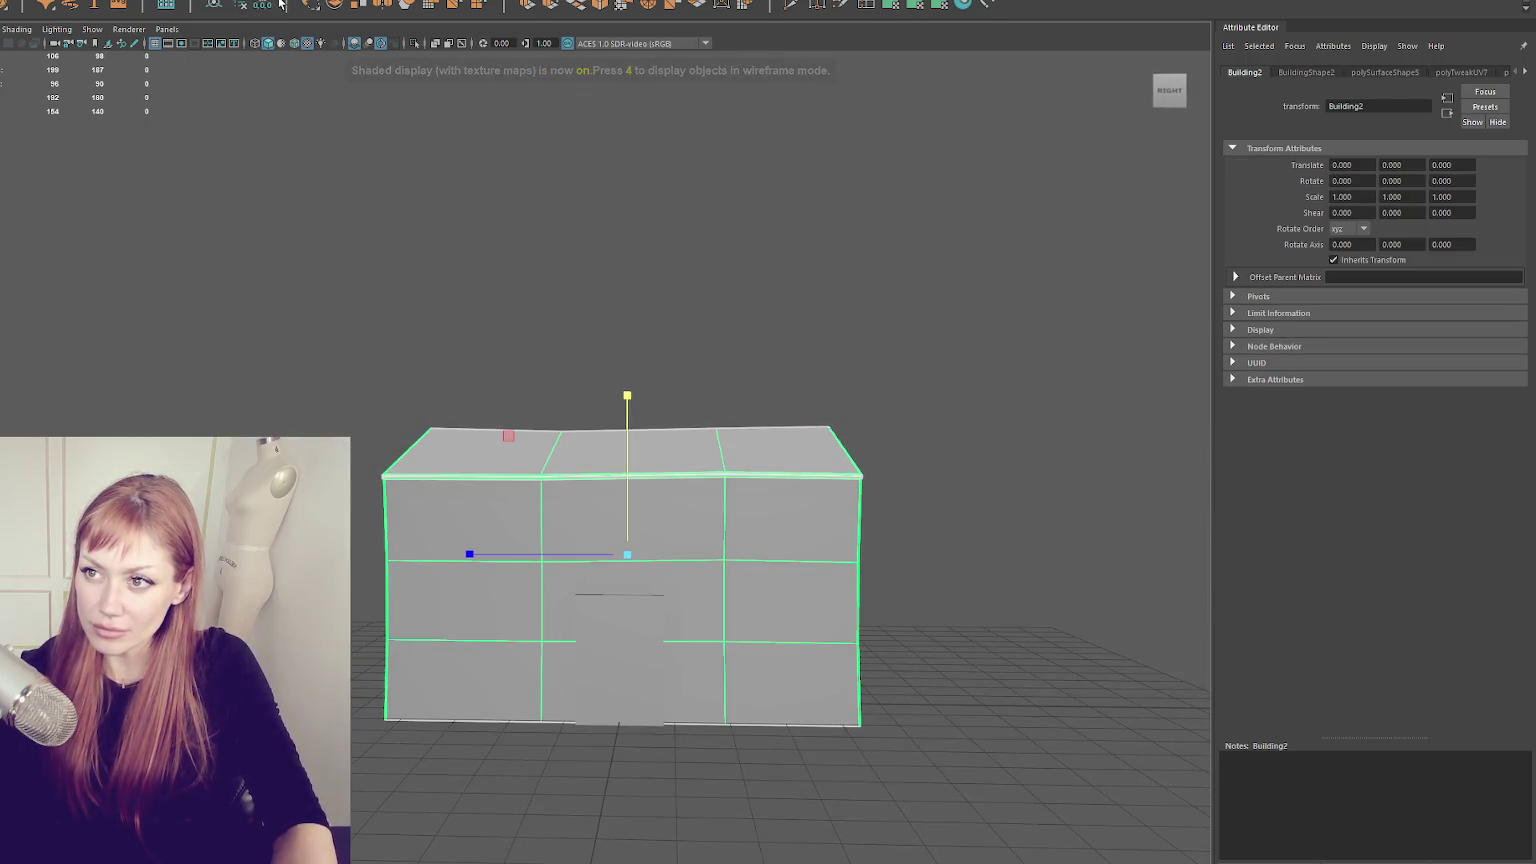
{"action": "key", "text": "alt+shift+d"}
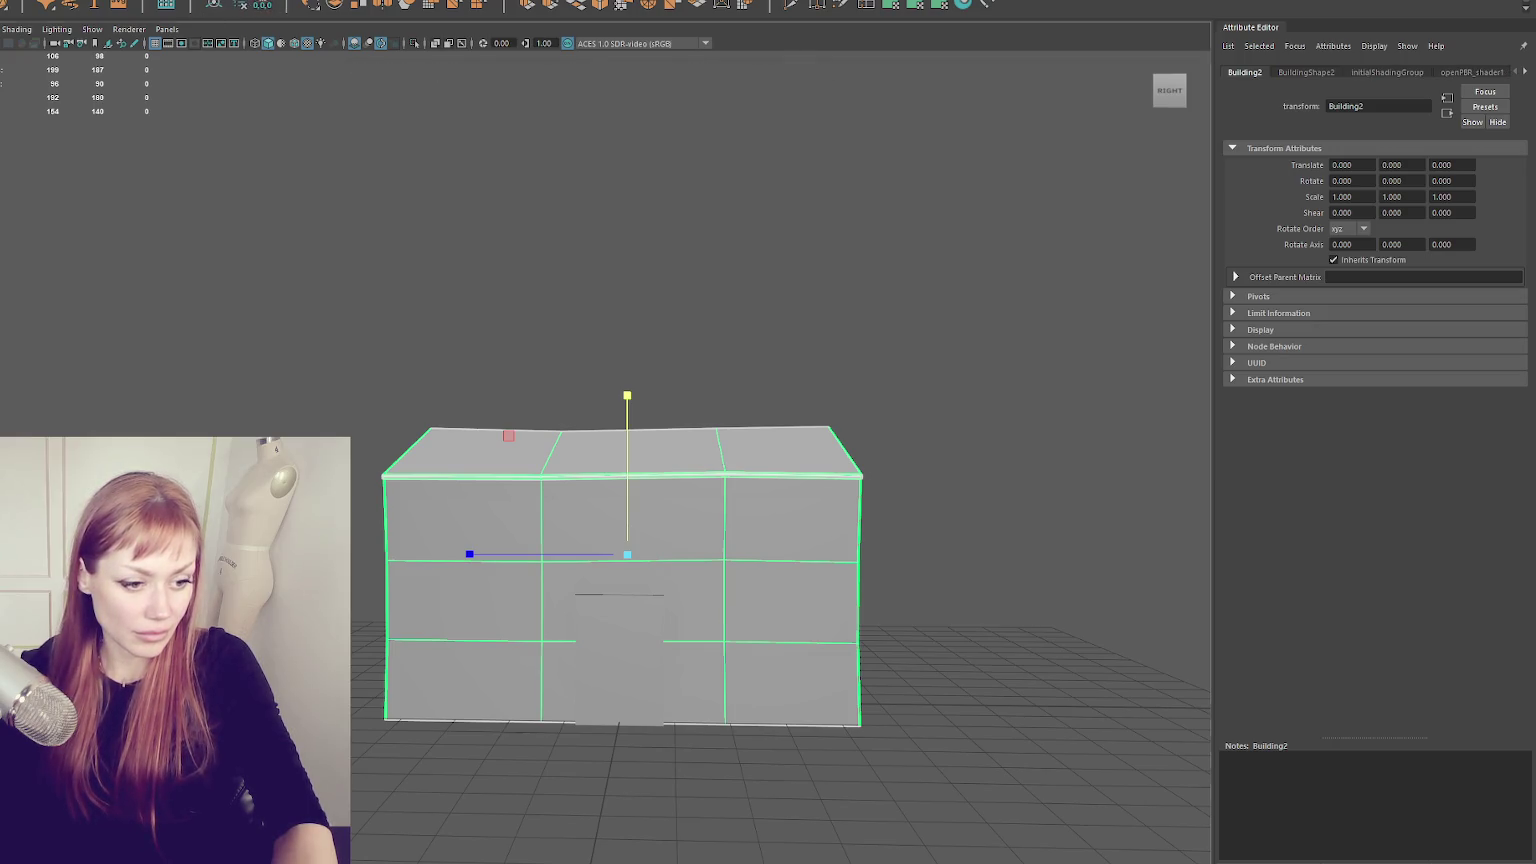
- Check the building's top face in face mode, then return to selecting WastelandBuildingParts
{"action": "key", "text": "F11"}
{"action": "left_click", "coordinate": [627, 448]}
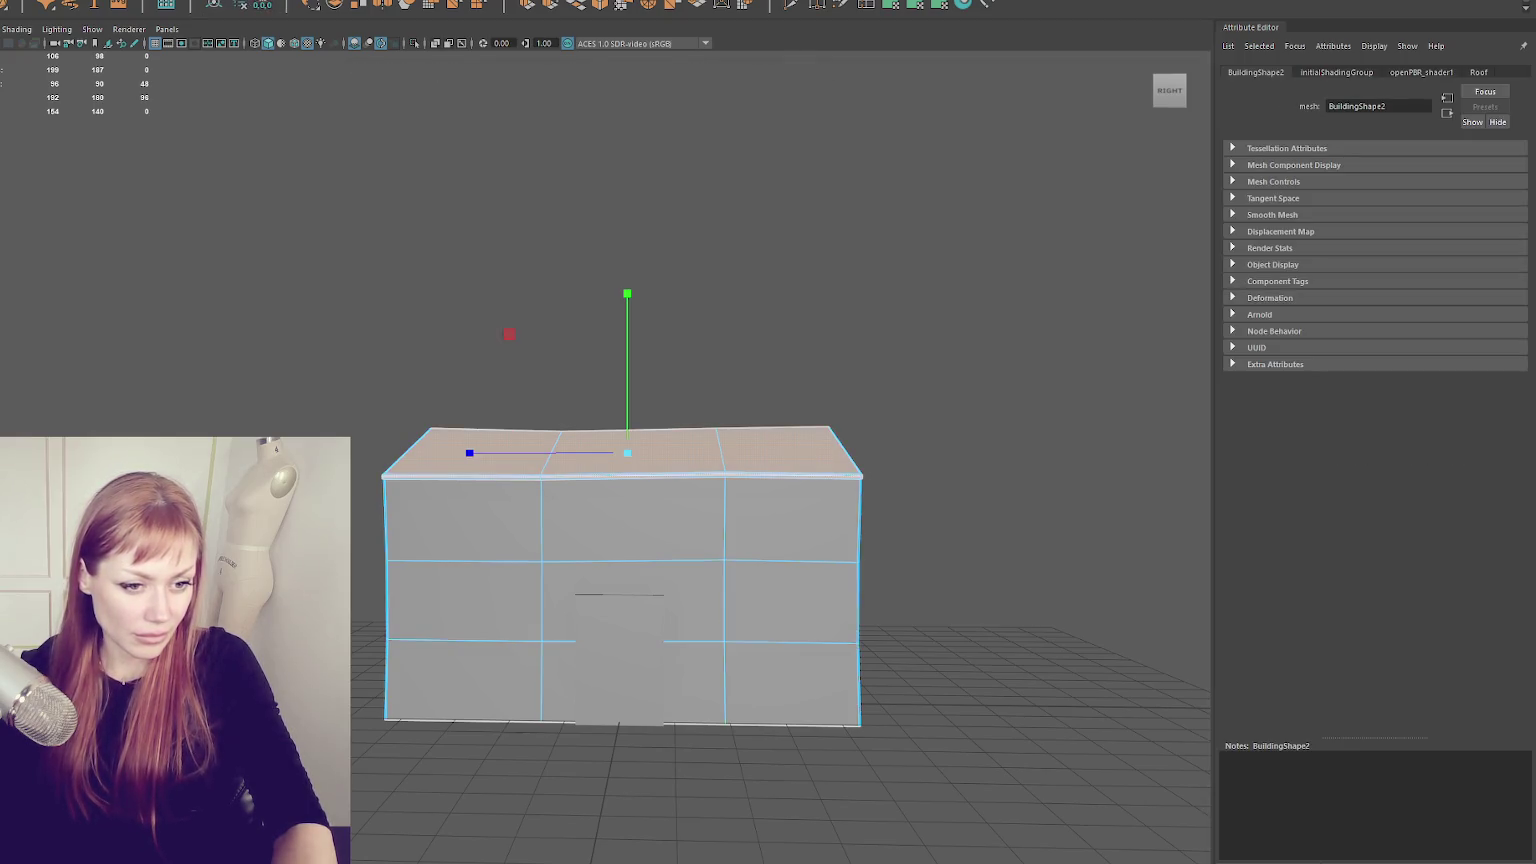
{"action": "left_click", "coordinate": [463, 274]}
{"action": "key", "text": "F8"}
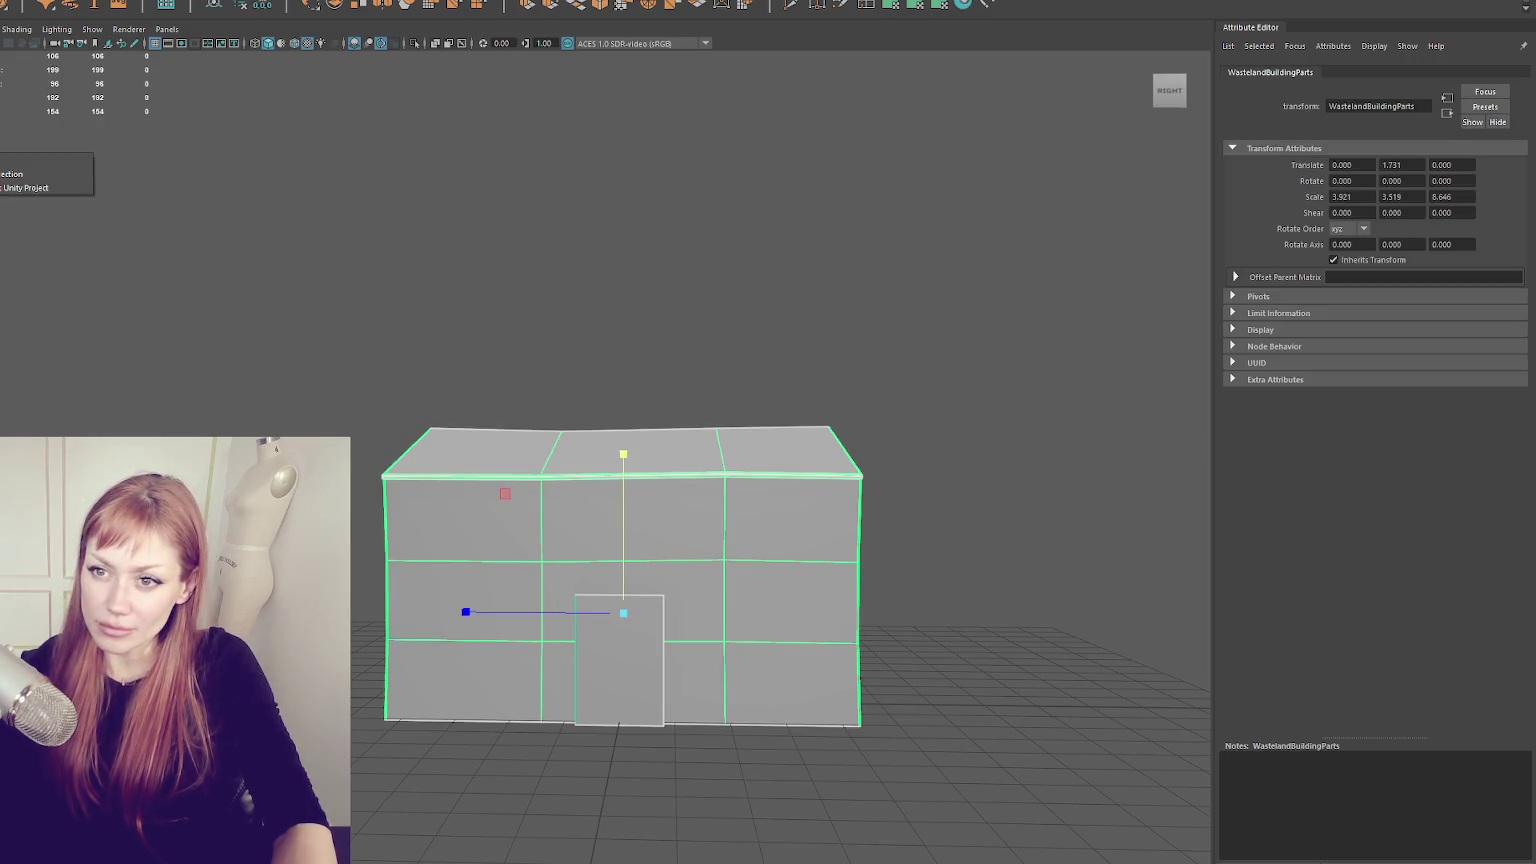
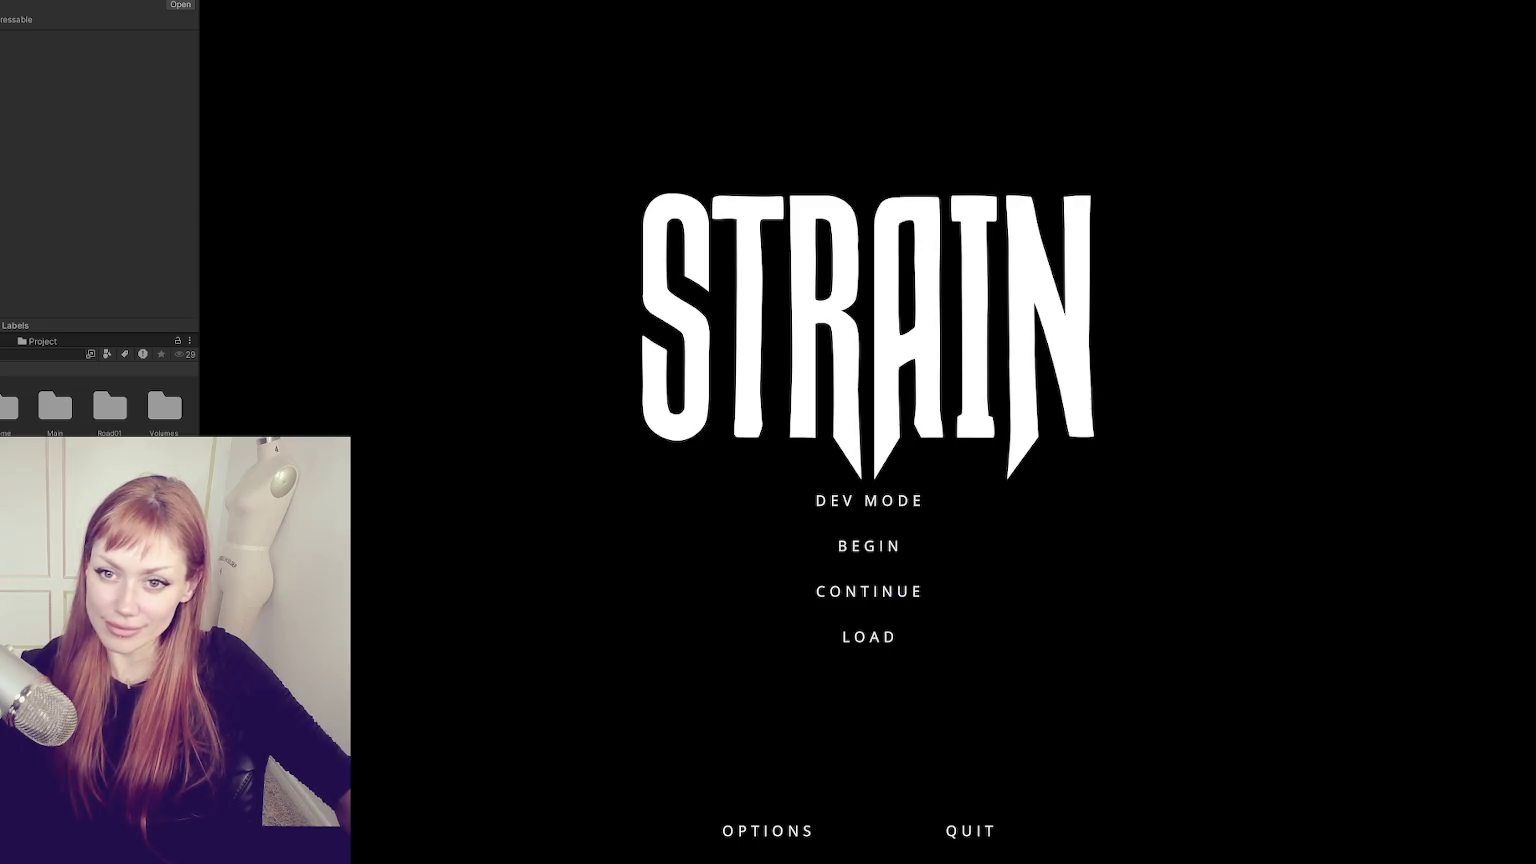
- Continue the saved game and walk around the brick warehouse to view it from several sides
{"action": "left_click", "coordinate": [830, 591]}
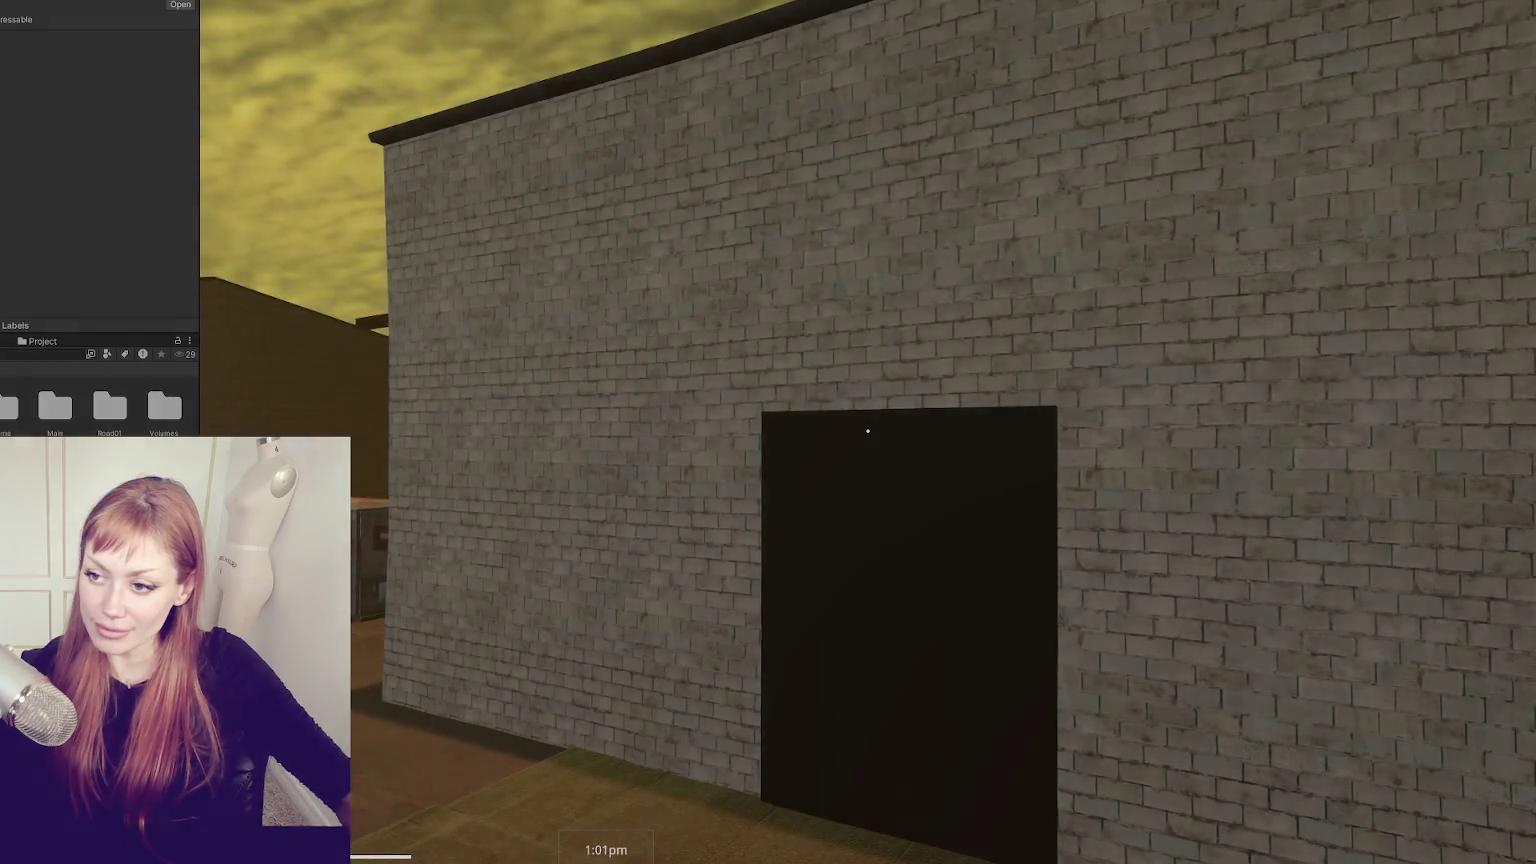
{"action": "key", "text": "s"}
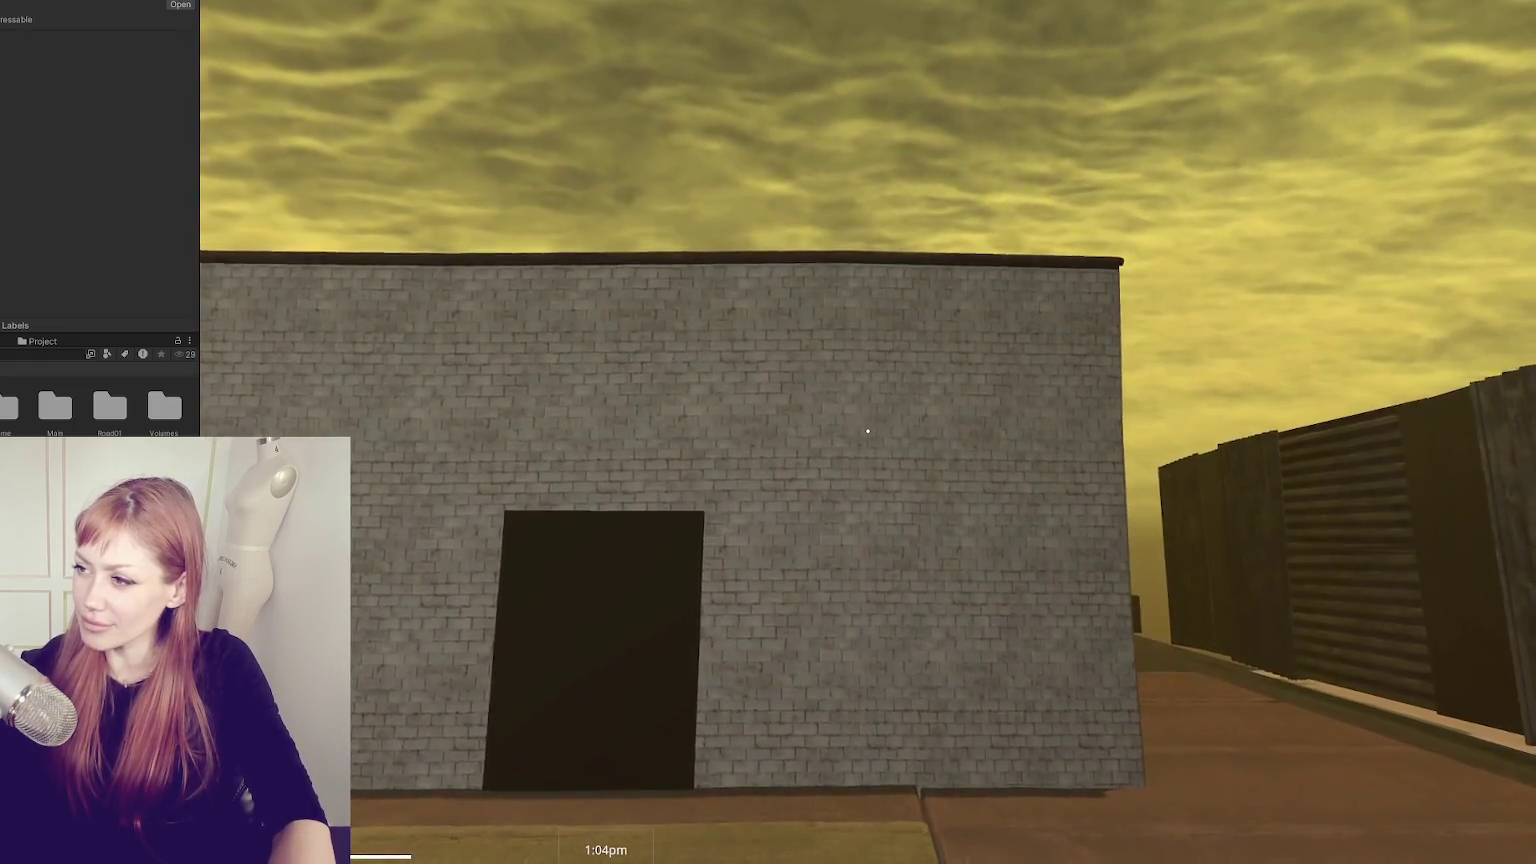
{"action": "mouse_move", "coordinate": [868, 431]}
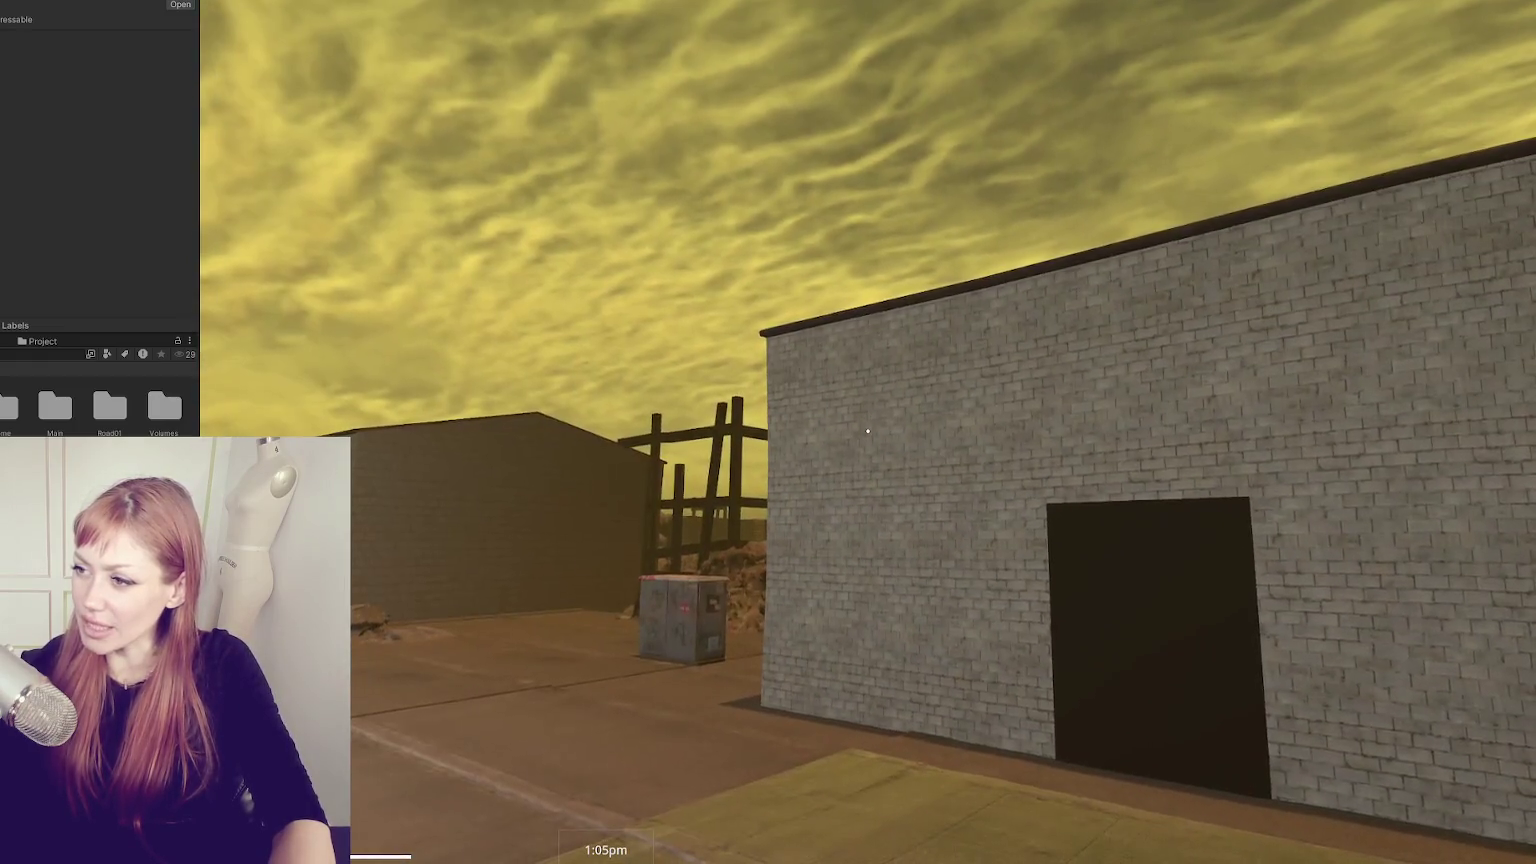
{"action": "key", "text": "a"}
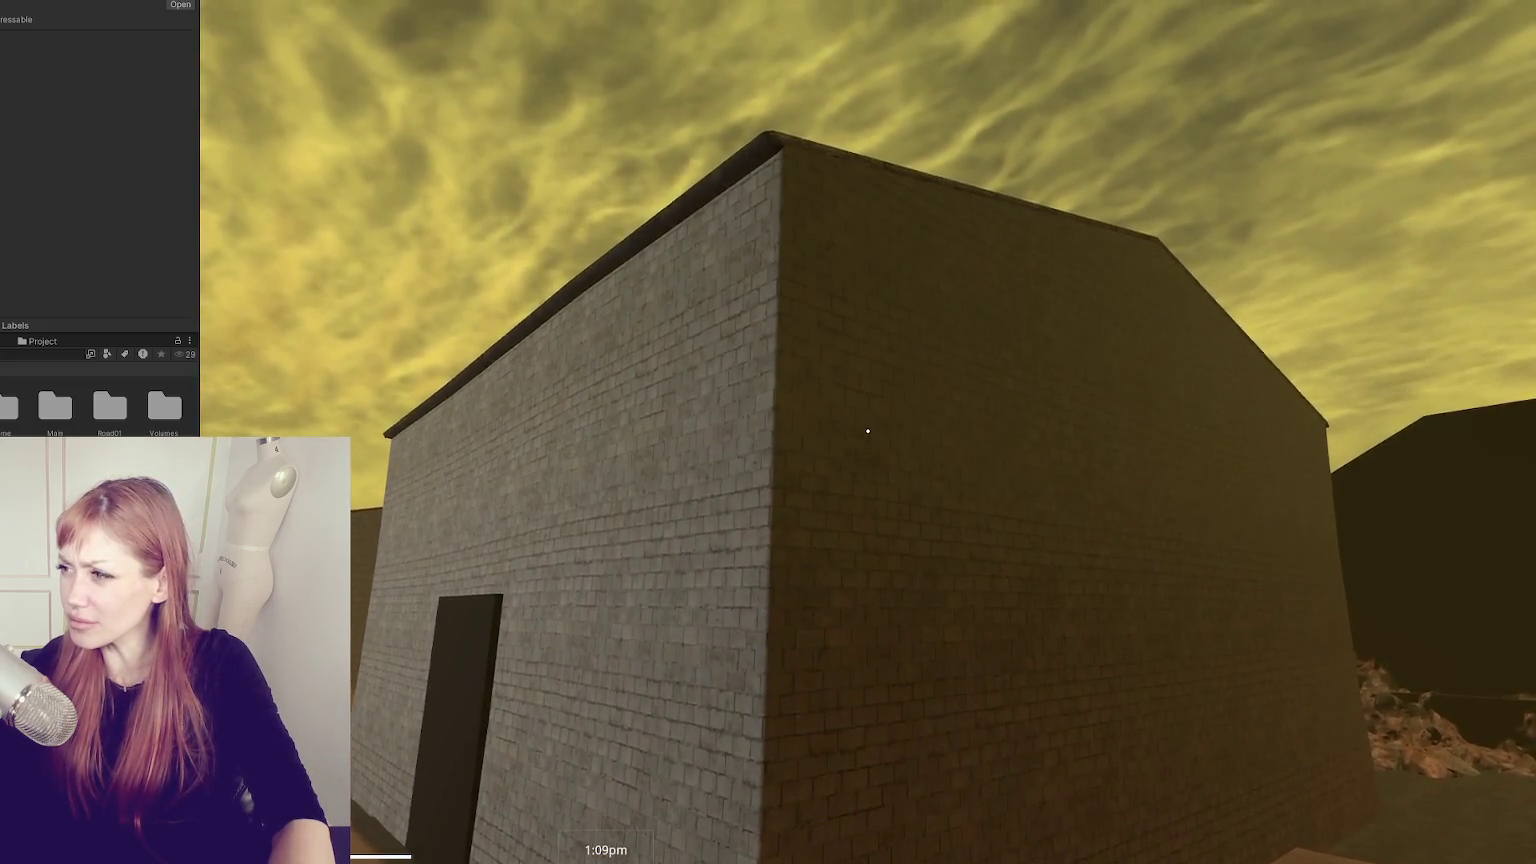
{"action": "key", "text": "w"}
{"action": "key", "text": "s"}
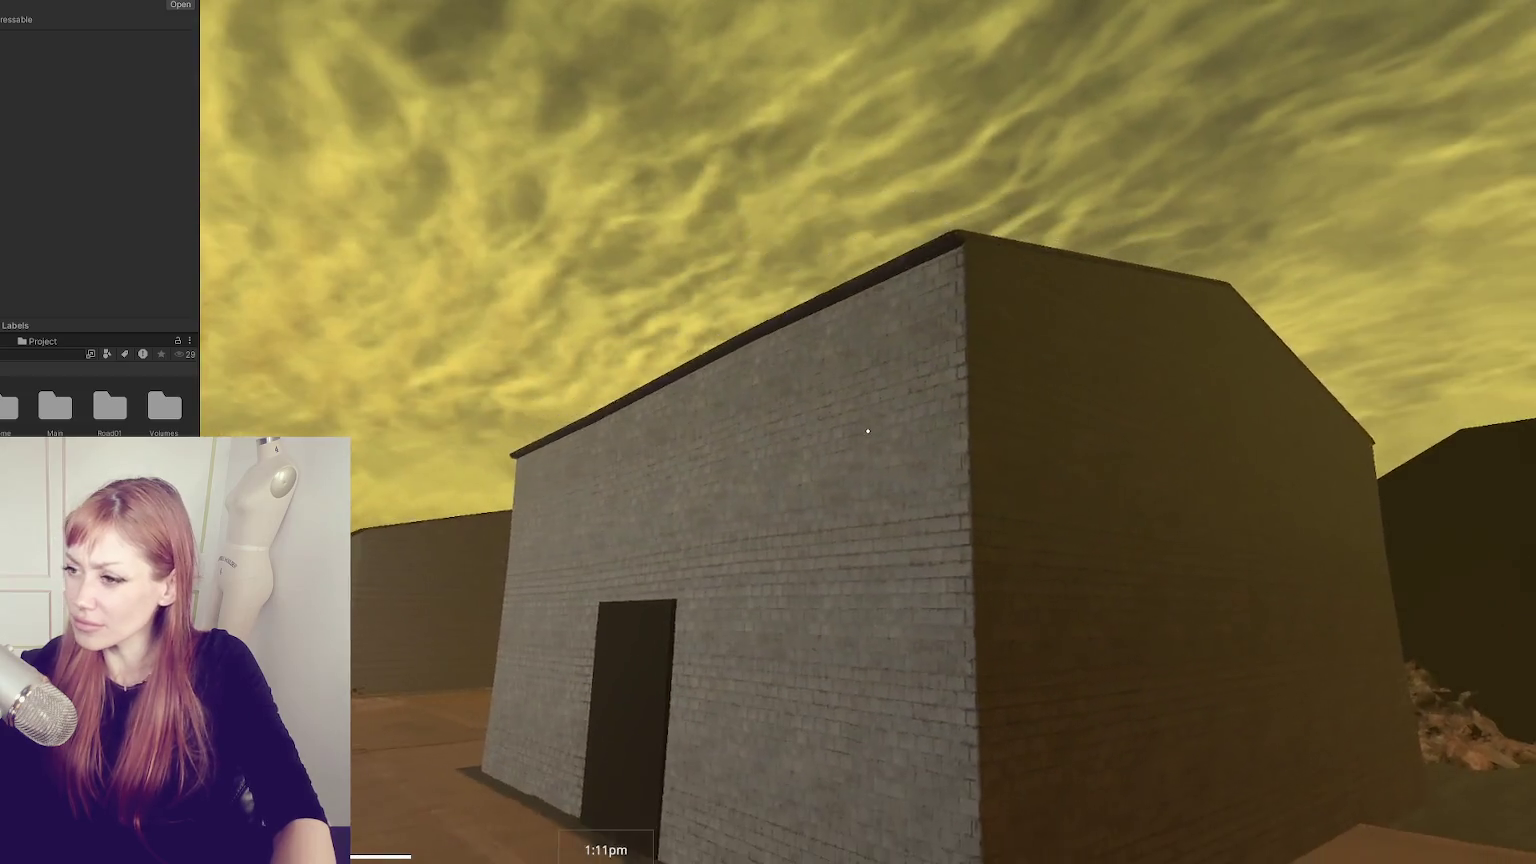
{"action": "key", "text": "a"}
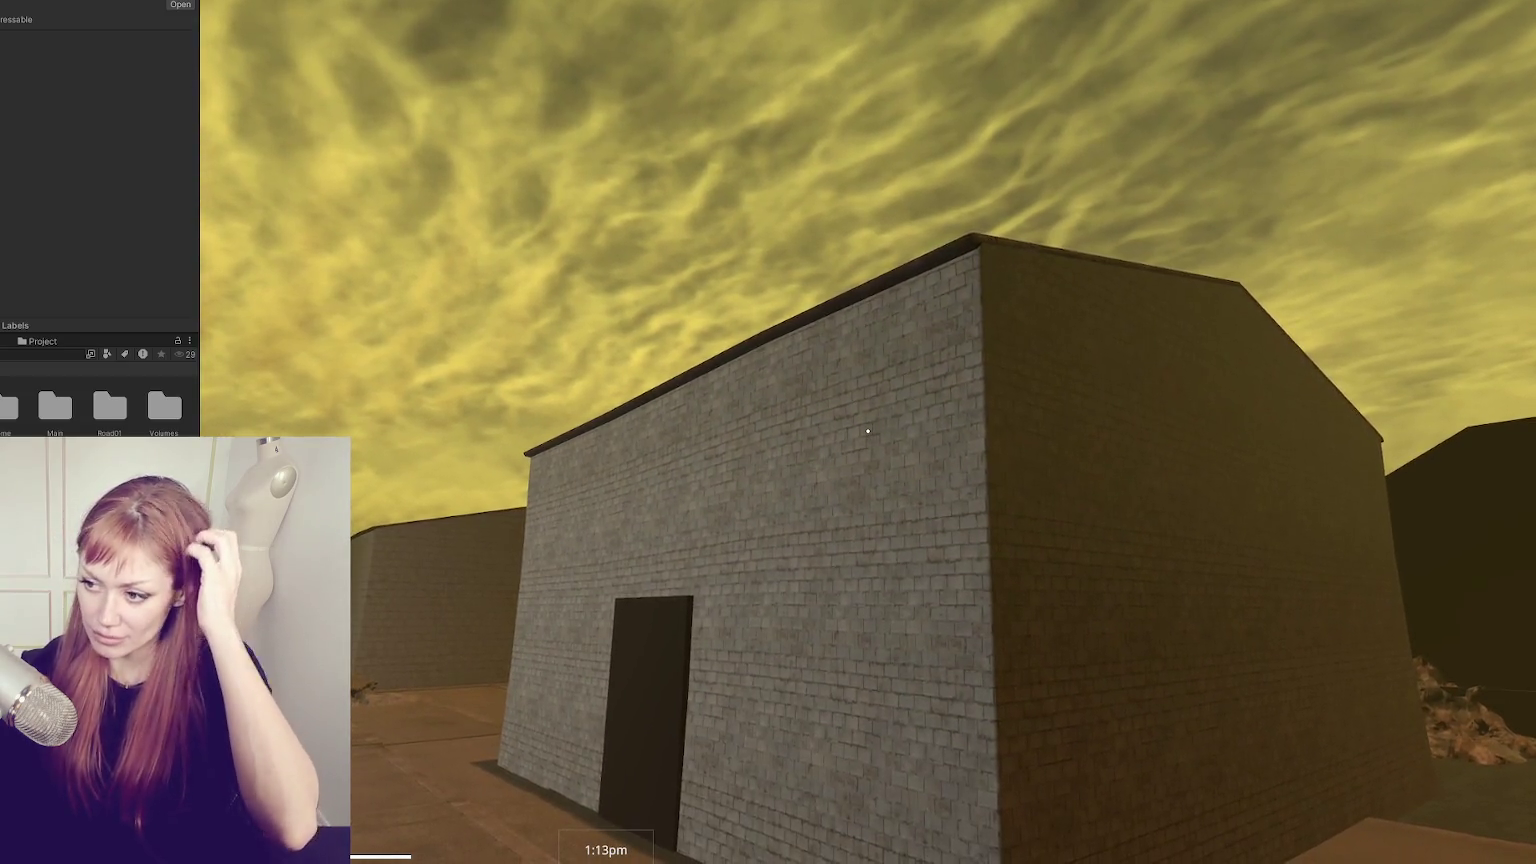
{"action": "key", "text": "a"}
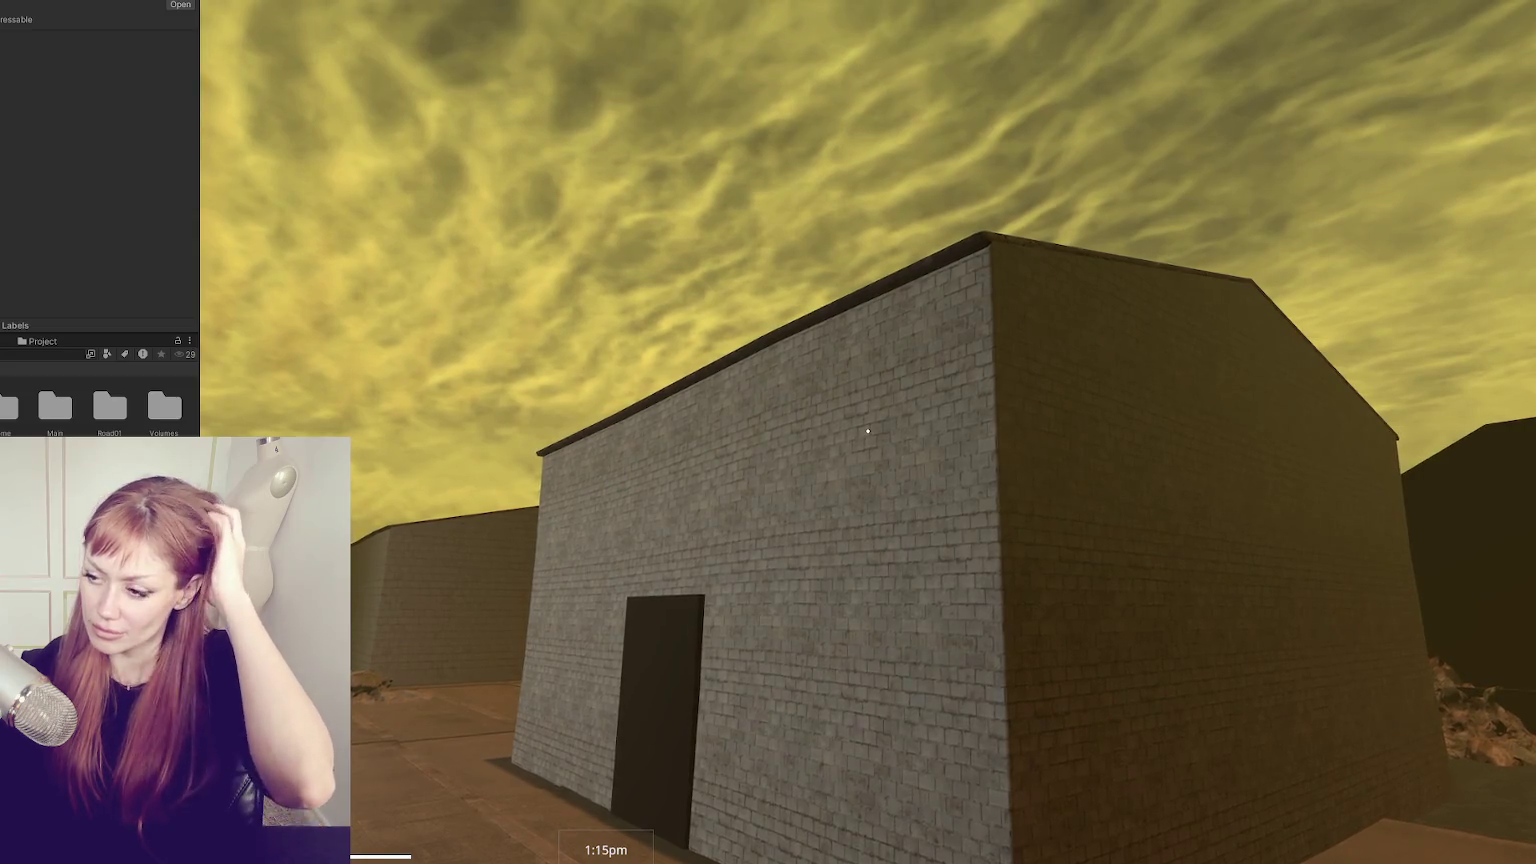
{"action": "key", "text": "s"}
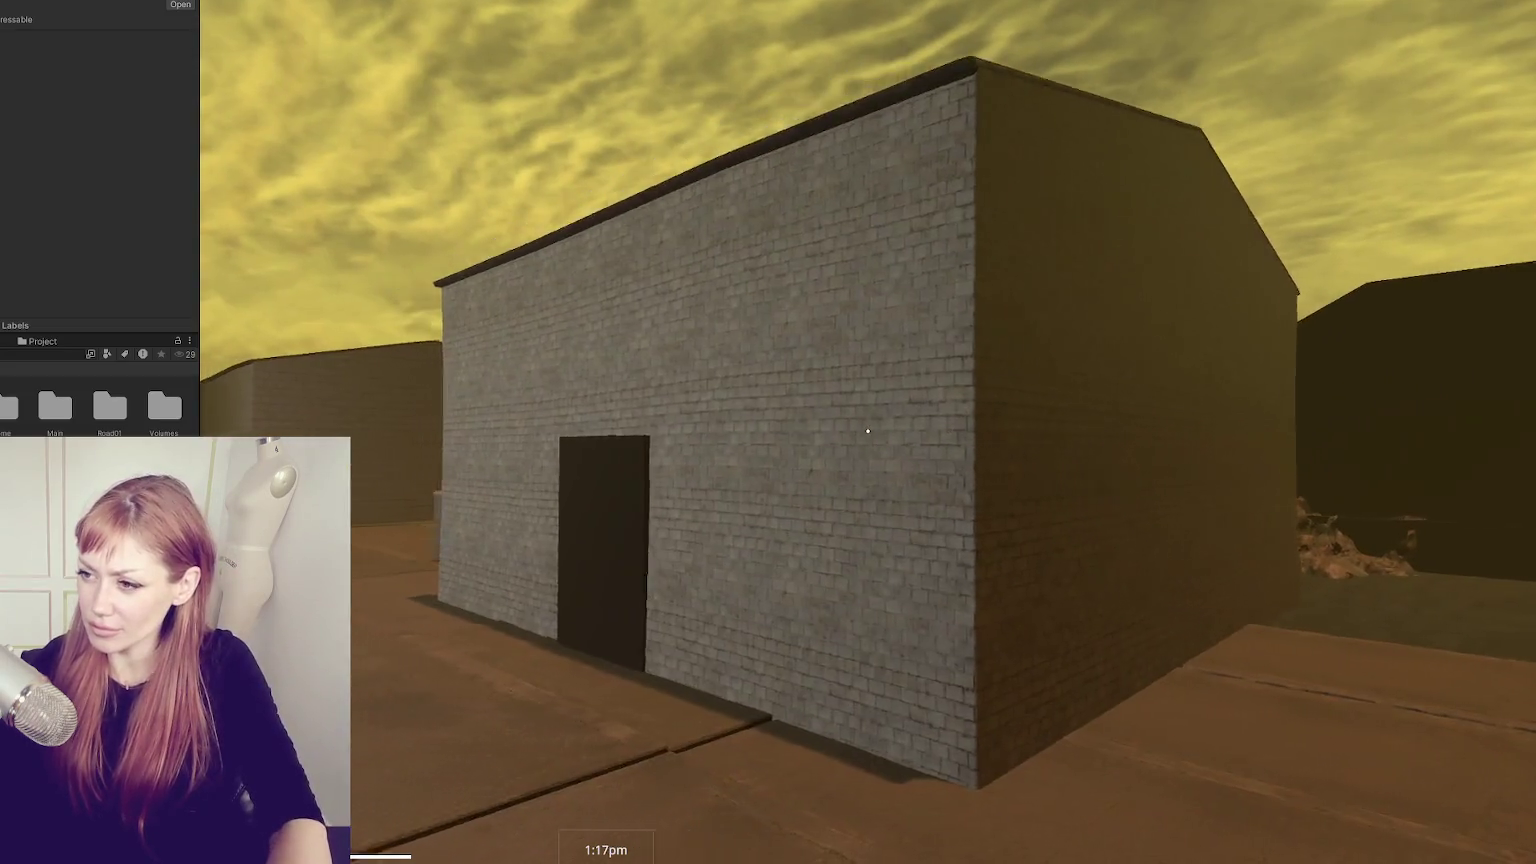
{"action": "key", "text": "w"}
{"action": "key", "text": "d"}
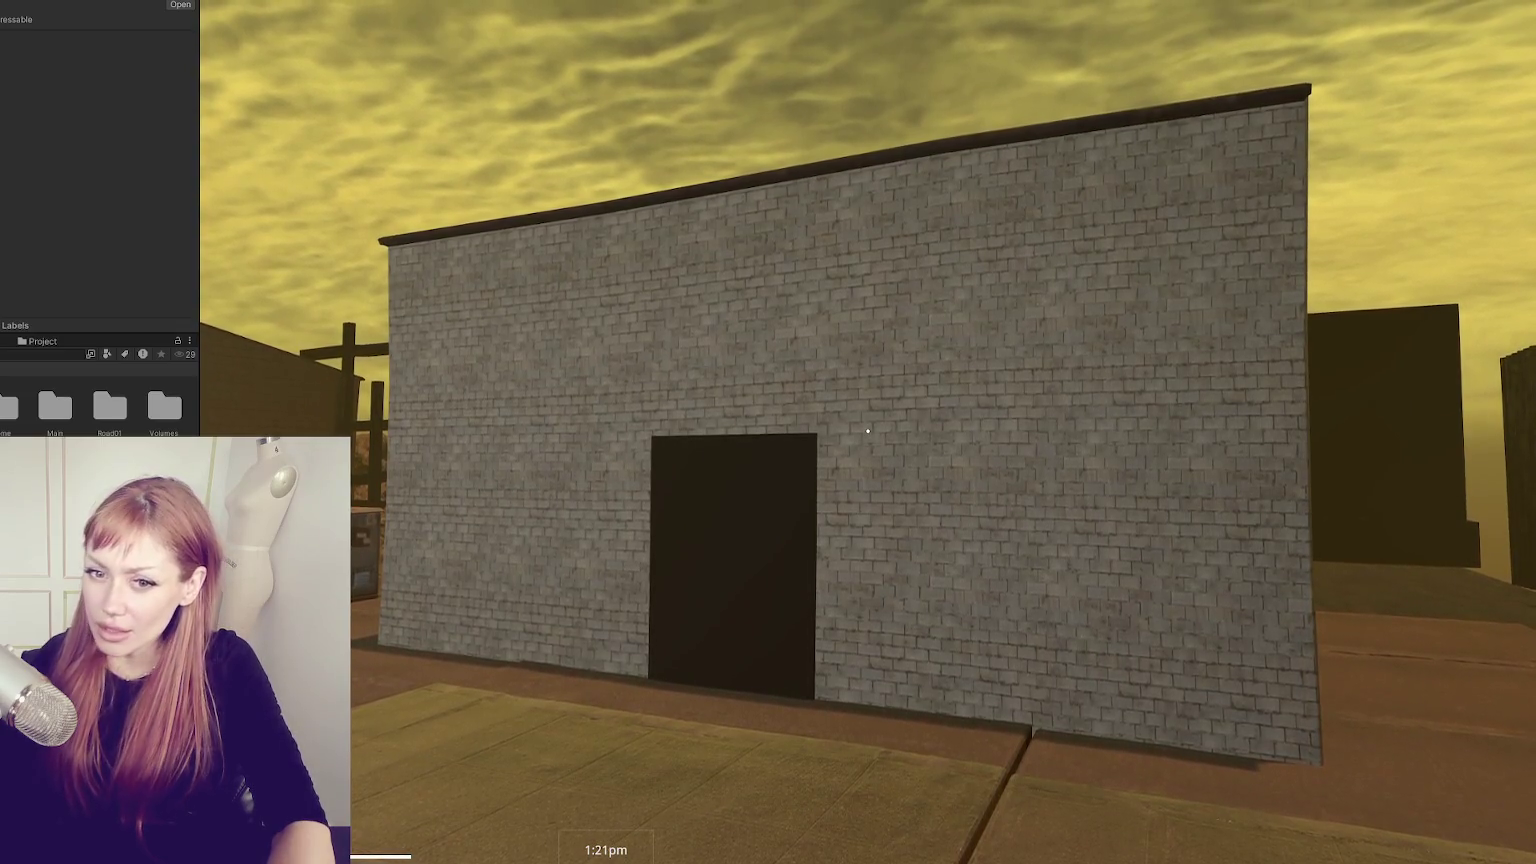
- Check the task list in the pause menu, then walk up to the warehouse door and pause again
{"action": "key", "text": "Escape"}
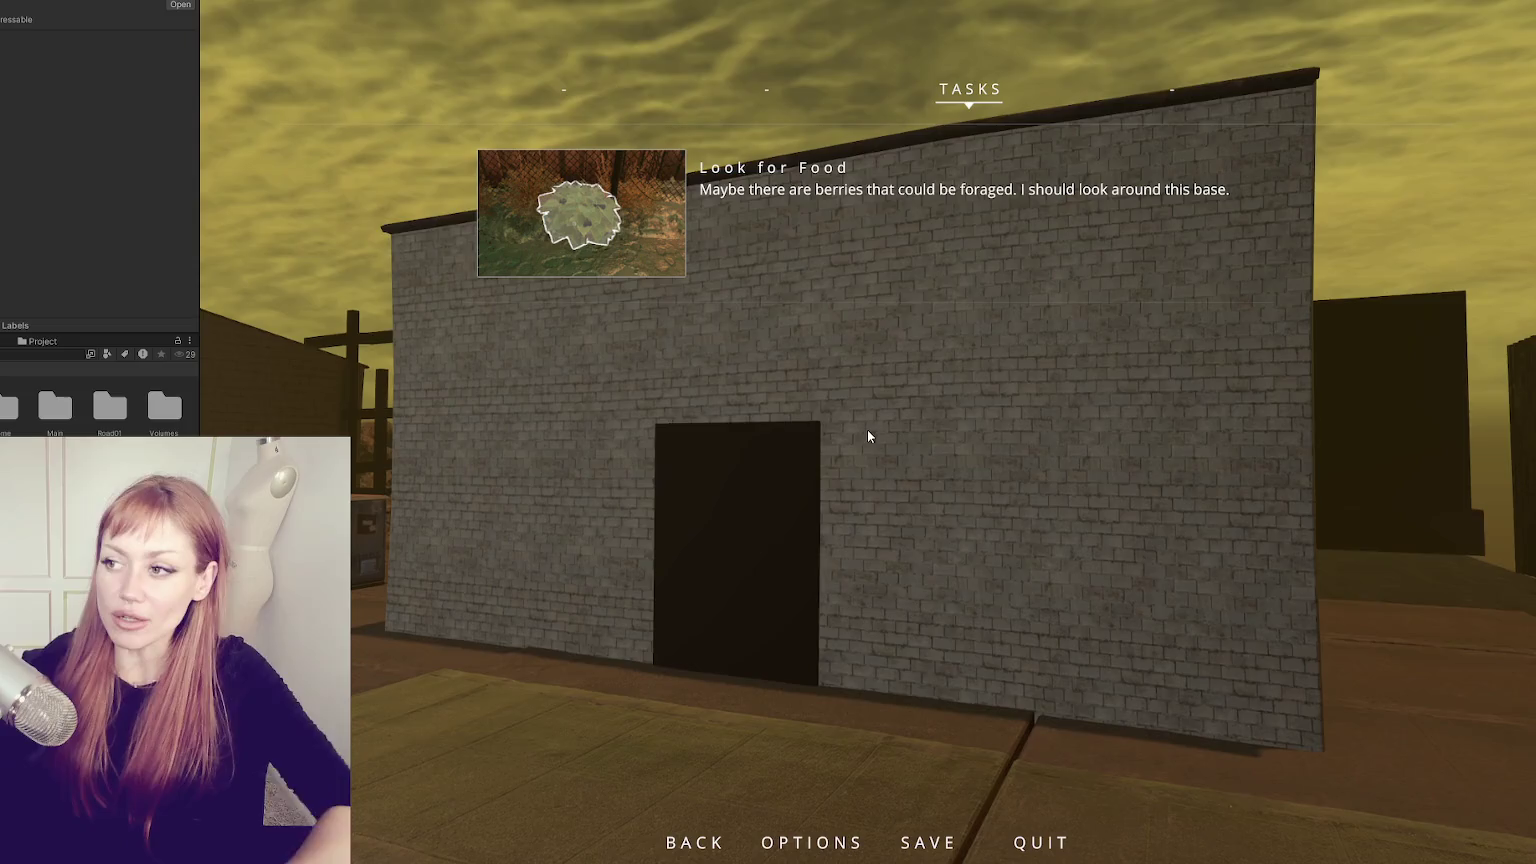
{"action": "key", "text": "Escape"}
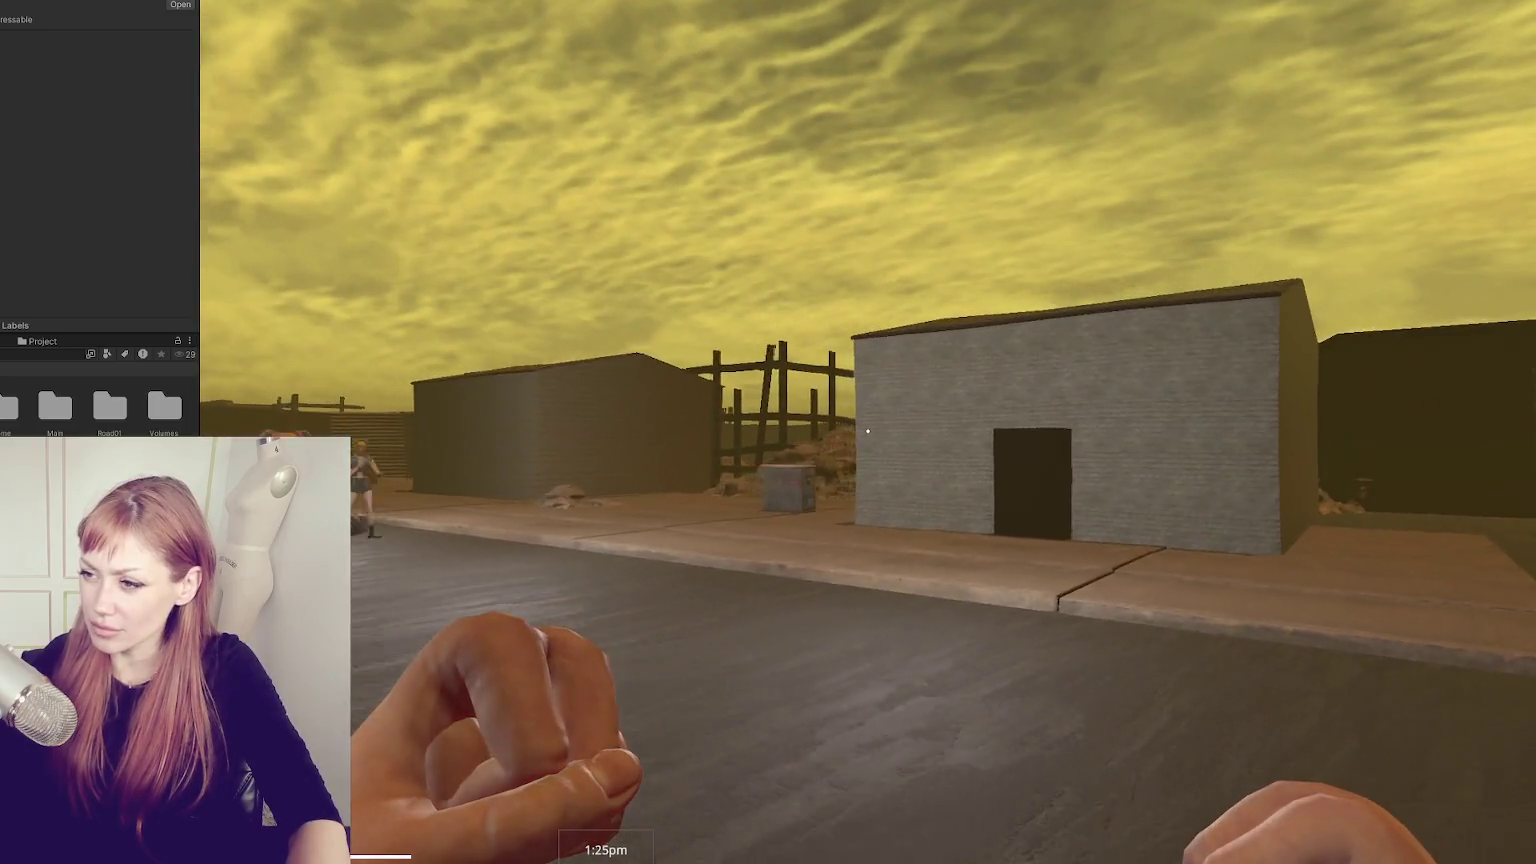
{"action": "key", "text": "Escape"}
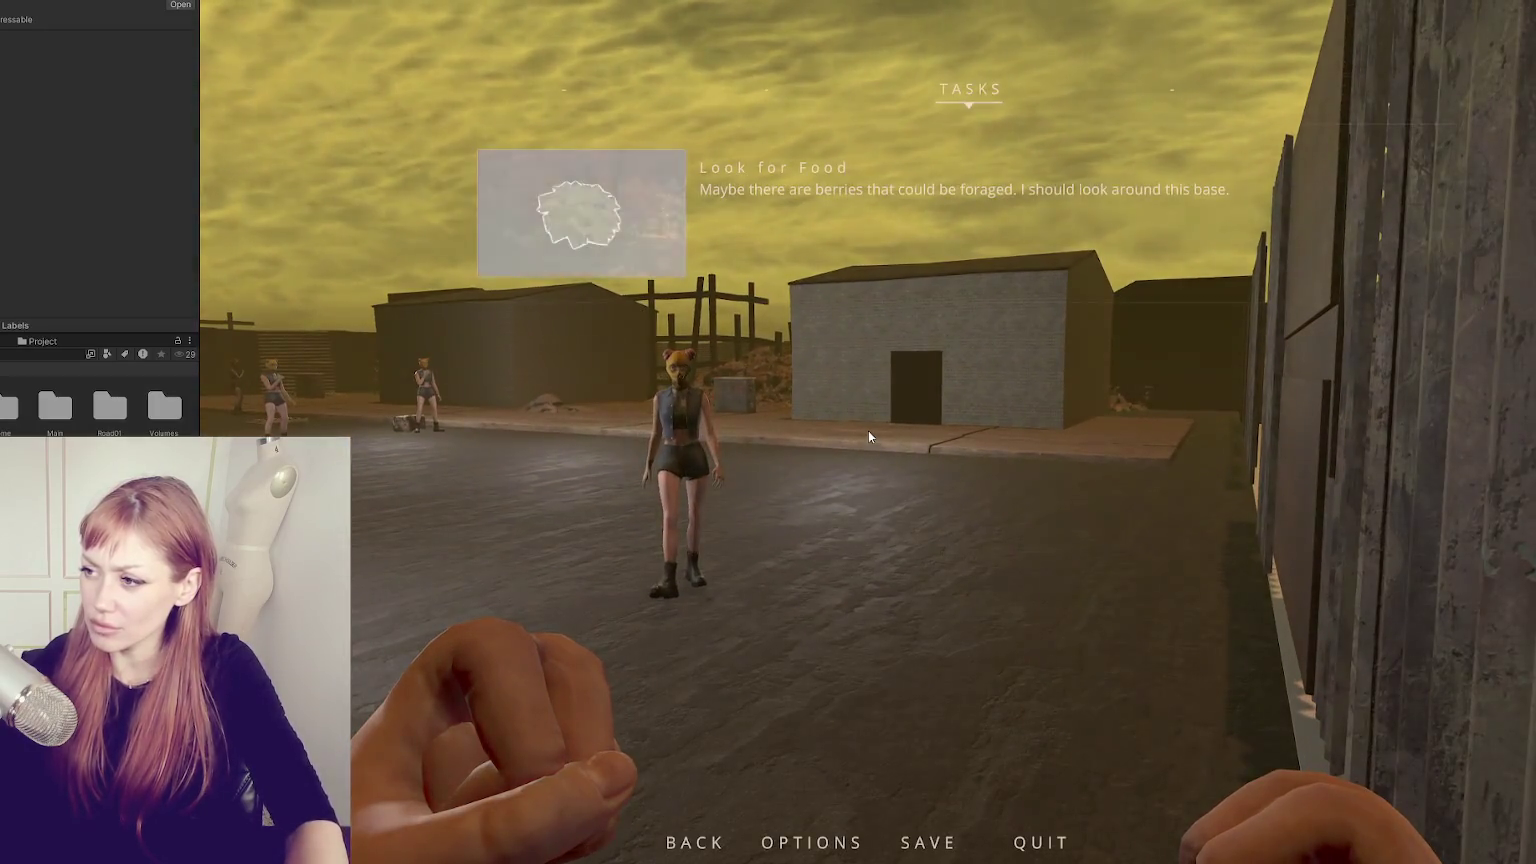
{"action": "key", "text": "Escape"}
{"action": "key", "text": "w"}
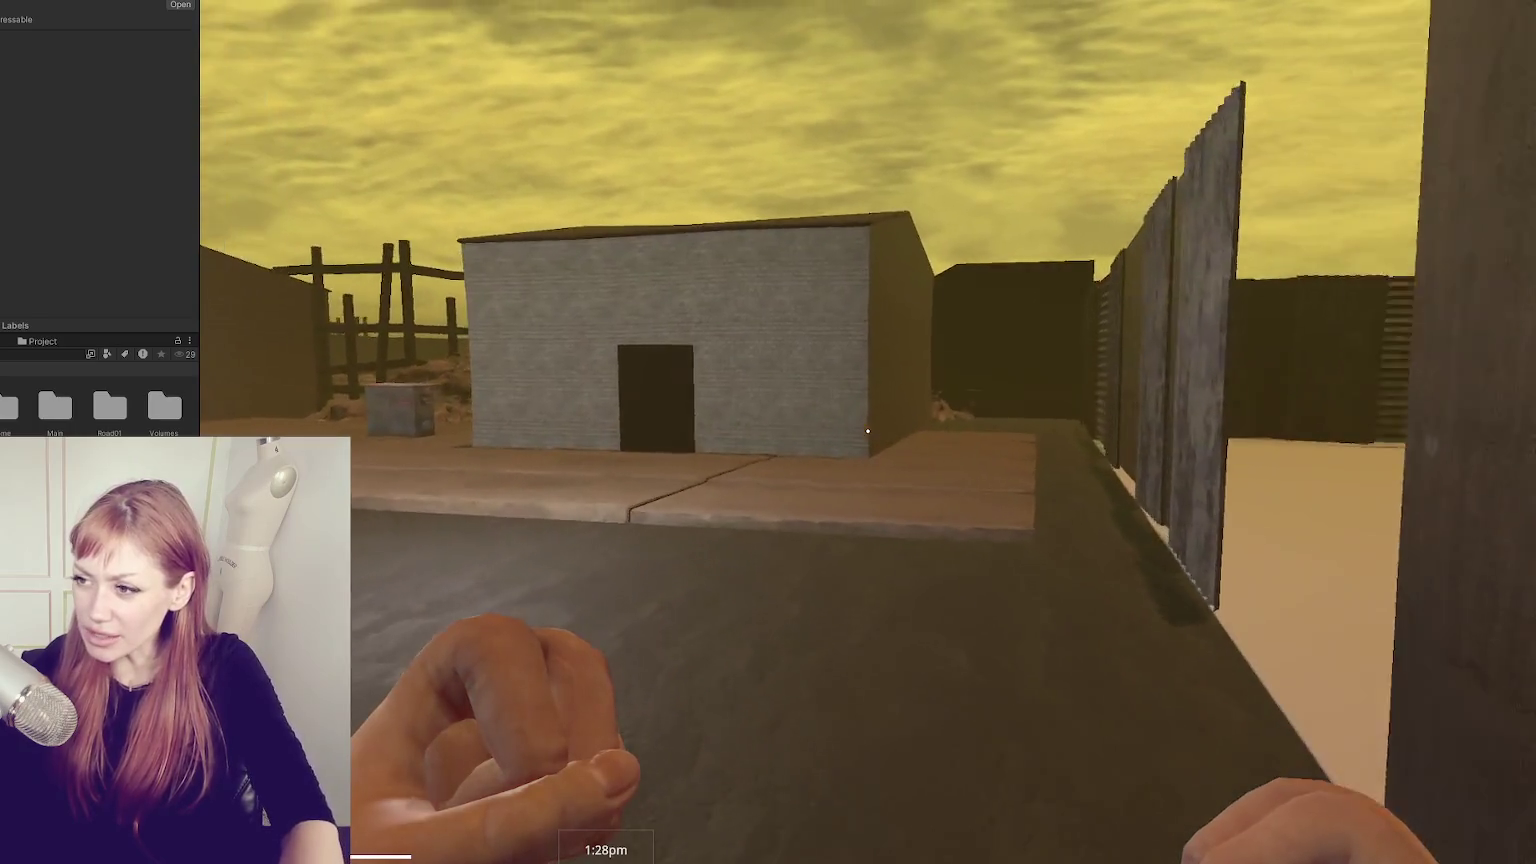
{"action": "key", "text": "w"}
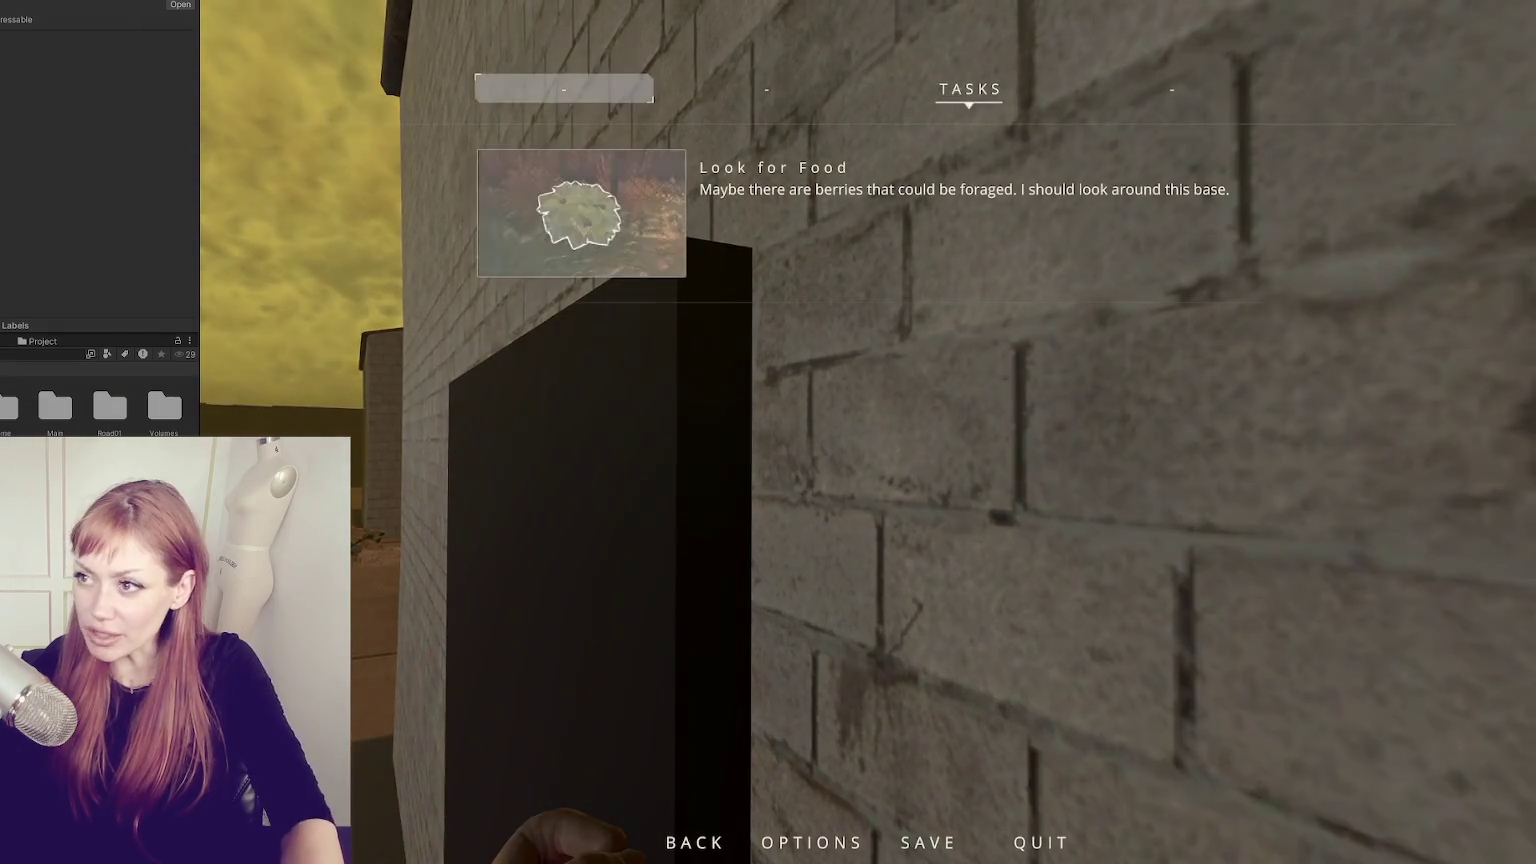
{"action": "key", "text": "Escape"}
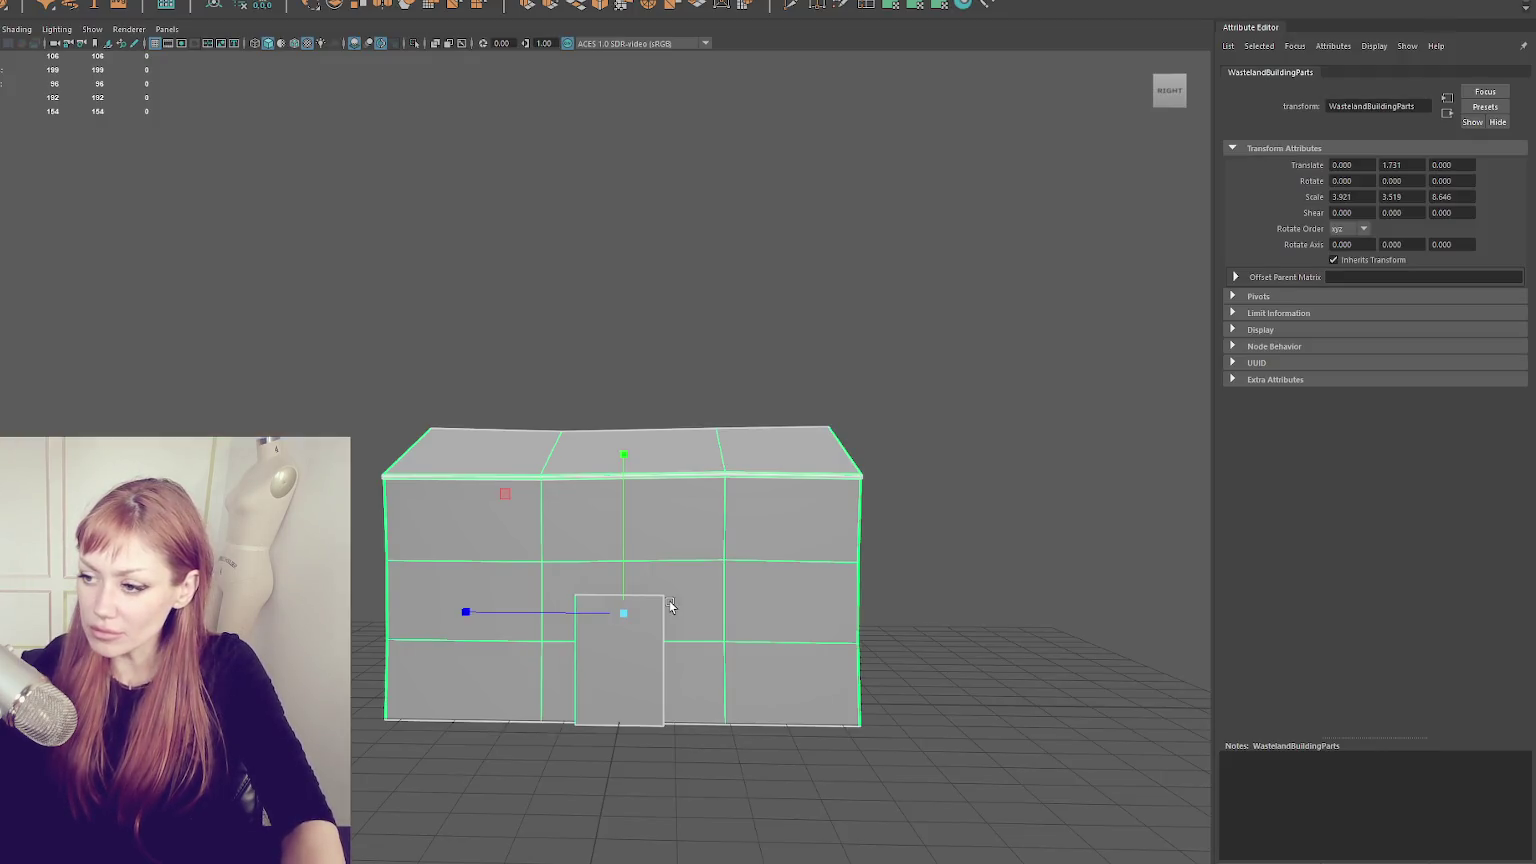
- Make the door taller, and turn a duplicate of it into a narrower window panel beside it
{"action": "left_click", "coordinate": [630, 600]}
{"action": "left_click_drag", "start_coordinate": [632, 576], "coordinate": [626, 556]}
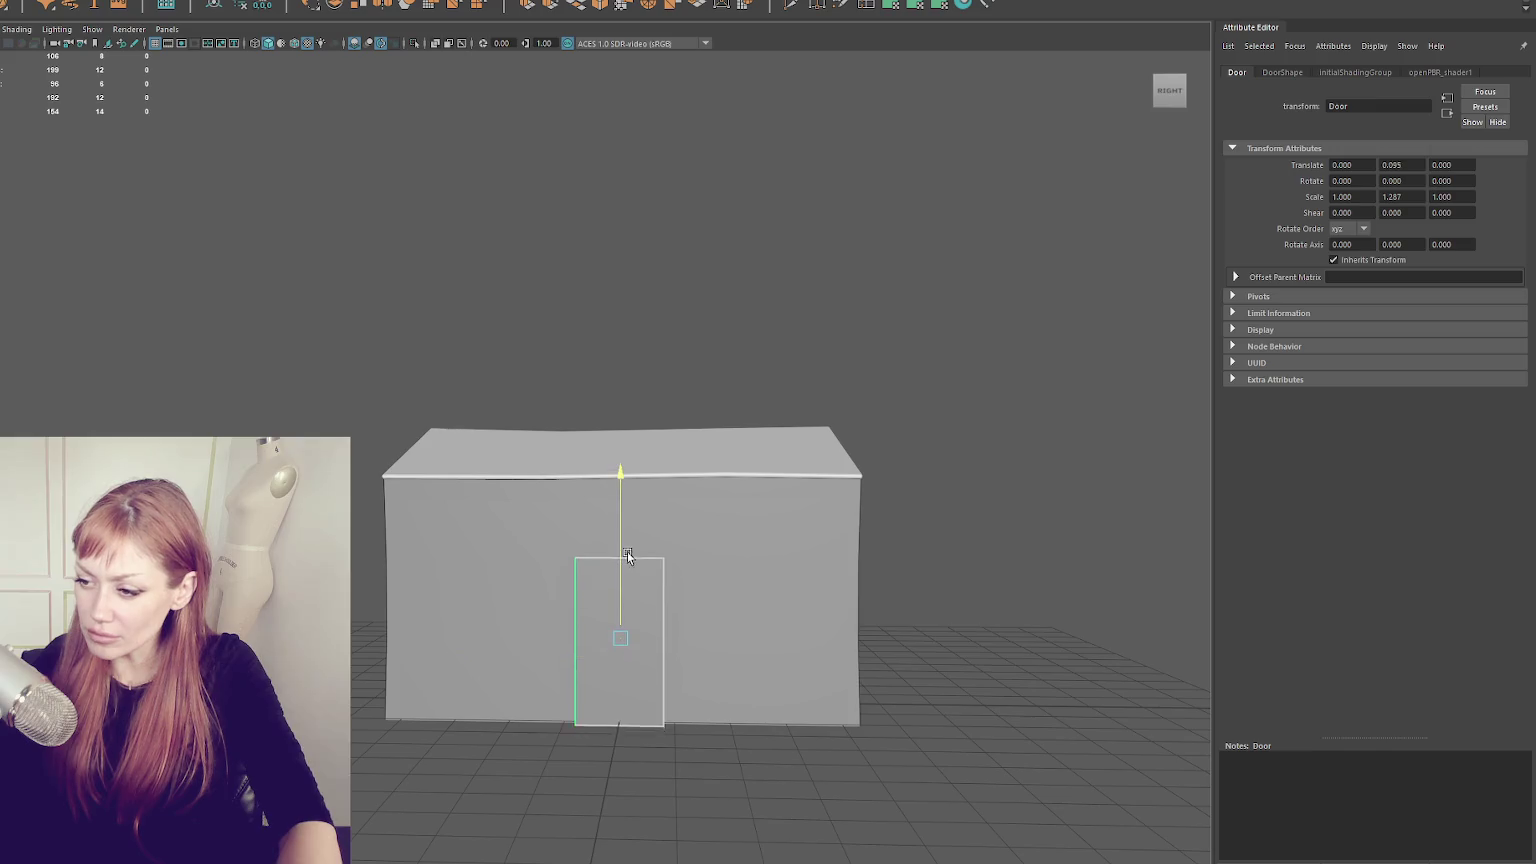
{"action": "key", "text": "ctrl+d"}
{"action": "left_click_drag", "start_coordinate": [537, 628], "coordinate": [675, 636]}
{"action": "mouse_move", "coordinate": [754, 590]}
{"action": "left_mouse_down"}
{"action": "mouse_move", "coordinate": [706, 638]}
{"action": "mouse_move", "coordinate": [757, 597]}
{"action": "mouse_move", "coordinate": [745, 566]}
{"action": "mouse_move", "coordinate": [762, 546]}
{"action": "left_mouse_up"}
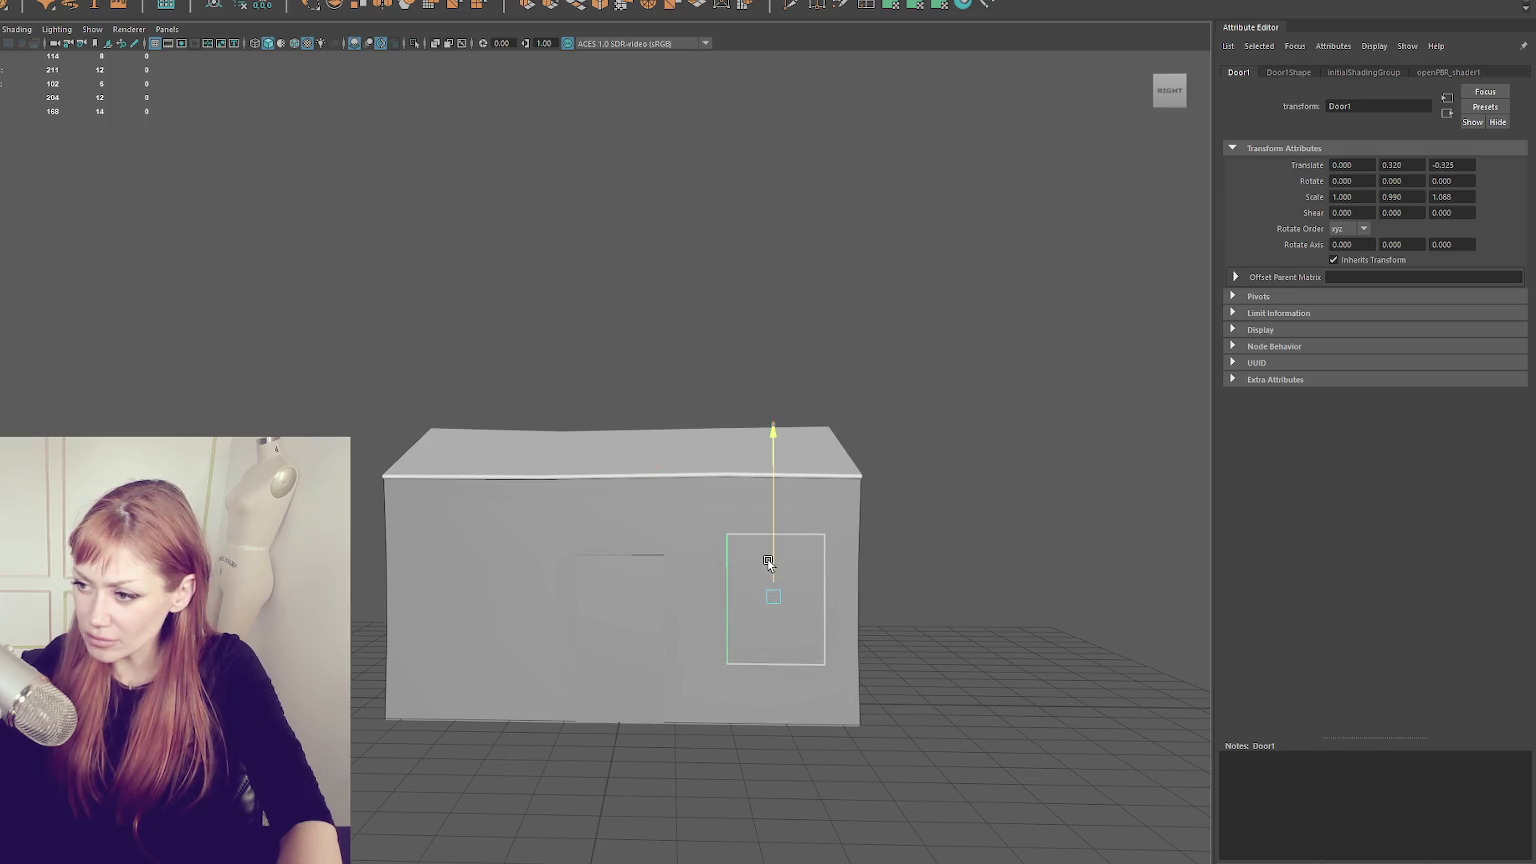
{"action": "left_click", "coordinate": [642, 580]}
{"action": "left_click", "coordinate": [764, 572]}
{"action": "left_click_drag", "start_coordinate": [714, 597], "coordinate": [422, 598]}
- Duplicate the panel again and stretch the copy to full height as a tall chimney
{"action": "key", "text": "ctrl+d"}
{"action": "key", "text": "w"}
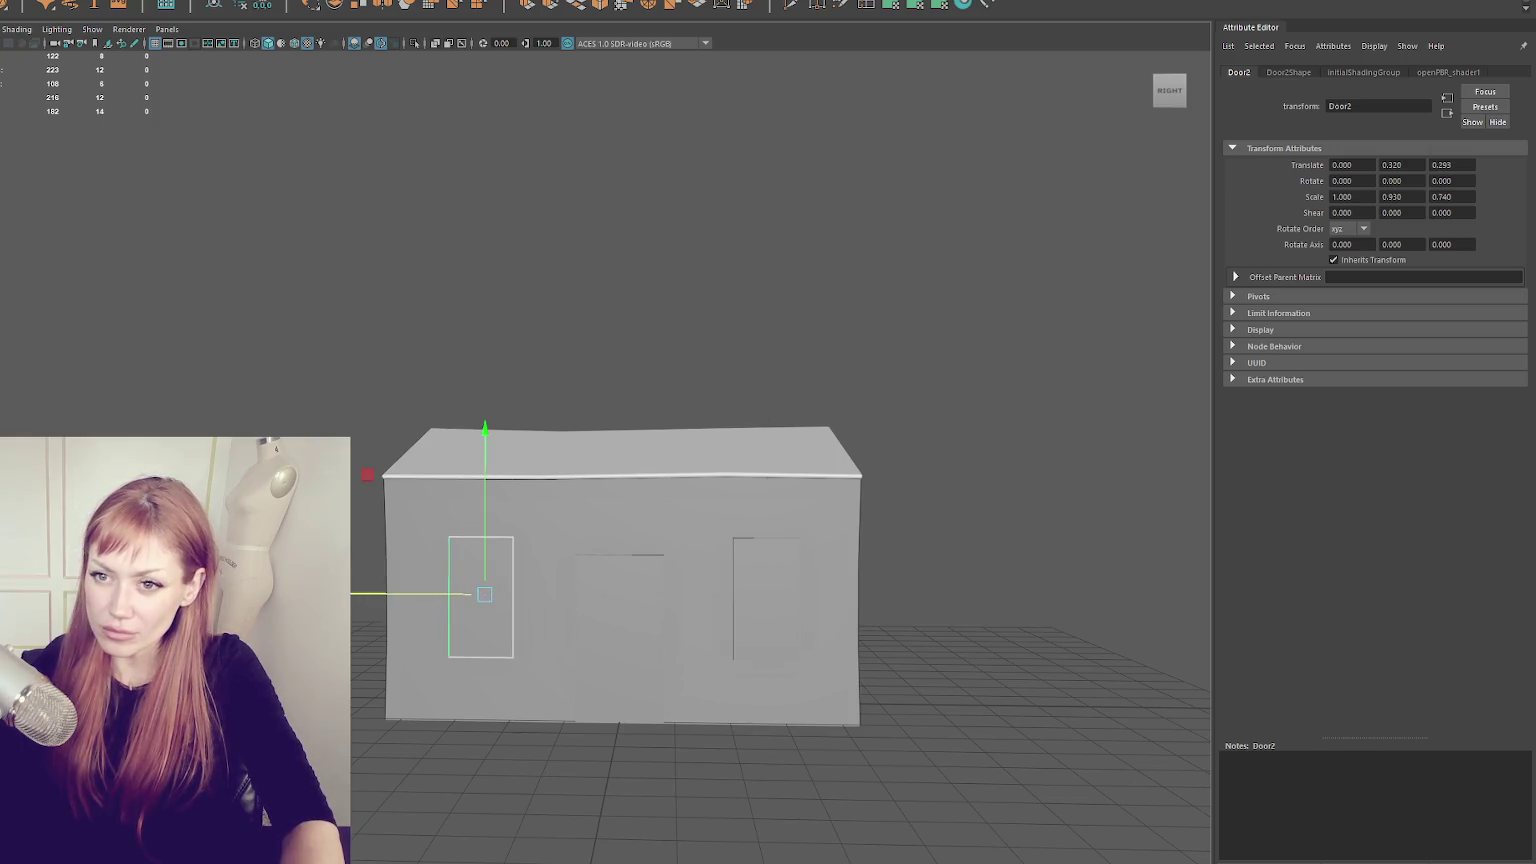
{"action": "left_click", "coordinate": [766, 625], "text": "shift"}
{"action": "key", "text": "Down"}
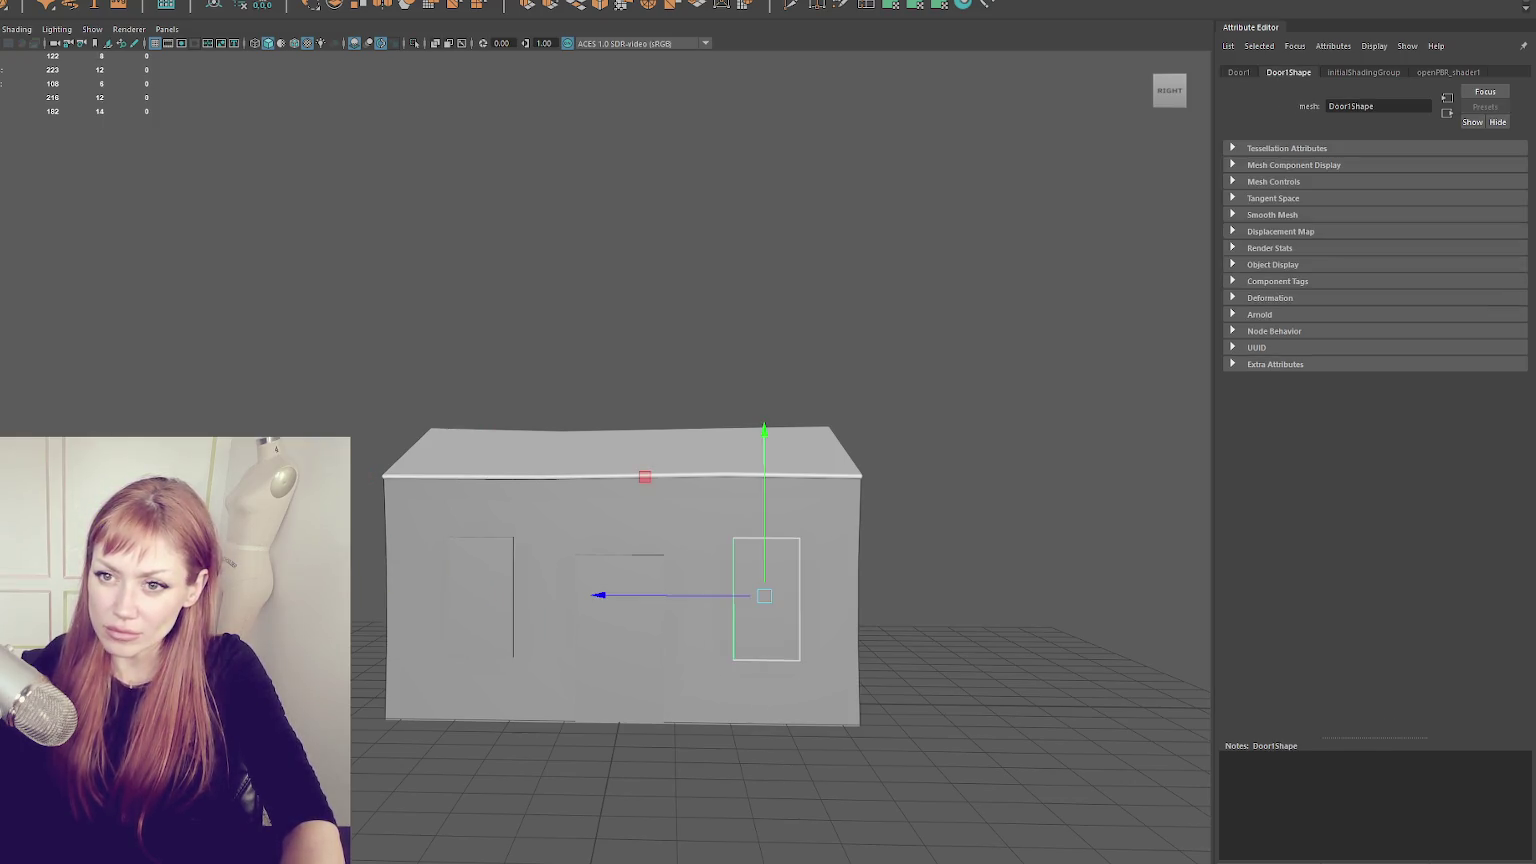
{"action": "left_click", "coordinate": [655, 567]}
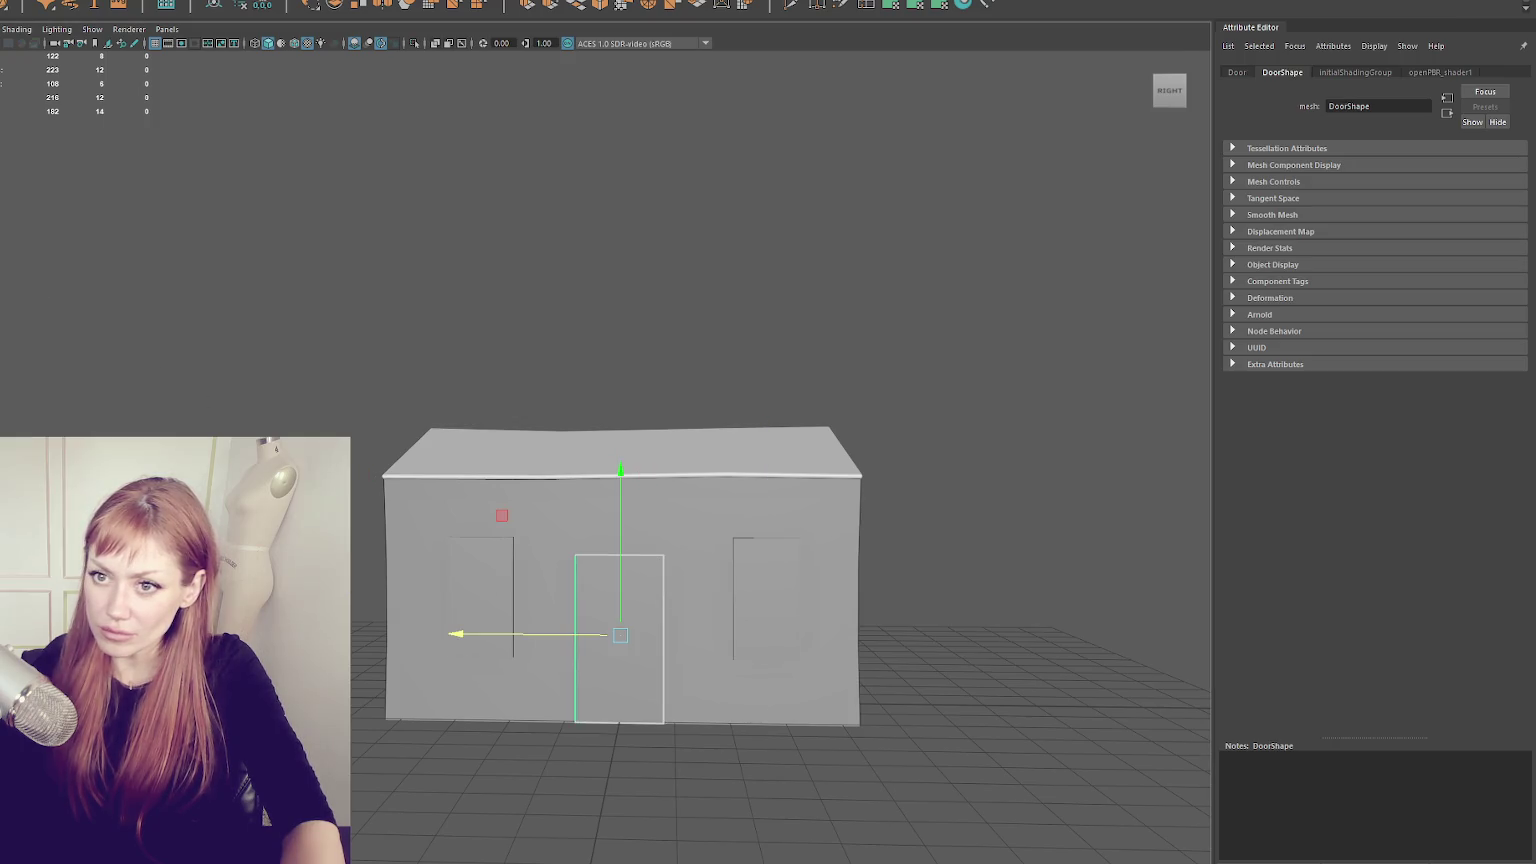
{"action": "left_click", "coordinate": [480, 597]}
{"action": "left_click", "coordinate": [766, 600], "text": "shift"}
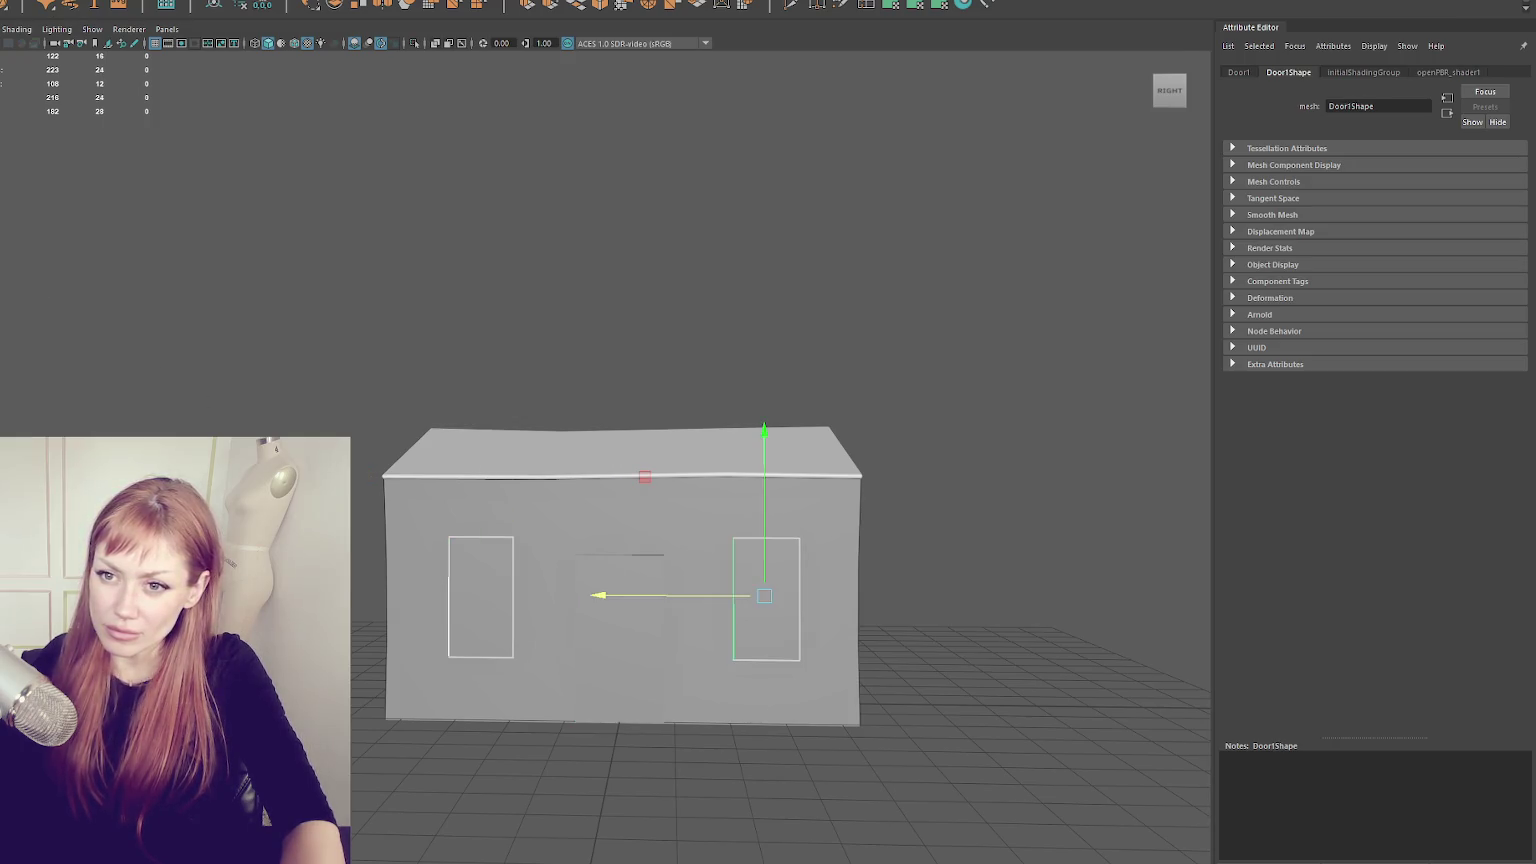
{"action": "left_click", "coordinate": [503, 569]}
{"action": "mouse_move", "coordinate": [486, 554]}
{"action": "left_mouse_down"}
{"action": "mouse_move", "coordinate": [482, 388]}
{"action": "mouse_move", "coordinate": [729, 617]}
{"action": "mouse_move", "coordinate": [538, 628]}
{"action": "mouse_move", "coordinate": [500, 668]}
{"action": "left_mouse_up"}
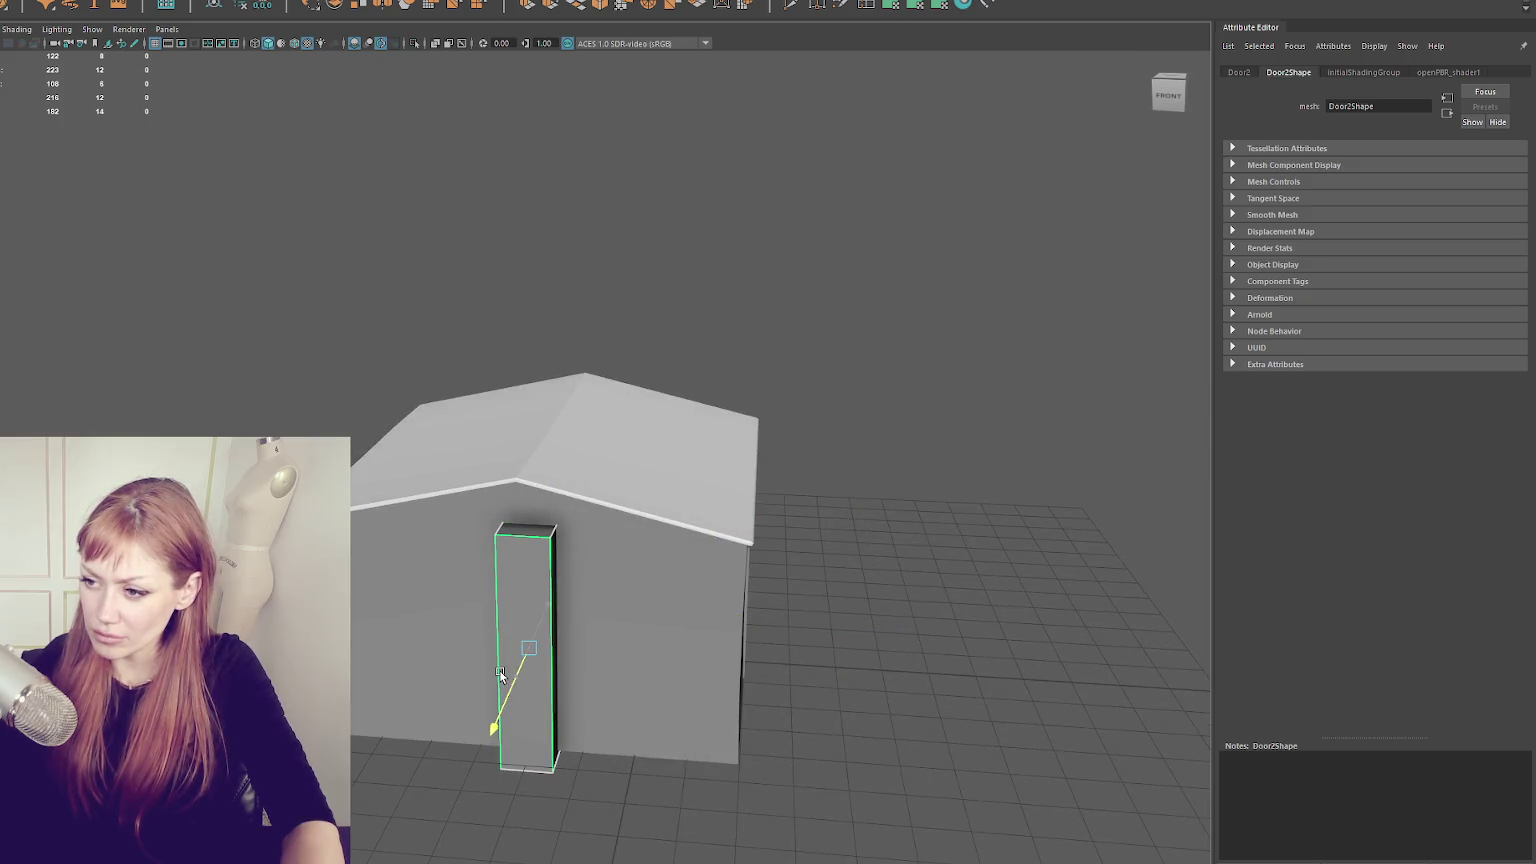
{"action": "mouse_move", "coordinate": [530, 605]}
{"action": "left_mouse_down"}
{"action": "mouse_move", "coordinate": [528, 518]}
{"action": "mouse_move", "coordinate": [389, 394]}
{"action": "mouse_move", "coordinate": [405, 435]}
{"action": "mouse_move", "coordinate": [377, 563]}
{"action": "mouse_move", "coordinate": [412, 495]}
{"action": "left_mouse_up"}
{"action": "key", "text": "r"}
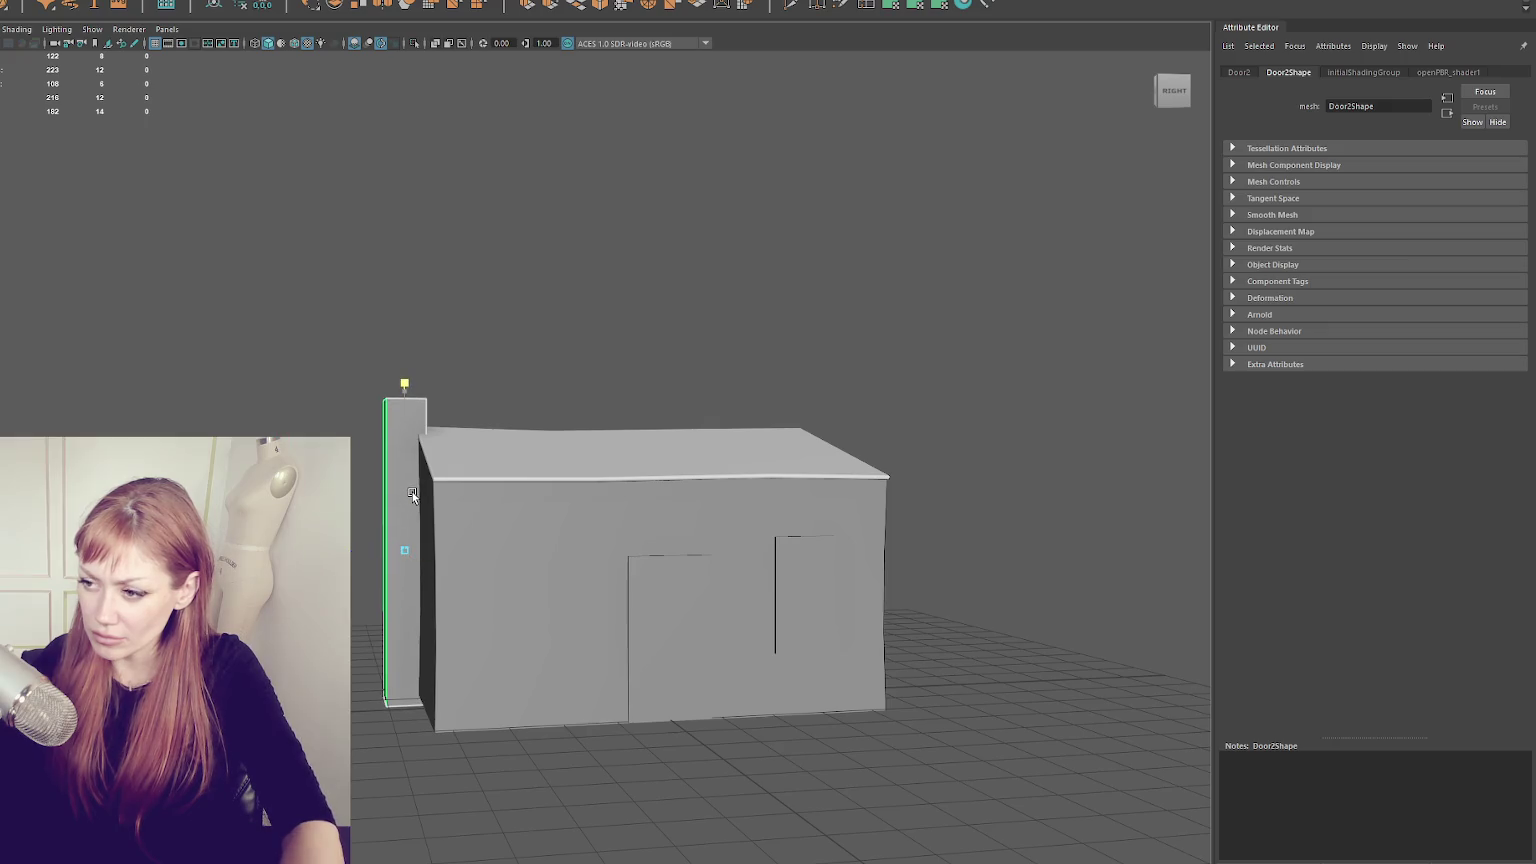
{"action": "key", "text": "Up"}
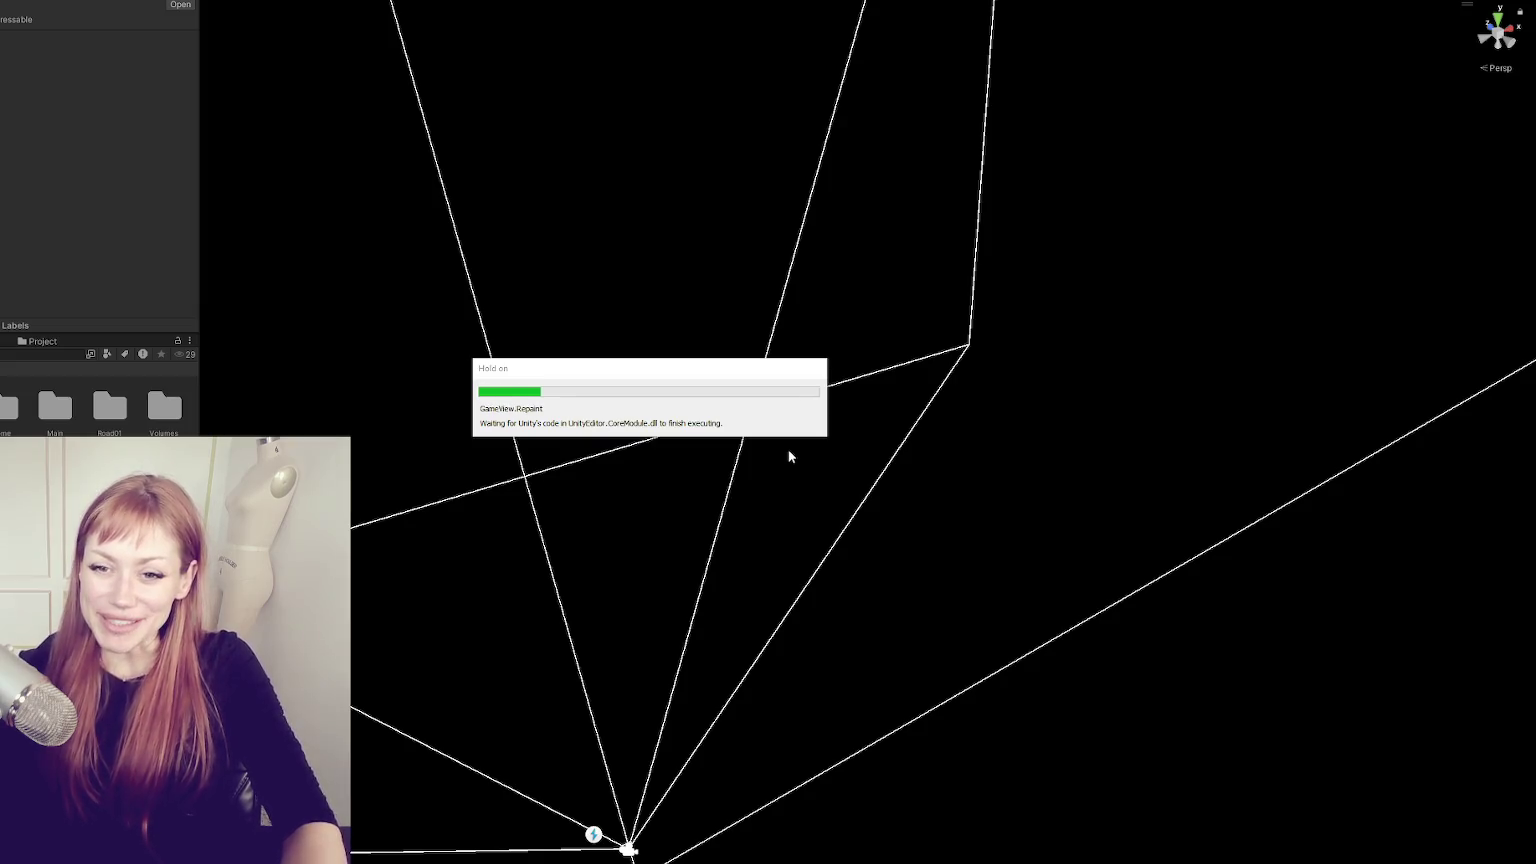
- Continue the game and walk through the red door and the gap between sheds to the brick shed
{"action": "left_click", "coordinate": [829, 505]}
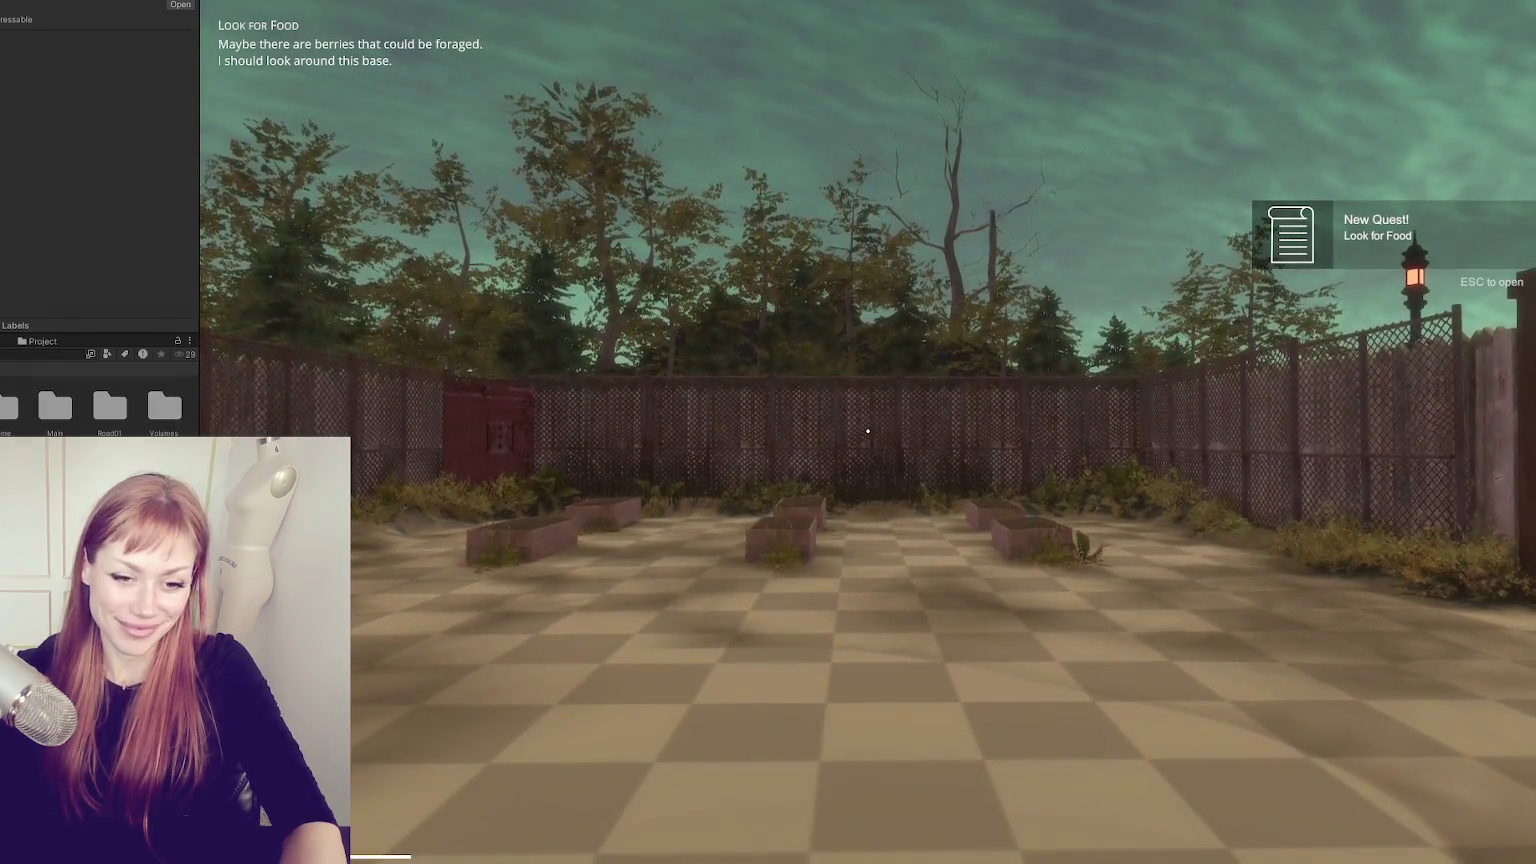
{"action": "key", "text": "w"}
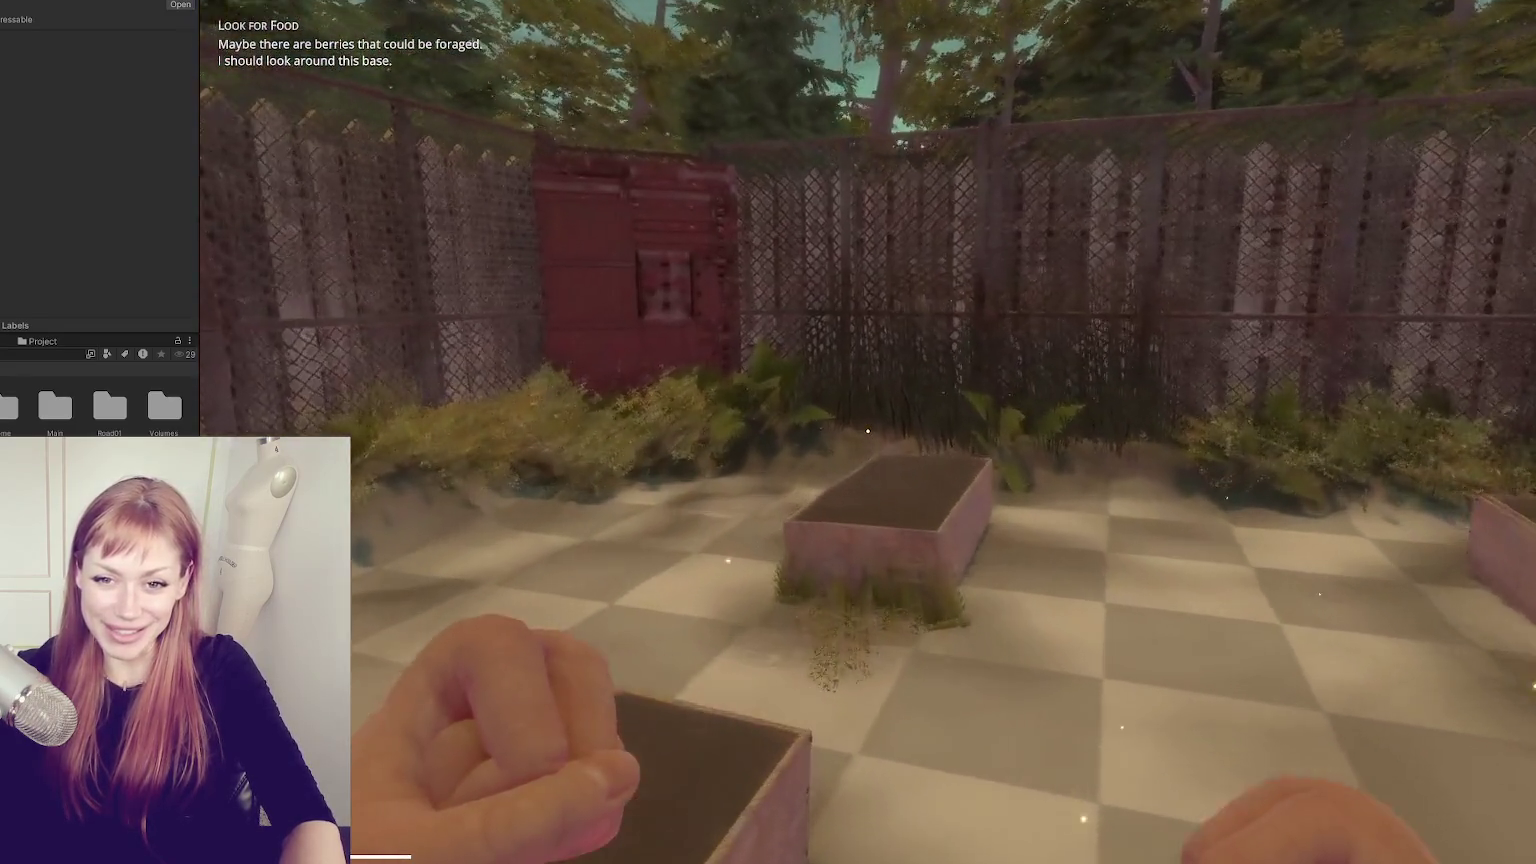
{"action": "key", "text": "w"}
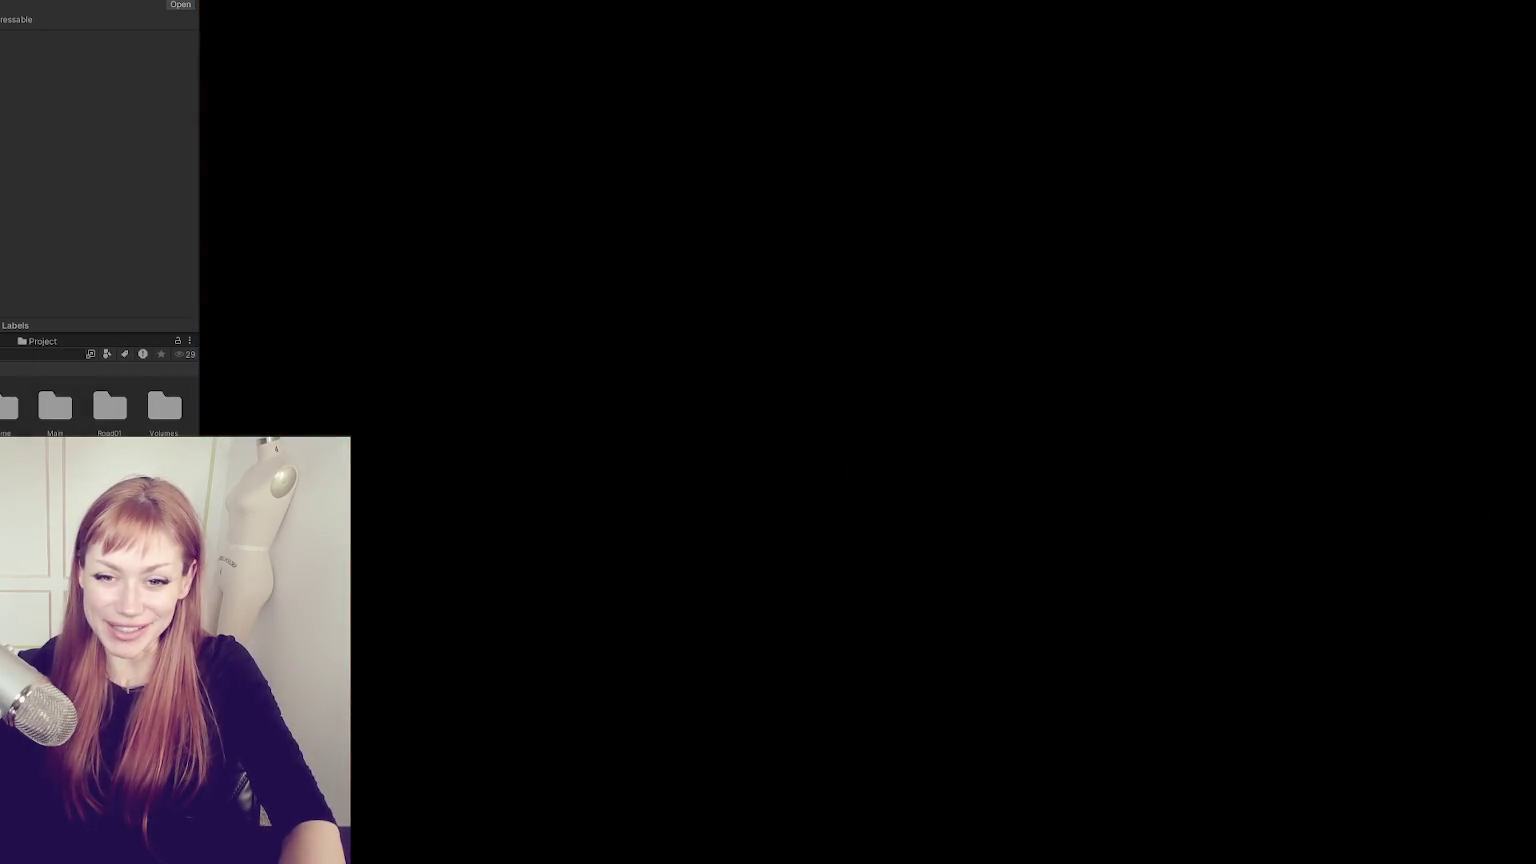
{"action": "key", "text": "w"}
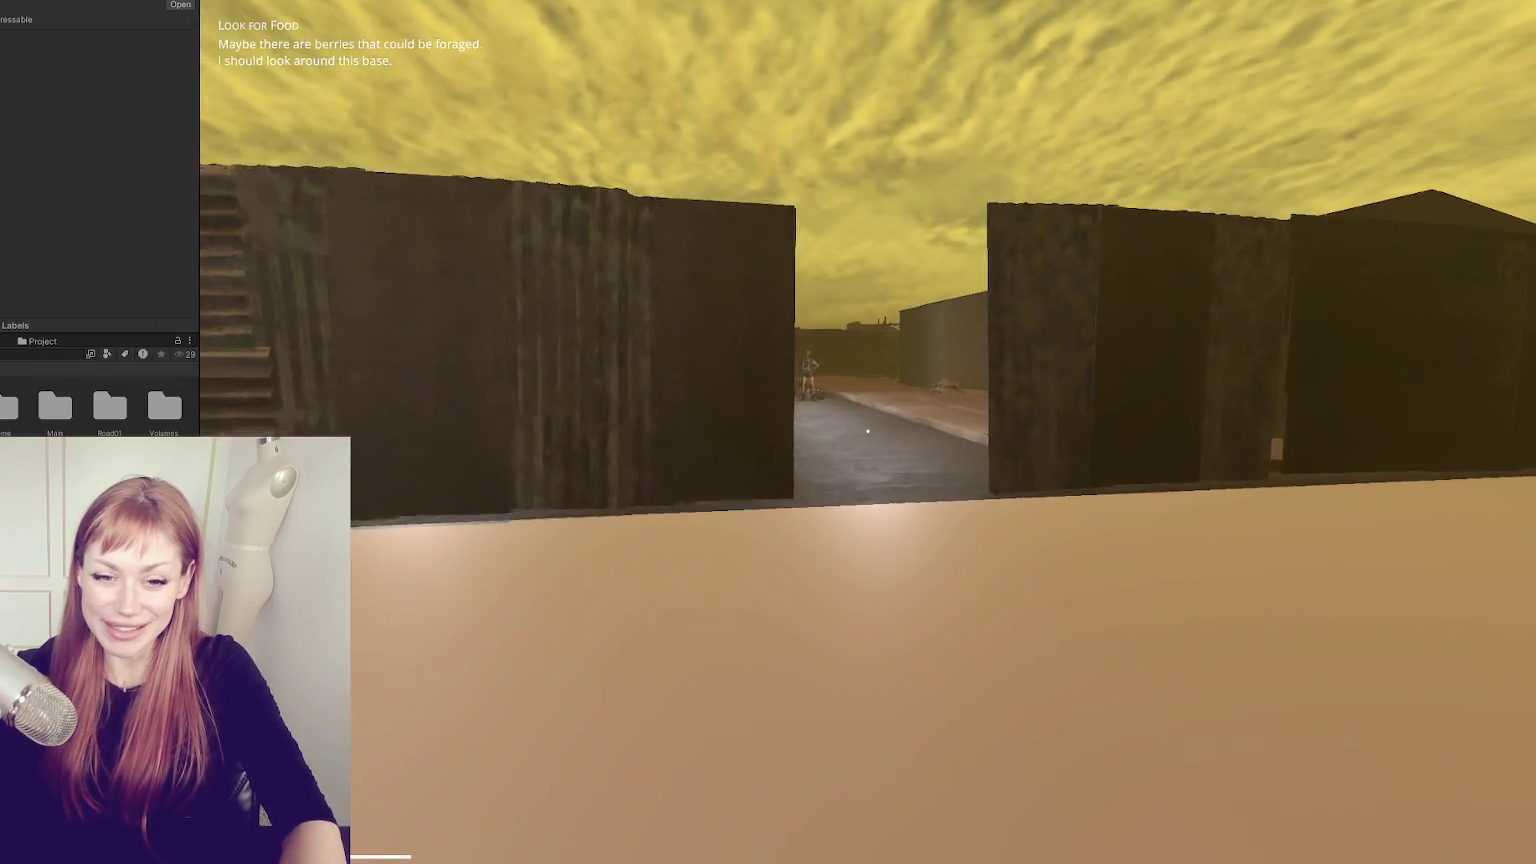
{"action": "key", "text": "w"}
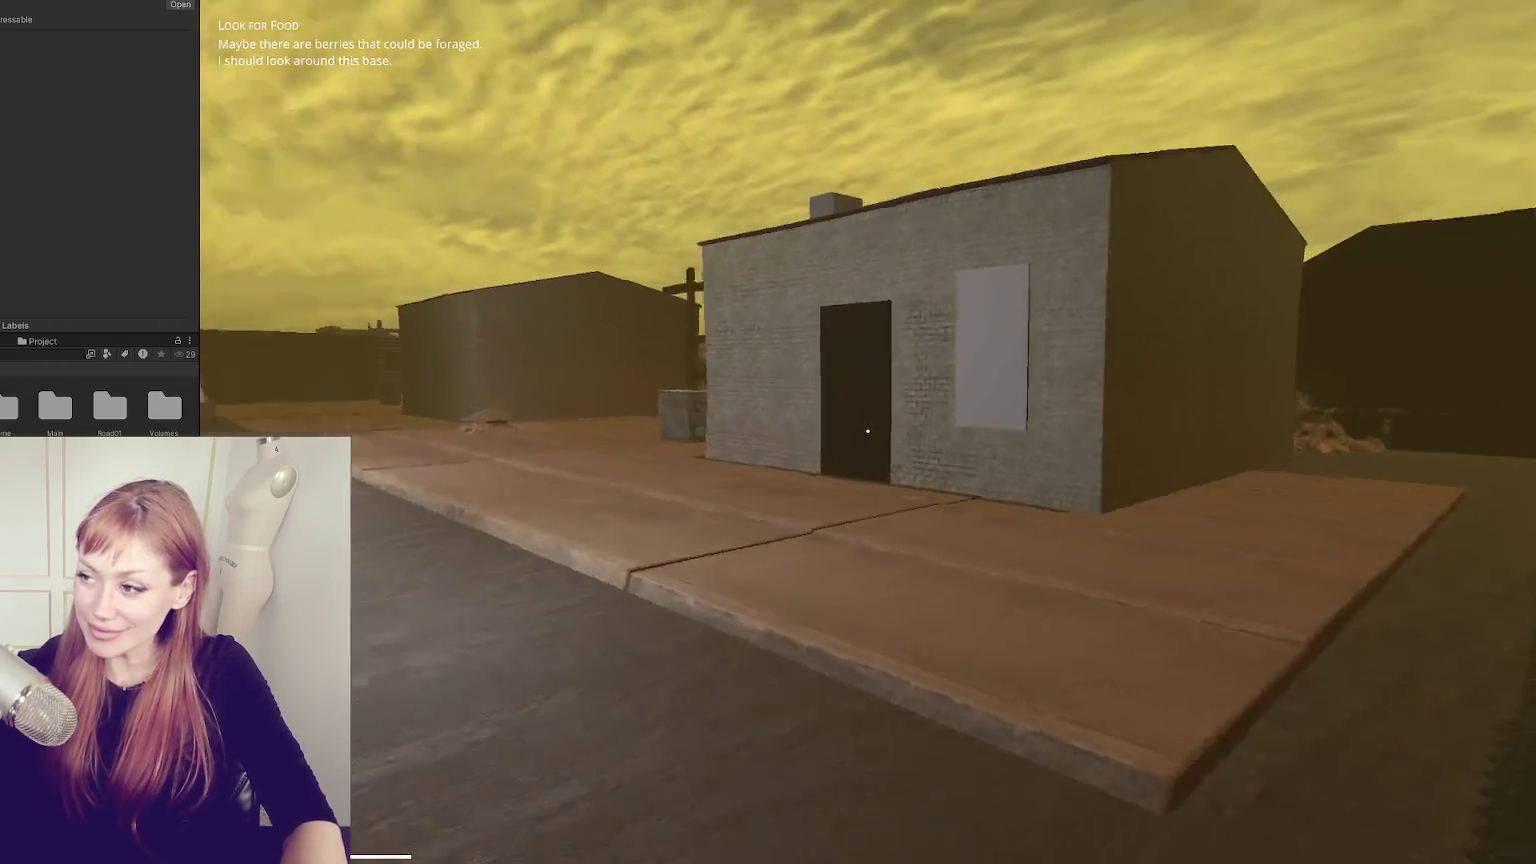
- Inspect the white window panel and dark door up close from several distances, then pause
{"action": "key", "text": "w"}
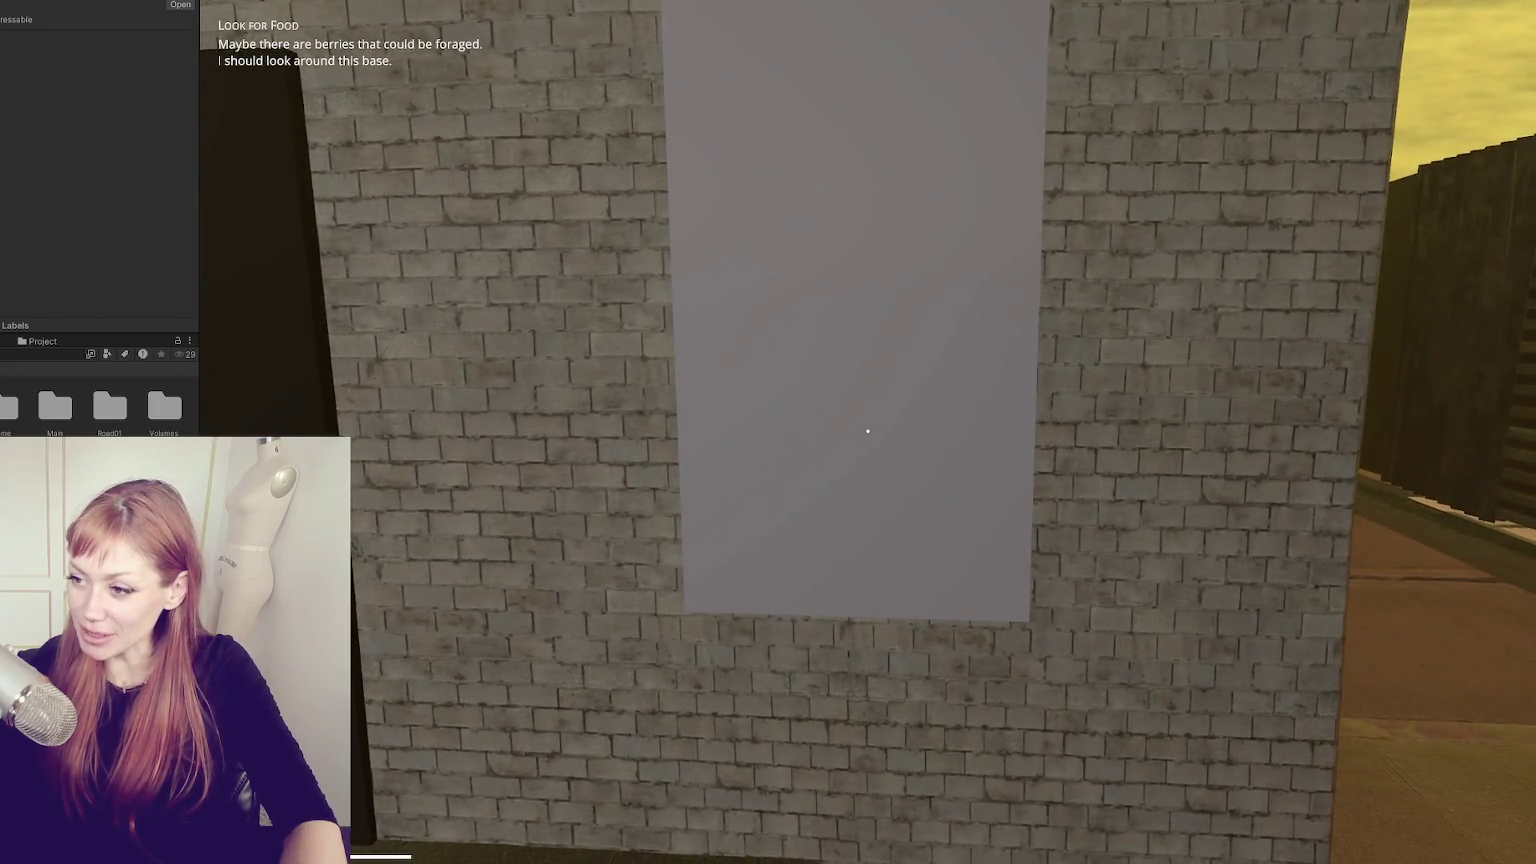
{"action": "key", "text": "w"}
{"action": "key", "text": "s"}
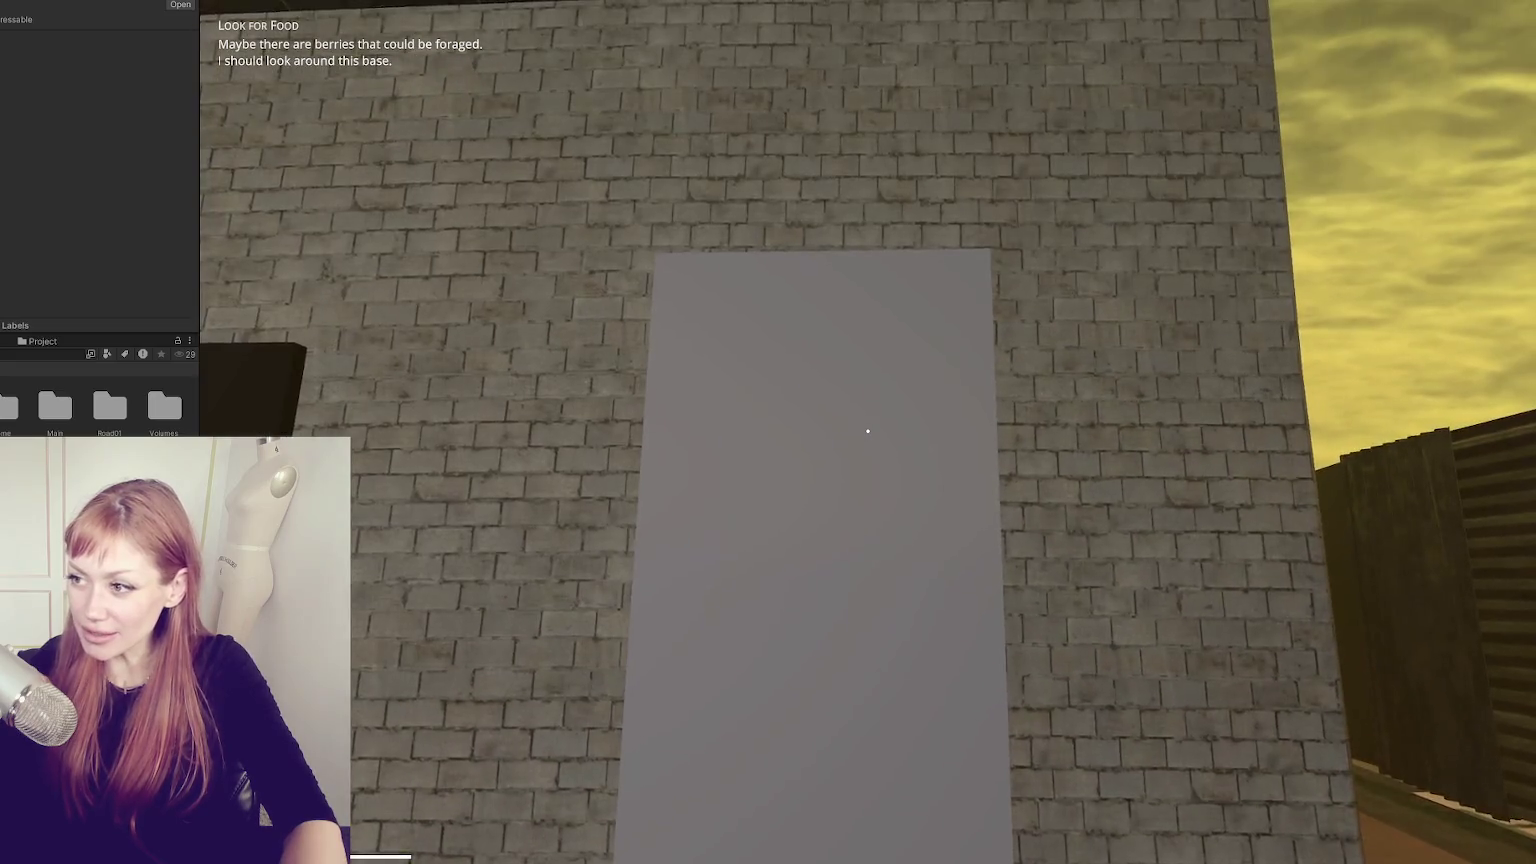
{"action": "key", "text": "w"}
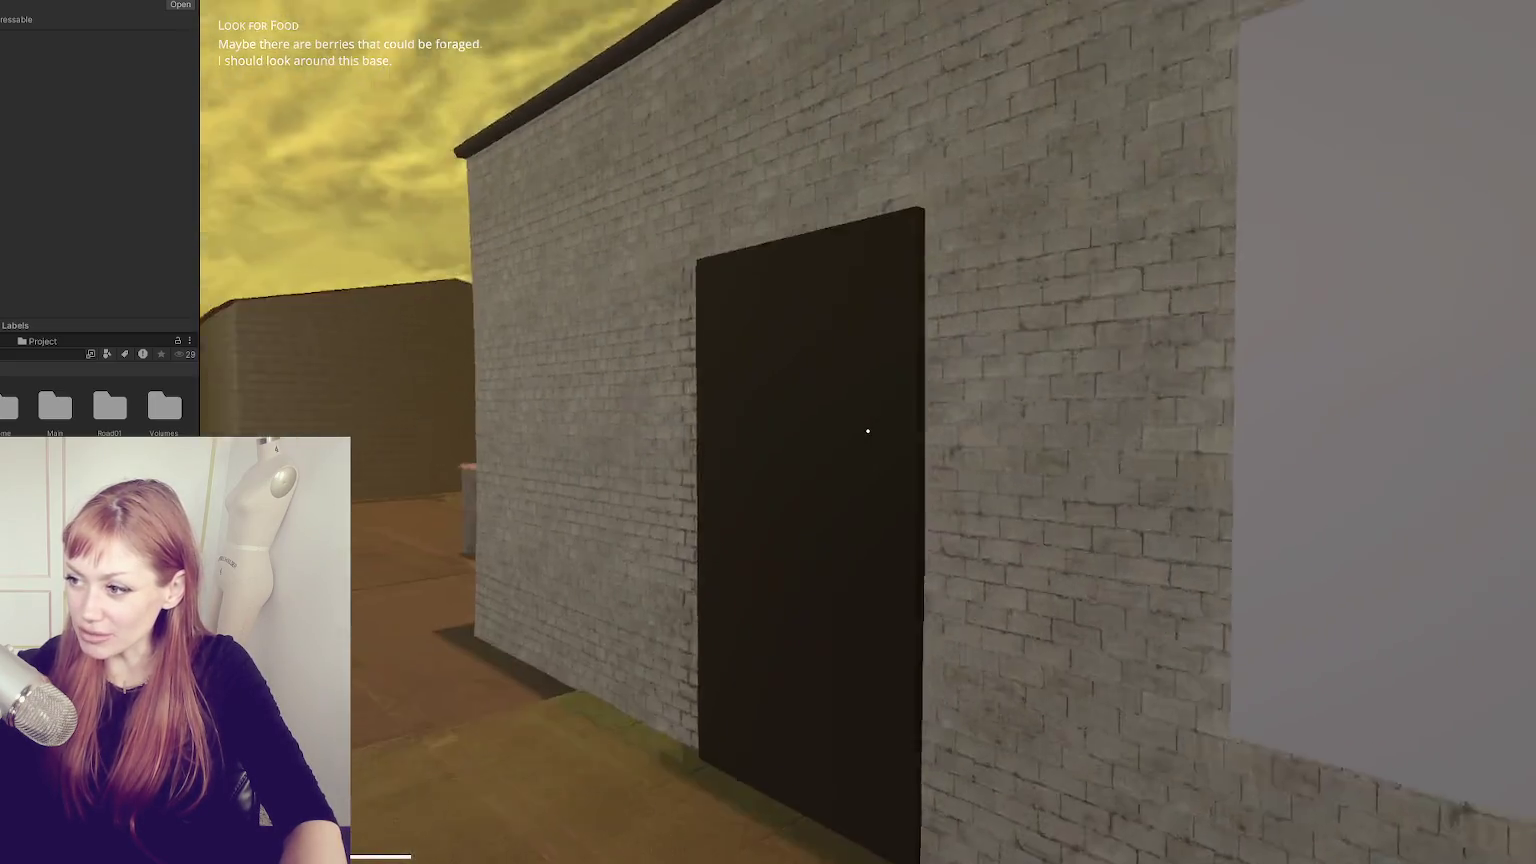
{"action": "key", "text": "s"}
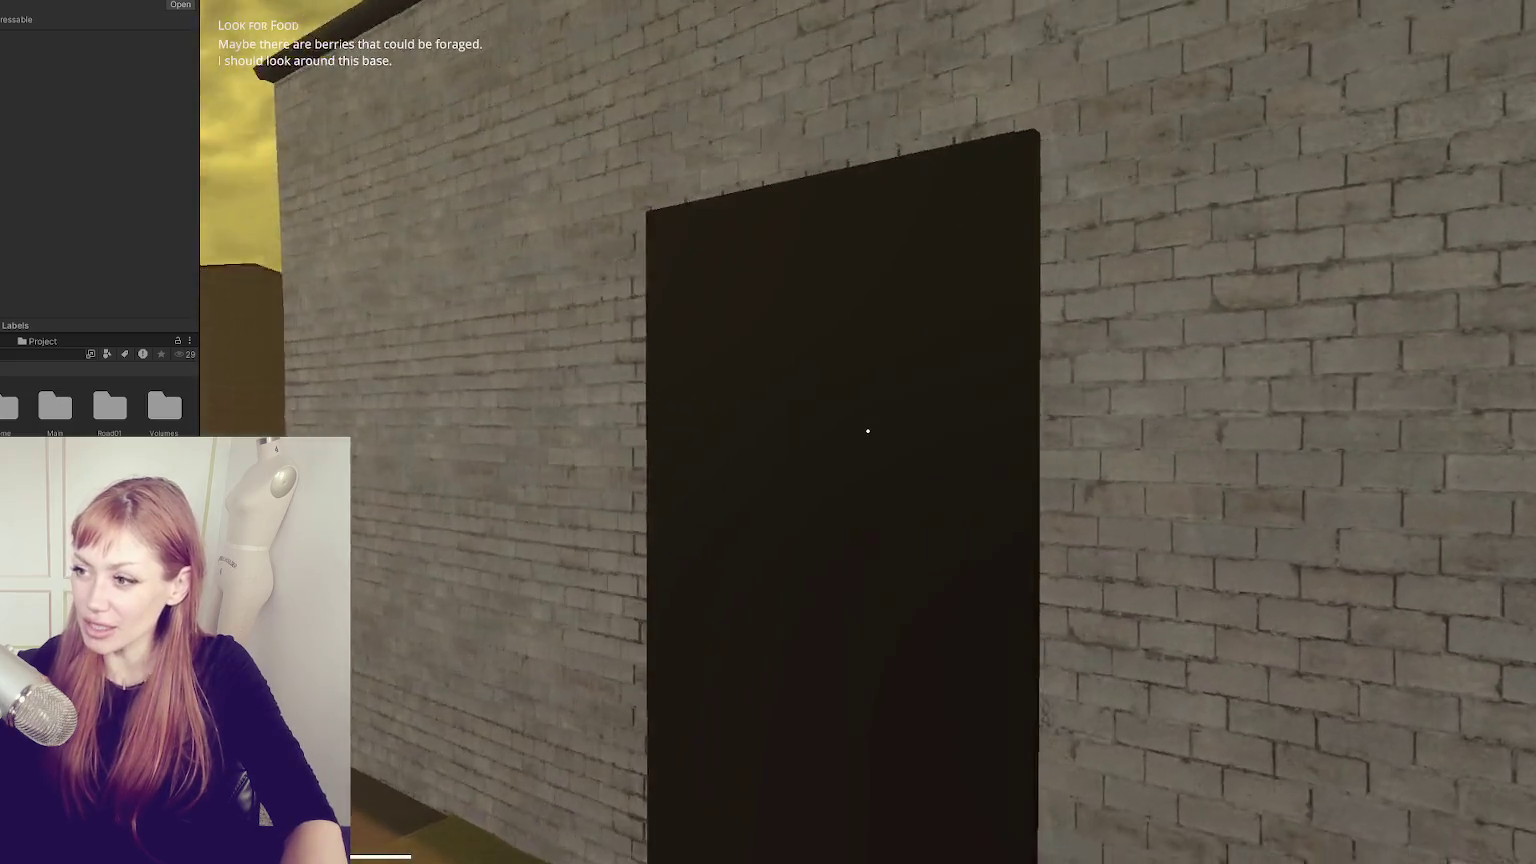
{"action": "key", "text": "w"}
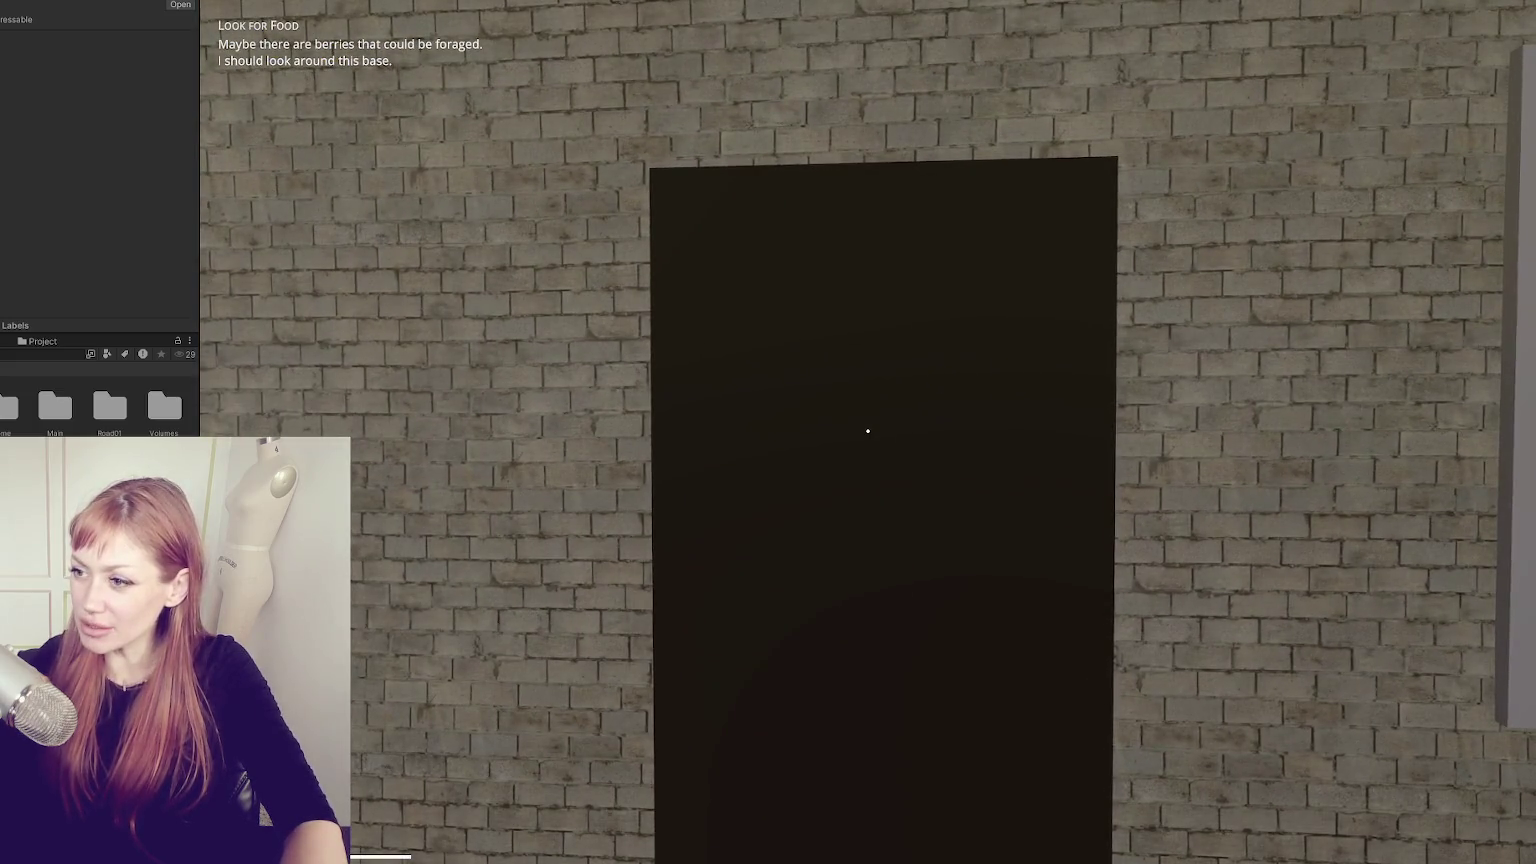
{"action": "key", "text": "w"}
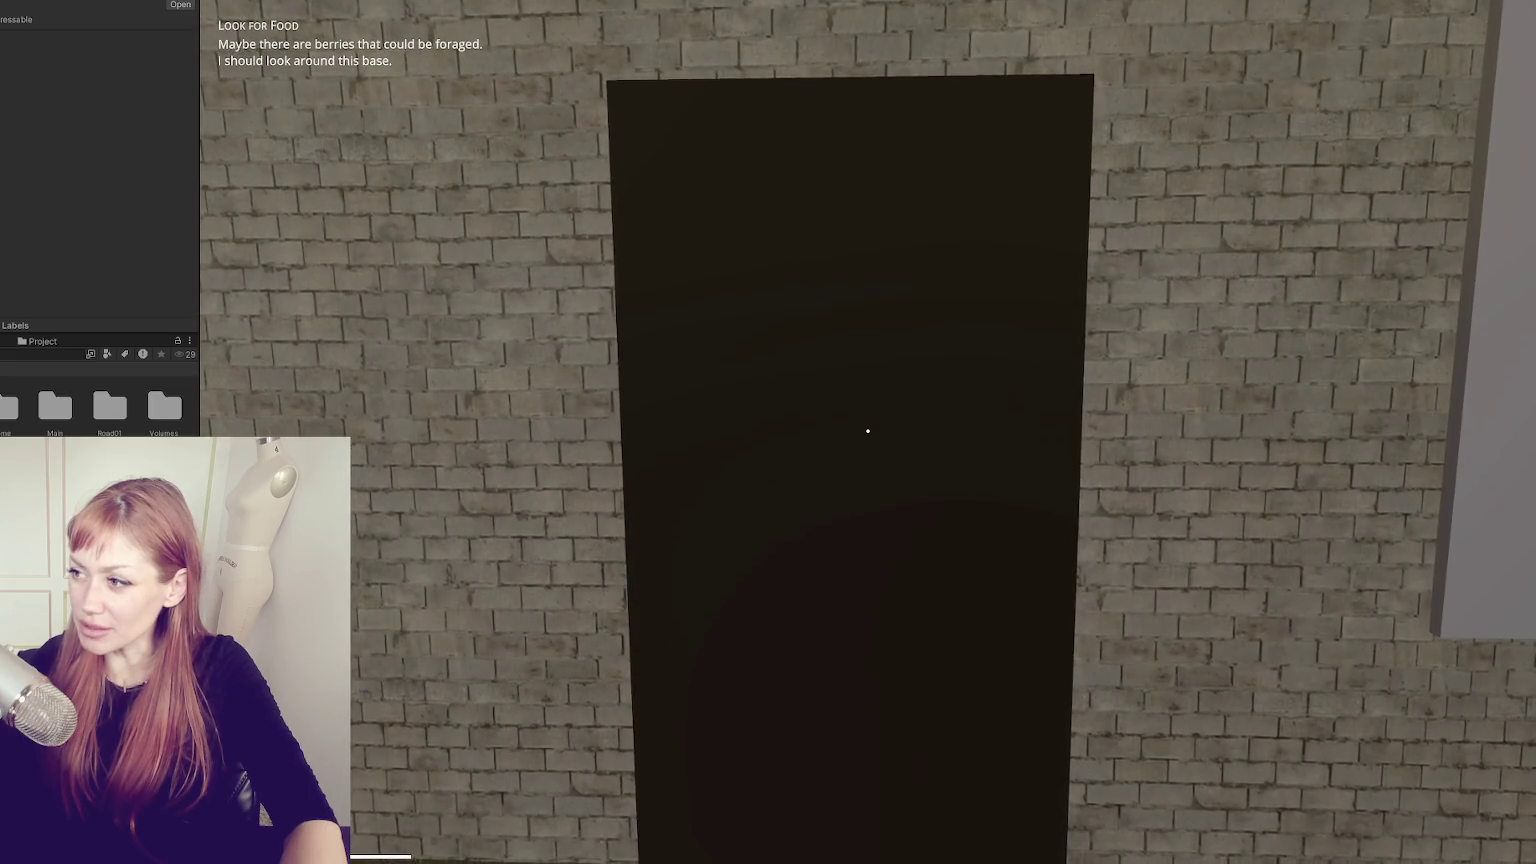
{"action": "key", "text": "s"}
{"action": "key", "text": "w"}
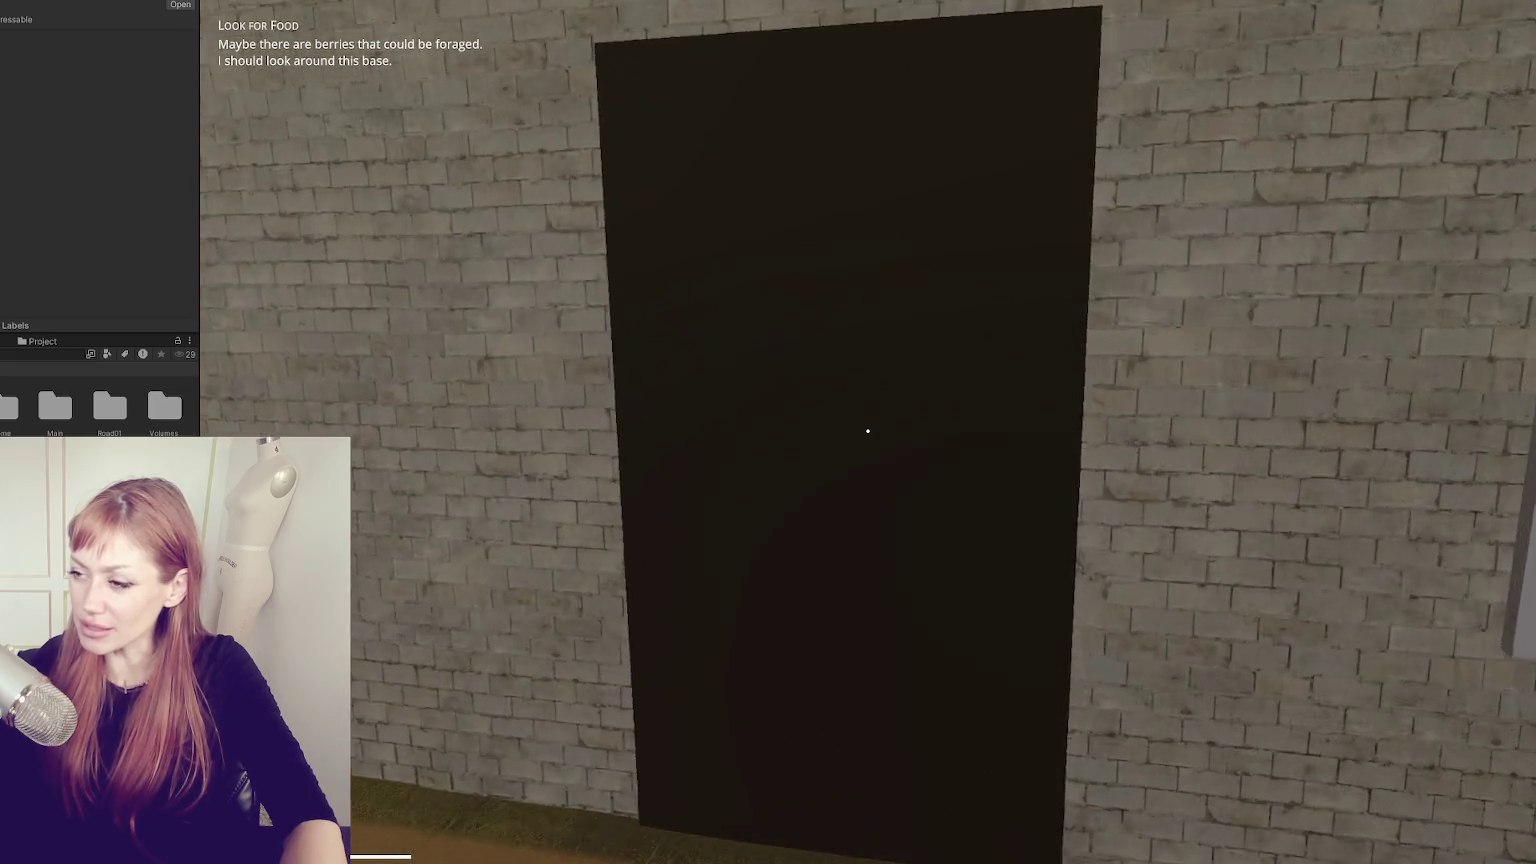
{"action": "key", "text": "Escape"}
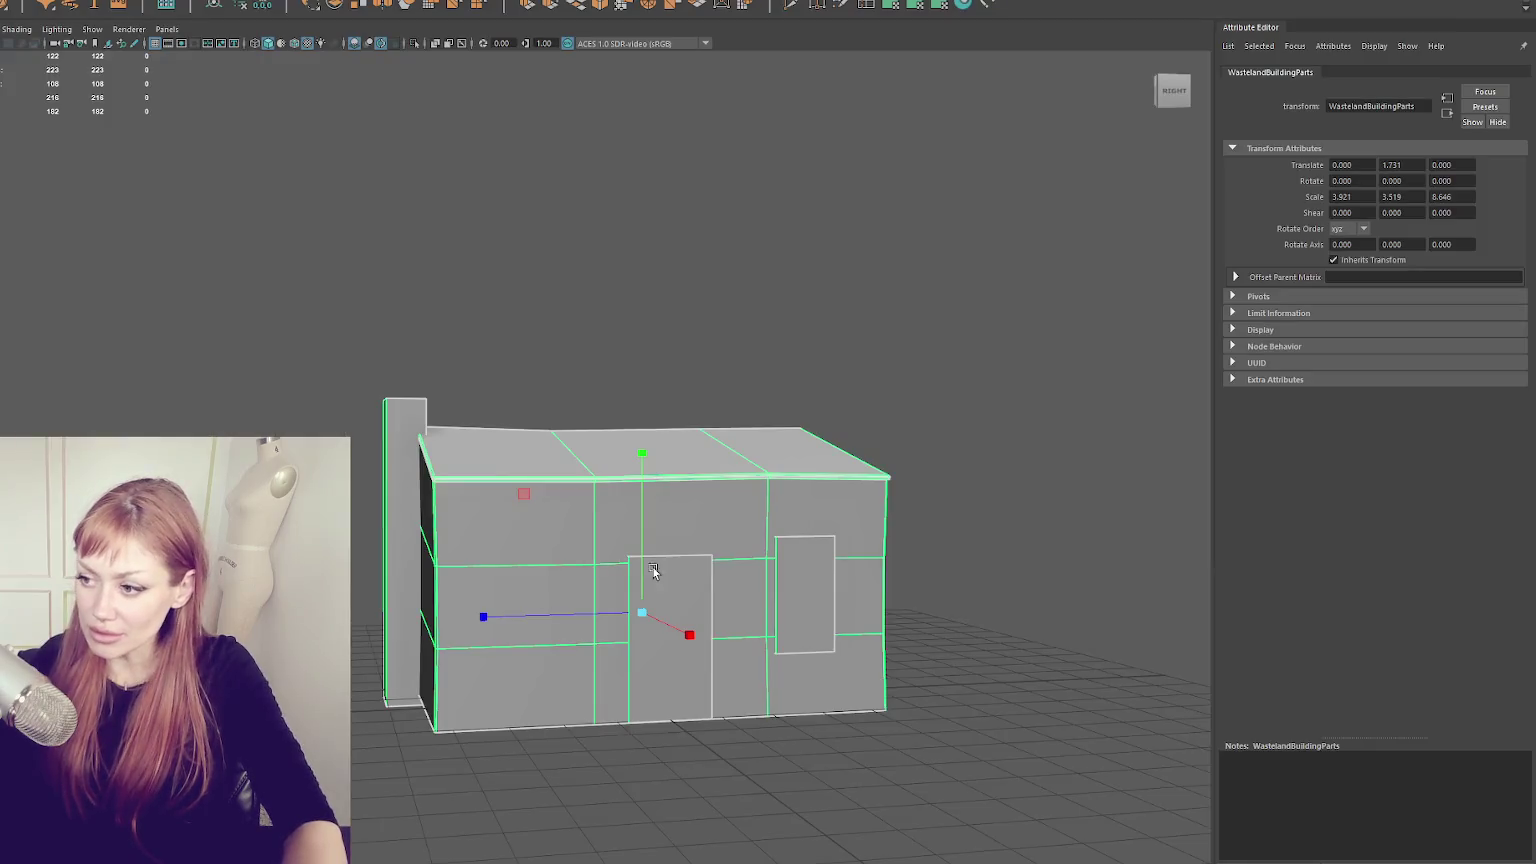
- Shrink the window's height slightly and scale the door panel narrower
{"action": "mouse_move", "coordinate": [828, 597]}
{"action": "left_mouse_down"}
{"action": "mouse_move", "coordinate": [826, 612]}
{"action": "mouse_move", "coordinate": [756, 595]}
{"action": "left_mouse_up"}
{"action": "left_click", "coordinate": [700, 605]}
{"action": "key", "text": "w"}
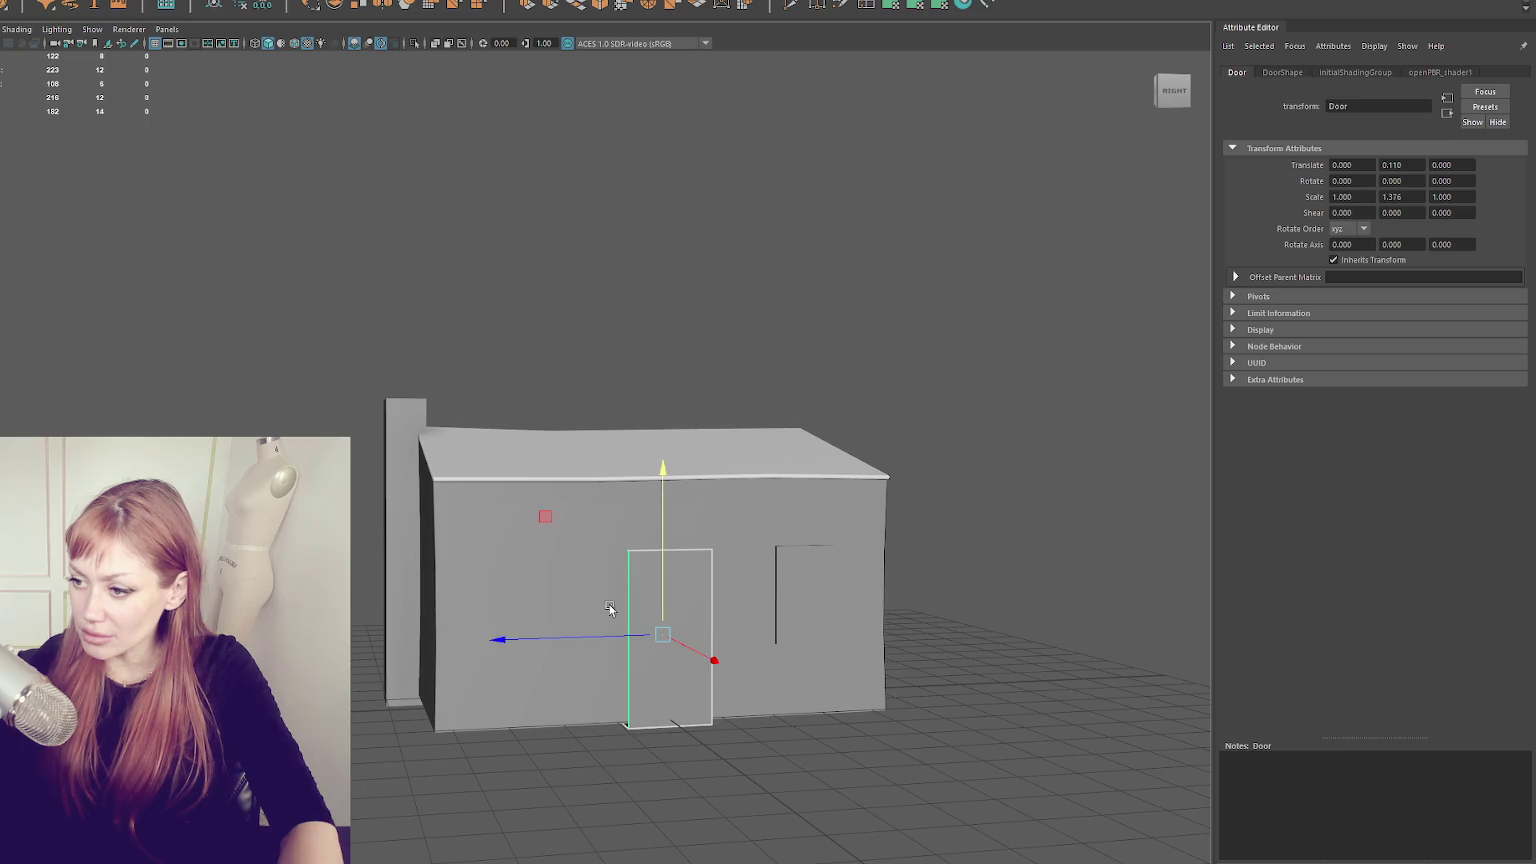
{"action": "key", "text": "r"}
{"action": "left_click_drag", "start_coordinate": [609, 638], "coordinate": [624, 624]}
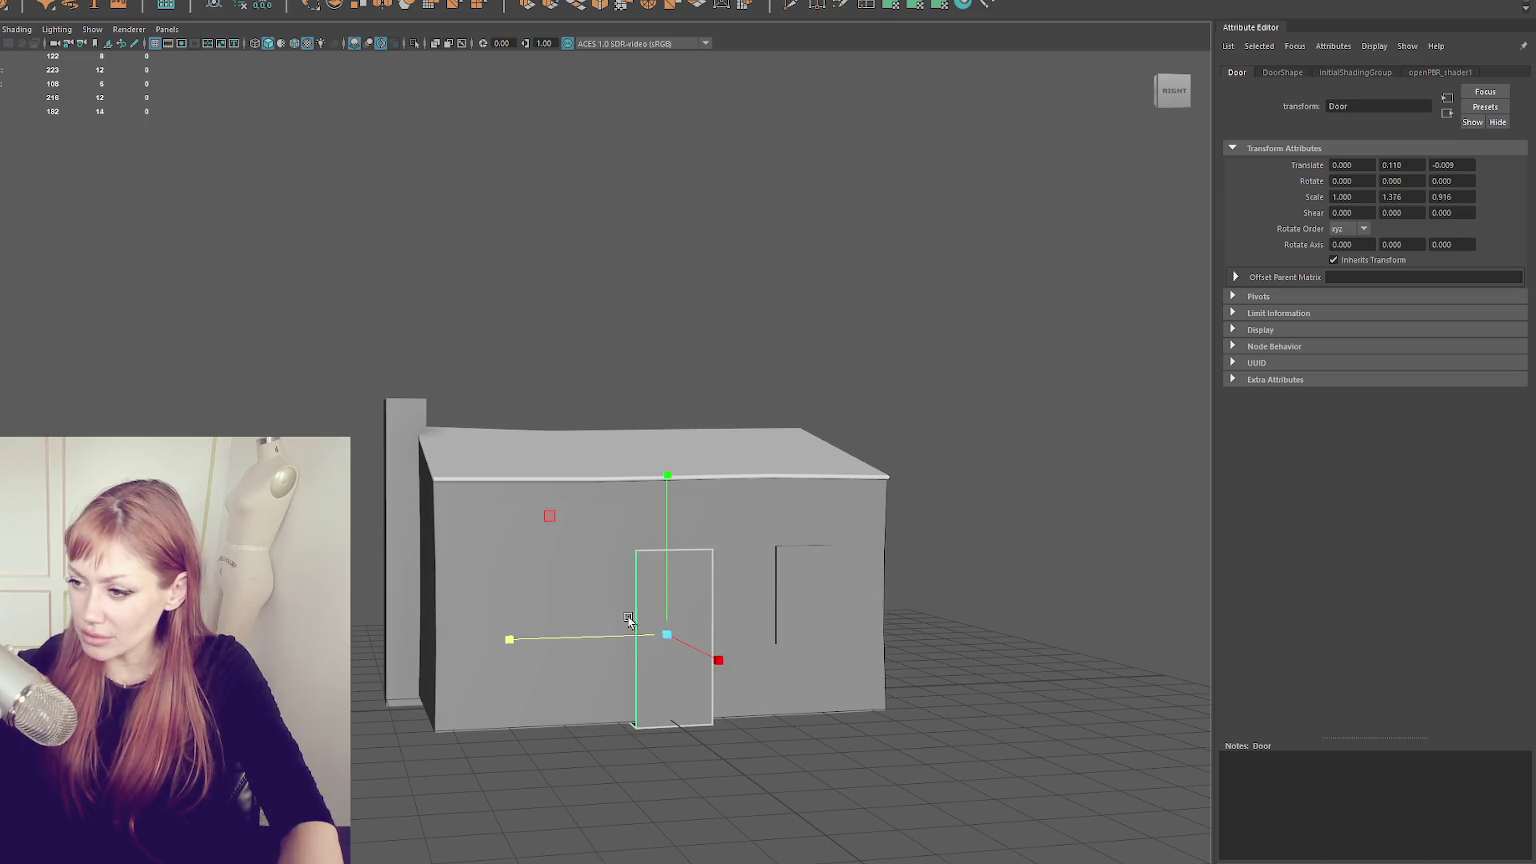
- Resize the window panel and raise it slightly on the wall, then select the parts group
{"action": "left_click", "coordinate": [767, 568]}
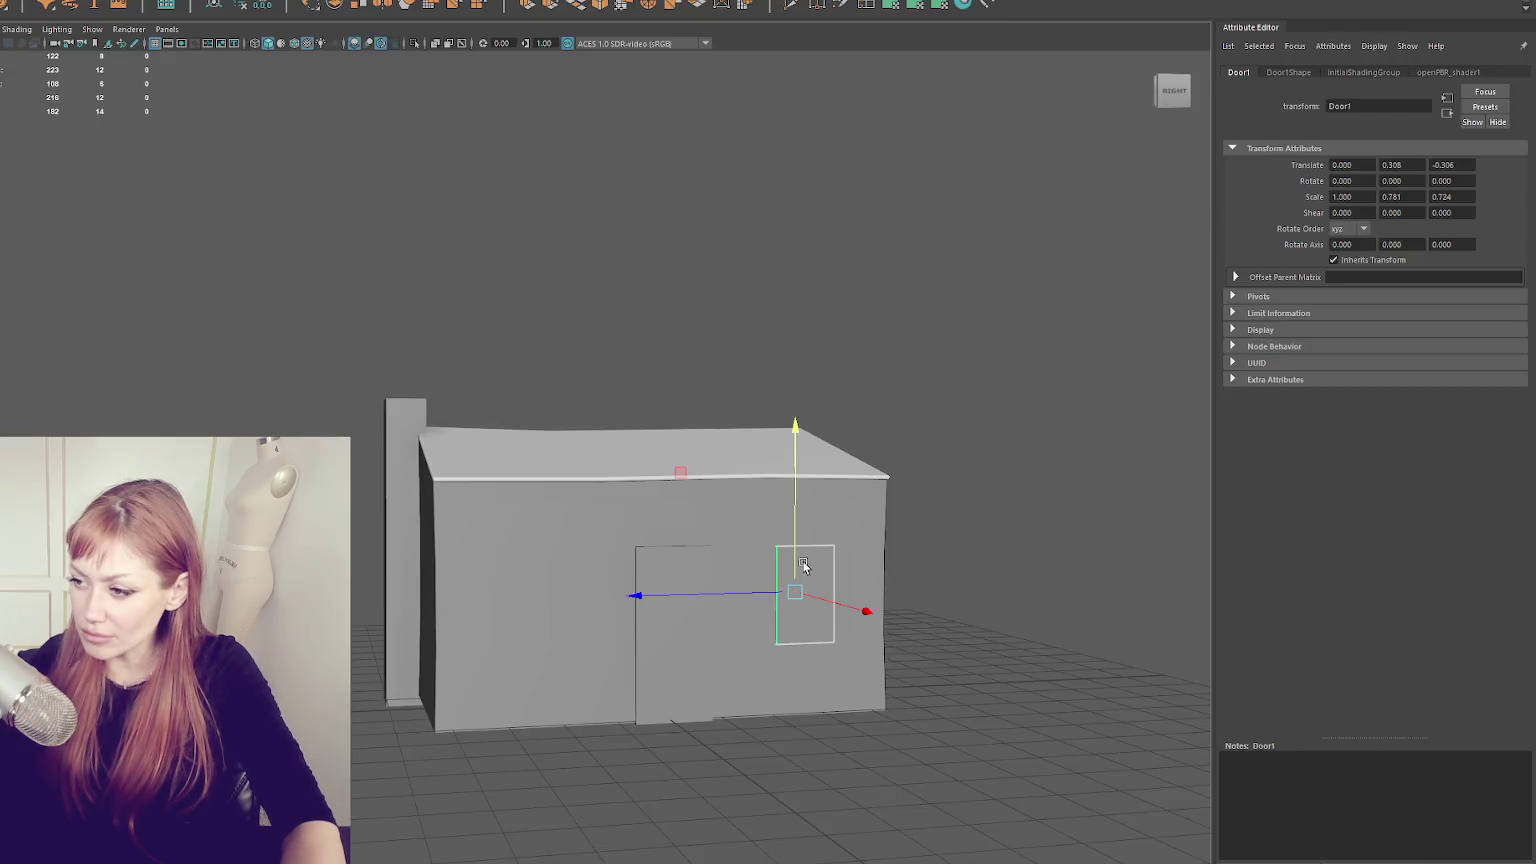
{"action": "key", "text": "r"}
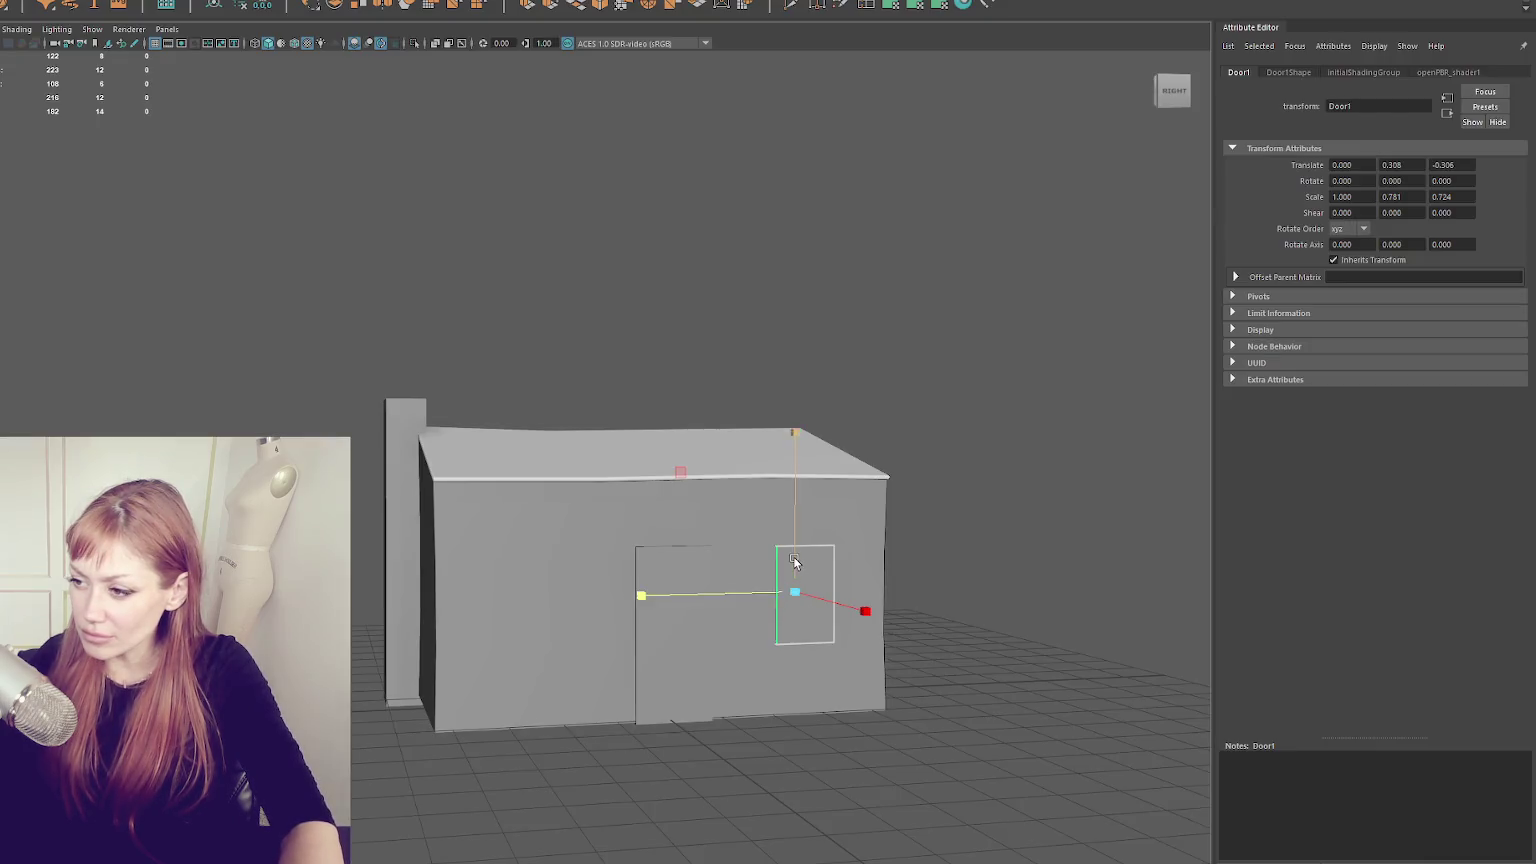
{"action": "key", "text": "ctrl+d"}
{"action": "mouse_move", "coordinate": [792, 570]}
{"action": "left_mouse_down"}
{"action": "mouse_move", "coordinate": [794, 547]}
{"action": "mouse_move", "coordinate": [786, 663]}
{"action": "mouse_move", "coordinate": [766, 590]}
{"action": "mouse_move", "coordinate": [782, 587]}
{"action": "left_mouse_up"}
{"action": "key", "text": "w"}
{"action": "key", "text": "Up"}
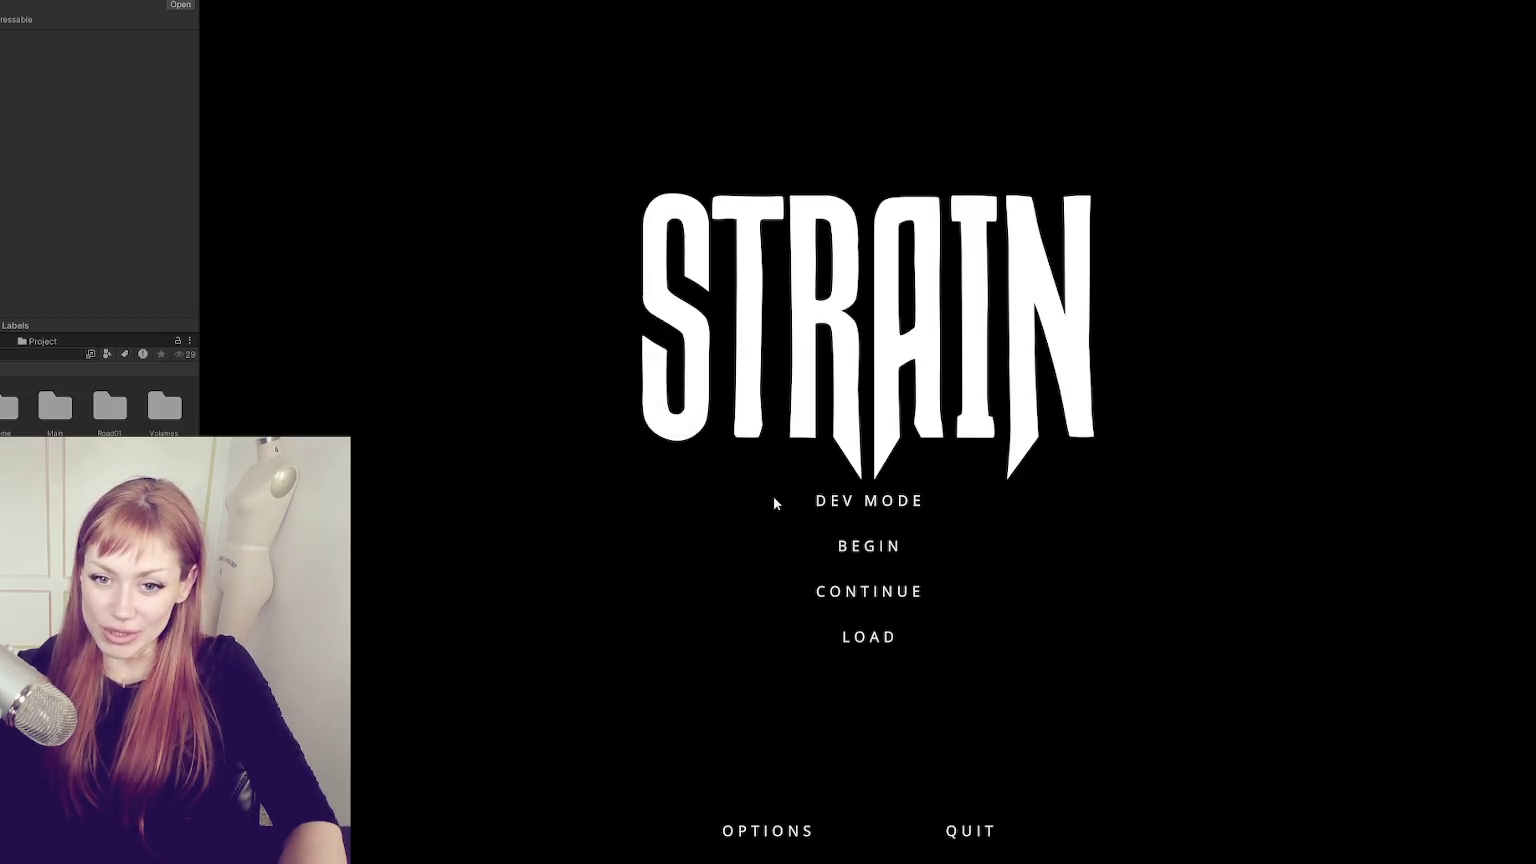
- Start STRAIN in DEV MODE, glance at the task menu, and enter the test area through the red door
{"action": "left_click", "coordinate": [857, 502]}
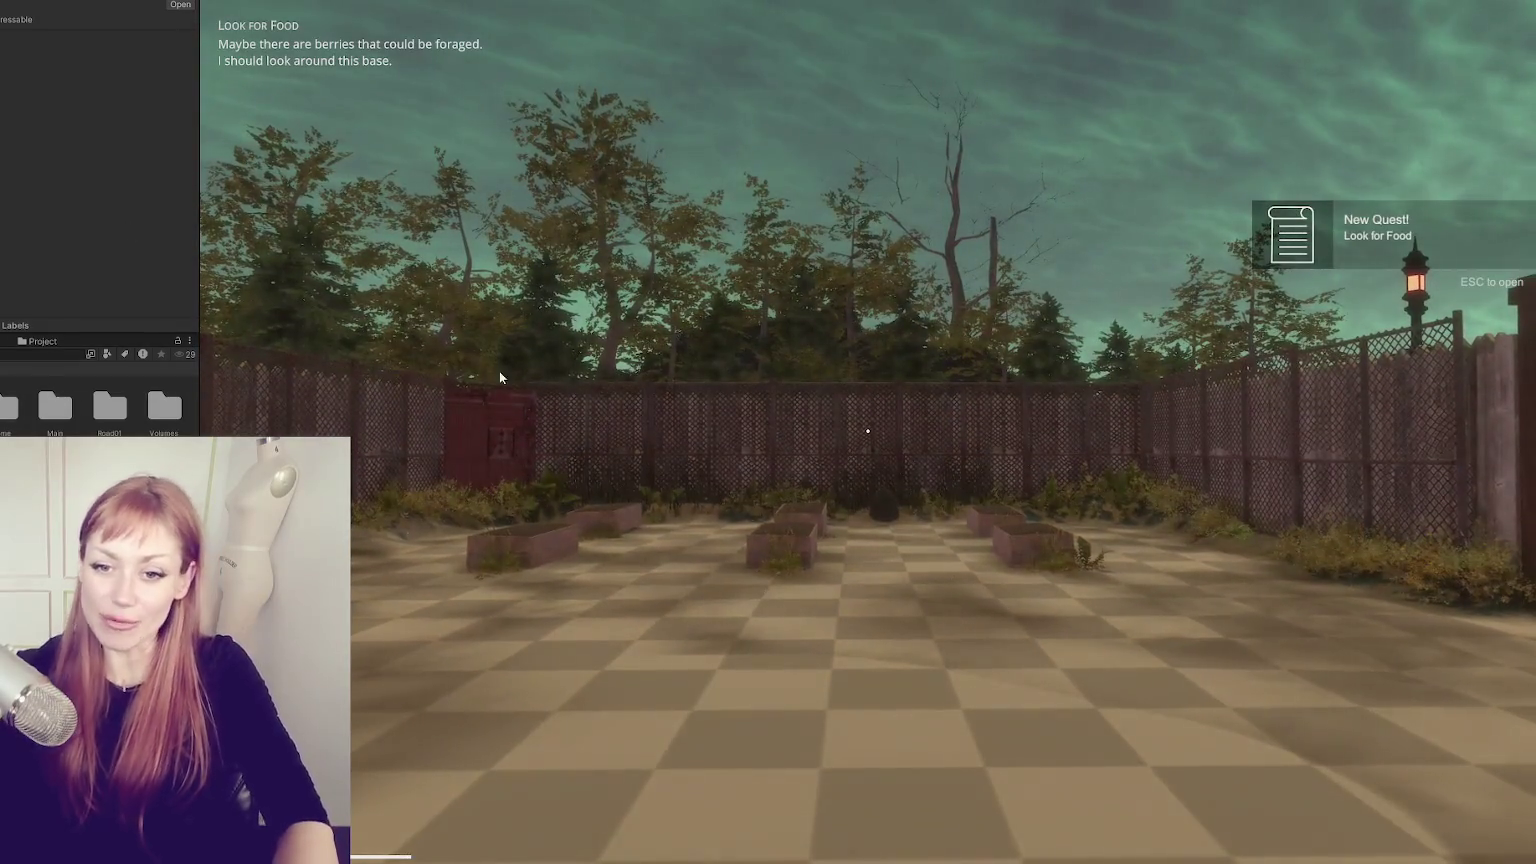
{"action": "key", "text": "Escape"}
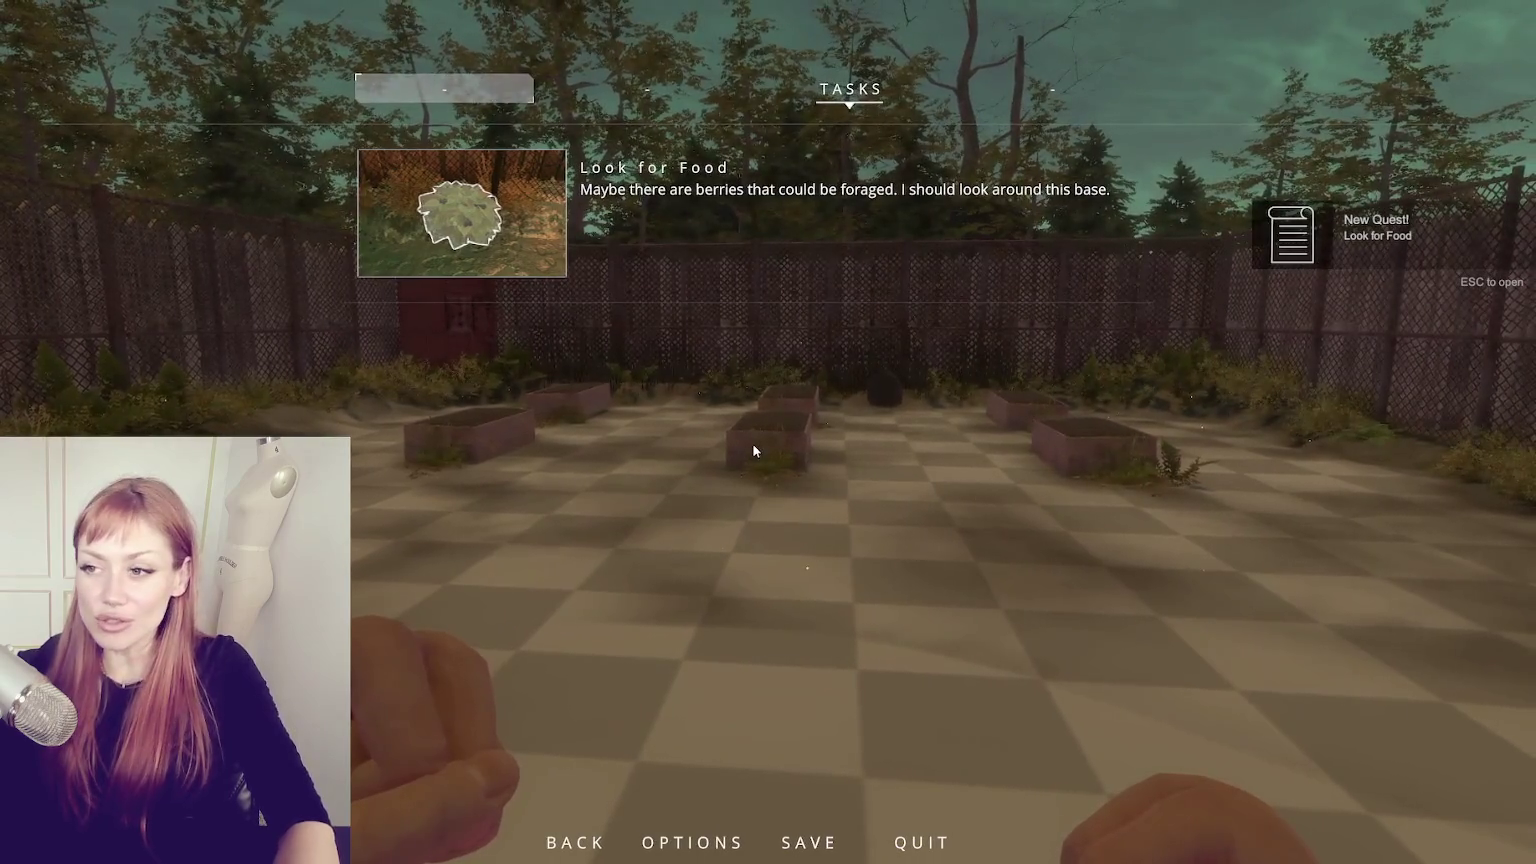
{"action": "key", "text": "Escape"}
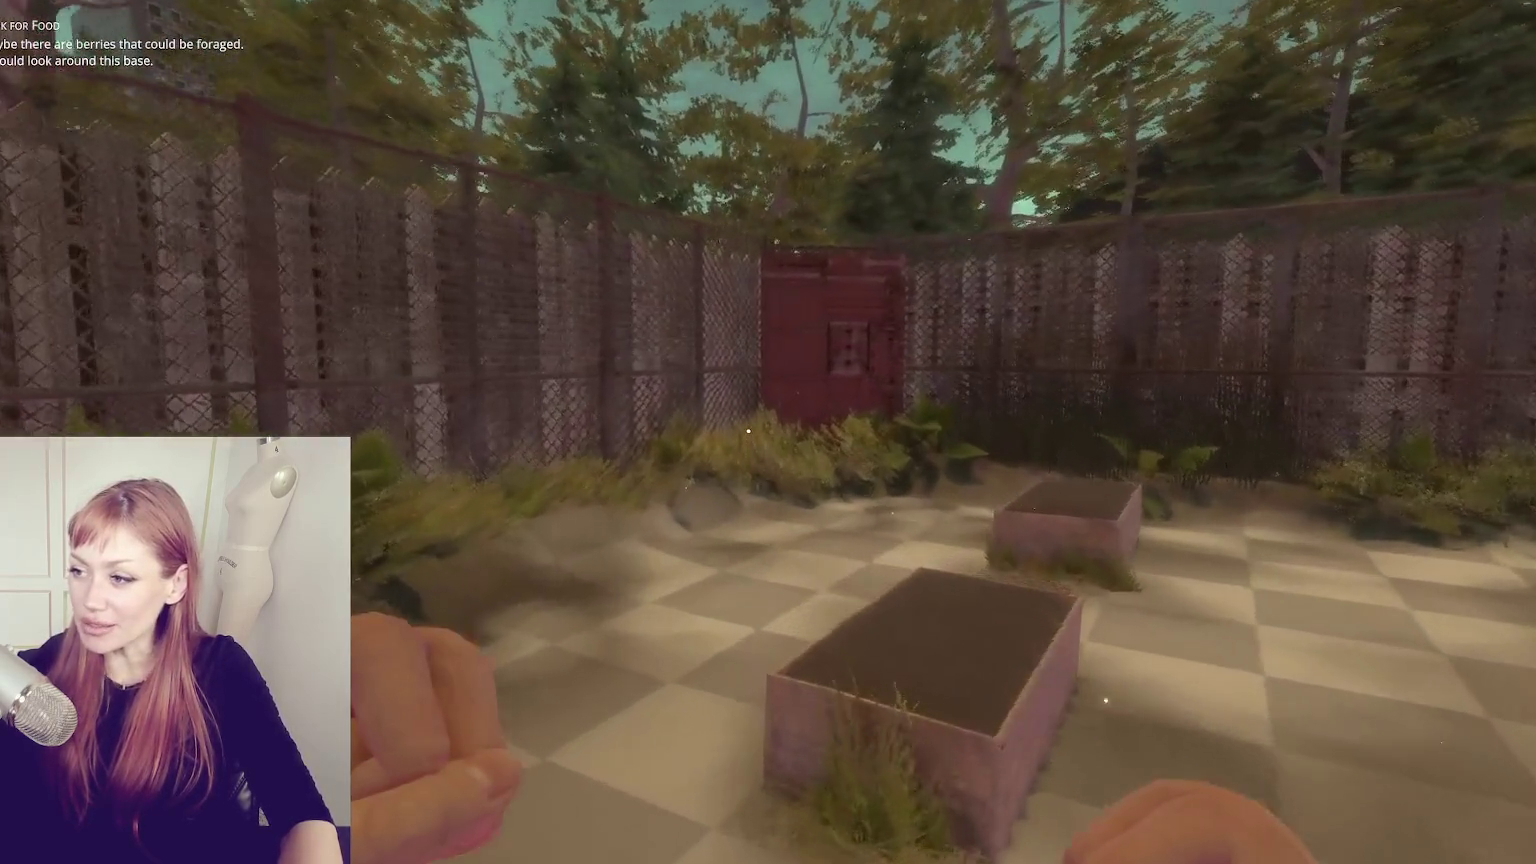
{"action": "key", "text": "w"}
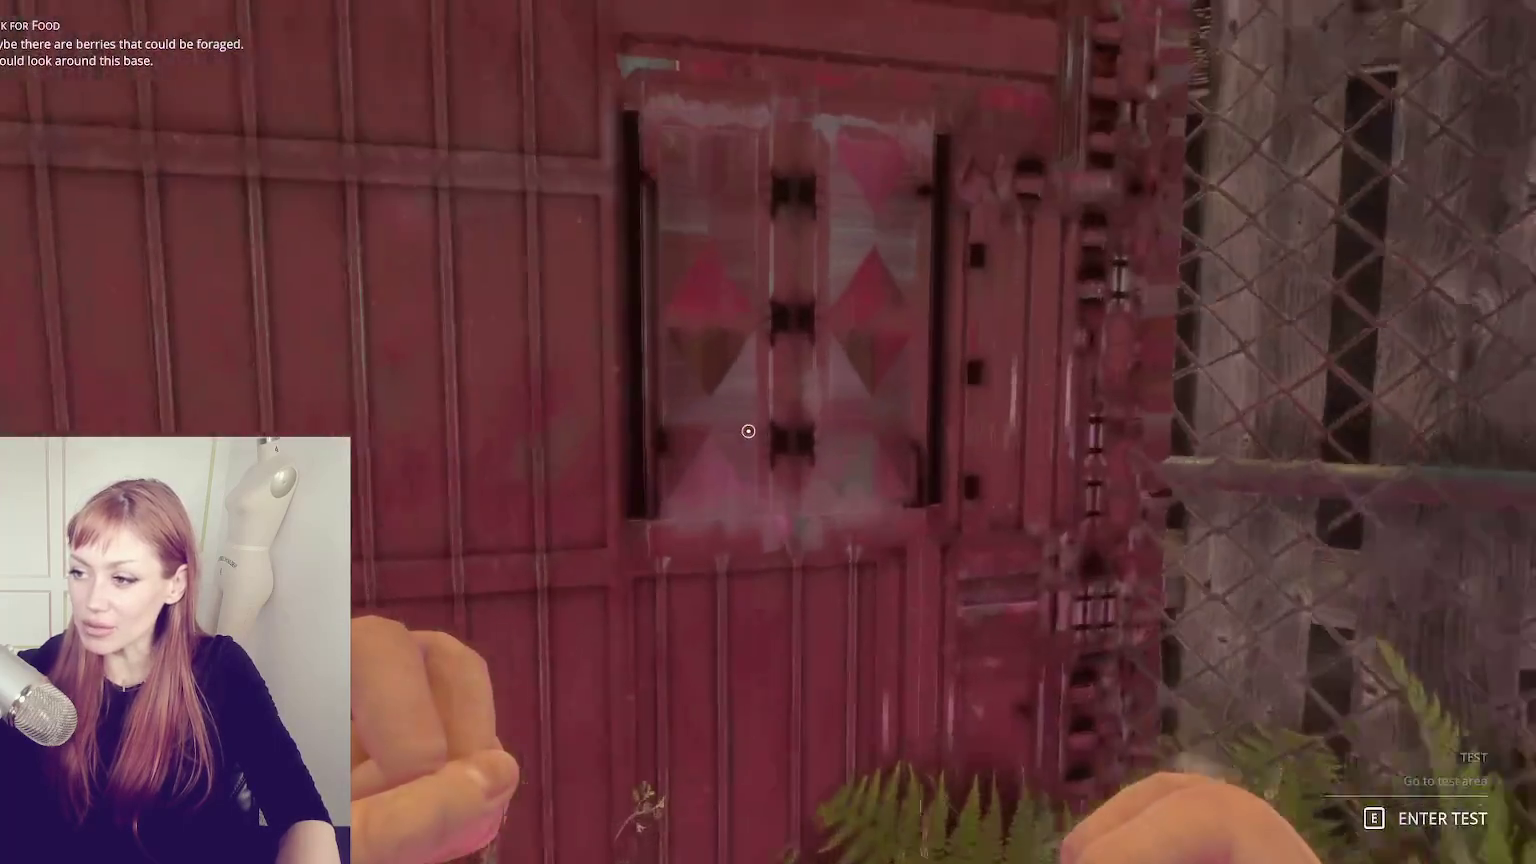
{"action": "key", "text": "e"}
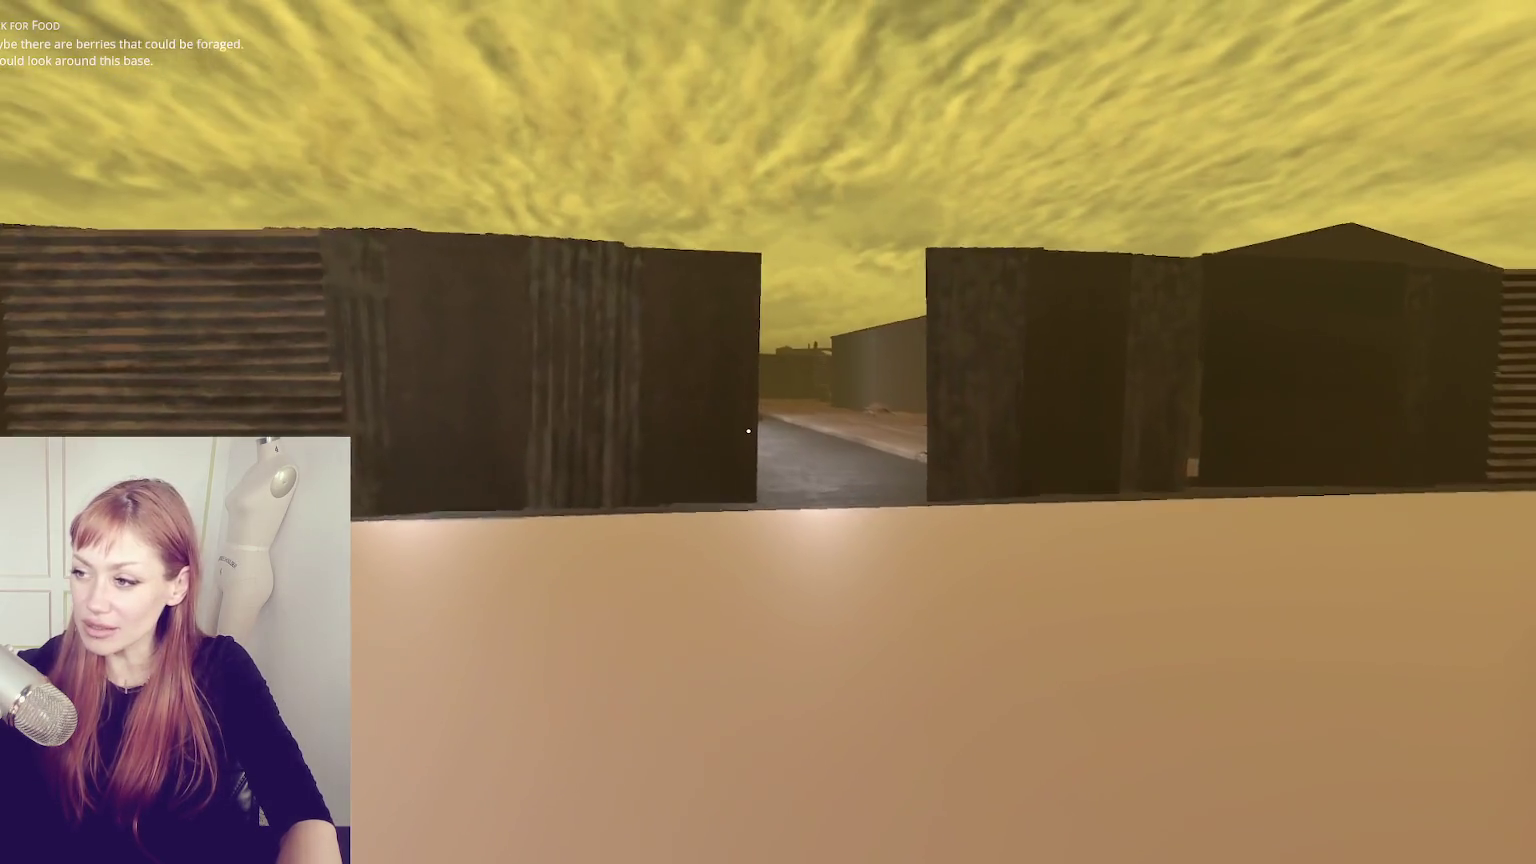
- Walk through the gap into the street and up to the warehouse's doorway and window
{"action": "key", "text": "w"}
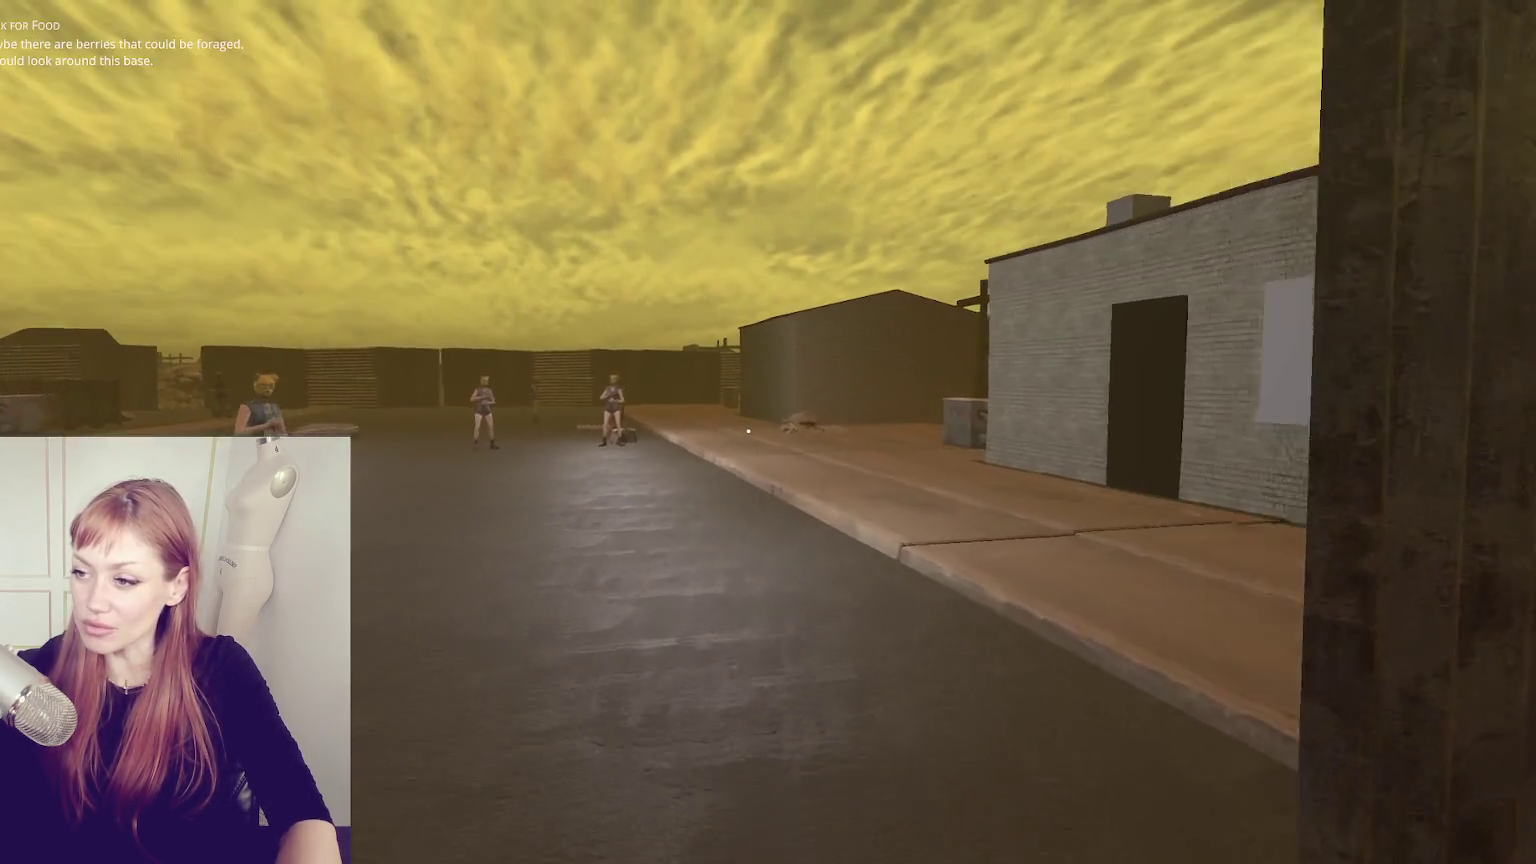
{"action": "key", "text": "w"}
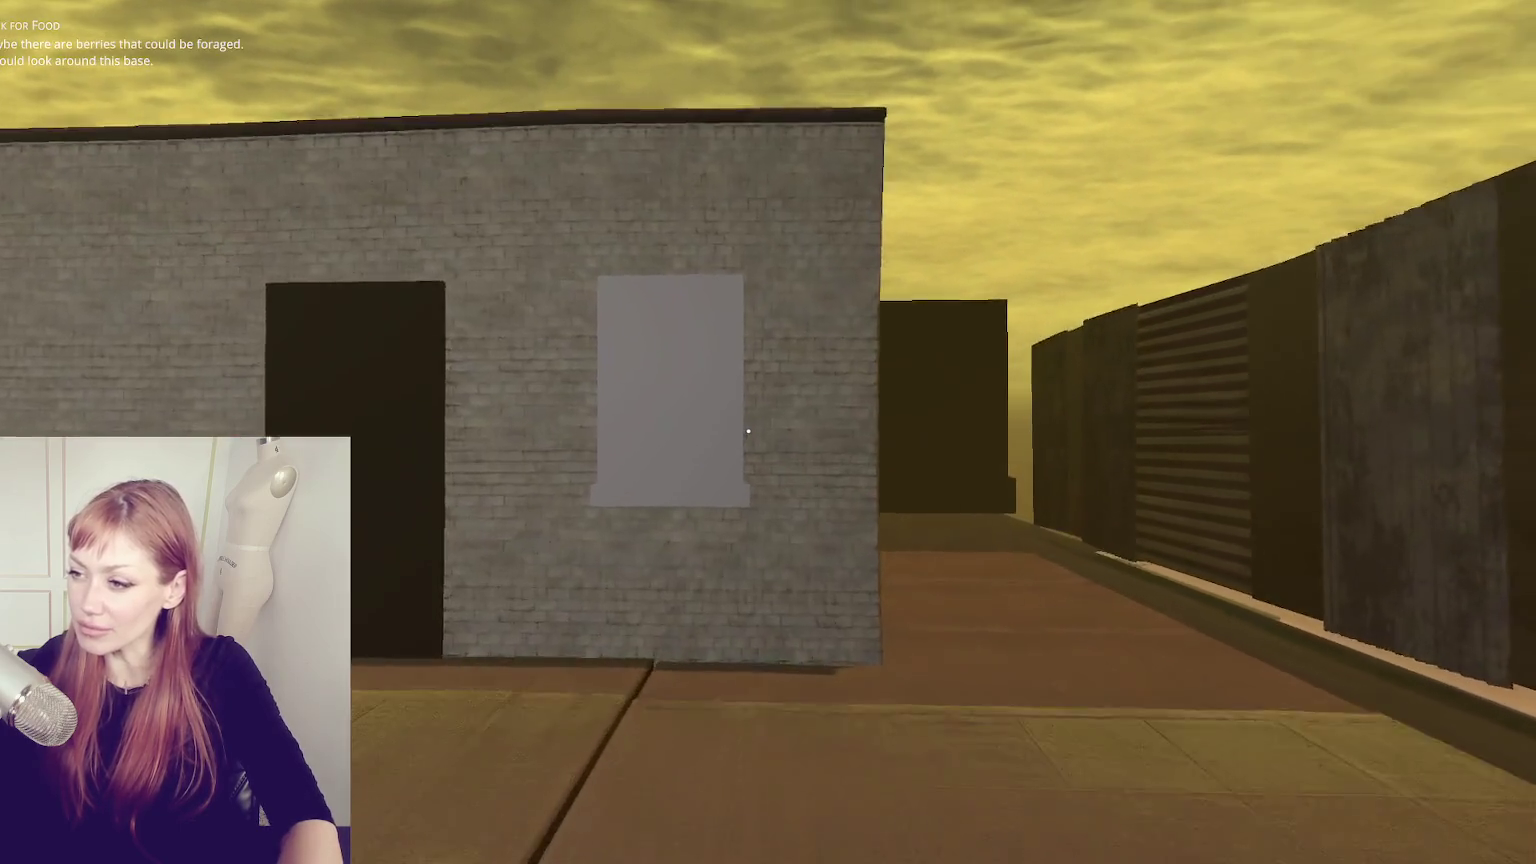
{"action": "key", "text": "w"}
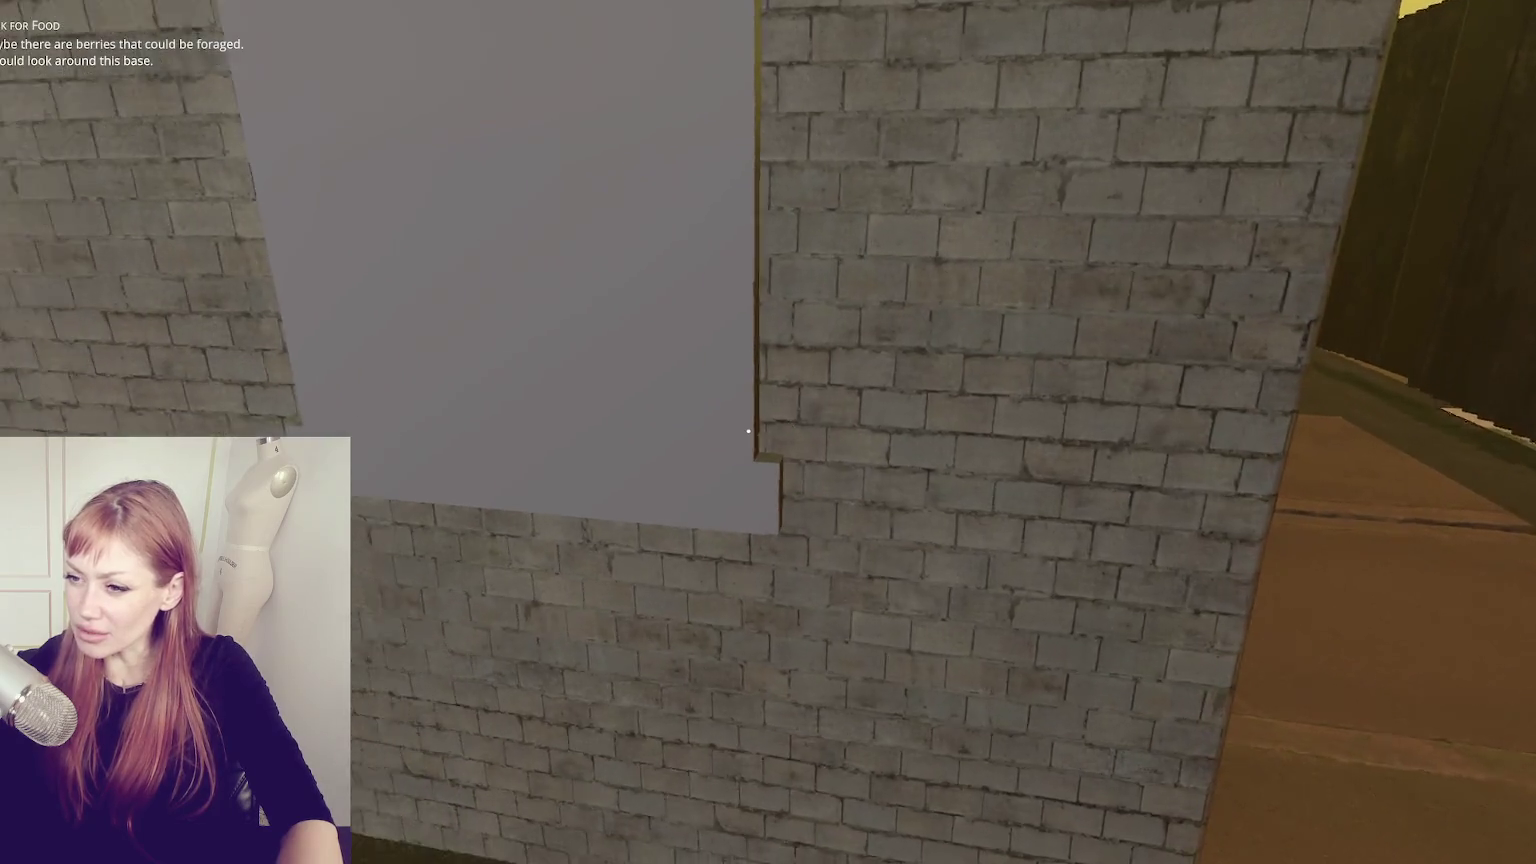
{"action": "key", "text": "w"}
- Back away to view the whole wall, roof and chimney, then pause the game
{"action": "key", "text": "s"}
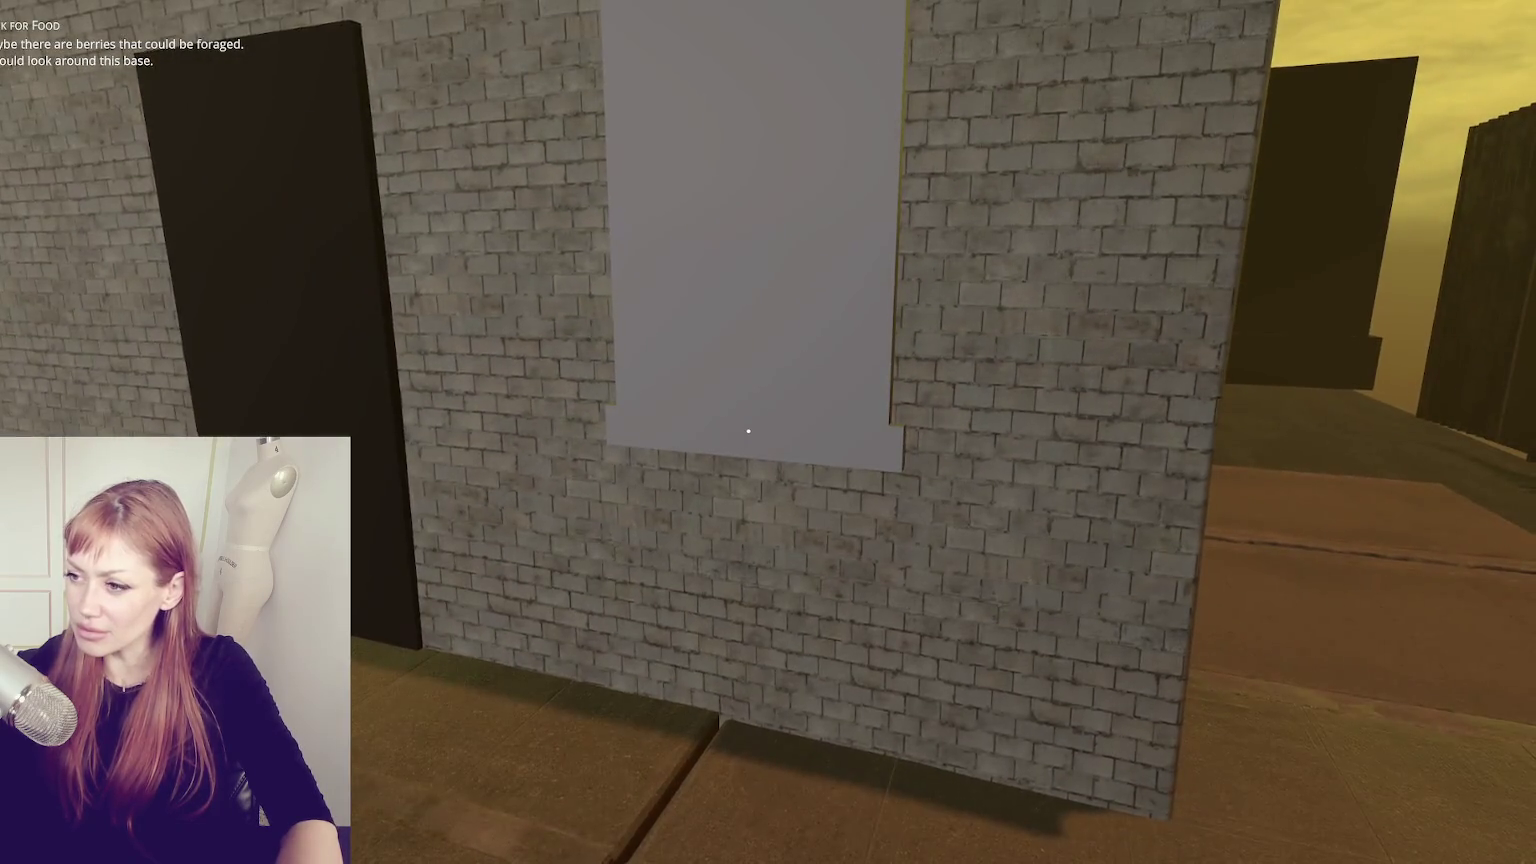
{"action": "key", "text": "s"}
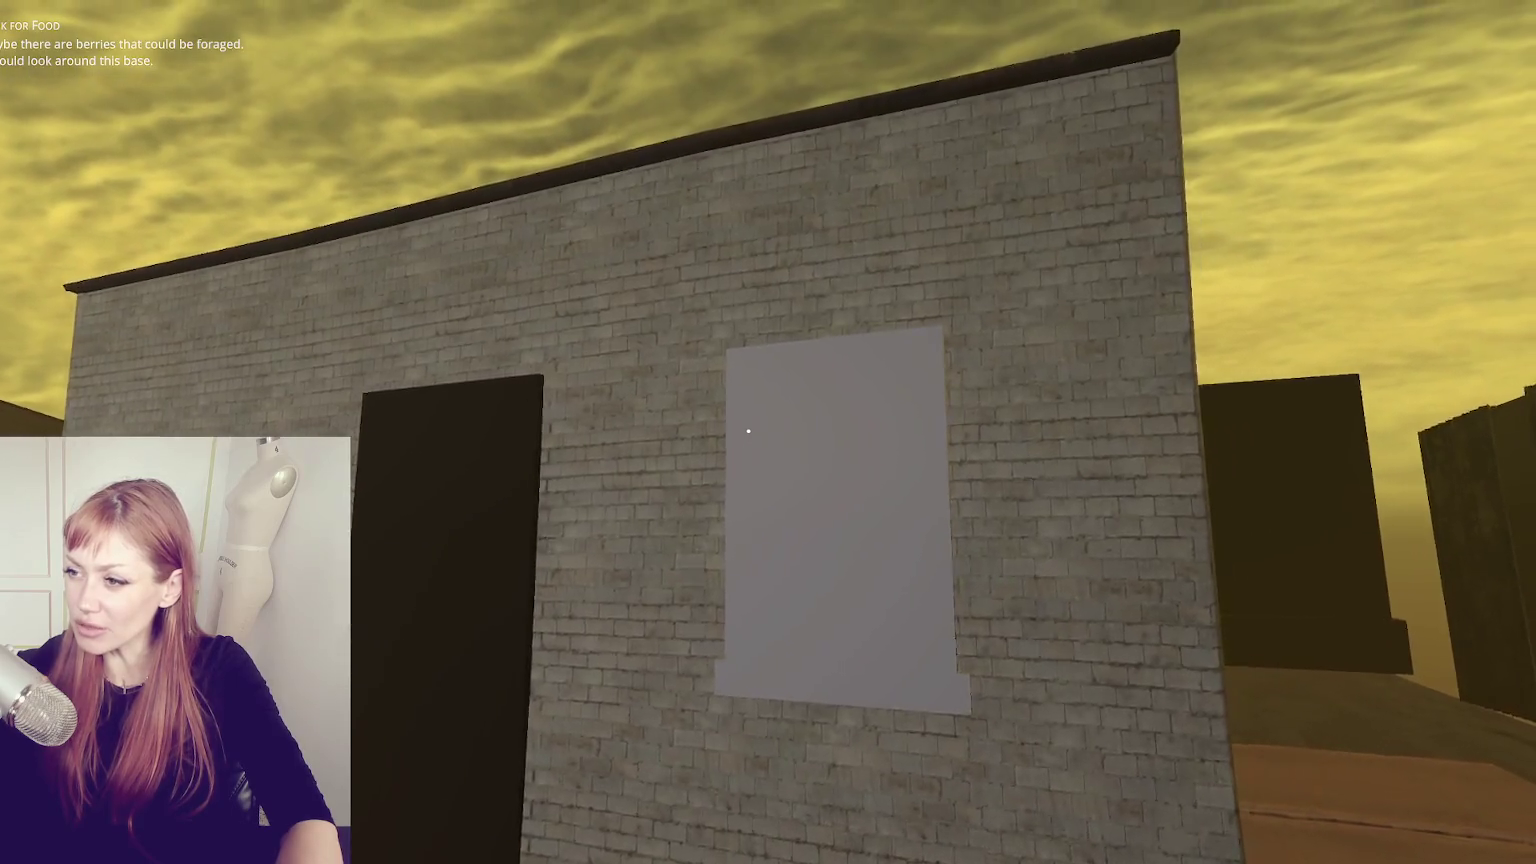
{"action": "key", "text": "s"}
{"action": "key", "text": "w"}
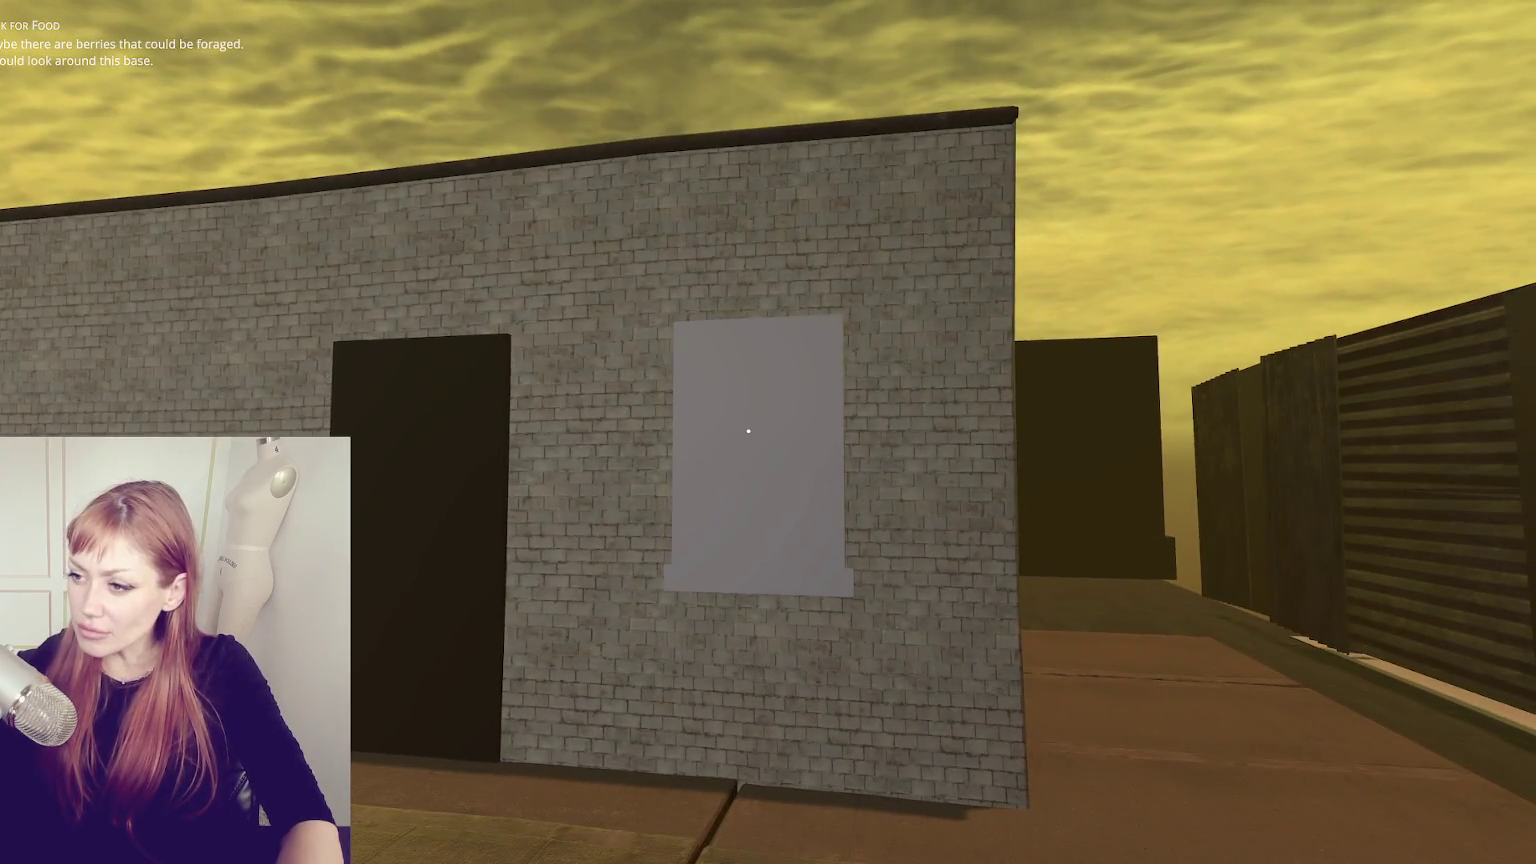
{"action": "key", "text": "s"}
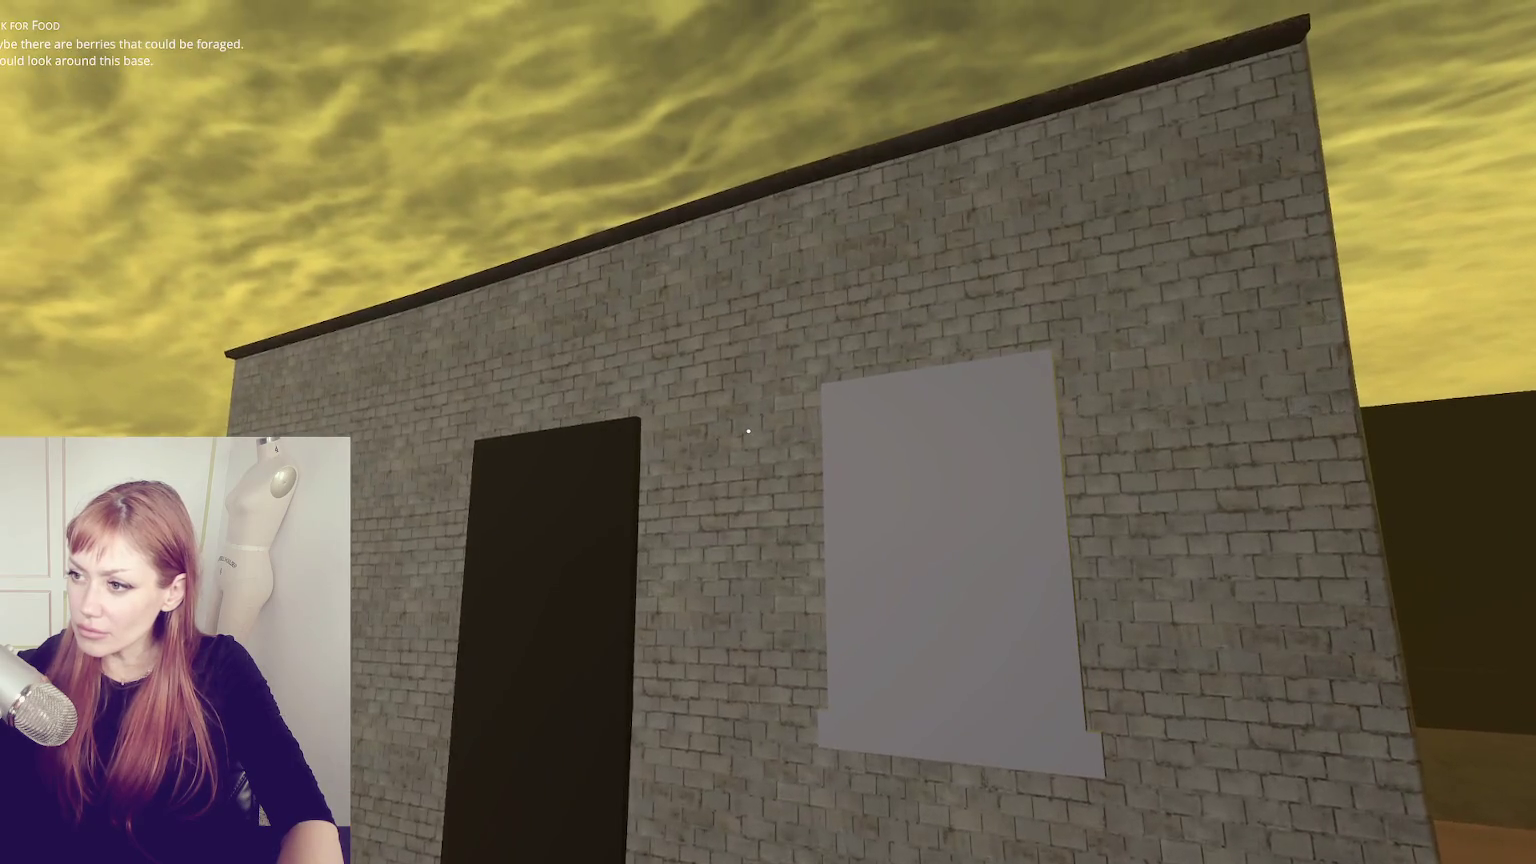
{"action": "key", "text": "s"}
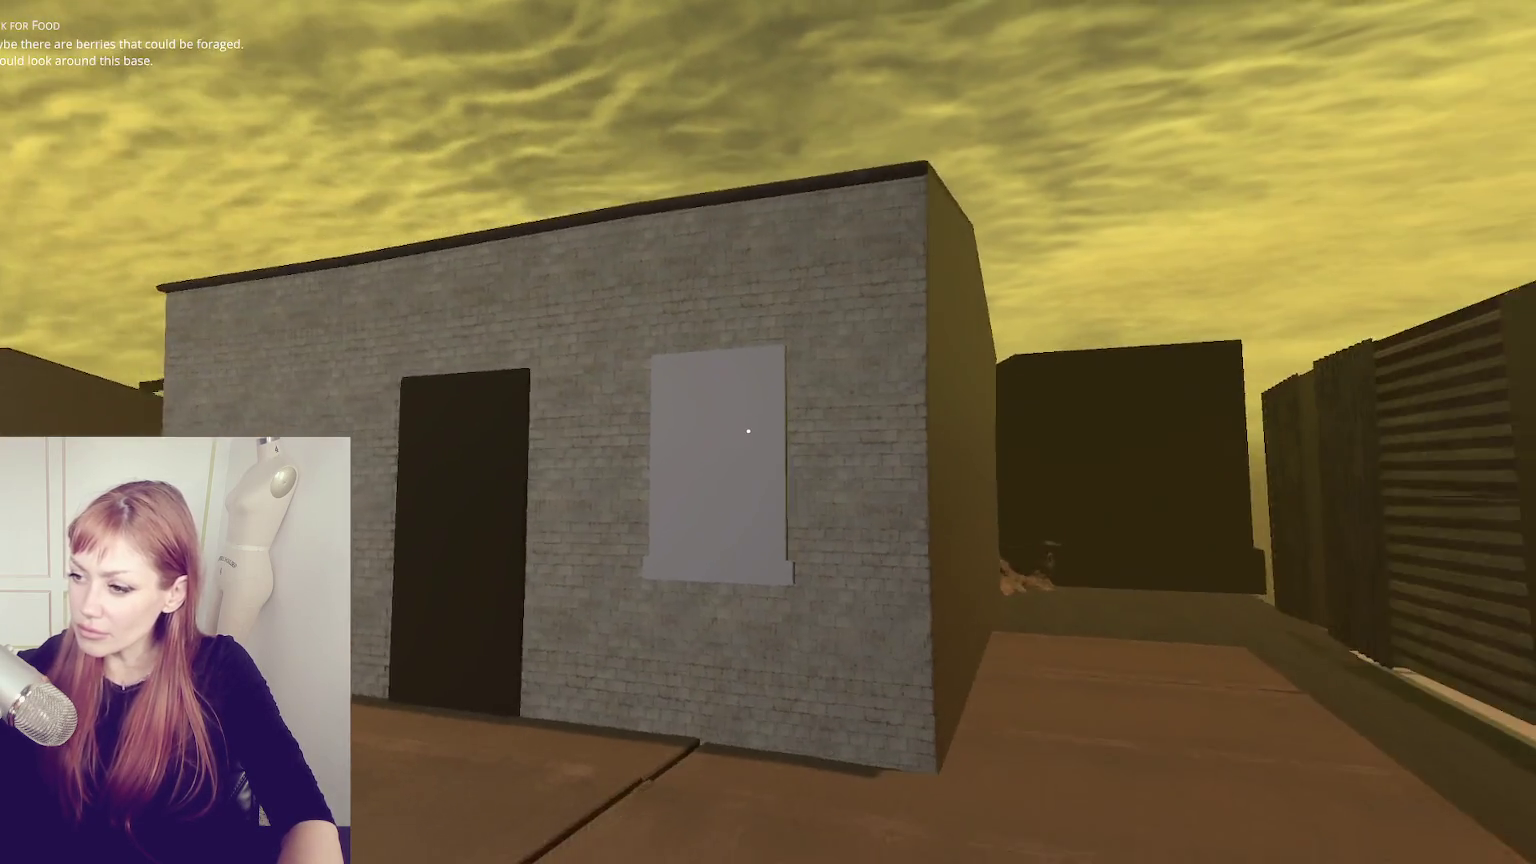
{"action": "key", "text": "s"}
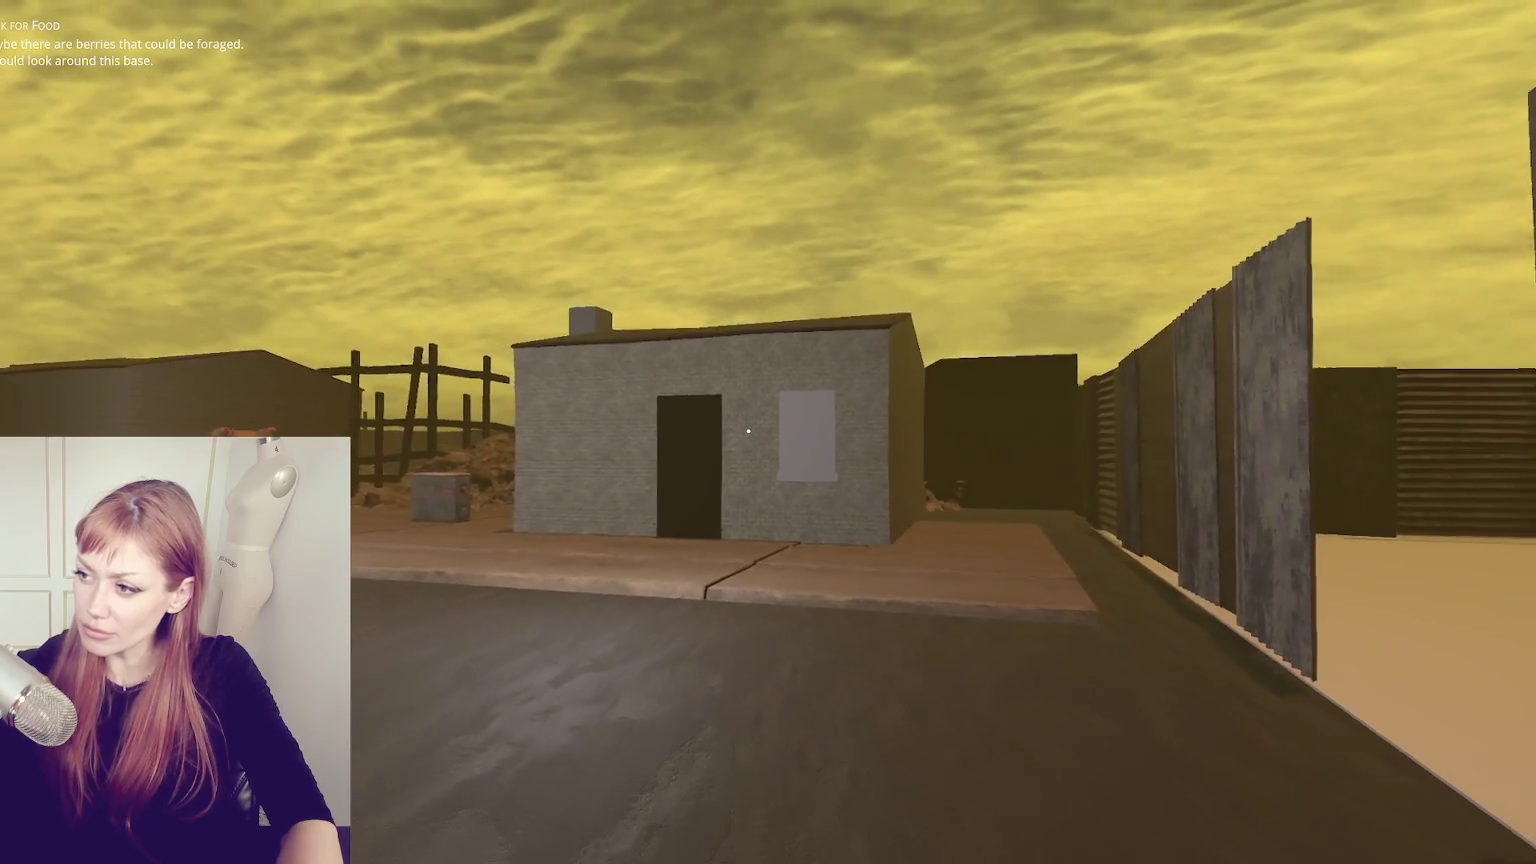
{"action": "key", "text": "s"}
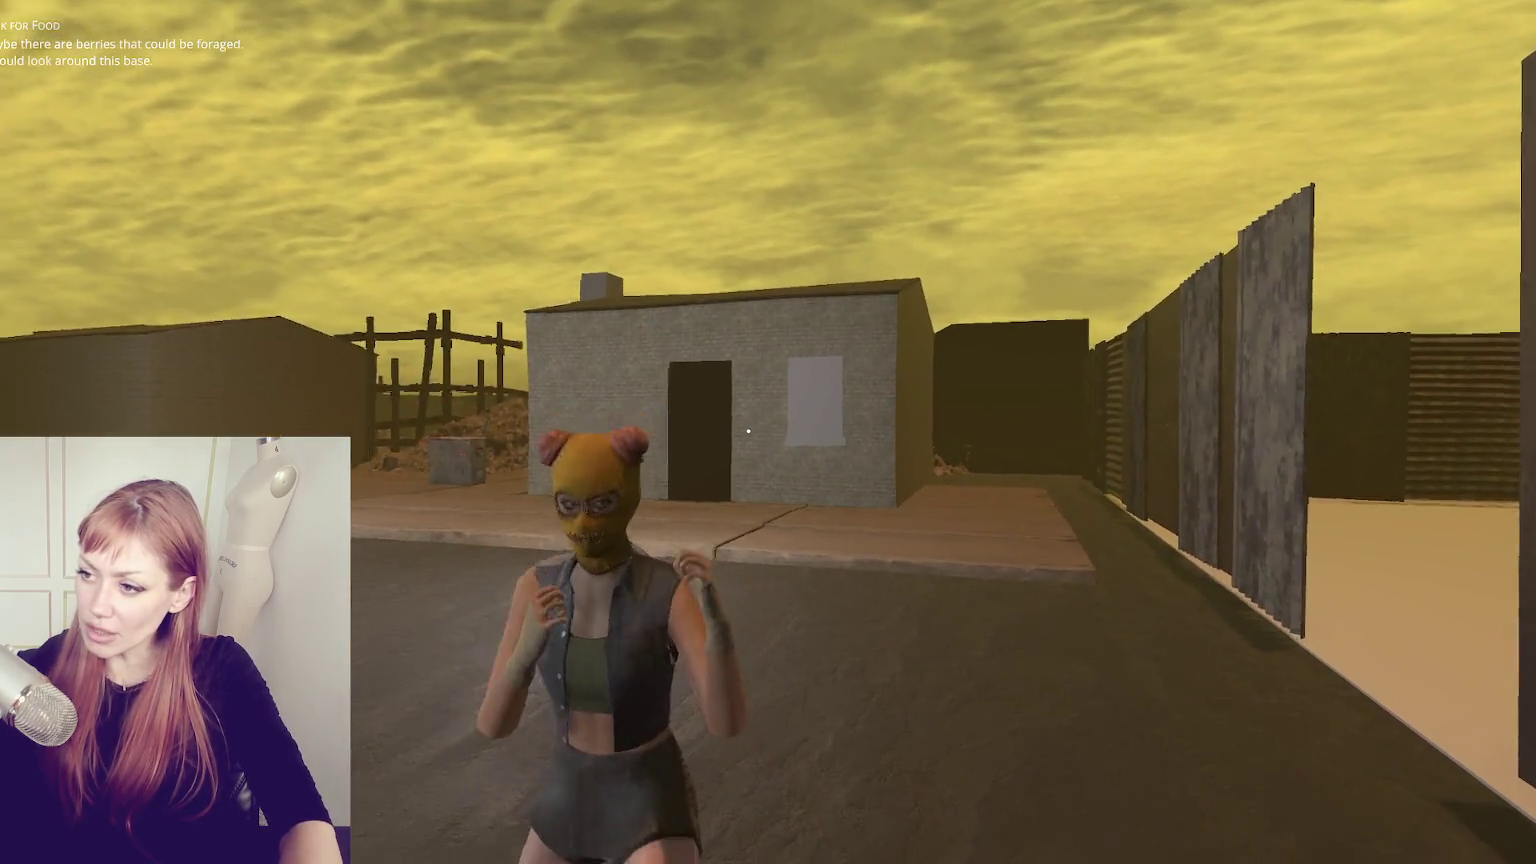
{"action": "key", "text": "Escape"}
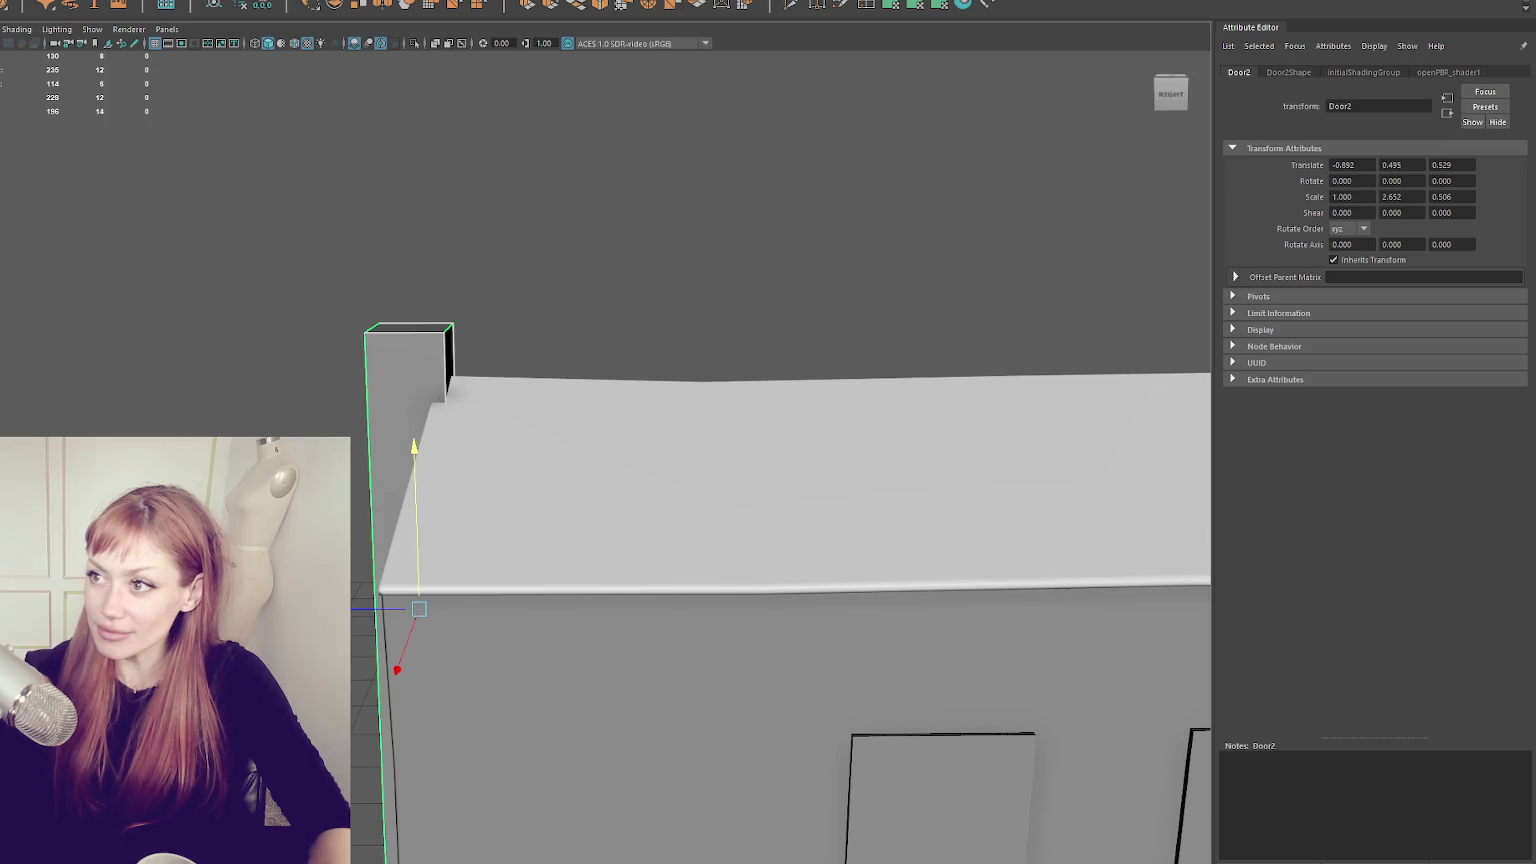
- Bevel the chimney's edges at a 0.05 fraction and ready the Insert Edge Loop tool
{"action": "key", "text": "ctrl+b"}
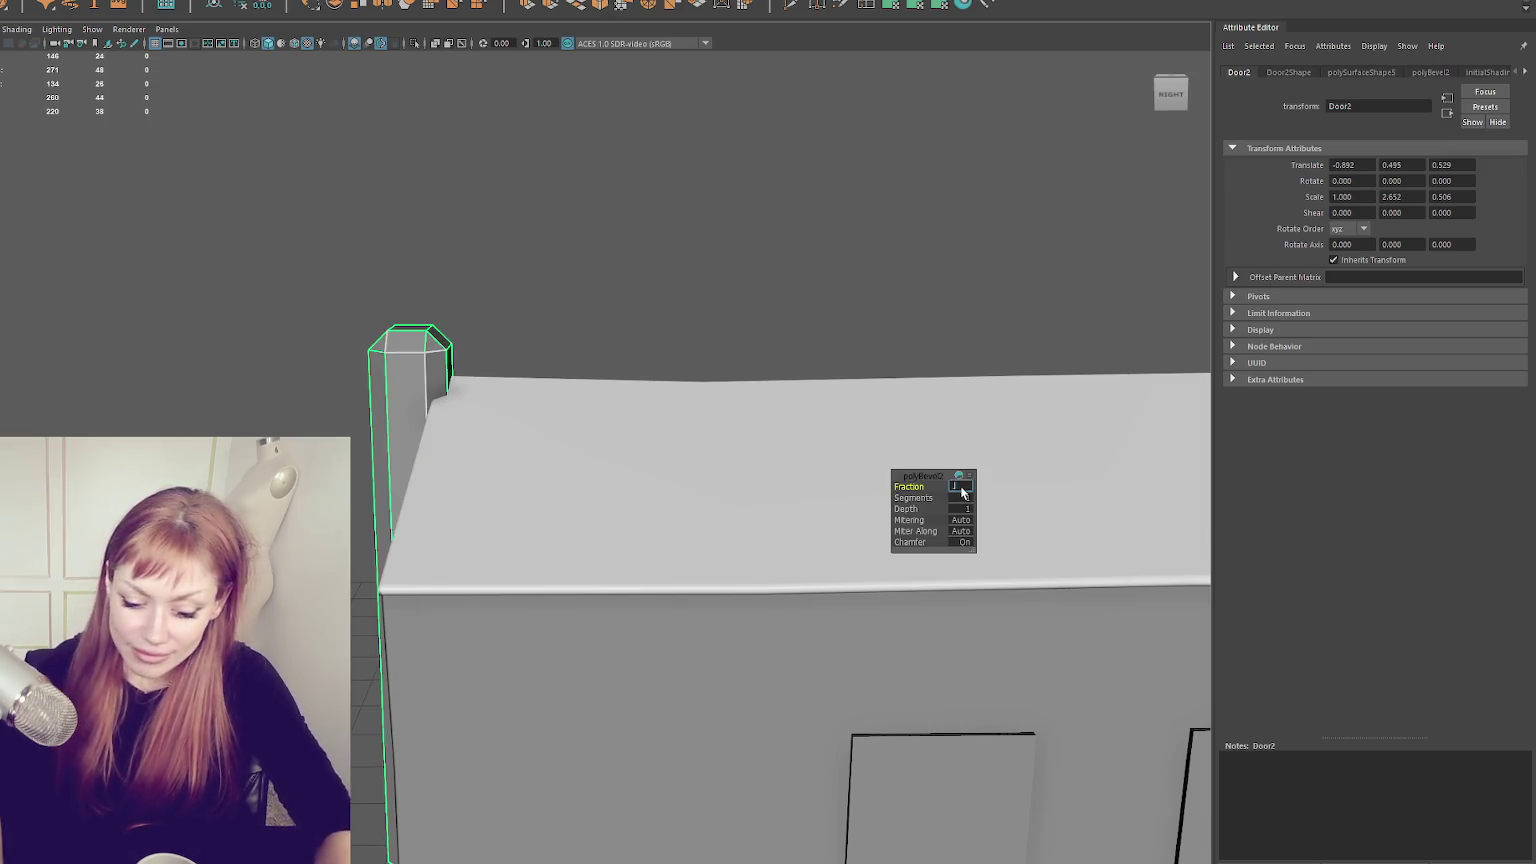
{"action": "type", "text": "0.01"}
{"action": "key", "text": "Return"}
{"action": "type", "text": ".0"}
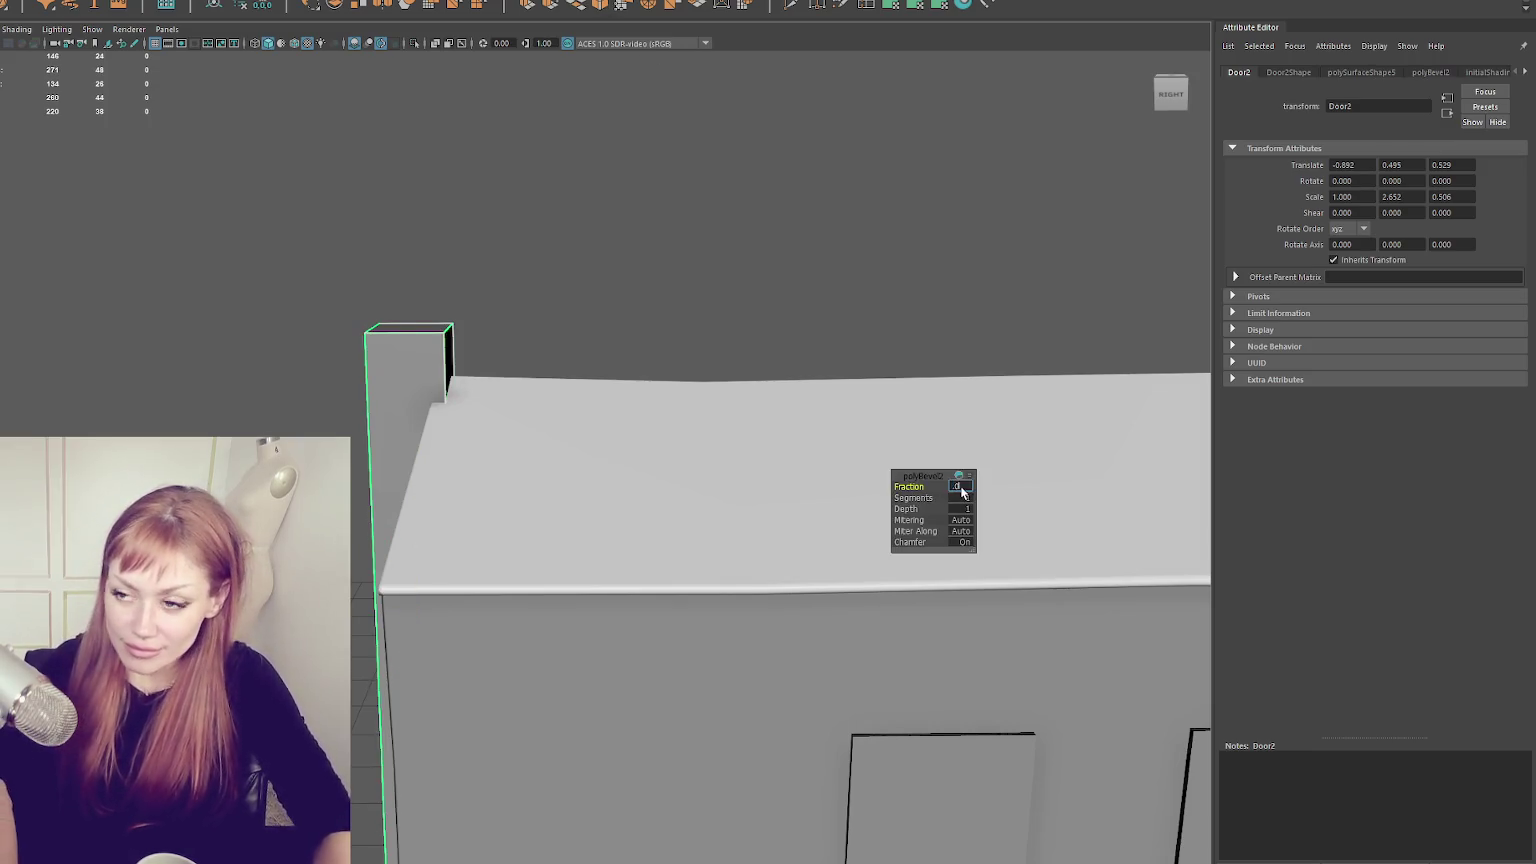
{"action": "type", "text": "0.03"}
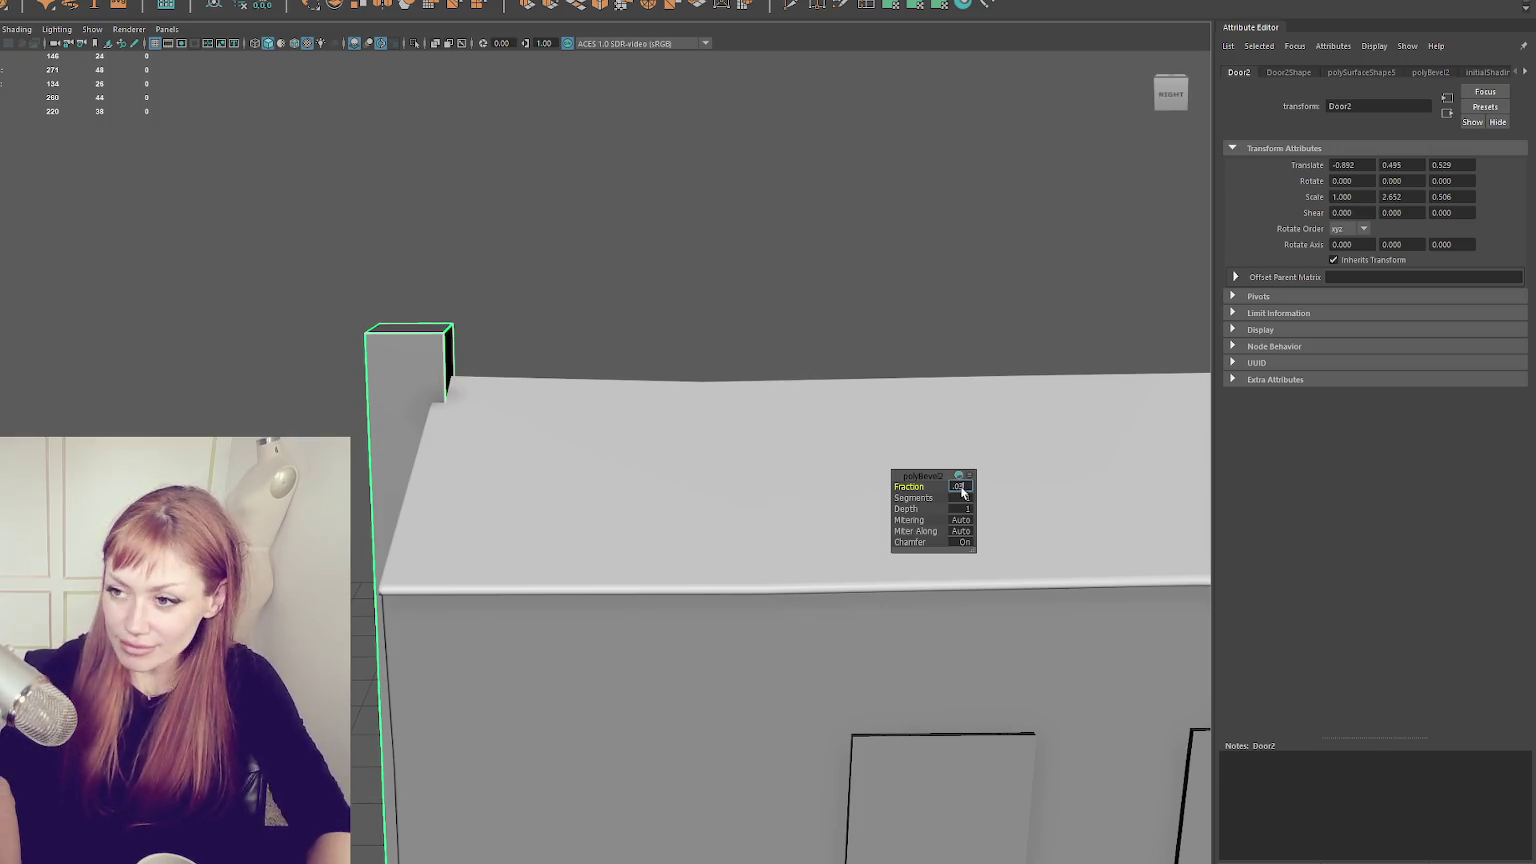
{"action": "type", "text": "0.05"}
{"action": "key", "text": "Return"}
{"action": "left_click_drag", "start_coordinate": [775, 430], "coordinate": [712, 400]}
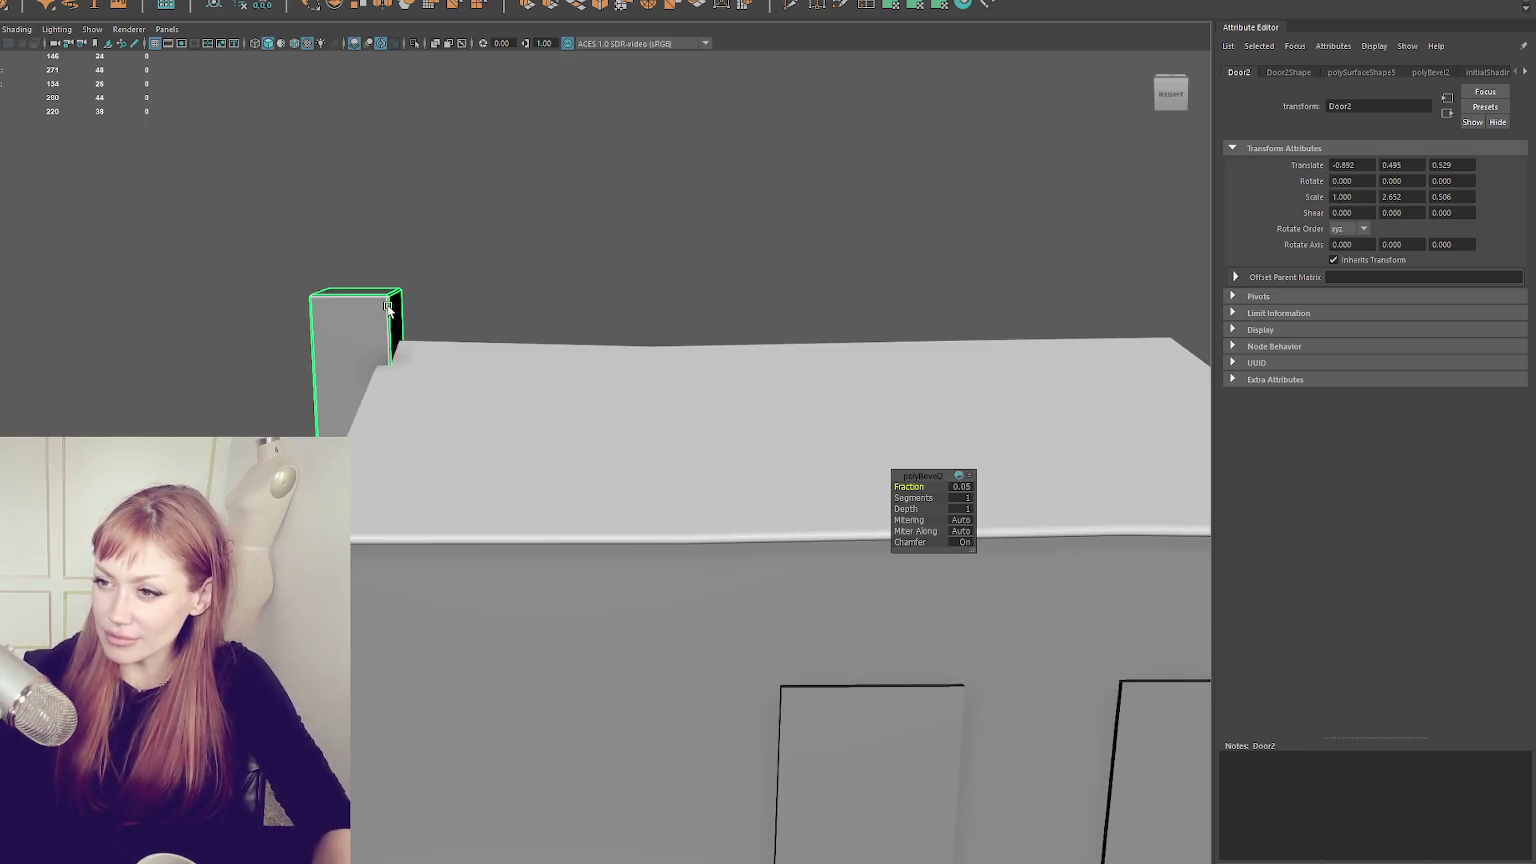
{"action": "left_click_drag", "start_coordinate": [388, 308], "coordinate": [521, 247]}
{"action": "double_click", "coordinate": [857, 10]}
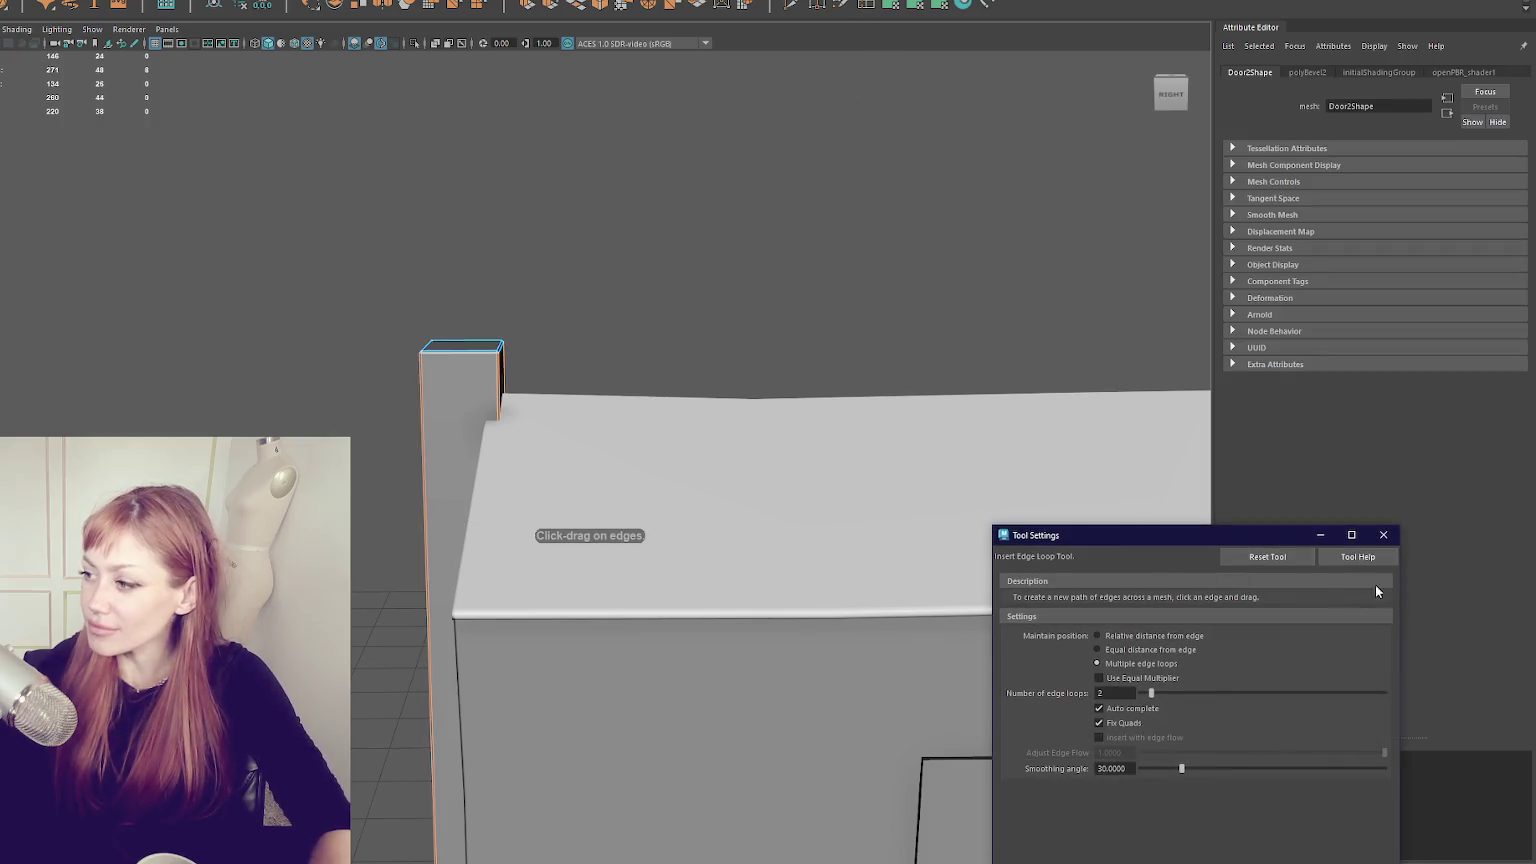
- Insert an edge loop on the chimney and select its top faces
{"action": "left_click", "coordinate": [1379, 540]}
{"action": "left_click", "coordinate": [499, 374]}
{"action": "right_click", "coordinate": [590, 213]}
{"action": "mouse_move", "coordinate": [633, 257]}
{"action": "left_mouse_down"}
{"action": "mouse_move", "coordinate": [603, 283]}
{"action": "mouse_move", "coordinate": [318, 350]}
{"action": "left_mouse_up"}
{"action": "left_click_drag", "start_coordinate": [583, 290], "coordinate": [330, 350]}
{"action": "key", "text": "w"}
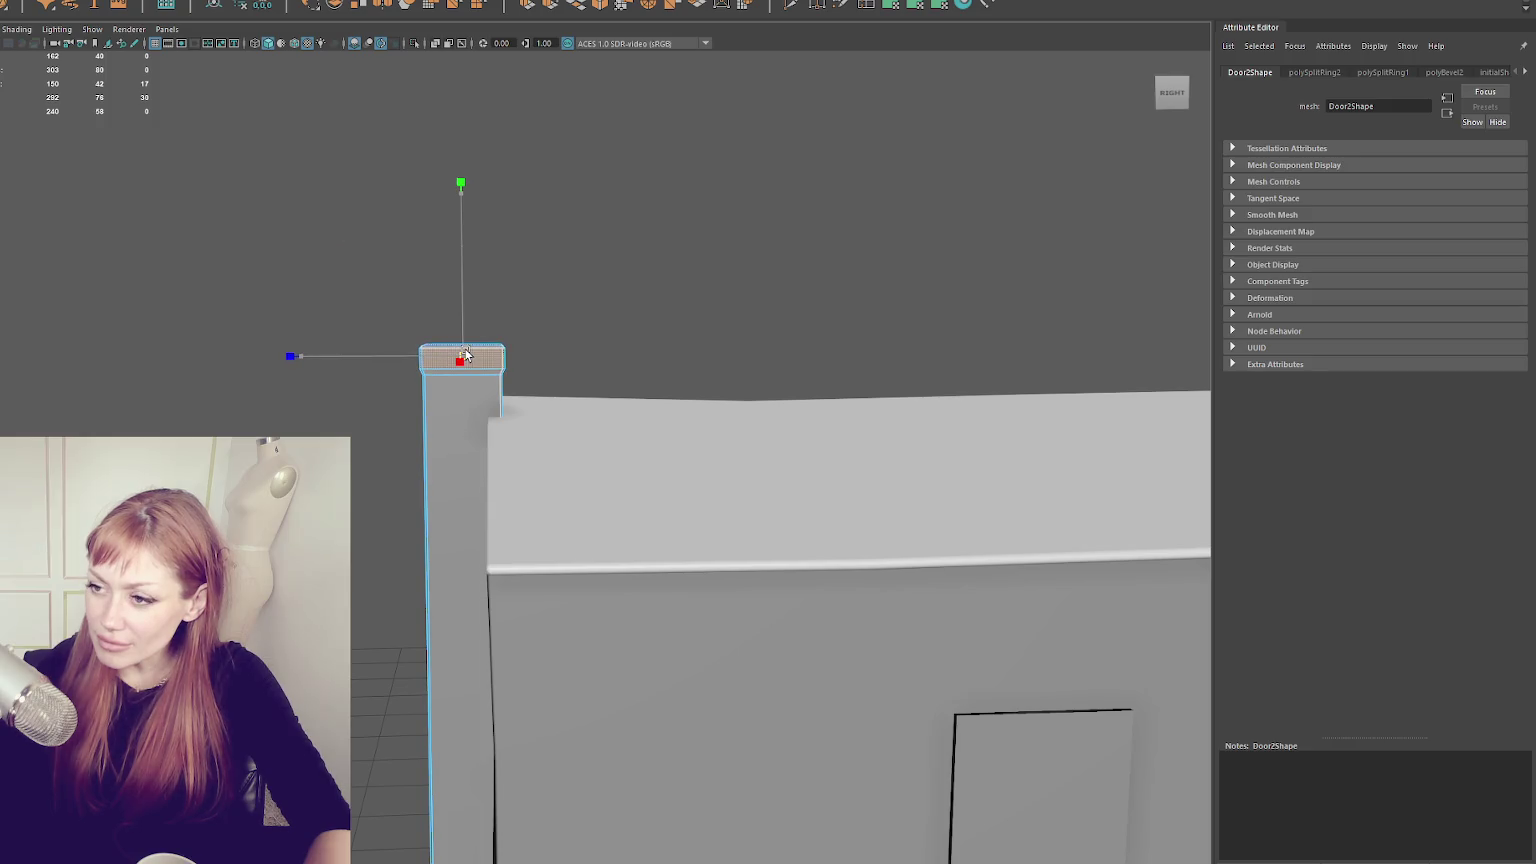
- Soften the chimney's edges, freeze its transformations, and delete the selected faces
{"action": "left_click", "coordinate": [636, 251]}
{"action": "right_click", "coordinate": [662, 214], "text": "shift"}
{"action": "left_click", "coordinate": [794, 263]}
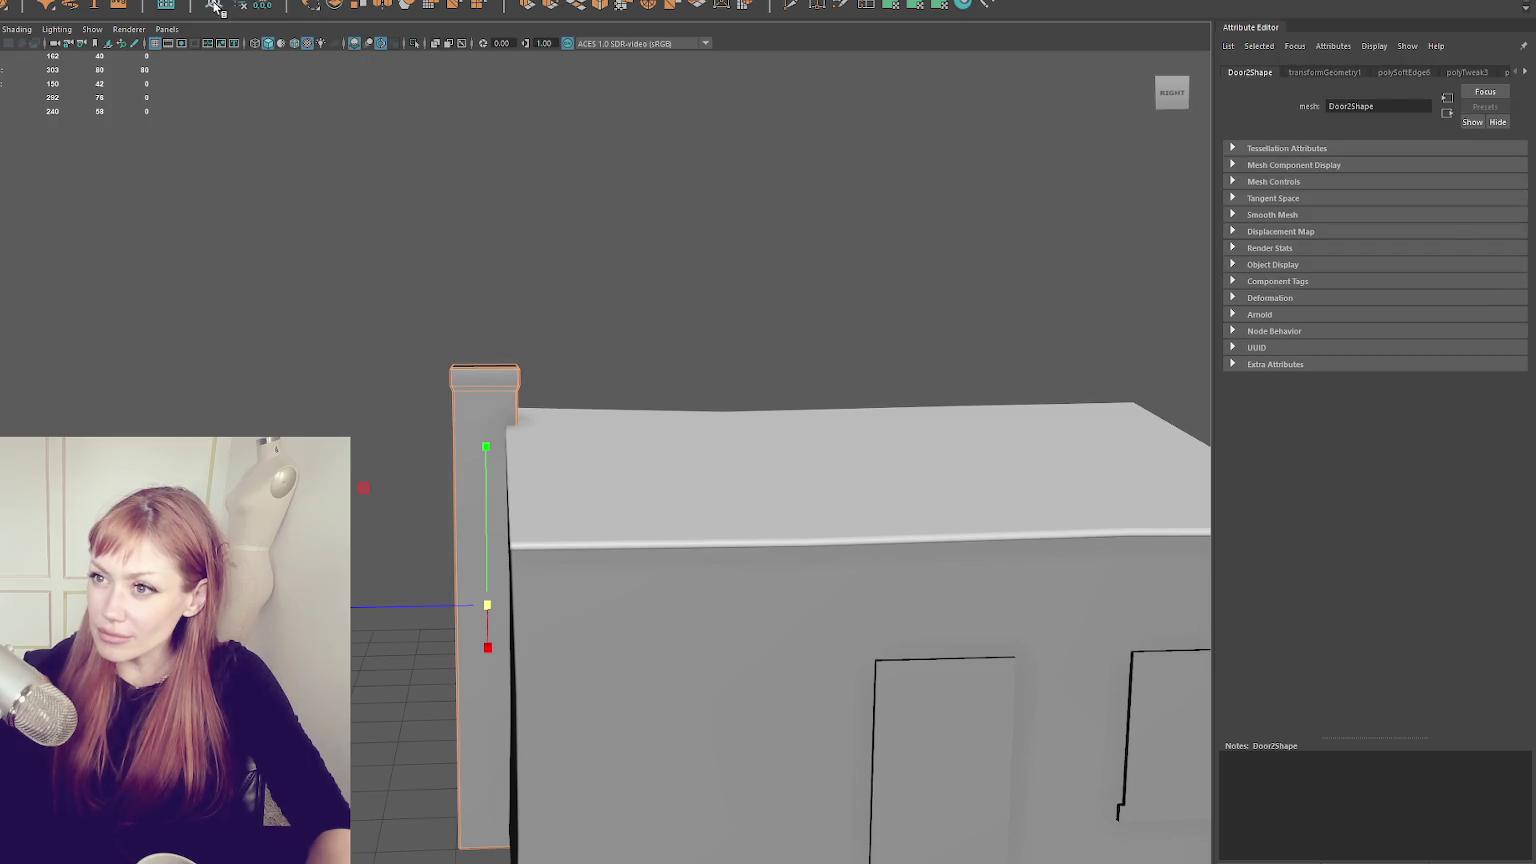
{"action": "right_click", "coordinate": [648, 112], "text": "shift"}
{"action": "left_click", "coordinate": [694, 340]}
{"action": "scroll", "coordinate": [694, 340], "scroll_direction": "down", "scroll_amount": 3}
{"action": "key", "text": "Delete"}
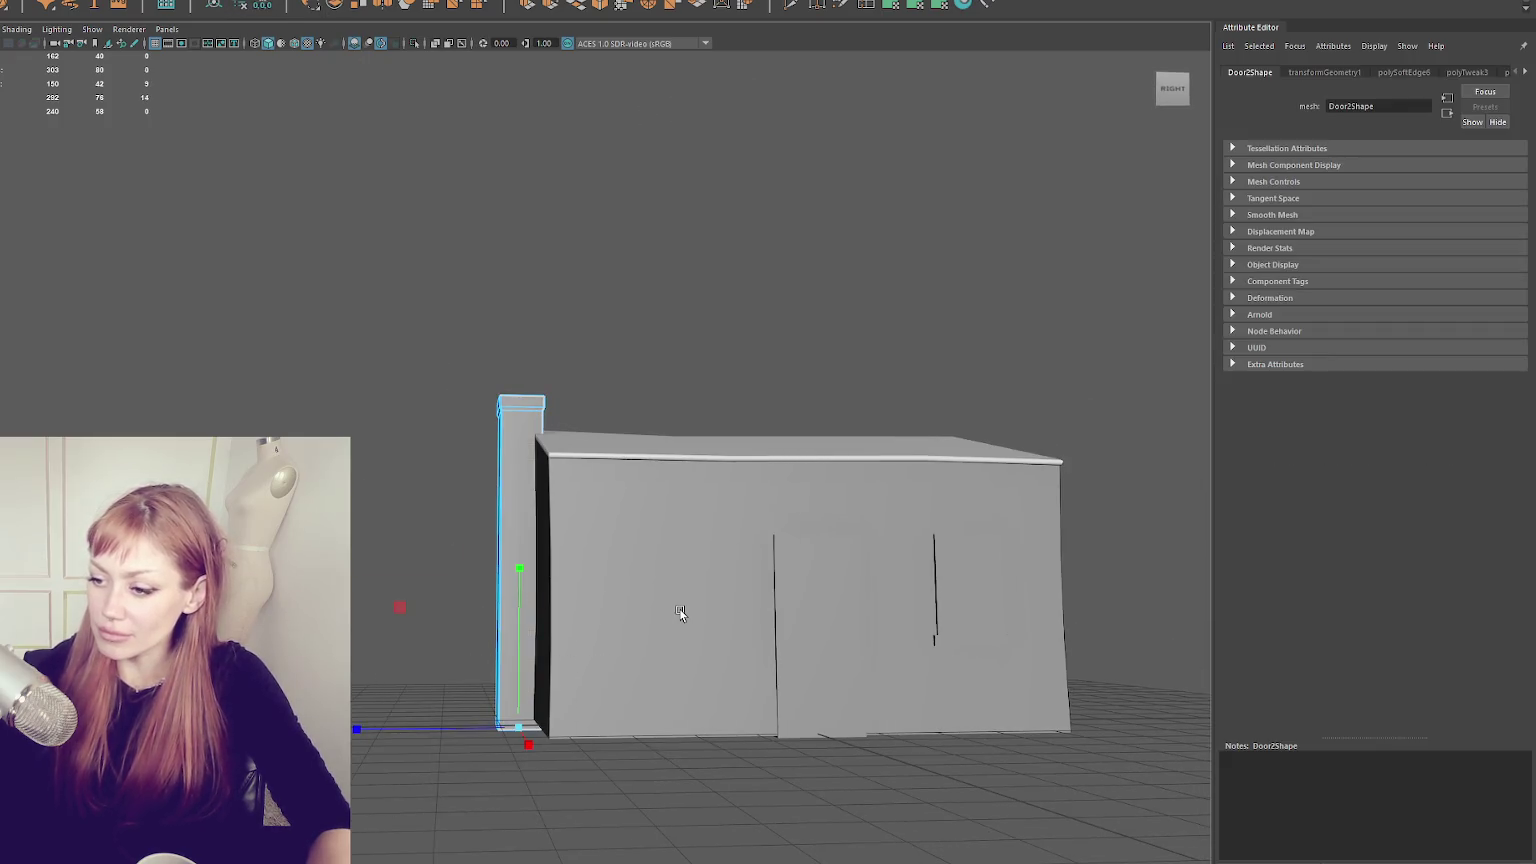
{"action": "right_click", "coordinate": [504, 312]}
{"action": "left_click", "coordinate": [577, 307]}
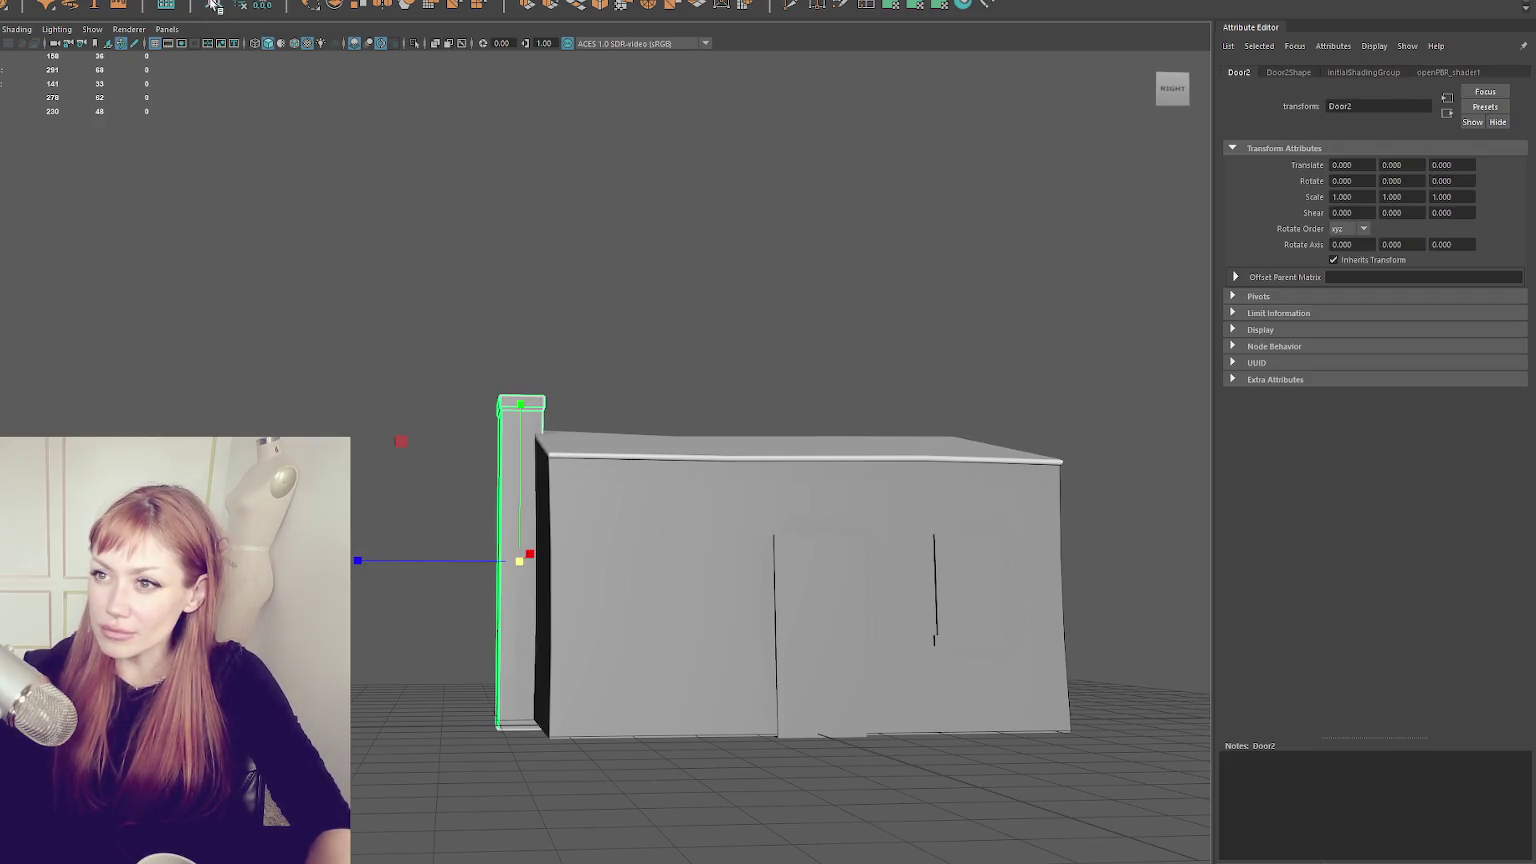
{"action": "key", "text": "ctrl+F11"}
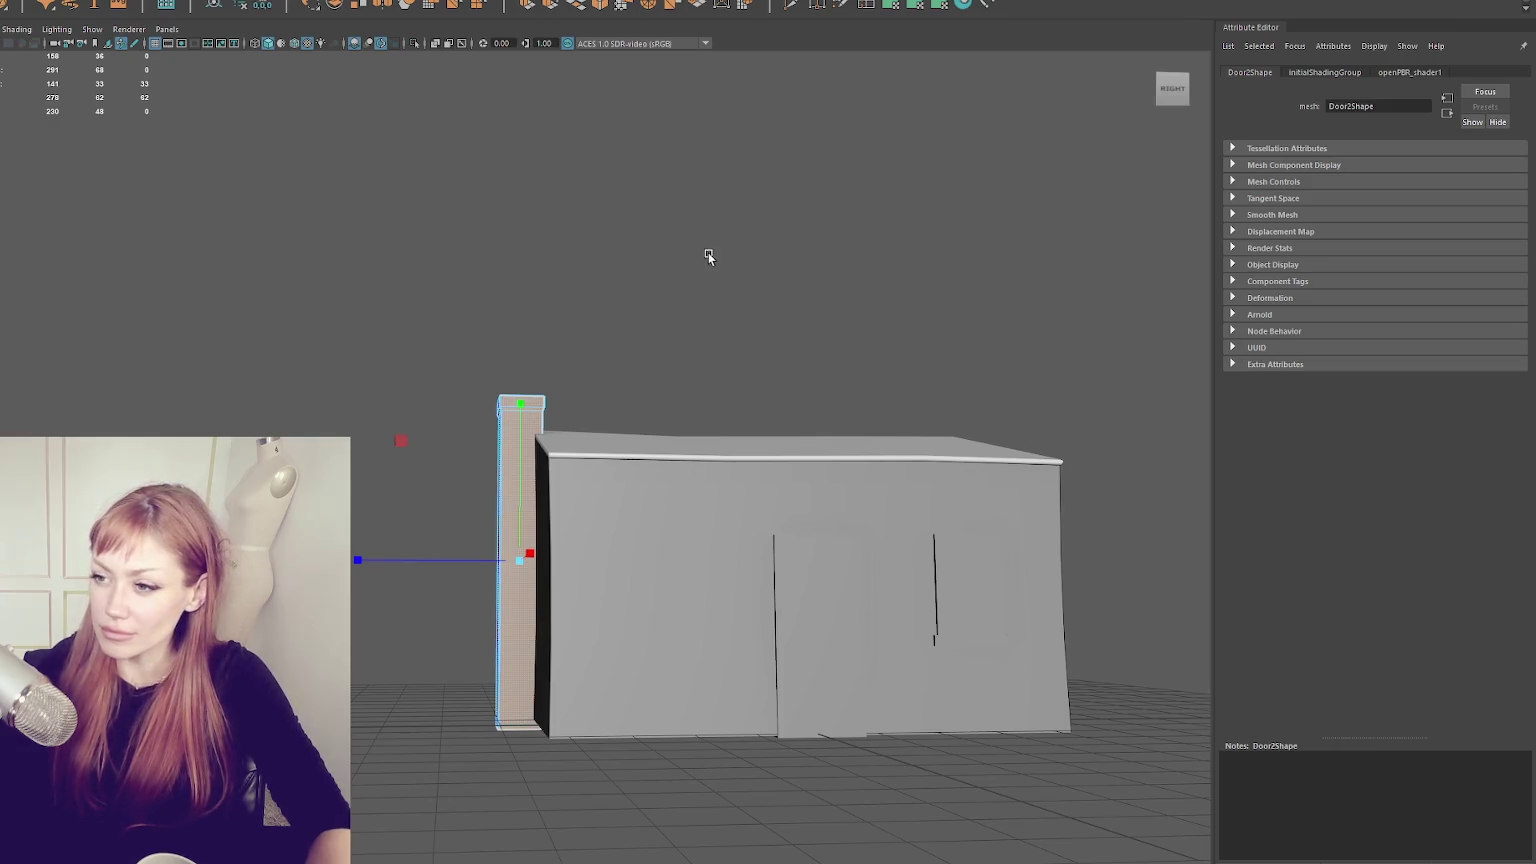
{"action": "left_click_drag", "start_coordinate": [708, 256], "coordinate": [576, 377]}
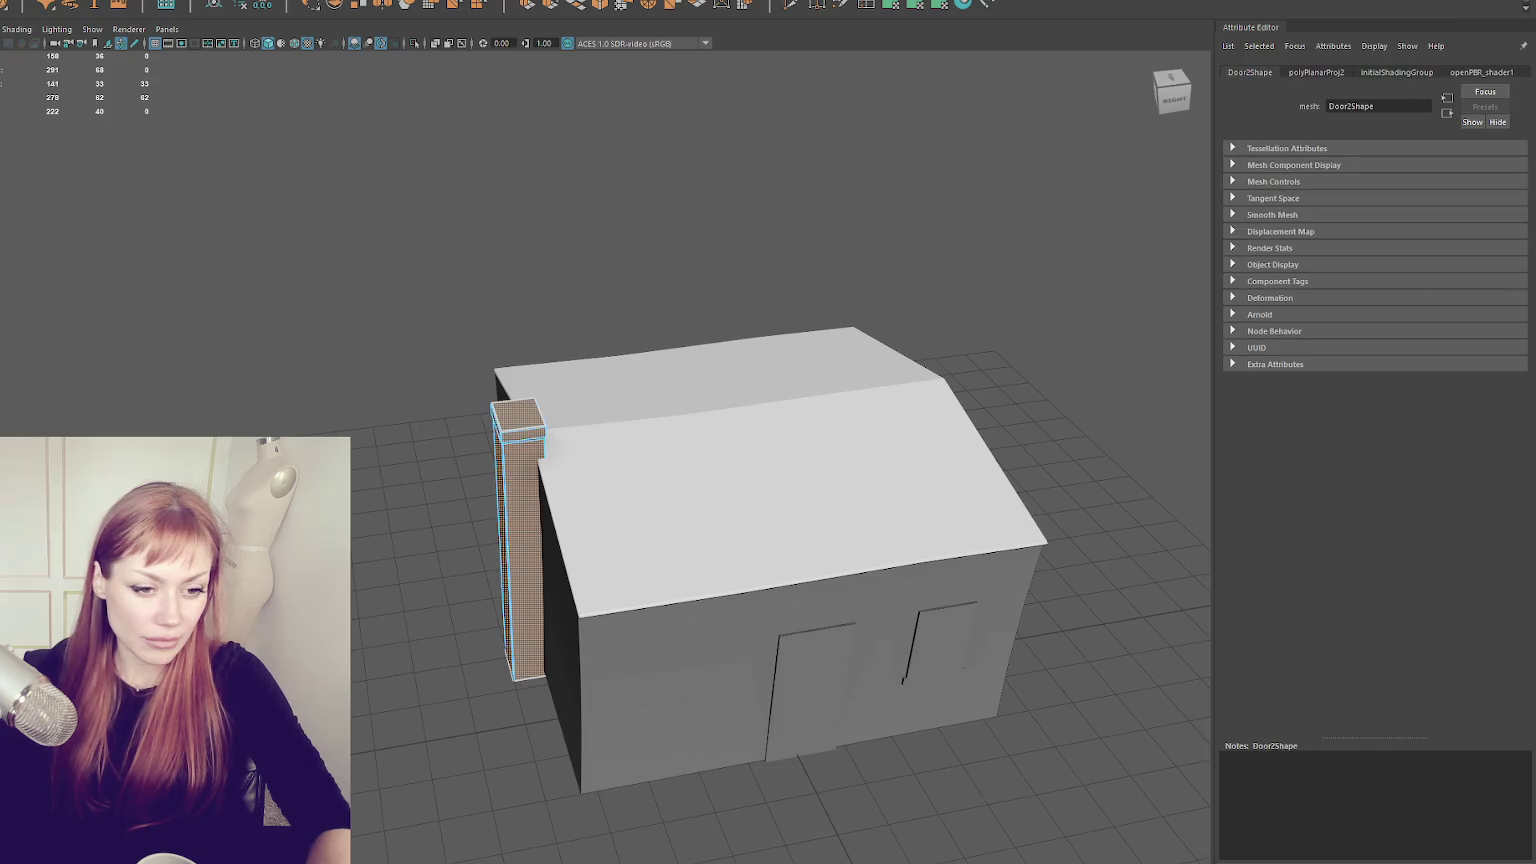
- Cut the chimney-top UVs along an edge and apply a planar projection to the box's faces
{"action": "mouse_move", "coordinate": [450, 182]}
{"action": "left_mouse_down"}
{"action": "mouse_move", "coordinate": [504, 240]}
{"action": "mouse_move", "coordinate": [542, 338]}
{"action": "mouse_move", "coordinate": [532, 254]}
{"action": "left_mouse_up"}
{"action": "left_click", "coordinate": [596, 165]}
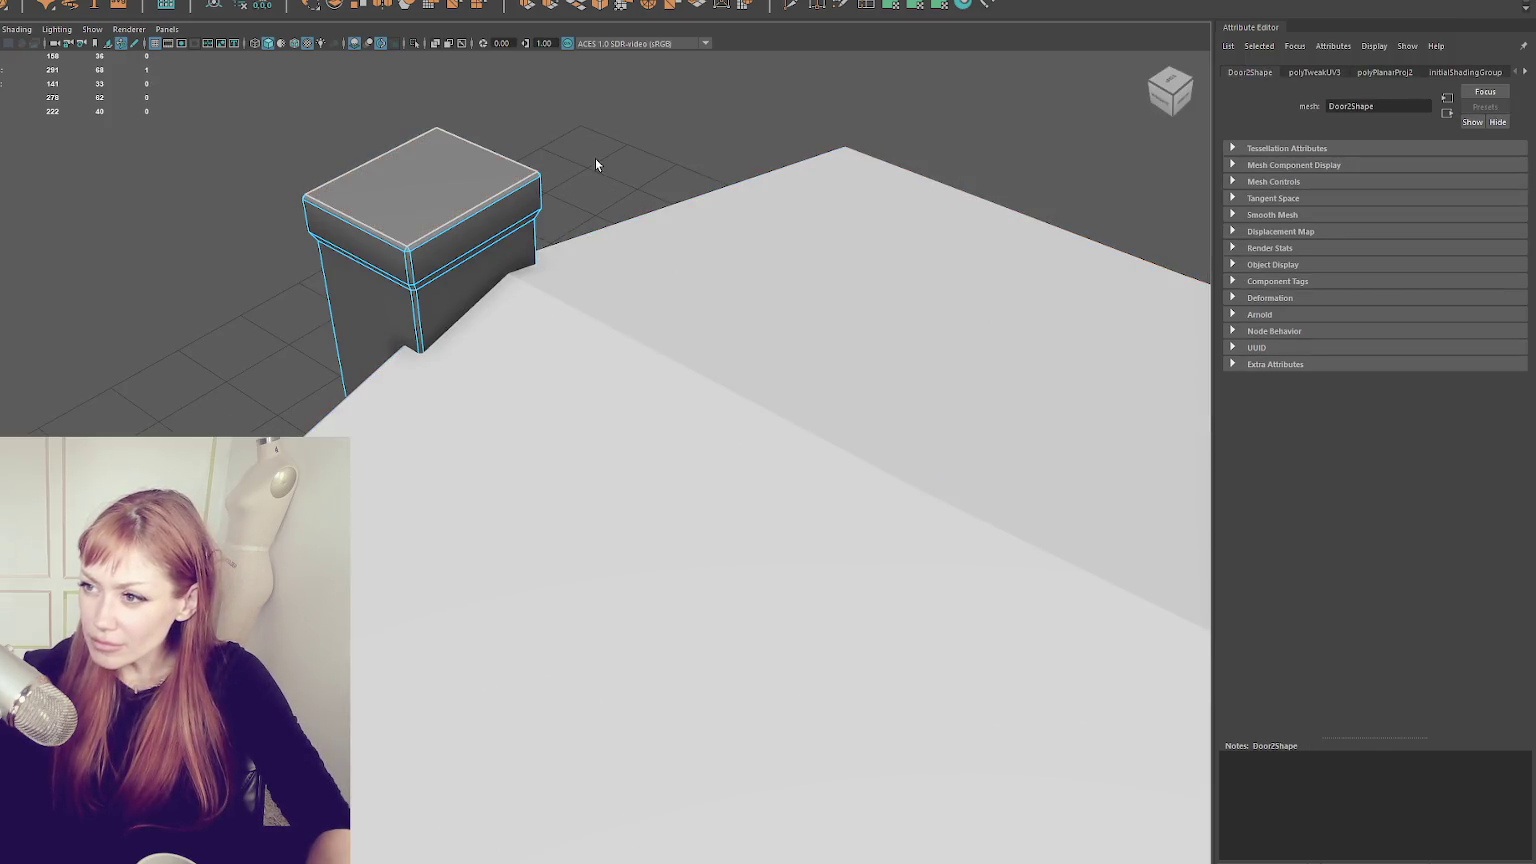
{"action": "left_click", "coordinate": [540, 189]}
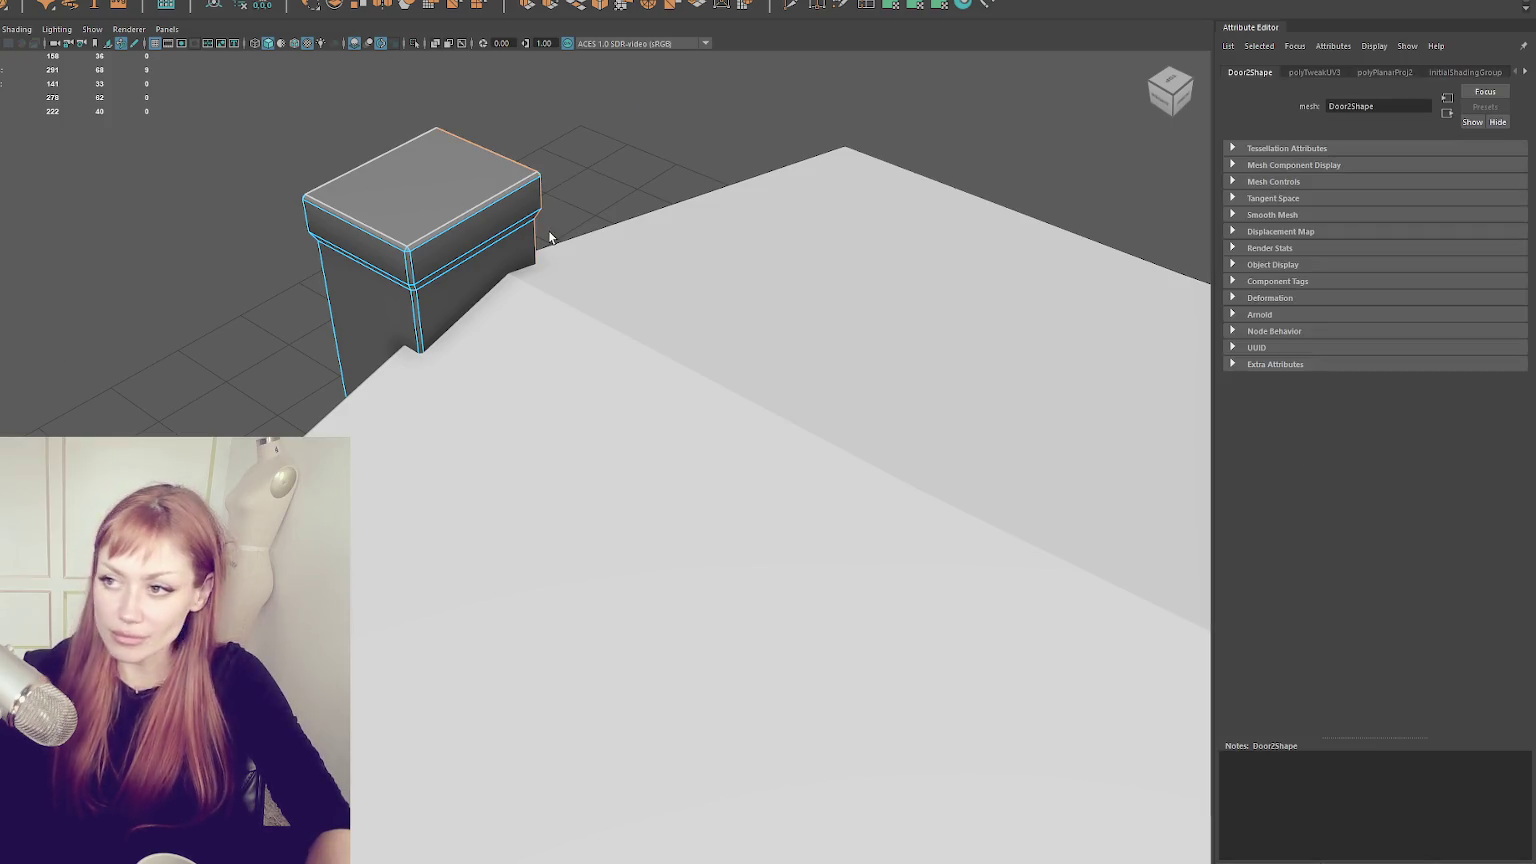
{"action": "key", "text": "ctrl+x"}
{"action": "left_click", "coordinate": [512, 163]}
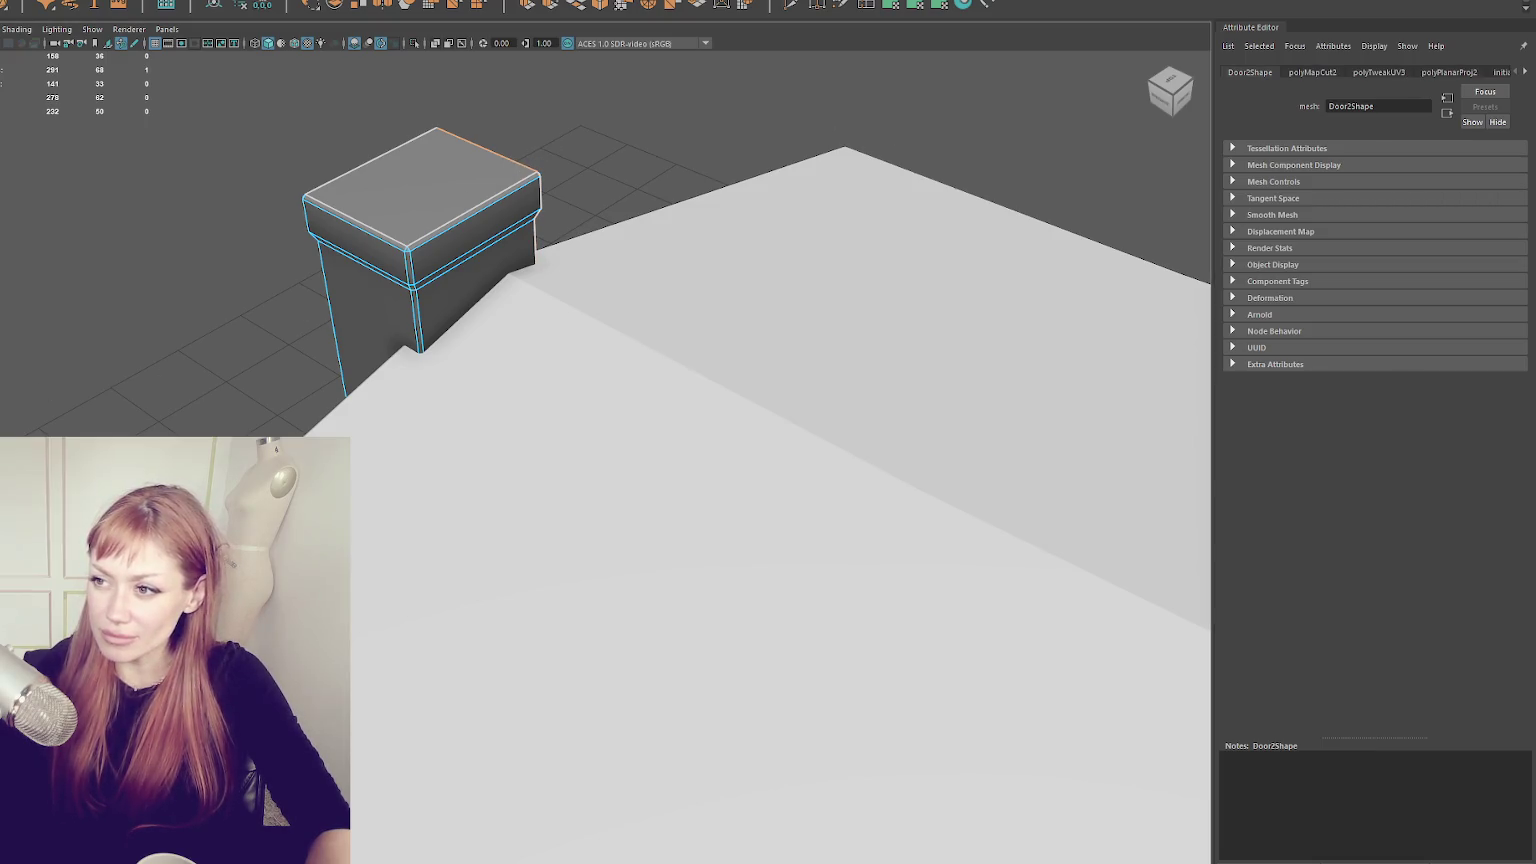
{"action": "key", "text": "ctrl+F11"}
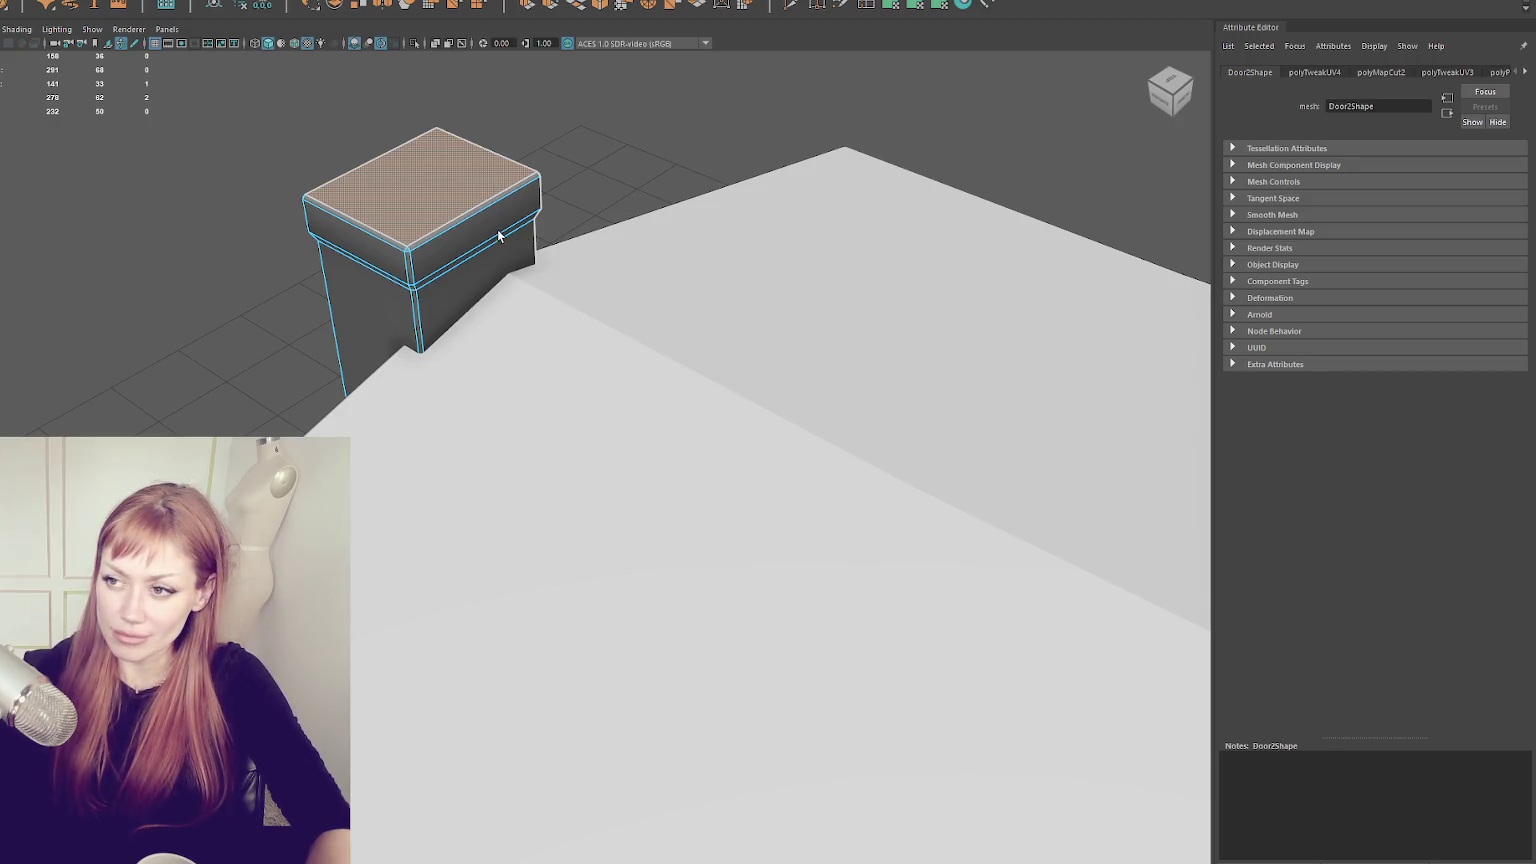
{"action": "key", "text": "shift+period"}
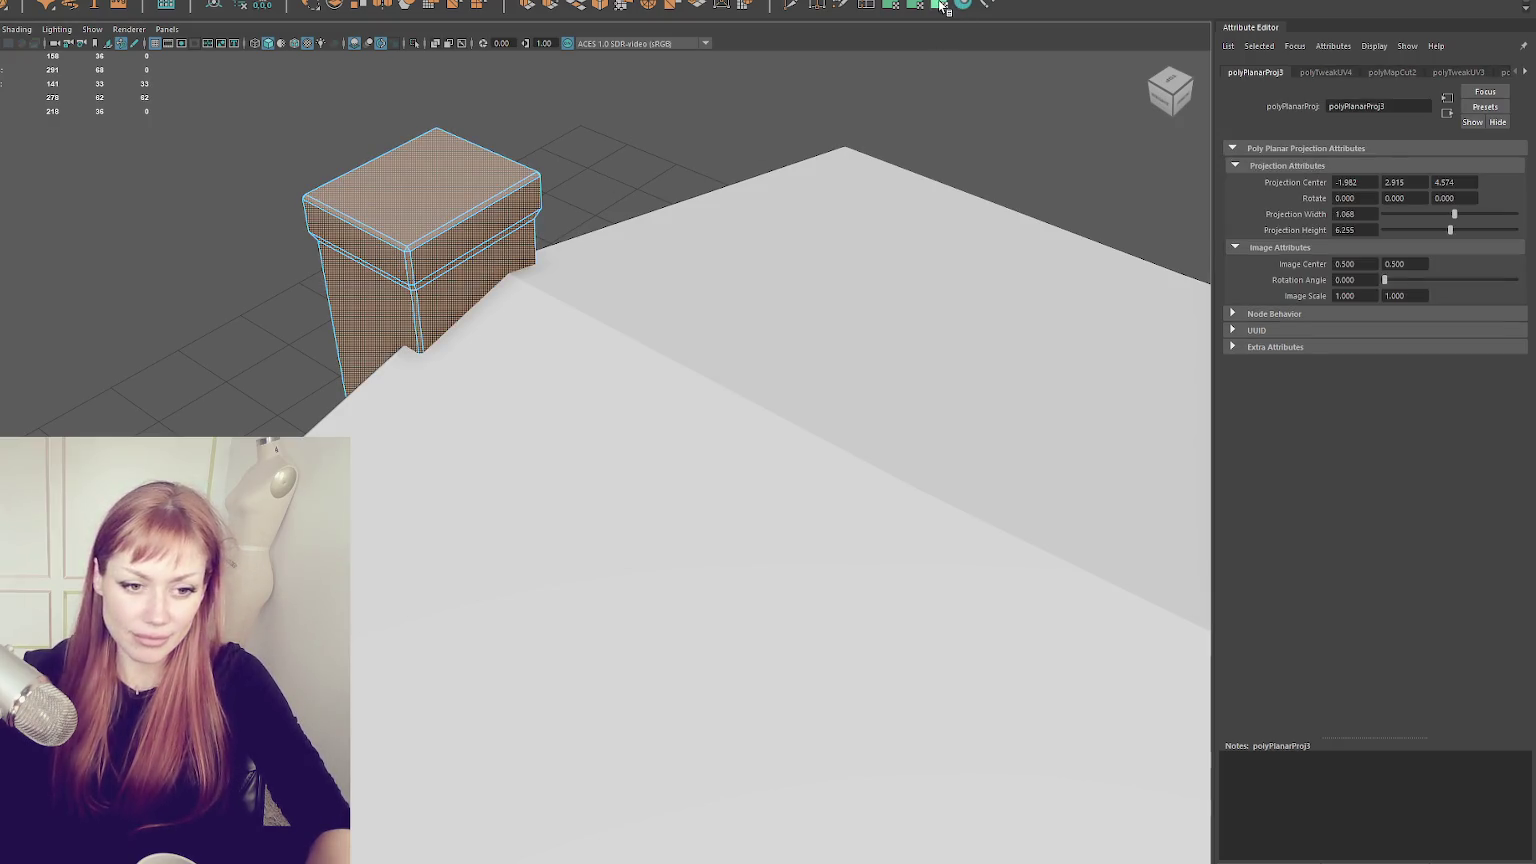
{"action": "left_click", "coordinate": [520, 168]}
{"action": "left_click", "coordinate": [919, 5]}
{"action": "right_click", "coordinate": [581, 113]}
{"action": "left_click", "coordinate": [540, 188]}
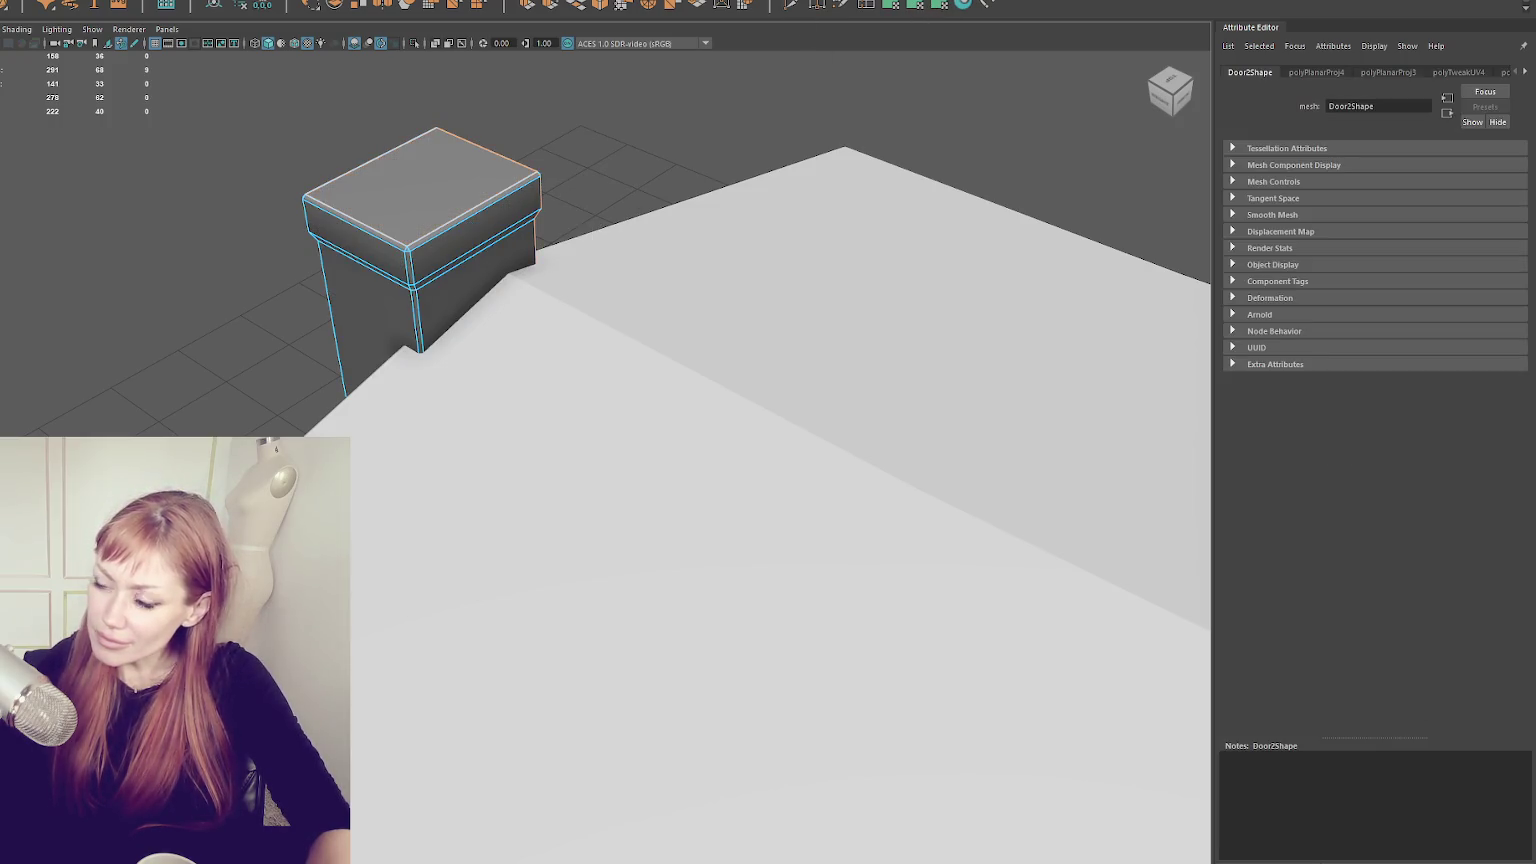
{"action": "key", "text": "ctrl+F11"}
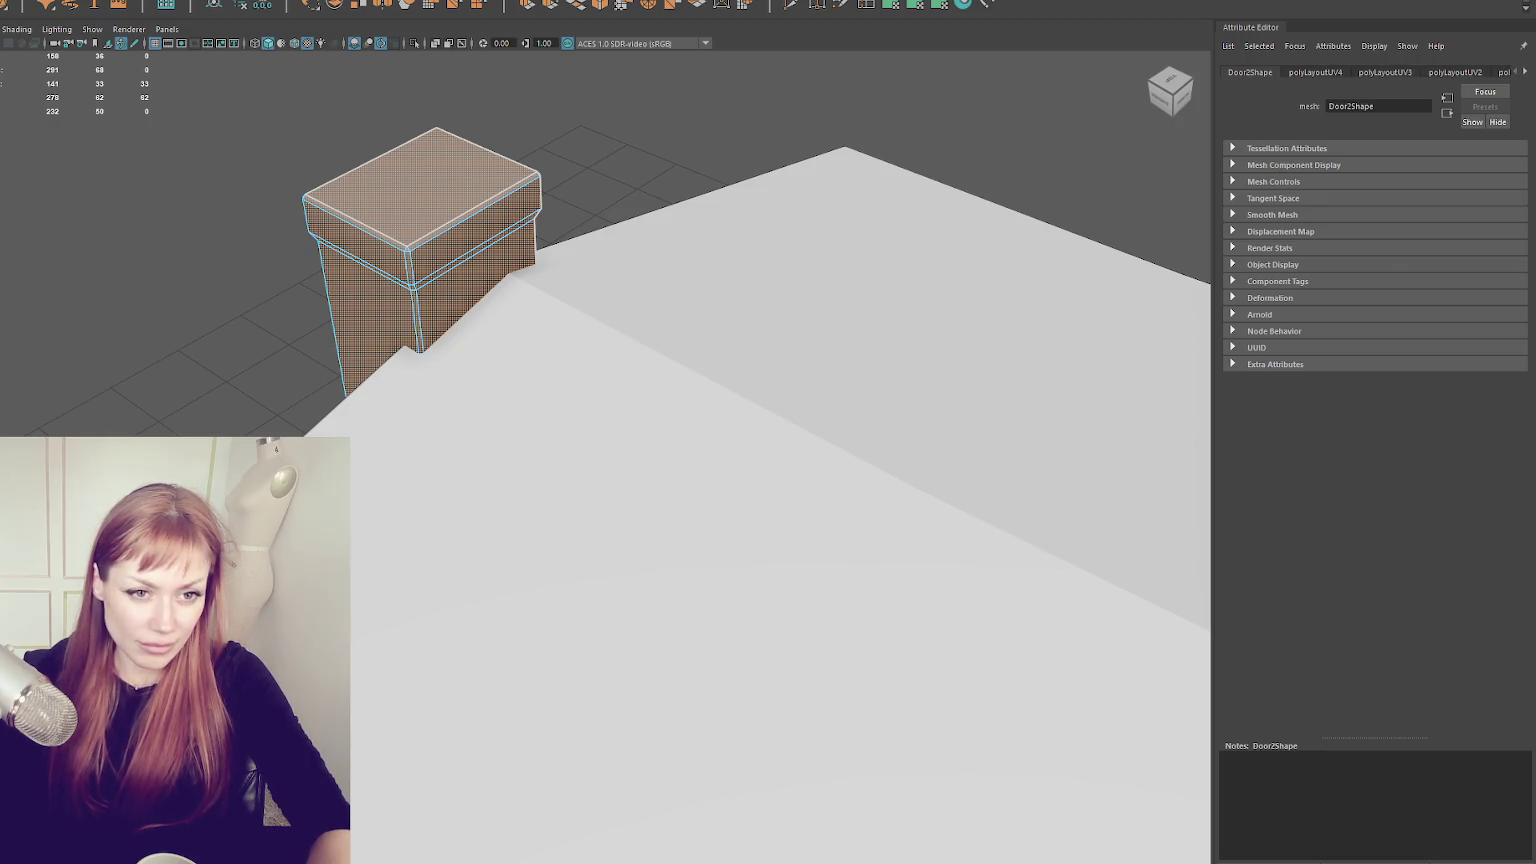
- Lay out, cut and sew the box's UVs, undoing and redoing until the checker maps evenly
{"action": "key", "text": "5"}
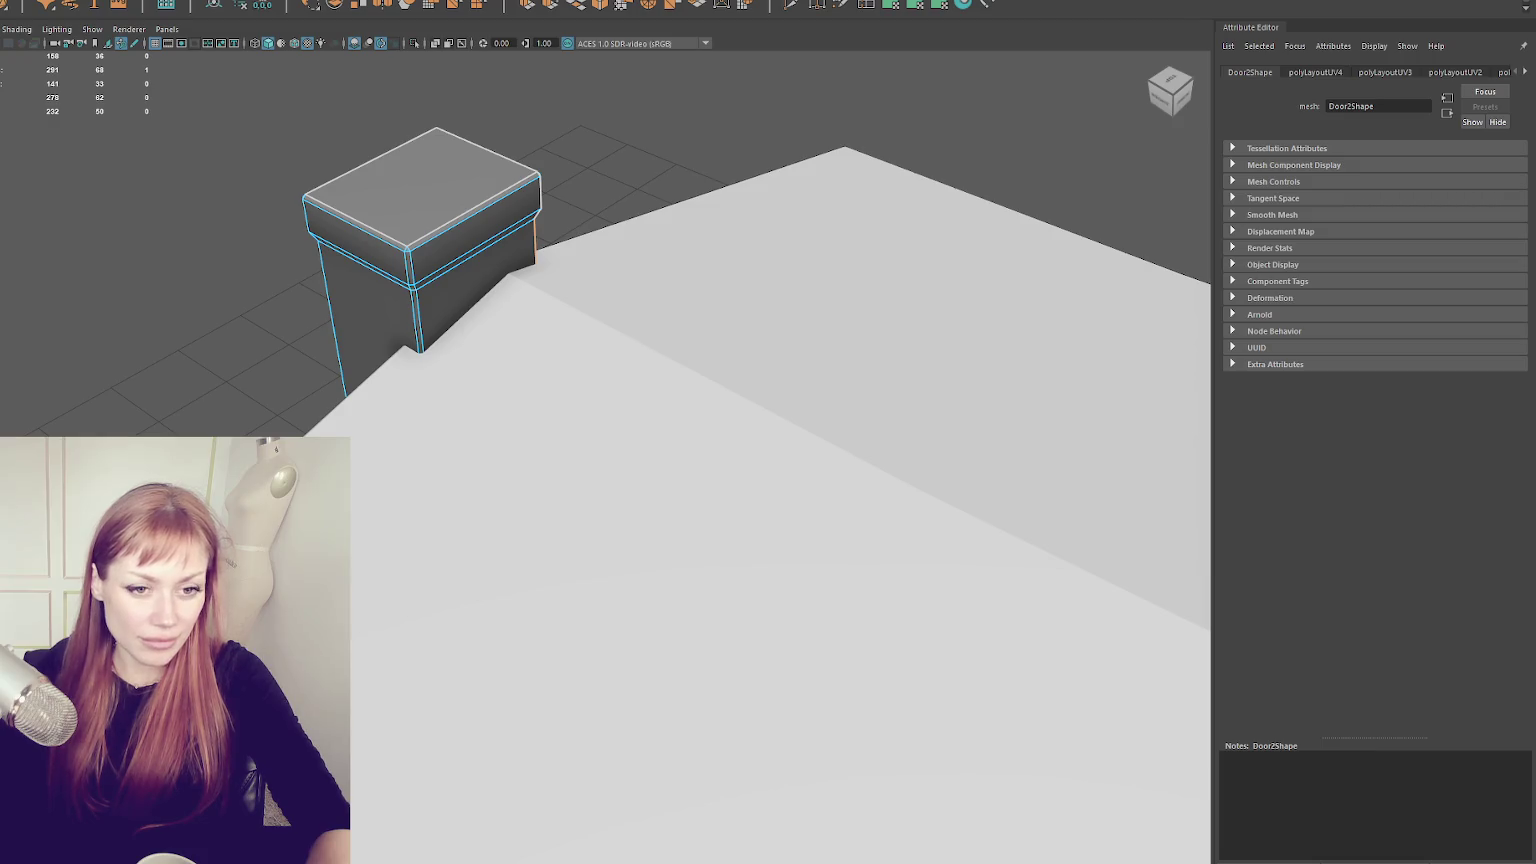
{"action": "key", "text": "shift+x"}
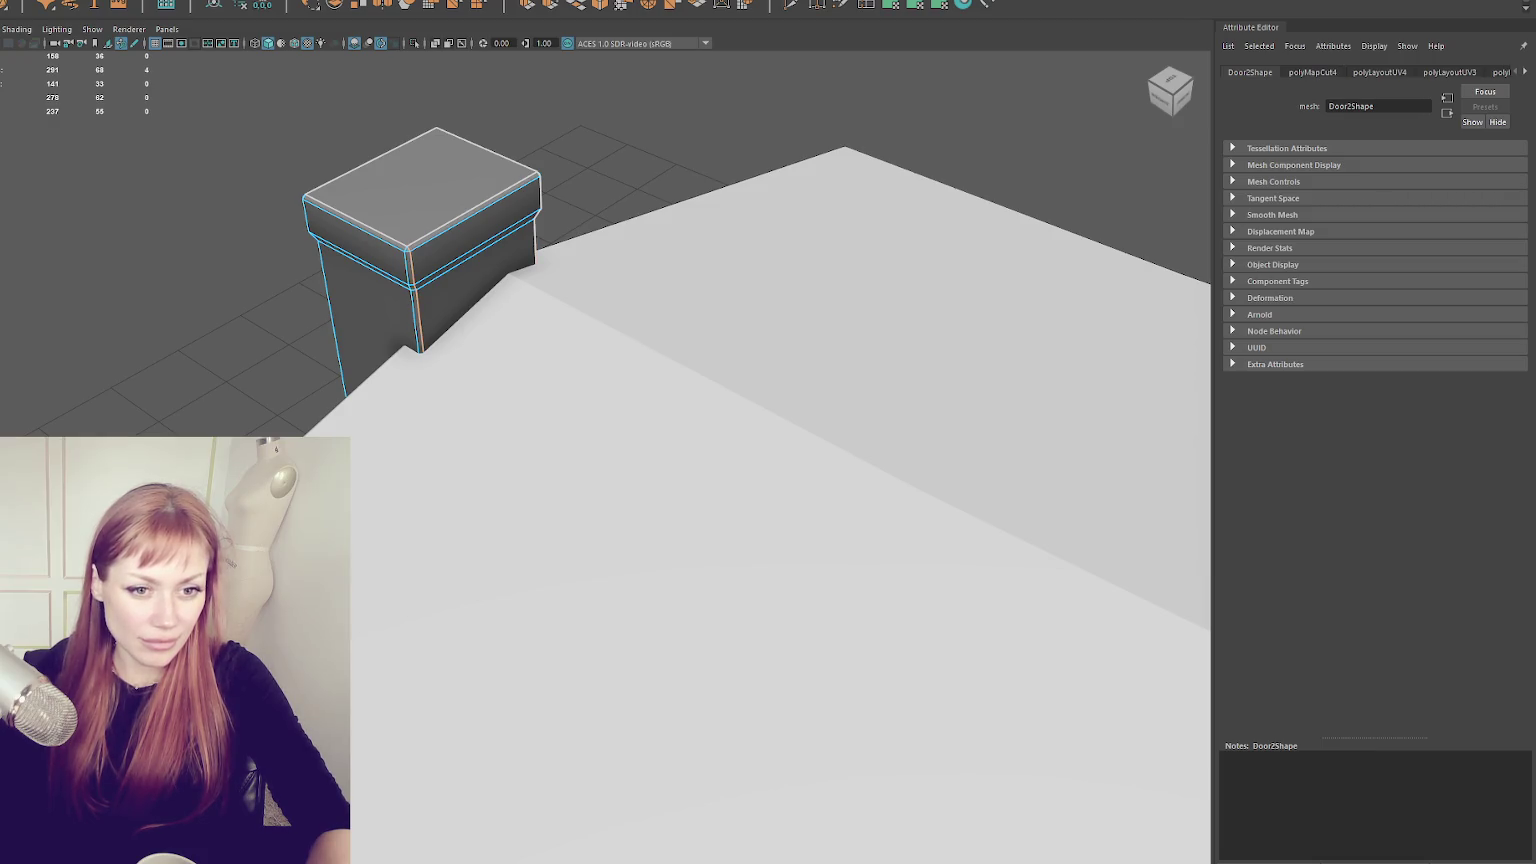
{"action": "key", "text": "ctrl+shift+x"}
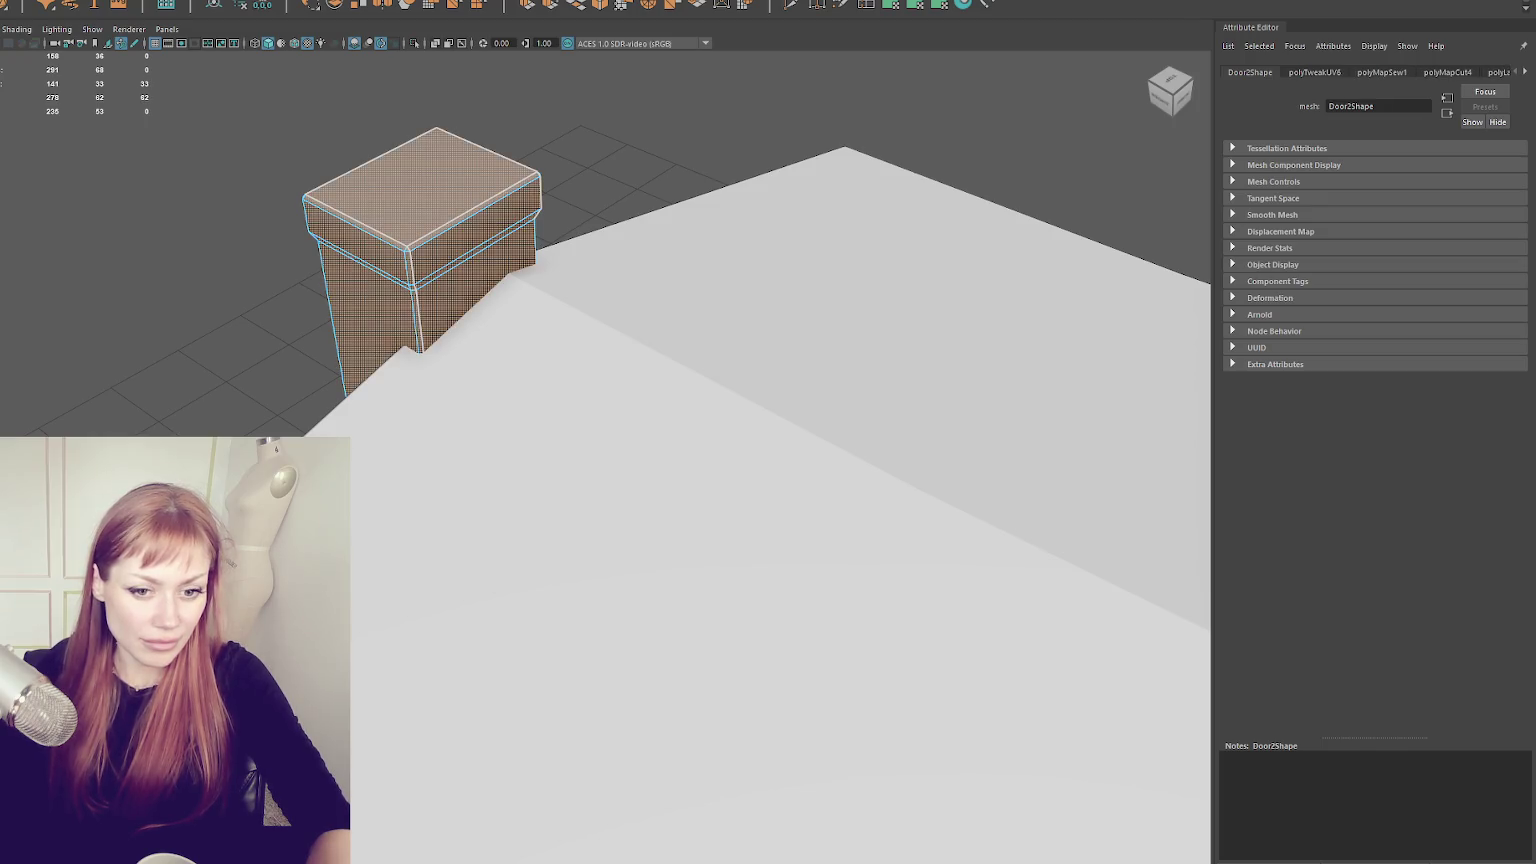
{"action": "key", "text": "ctrl+l"}
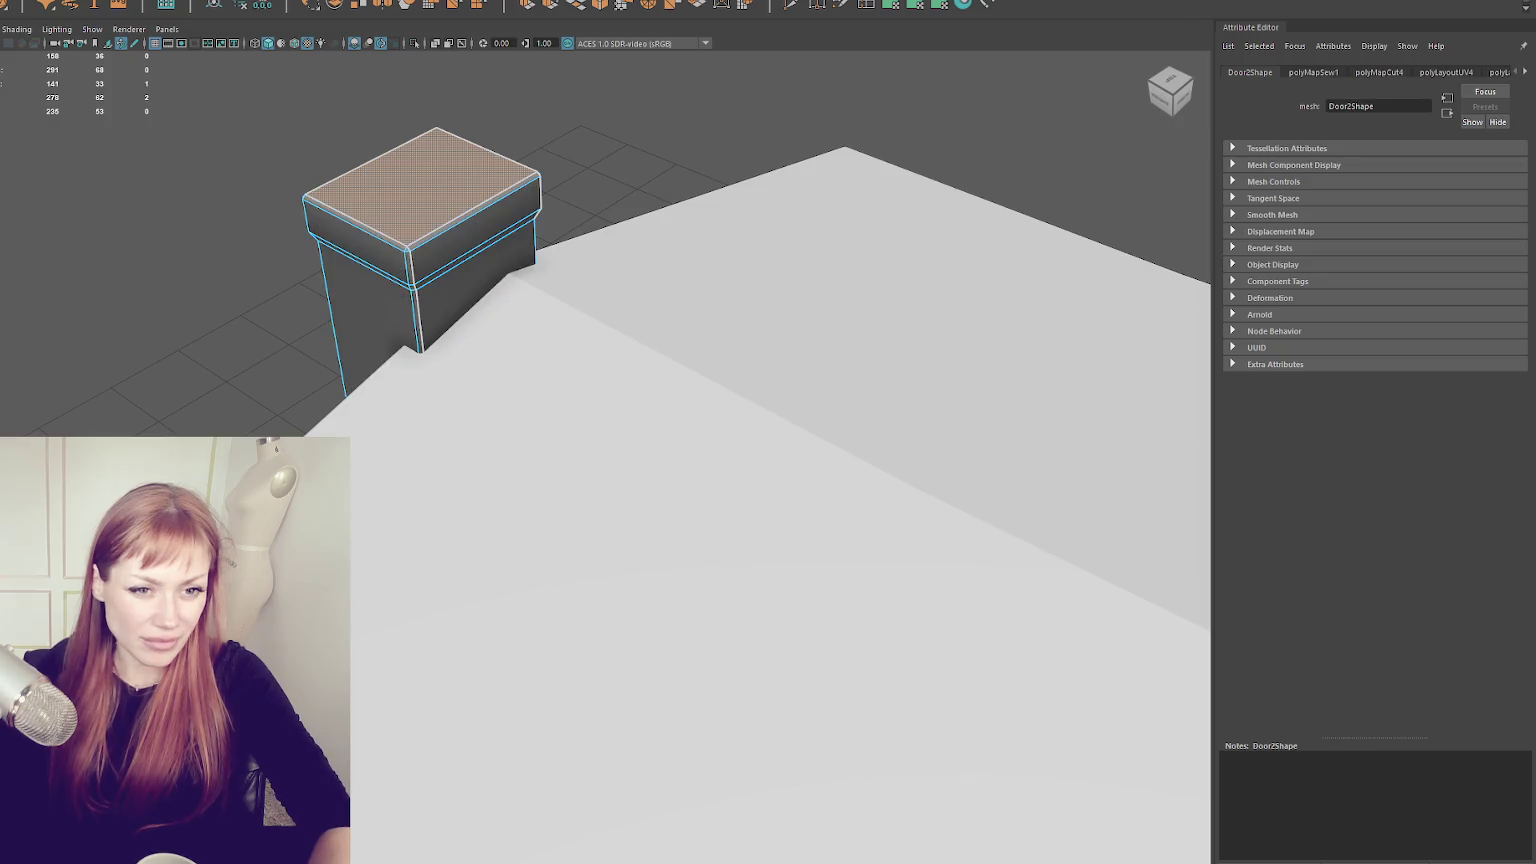
{"action": "key", "text": "ctrl+z"}
{"action": "key", "text": "shift+z"}
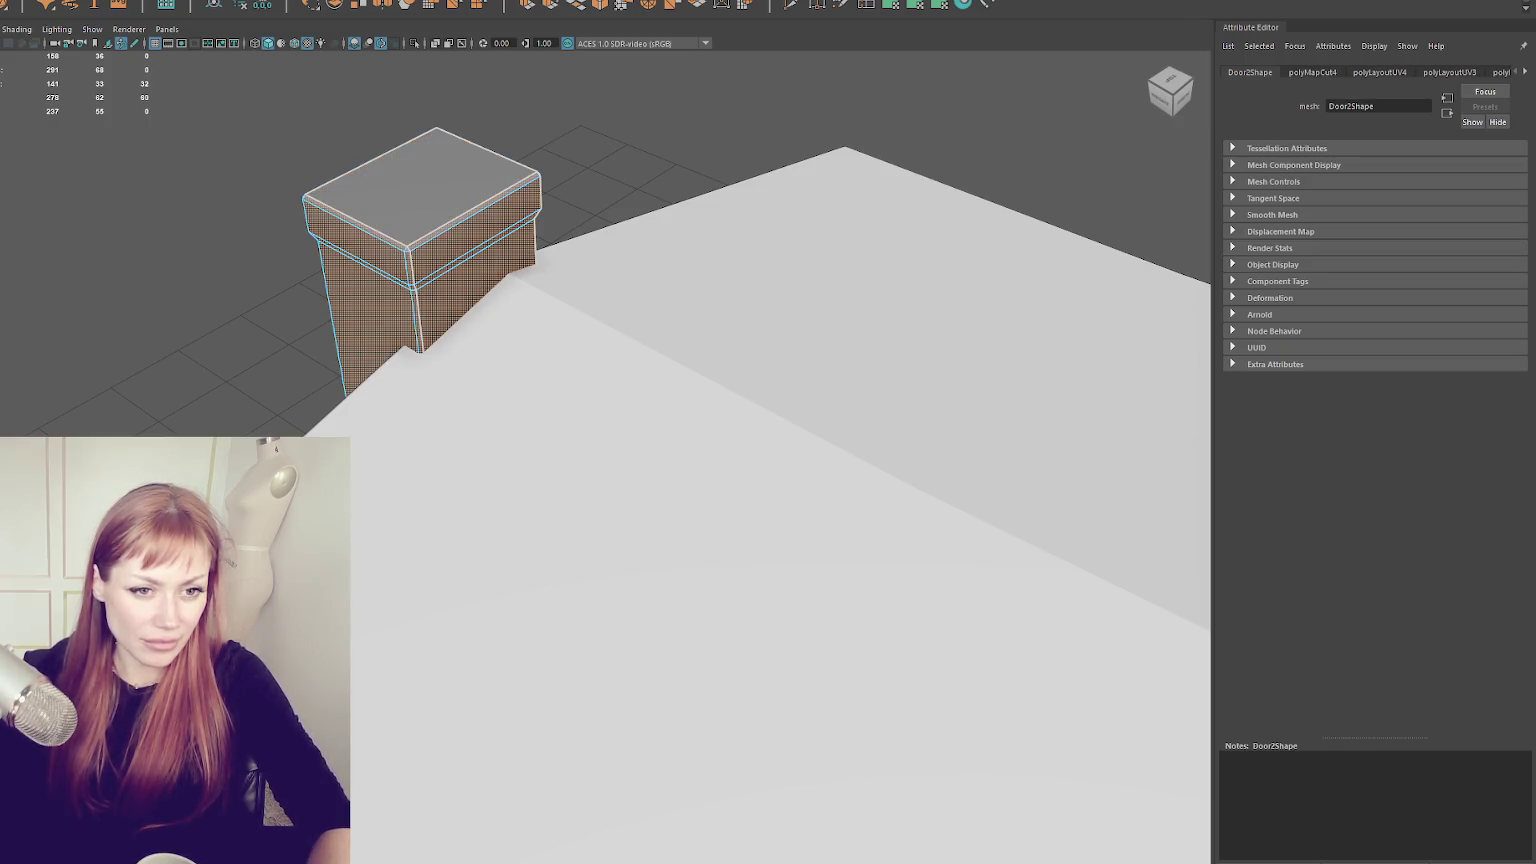
{"action": "key", "text": "shift+z"}
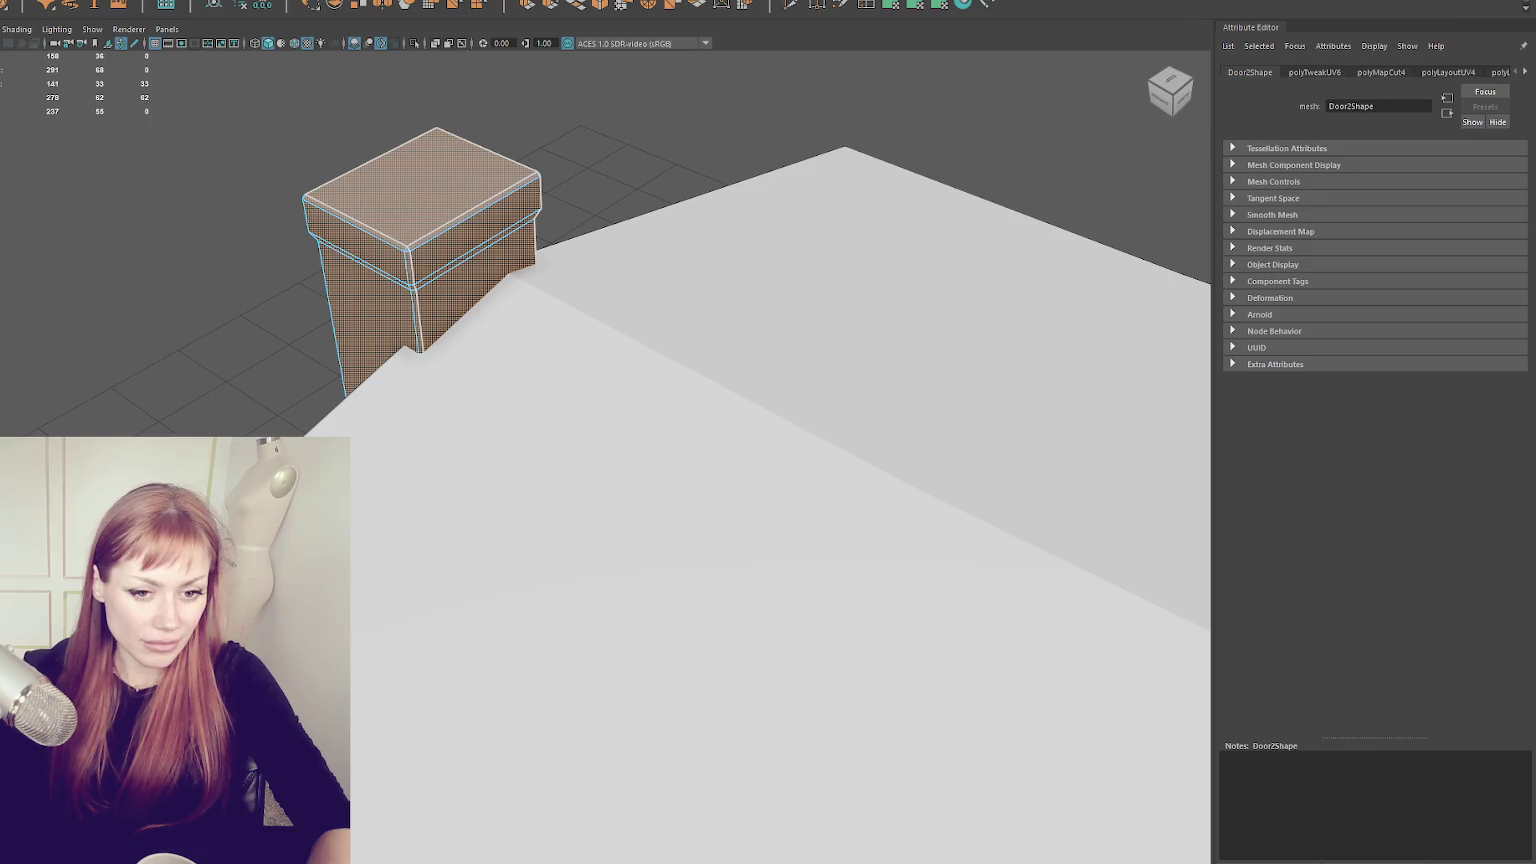
{"action": "key", "text": "shift+z"}
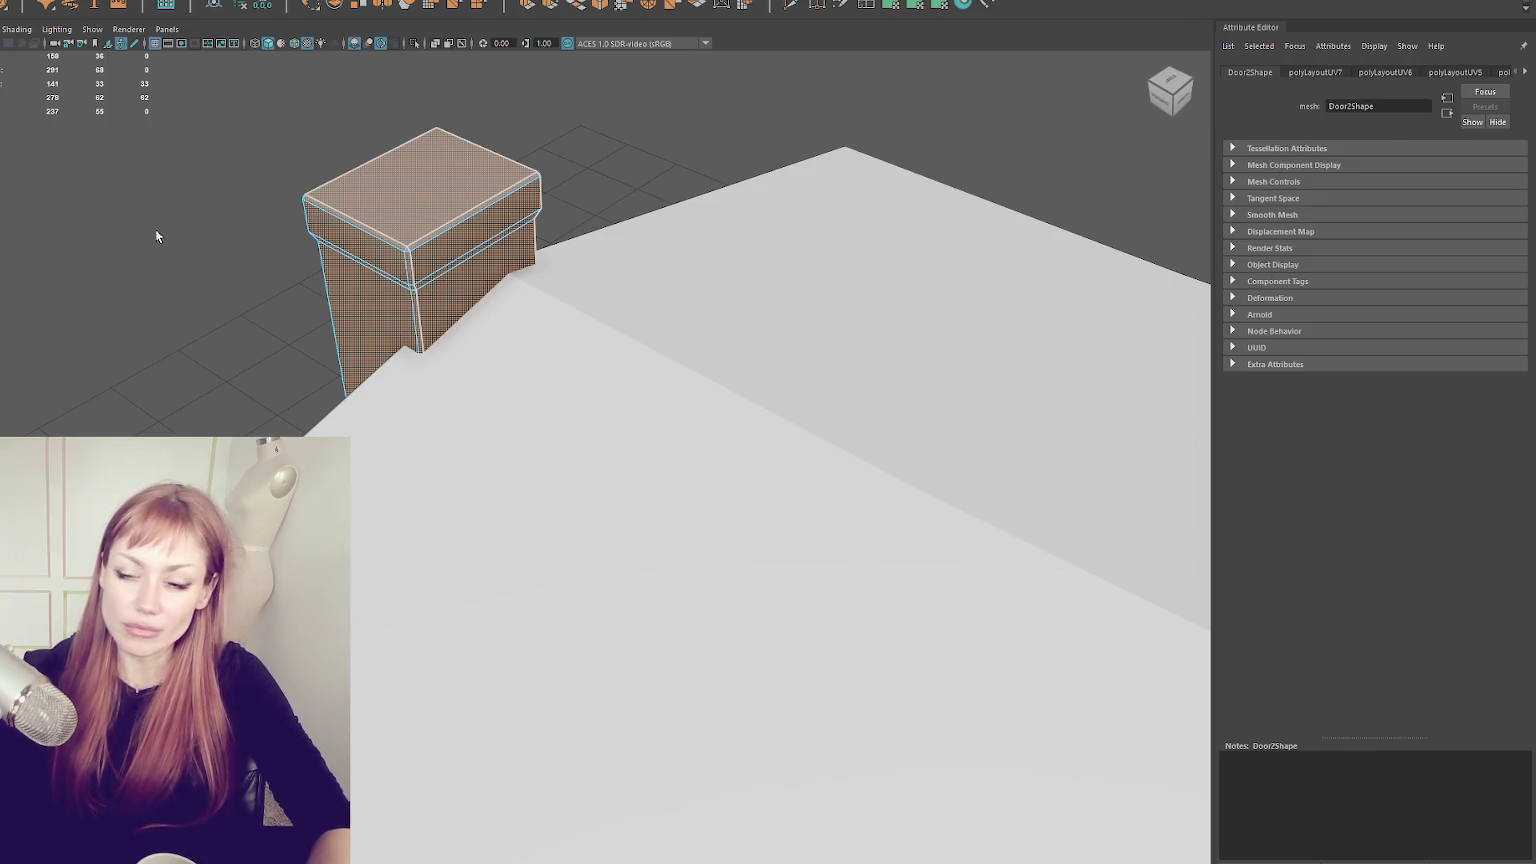
{"action": "key", "text": "shift+z"}
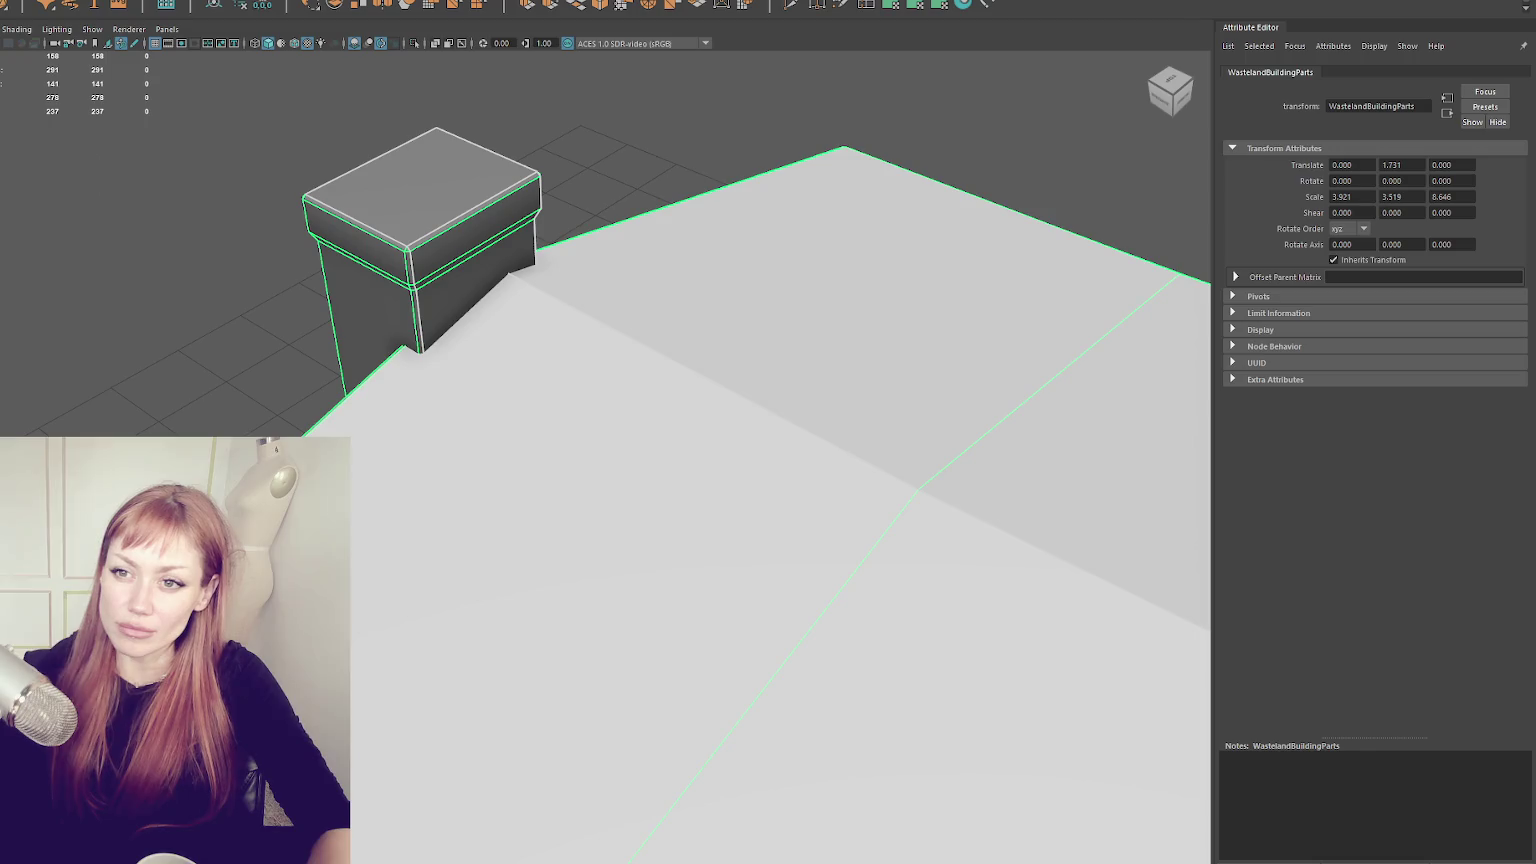
- Frame the building in the Right view and switch it to whole-object selection
{"action": "key", "text": "f"}
{"action": "mouse_move", "coordinate": [398, 428]}
{"action": "left_mouse_down"}
{"action": "mouse_move", "coordinate": [604, 394]}
{"action": "mouse_move", "coordinate": [816, 439]}
{"action": "left_mouse_up"}
{"action": "key", "text": "F11"}
{"action": "right_click", "coordinate": [645, 312]}
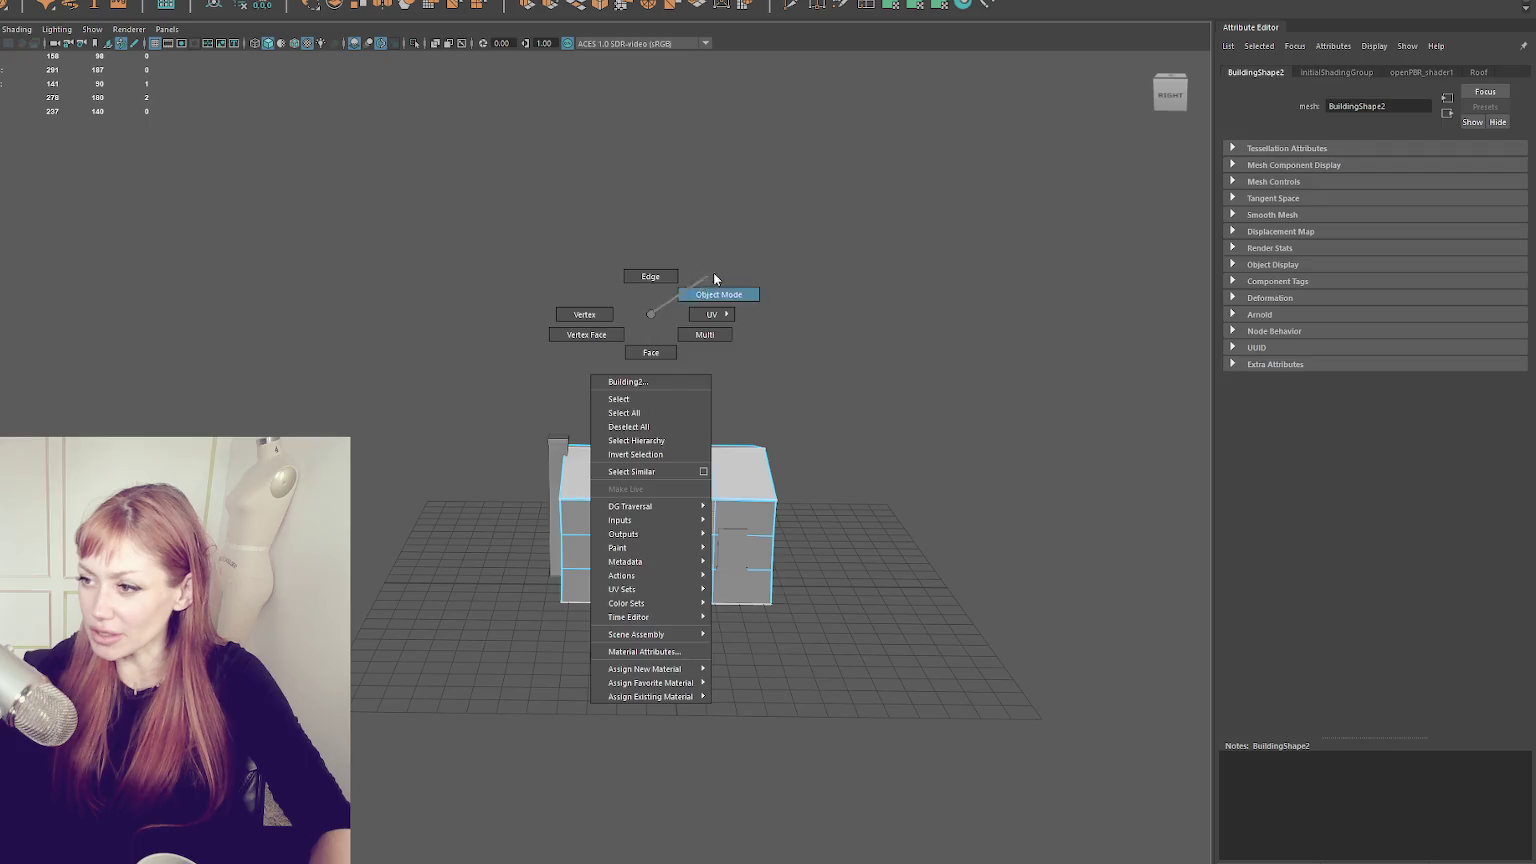
{"action": "left_click_drag", "start_coordinate": [745, 287], "coordinate": [780, 378]}
{"action": "key", "text": "4"}
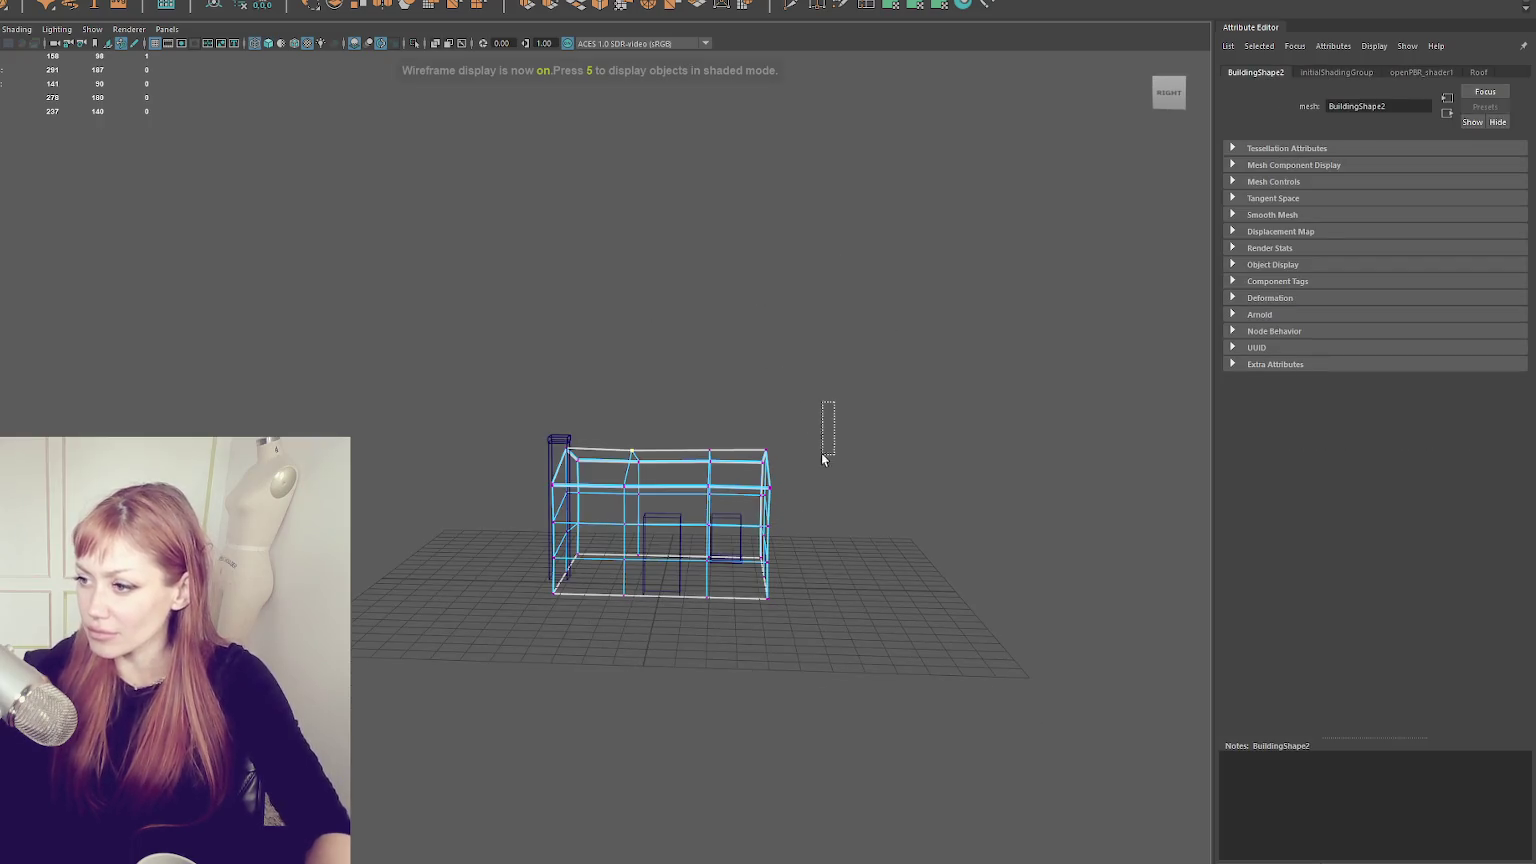
{"action": "key", "text": "5"}
- Pull the building's right-side edges outward to stretch the warehouse
{"action": "left_click_drag", "start_coordinate": [727, 514], "coordinate": [775, 512]}
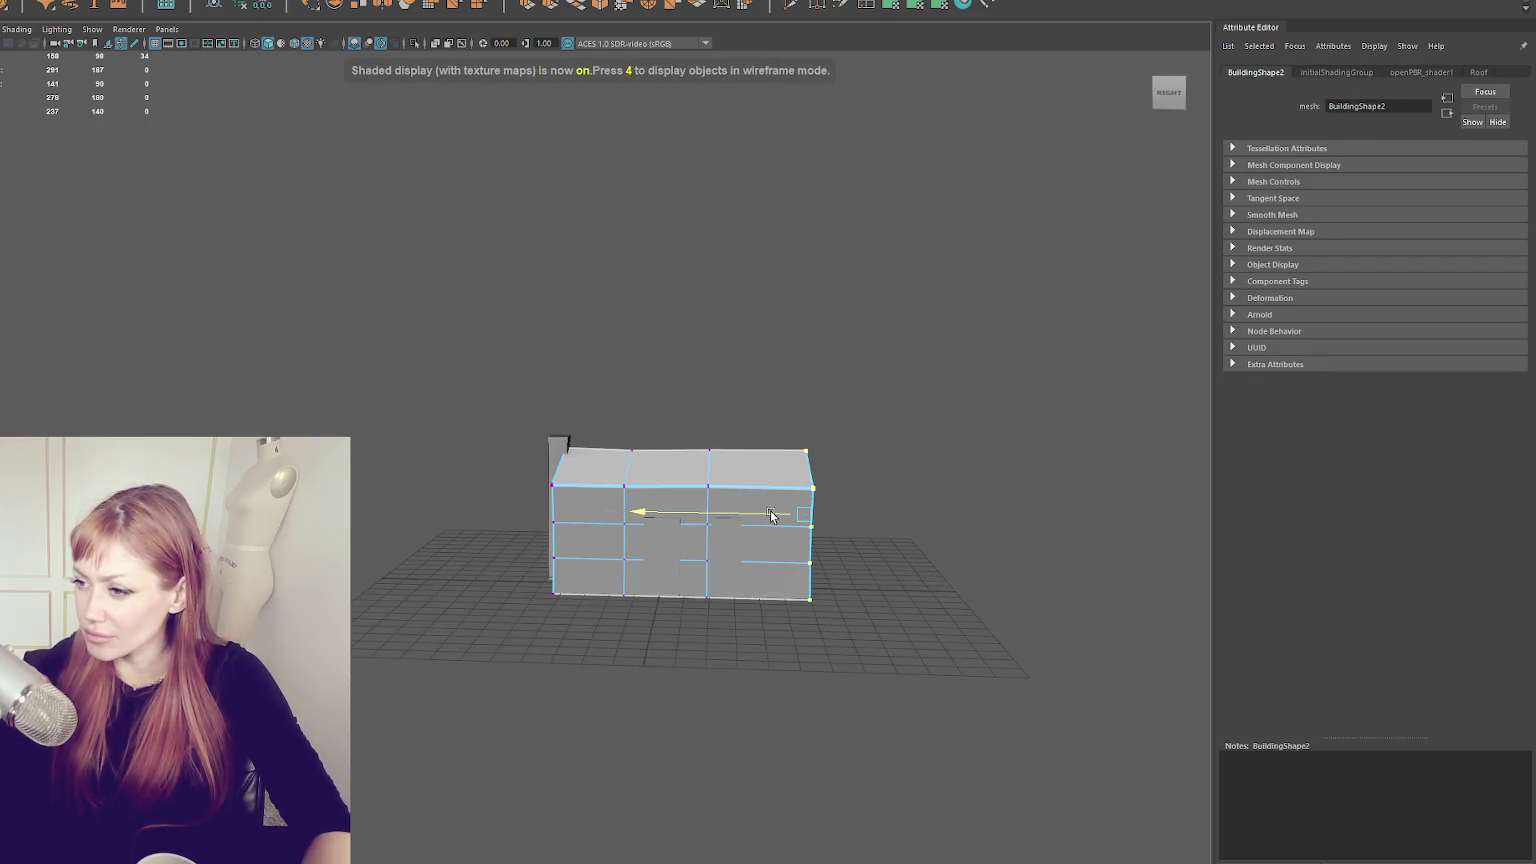
{"action": "left_click_drag", "start_coordinate": [745, 394], "coordinate": [672, 617]}
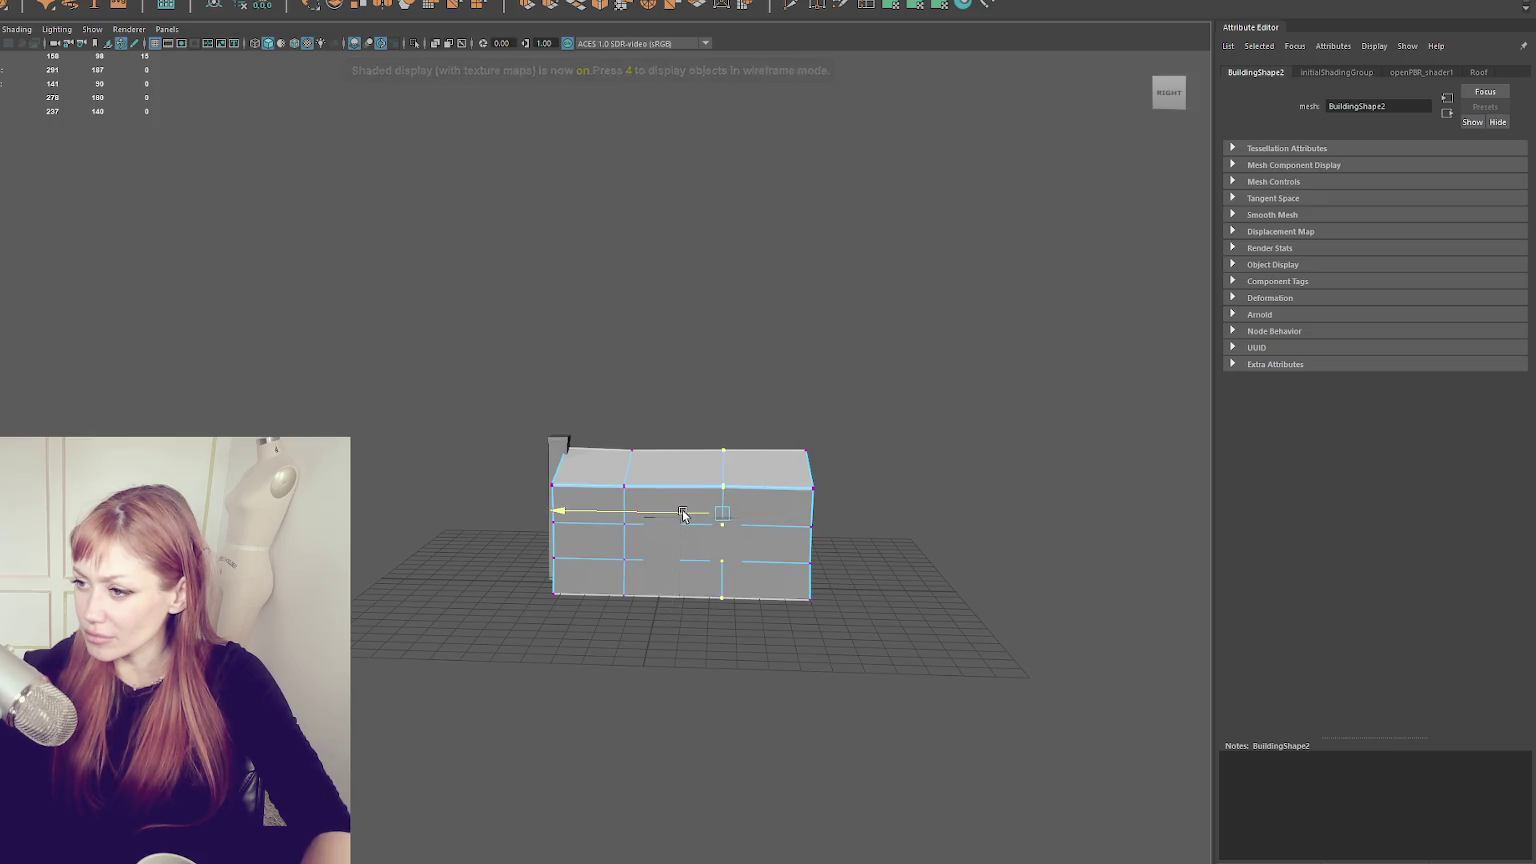
{"action": "right_click", "coordinate": [672, 435]}
- Scale and widen the Door1 window box and widen the Door3 sill
{"action": "scroll", "coordinate": [930, 470], "scroll_direction": "up", "scroll_amount": 5}
{"action": "left_click", "coordinate": [880, 615]}
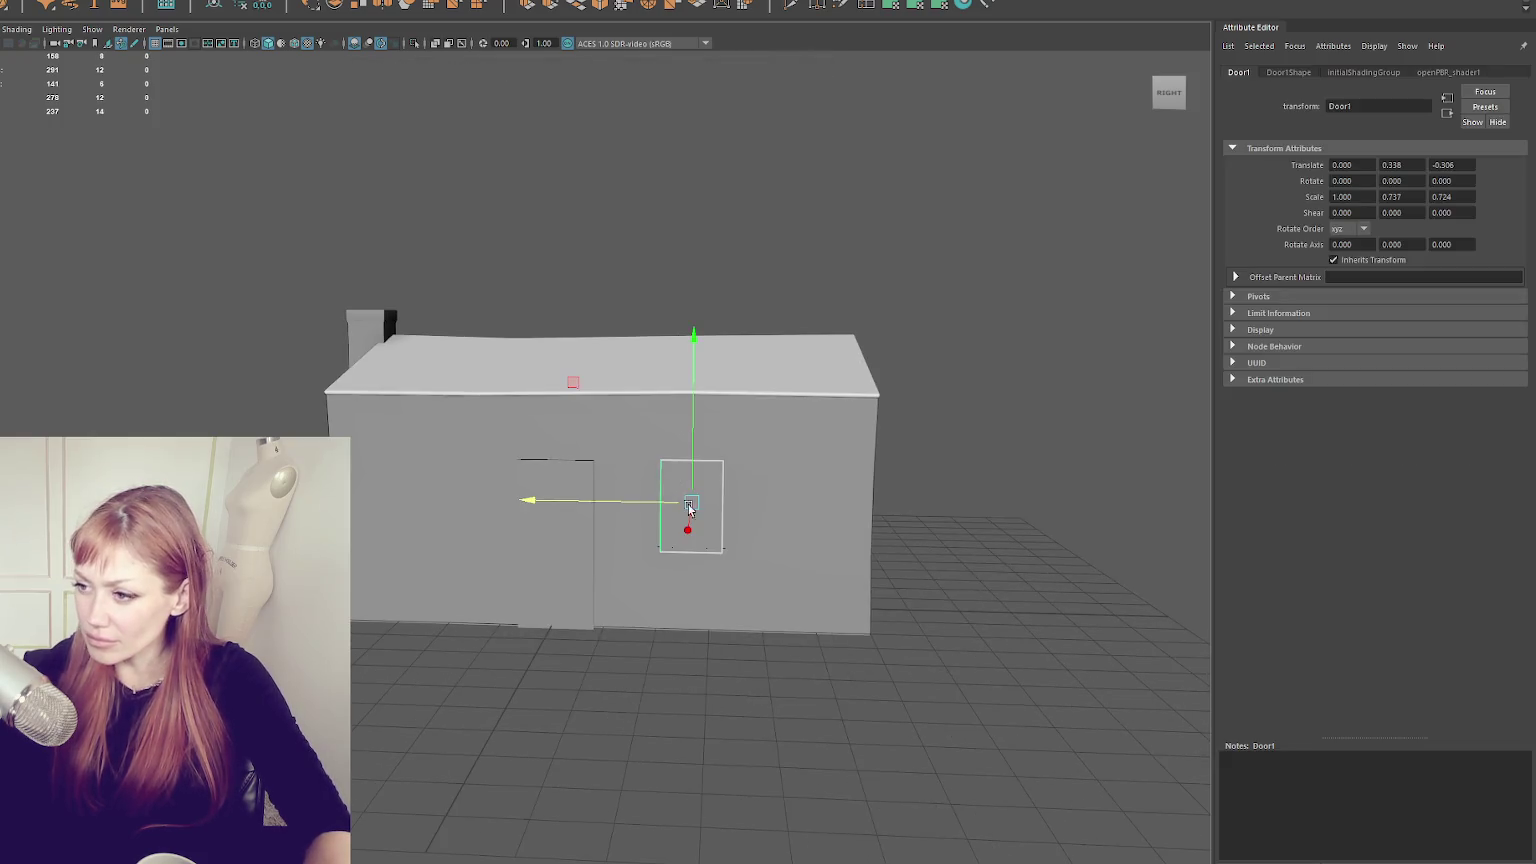
{"action": "scroll", "coordinate": [880, 615], "scroll_direction": "up", "scroll_amount": 3}
{"action": "mouse_move", "coordinate": [826, 482]}
{"action": "left_mouse_down"}
{"action": "mouse_move", "coordinate": [811, 518]}
{"action": "mouse_move", "coordinate": [829, 492]}
{"action": "mouse_move", "coordinate": [787, 526]}
{"action": "left_mouse_up"}
{"action": "left_click_drag", "start_coordinate": [666, 547], "coordinate": [628, 542]}
{"action": "left_click", "coordinate": [823, 657]}
{"action": "mouse_move", "coordinate": [660, 647]}
{"action": "left_mouse_down"}
{"action": "mouse_move", "coordinate": [641, 645]}
{"action": "mouse_move", "coordinate": [662, 645]}
{"action": "left_mouse_up"}
- Lower the window box slightly and widen it a little more
{"action": "key", "text": "w"}
{"action": "left_click", "coordinate": [818, 493]}
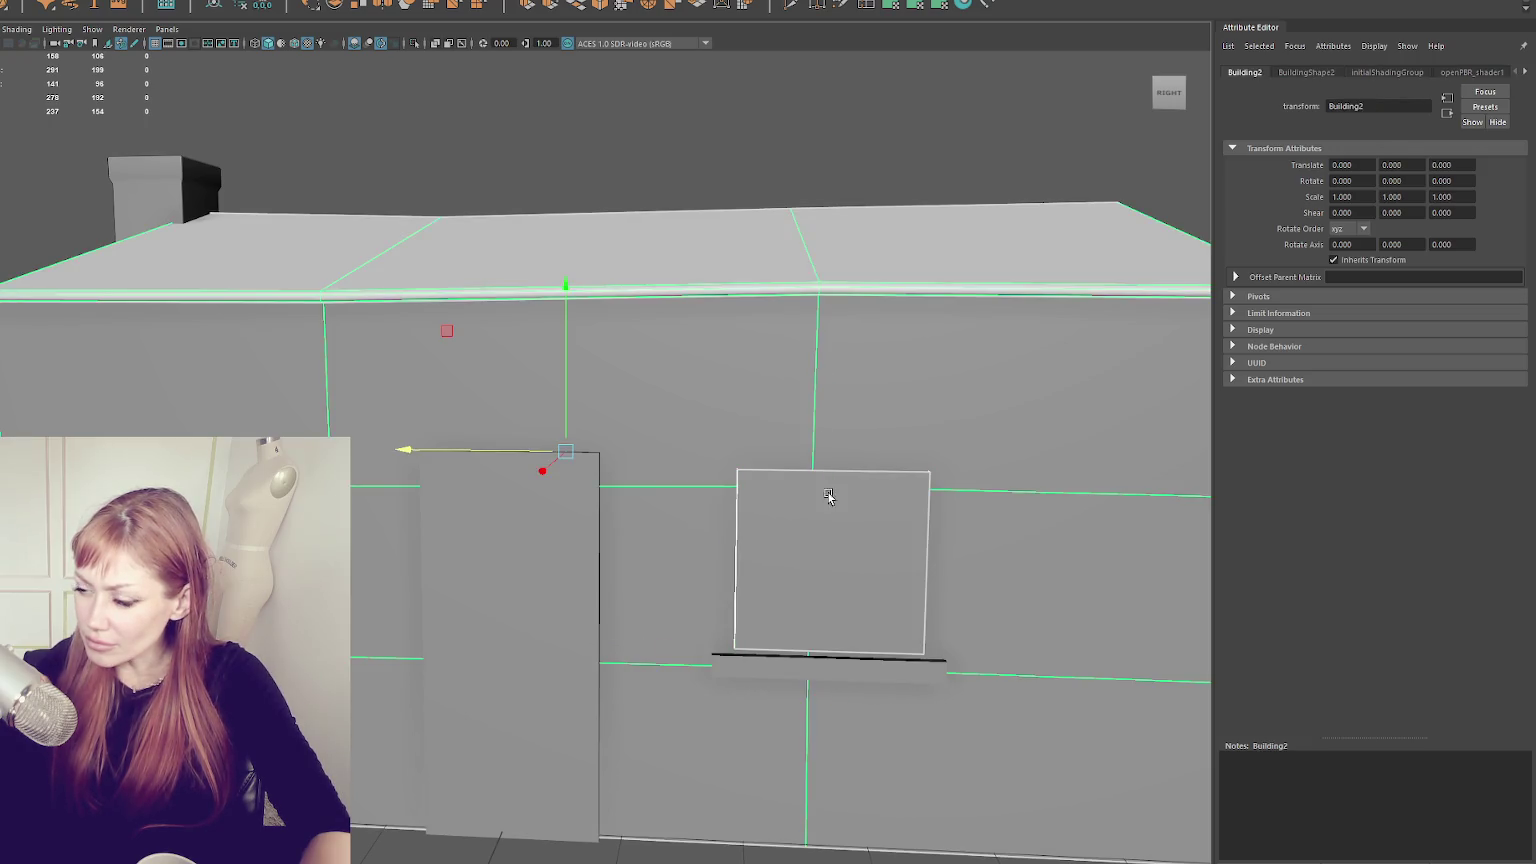
{"action": "left_click_drag", "start_coordinate": [827, 507], "coordinate": [827, 517]}
{"action": "key", "text": "r"}
{"action": "left_click_drag", "start_coordinate": [780, 562], "coordinate": [750, 567]}
{"action": "scroll", "coordinate": [750, 567], "scroll_direction": "down", "scroll_amount": 5}
{"action": "left_click", "coordinate": [819, 195]}
- Project UVs on the wall and roof faces, then select the whole building group
{"action": "left_click", "coordinate": [600, 370]}
{"action": "left_click", "coordinate": [263, 4]}
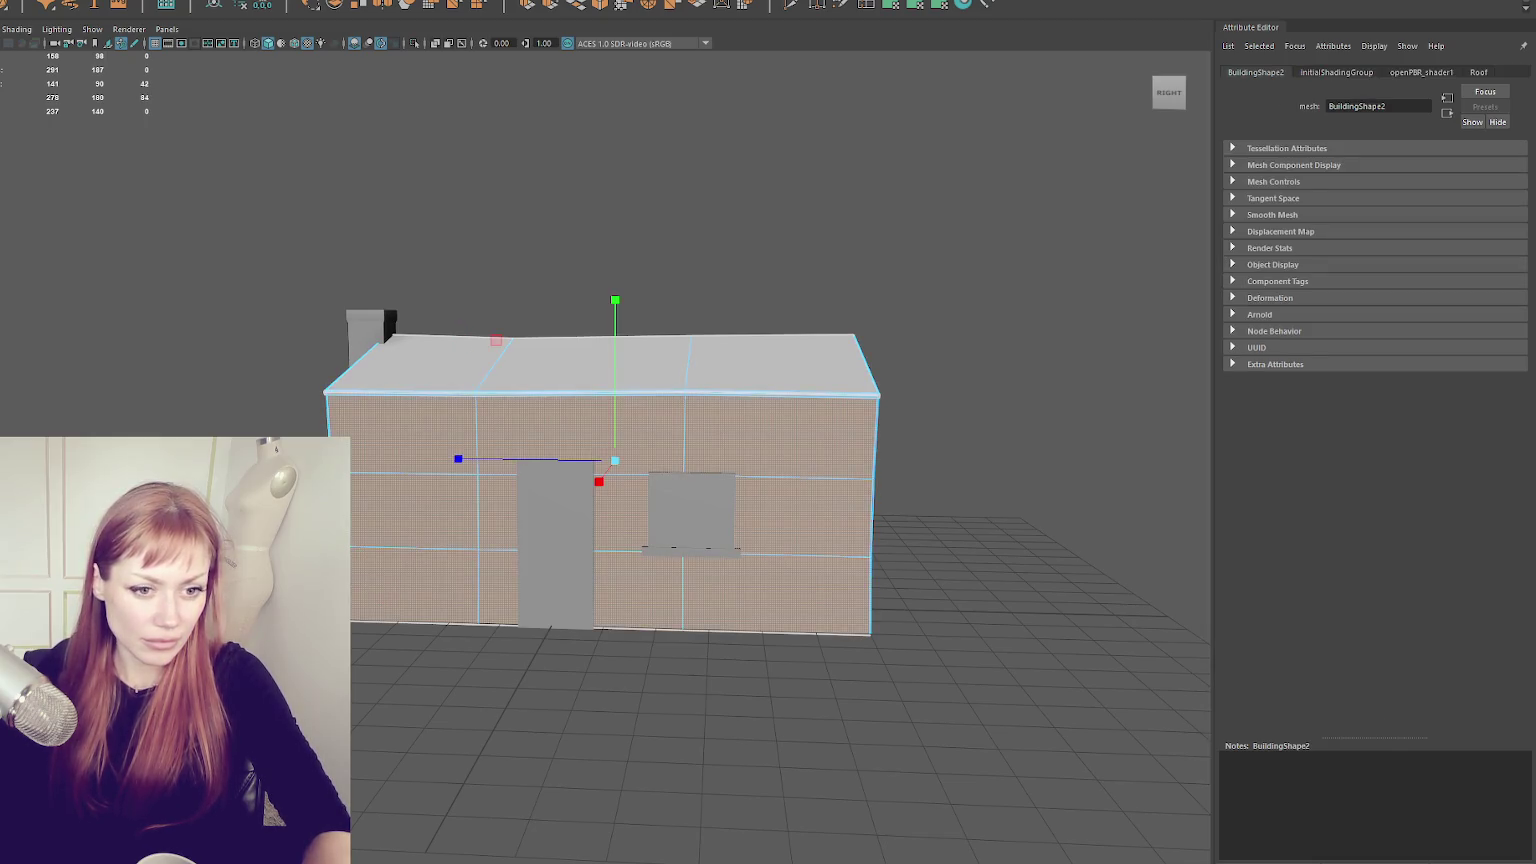
{"action": "left_click", "coordinate": [615, 362]}
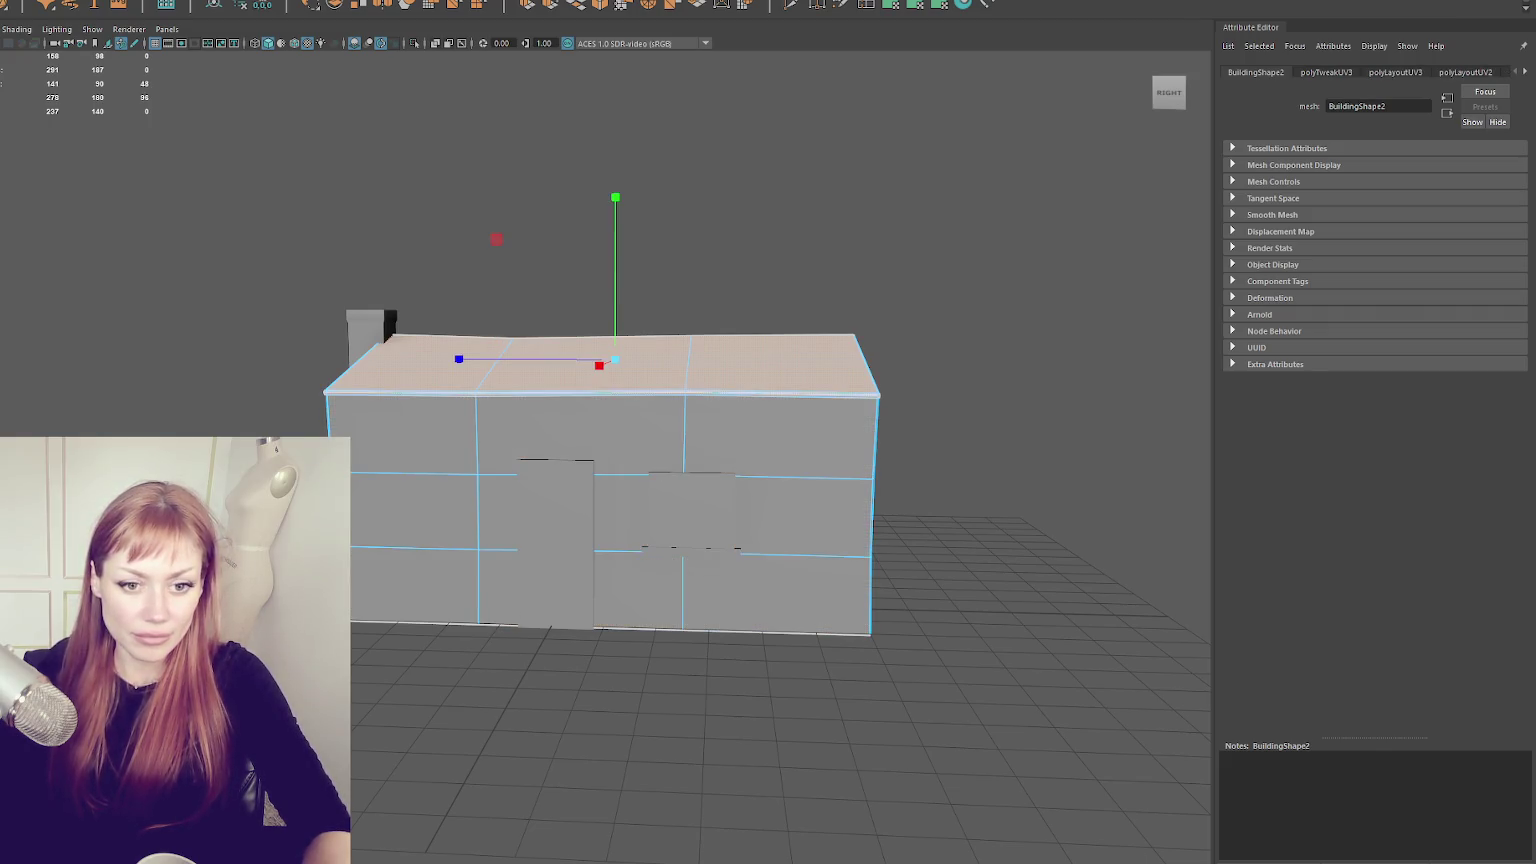
{"action": "left_click", "coordinate": [110, 250]}
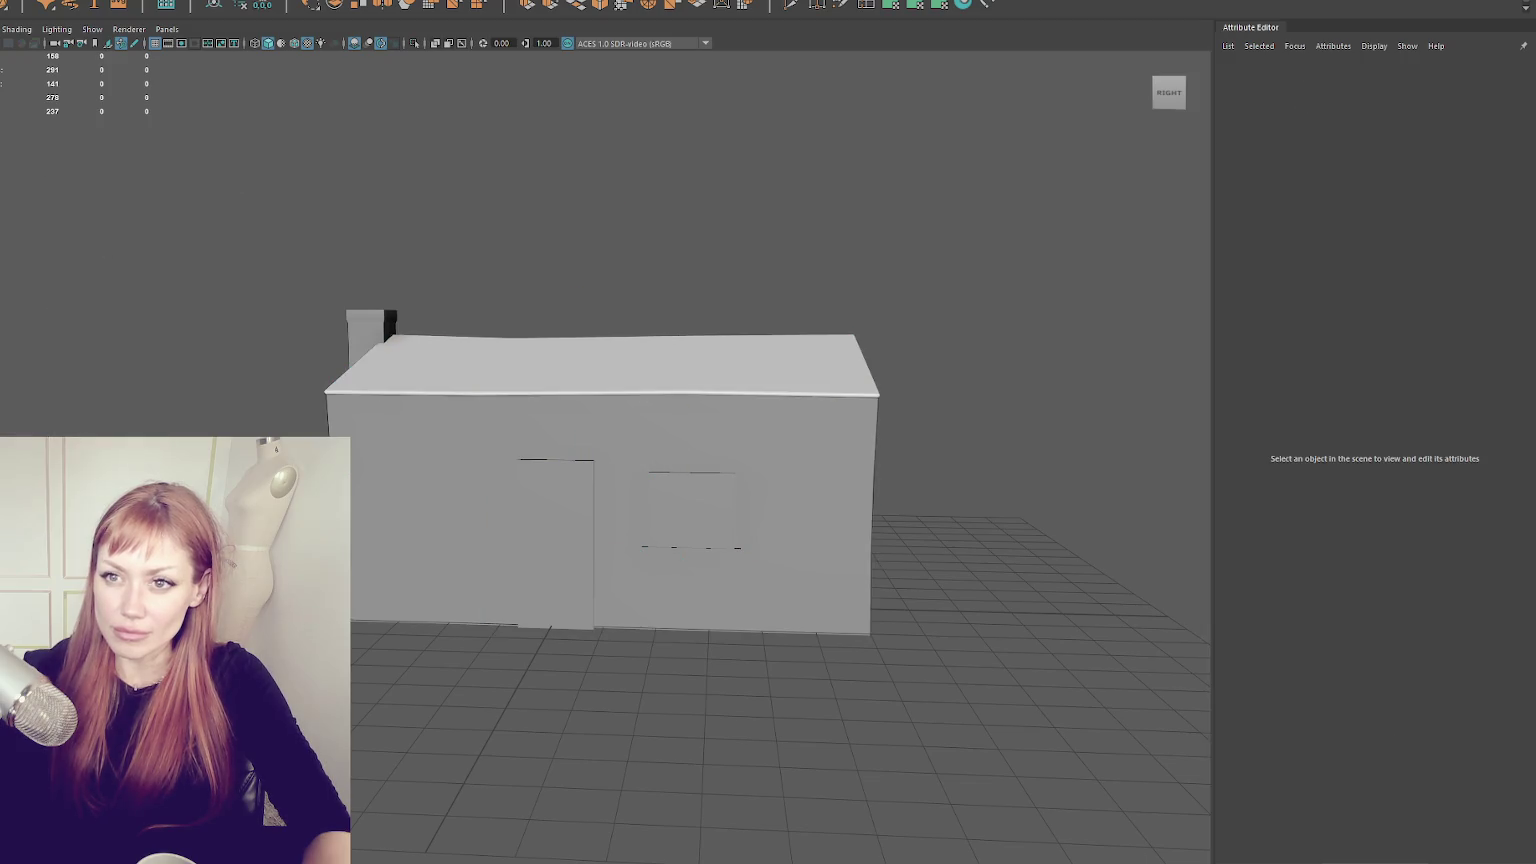
{"action": "left_click", "coordinate": [430, 450]}
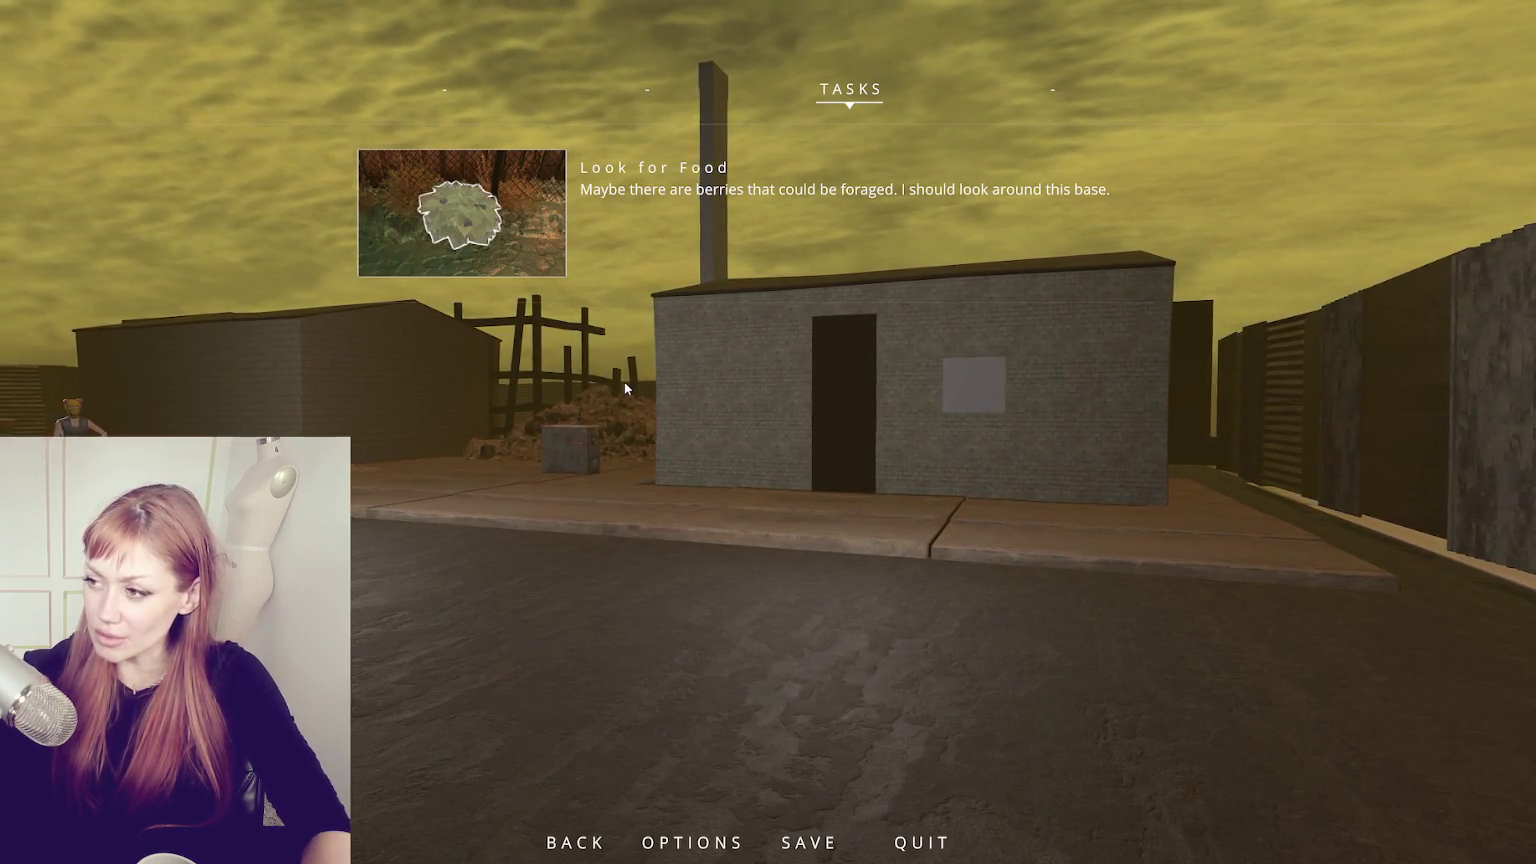
- Select Building2 and the chimney, then step up to the WastelandBuildingParts parent group
{"action": "key", "text": "Escape"}
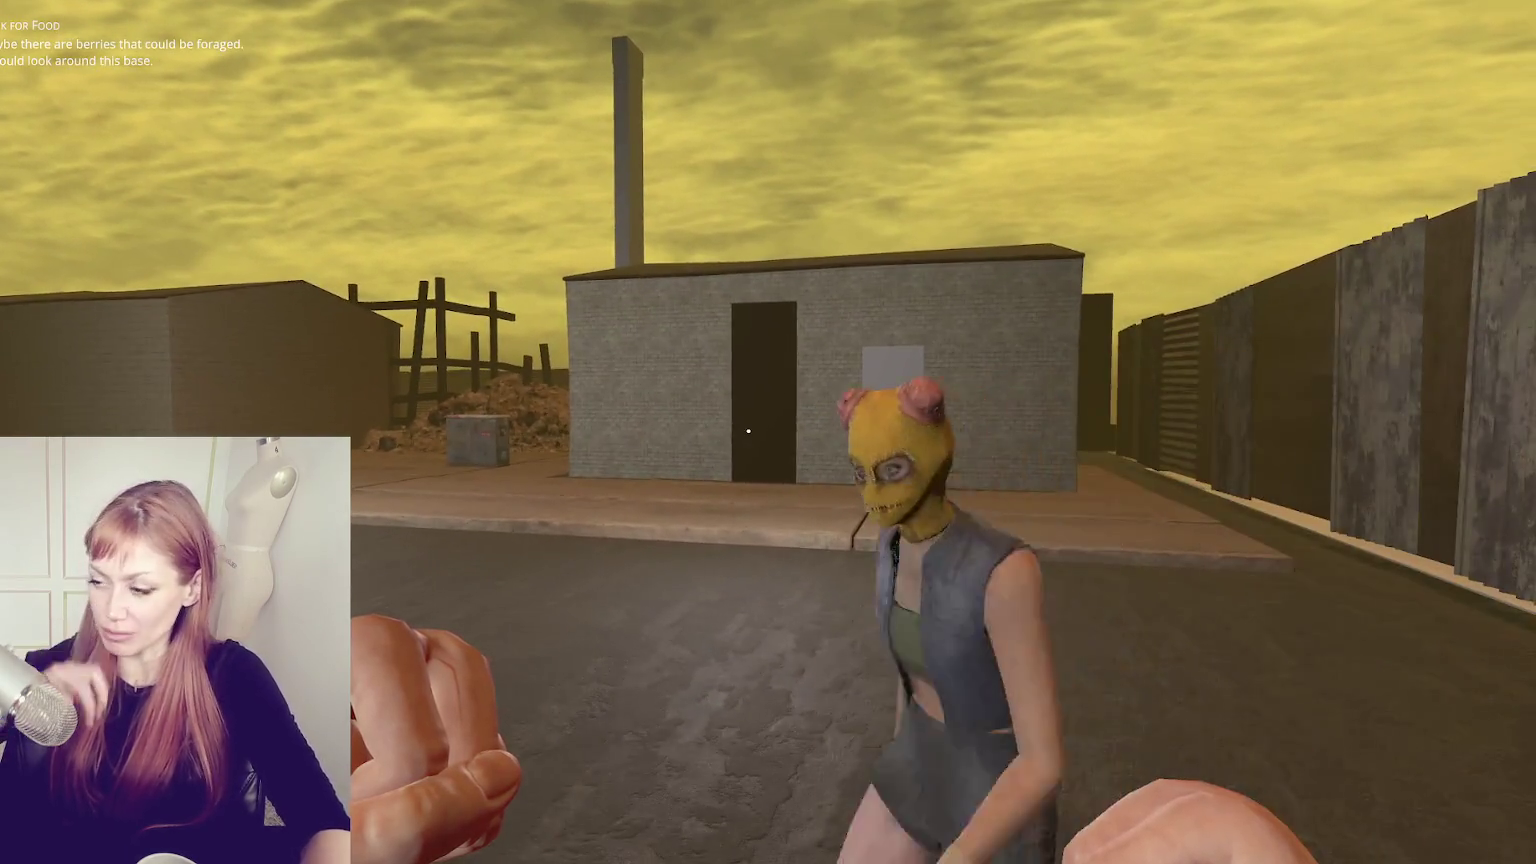
{"action": "key", "text": "Escape"}
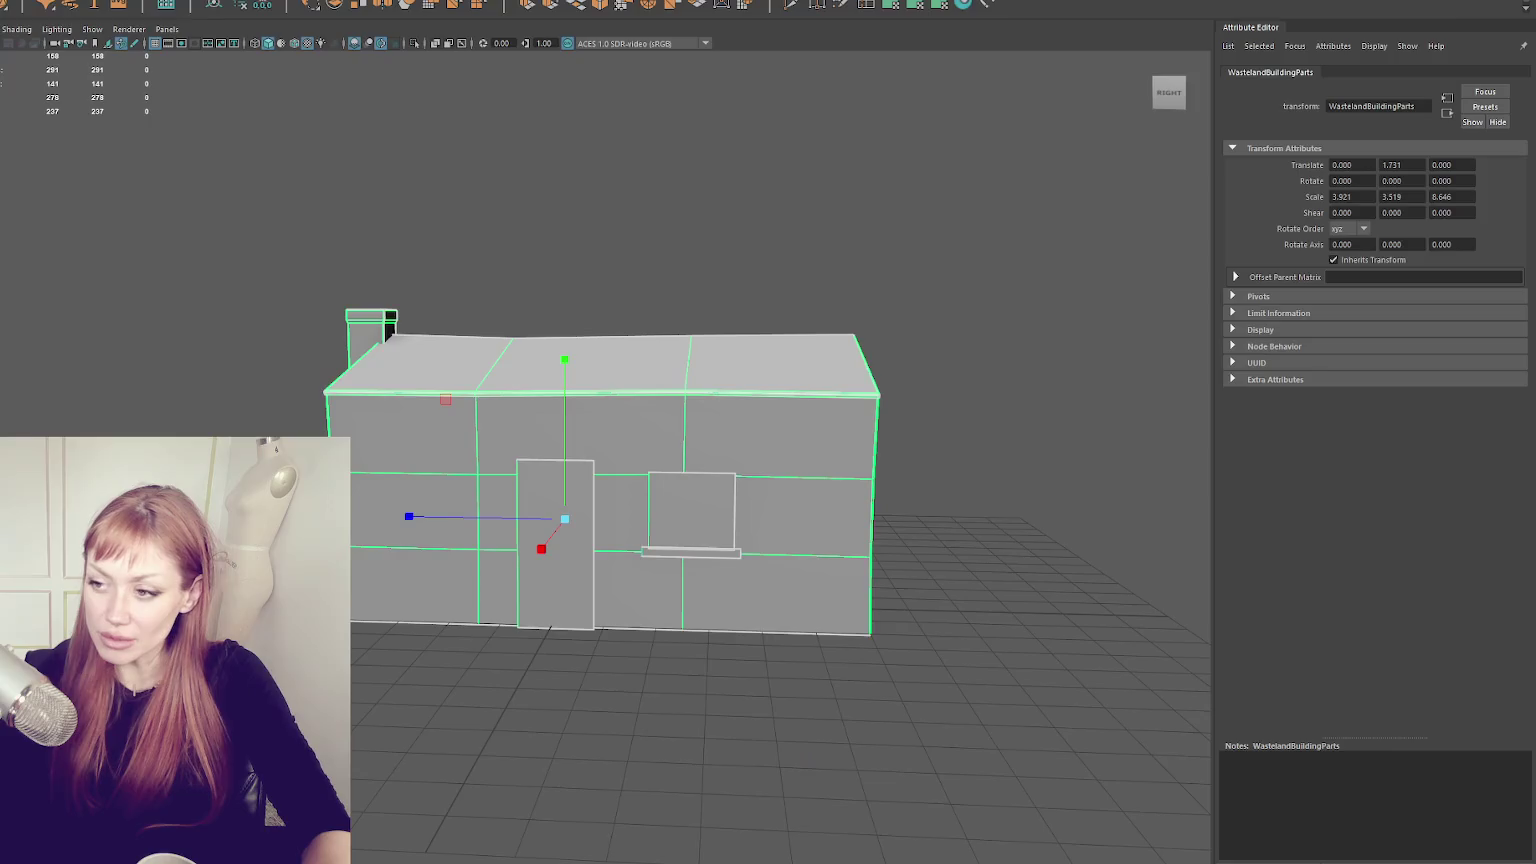
{"action": "left_click", "coordinate": [477, 233]}
{"action": "left_click", "coordinate": [880, 421]}
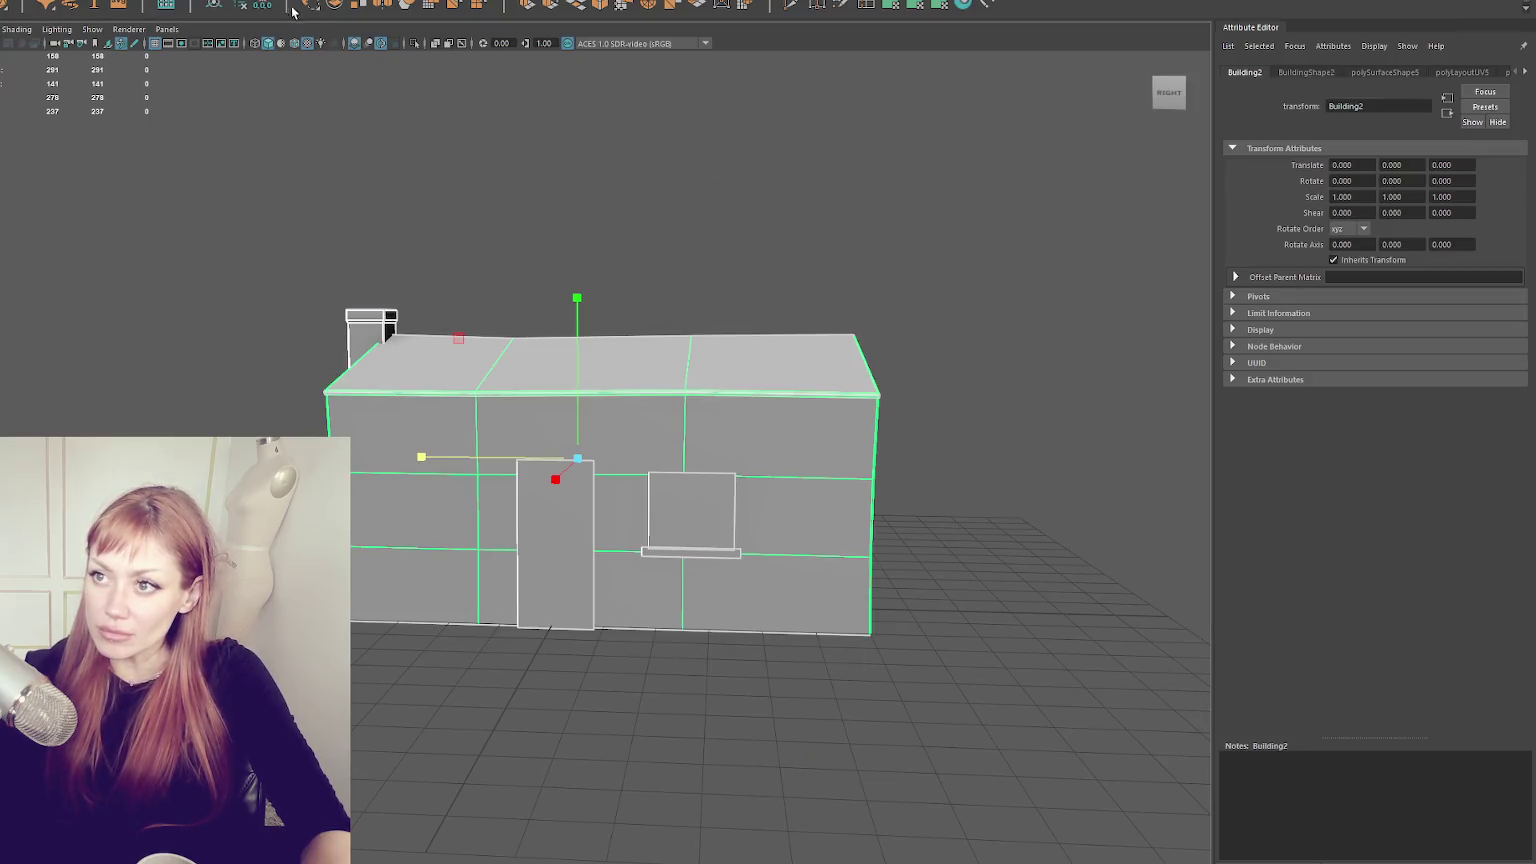
{"action": "left_click", "coordinate": [300, 200]}
{"action": "left_click", "coordinate": [370, 322]}
{"action": "key", "text": "Up"}
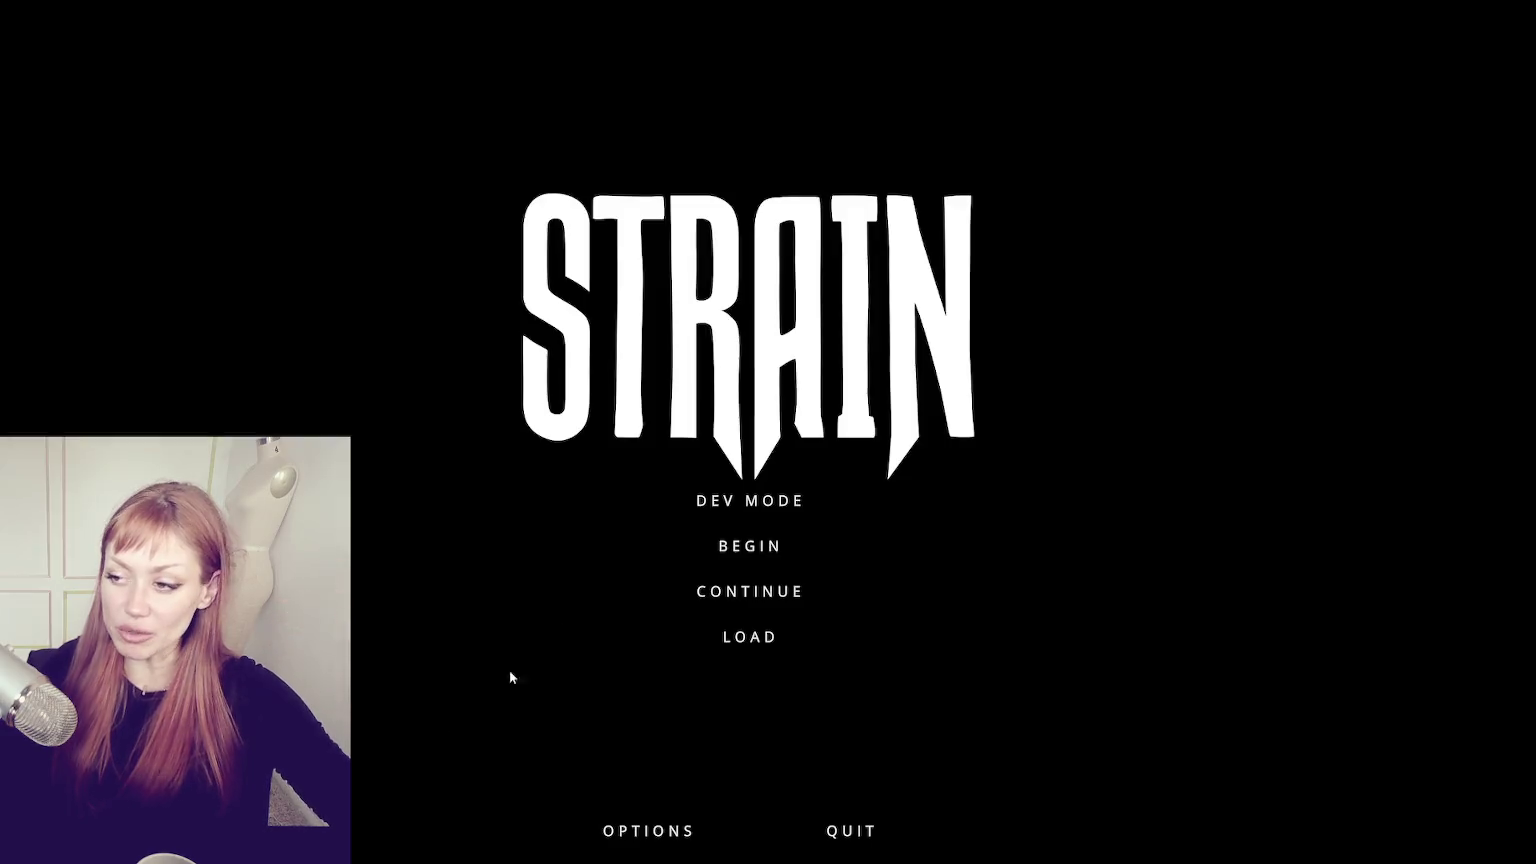
- Start DEV MODE and walk across the courtyard through the red door into the test level
{"action": "left_click", "coordinate": [734, 508]}
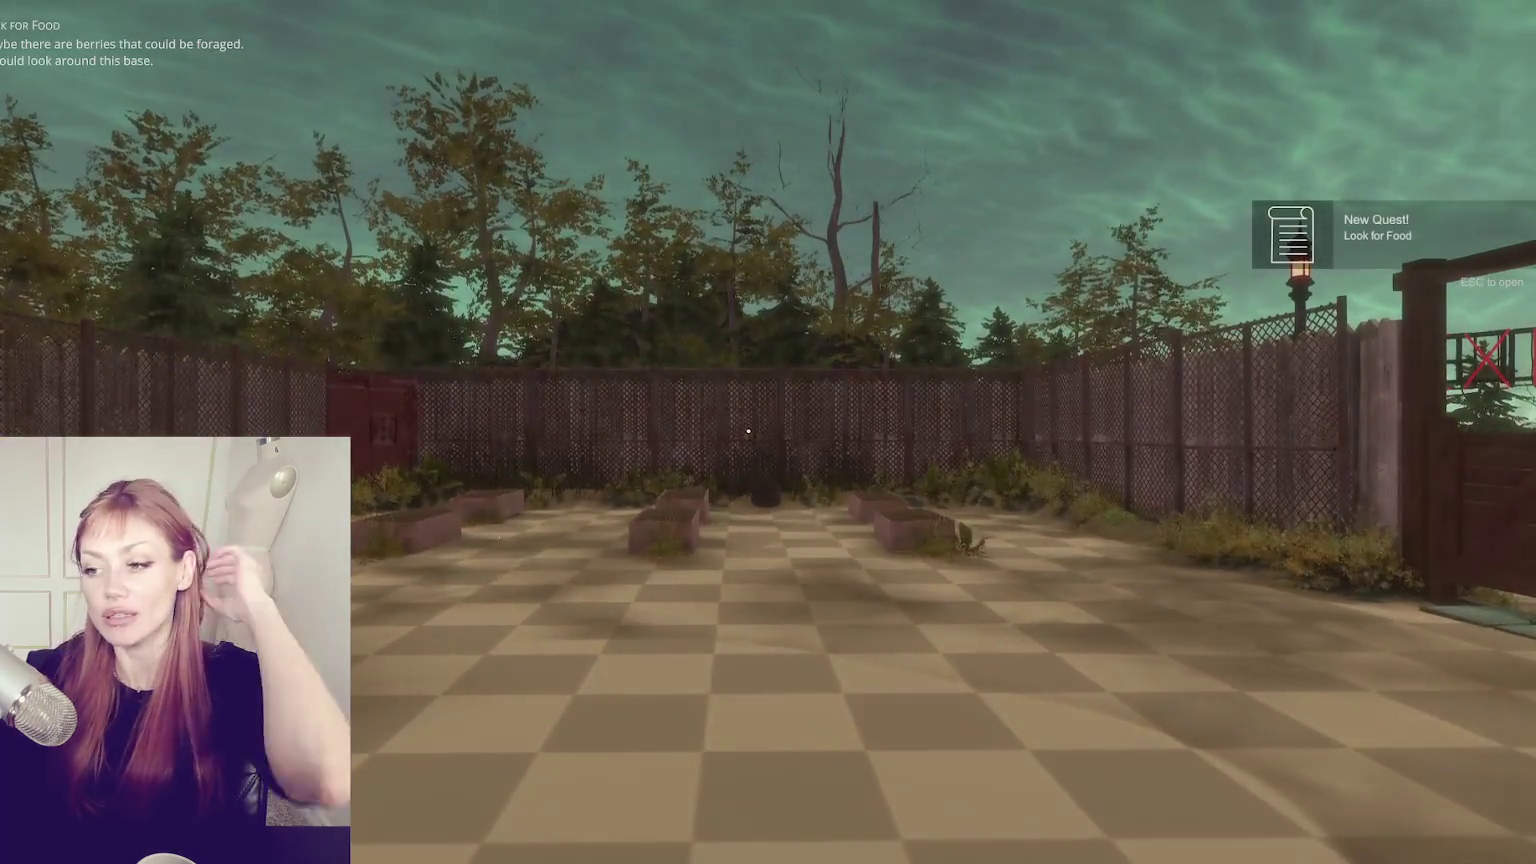
{"action": "key", "text": "w"}
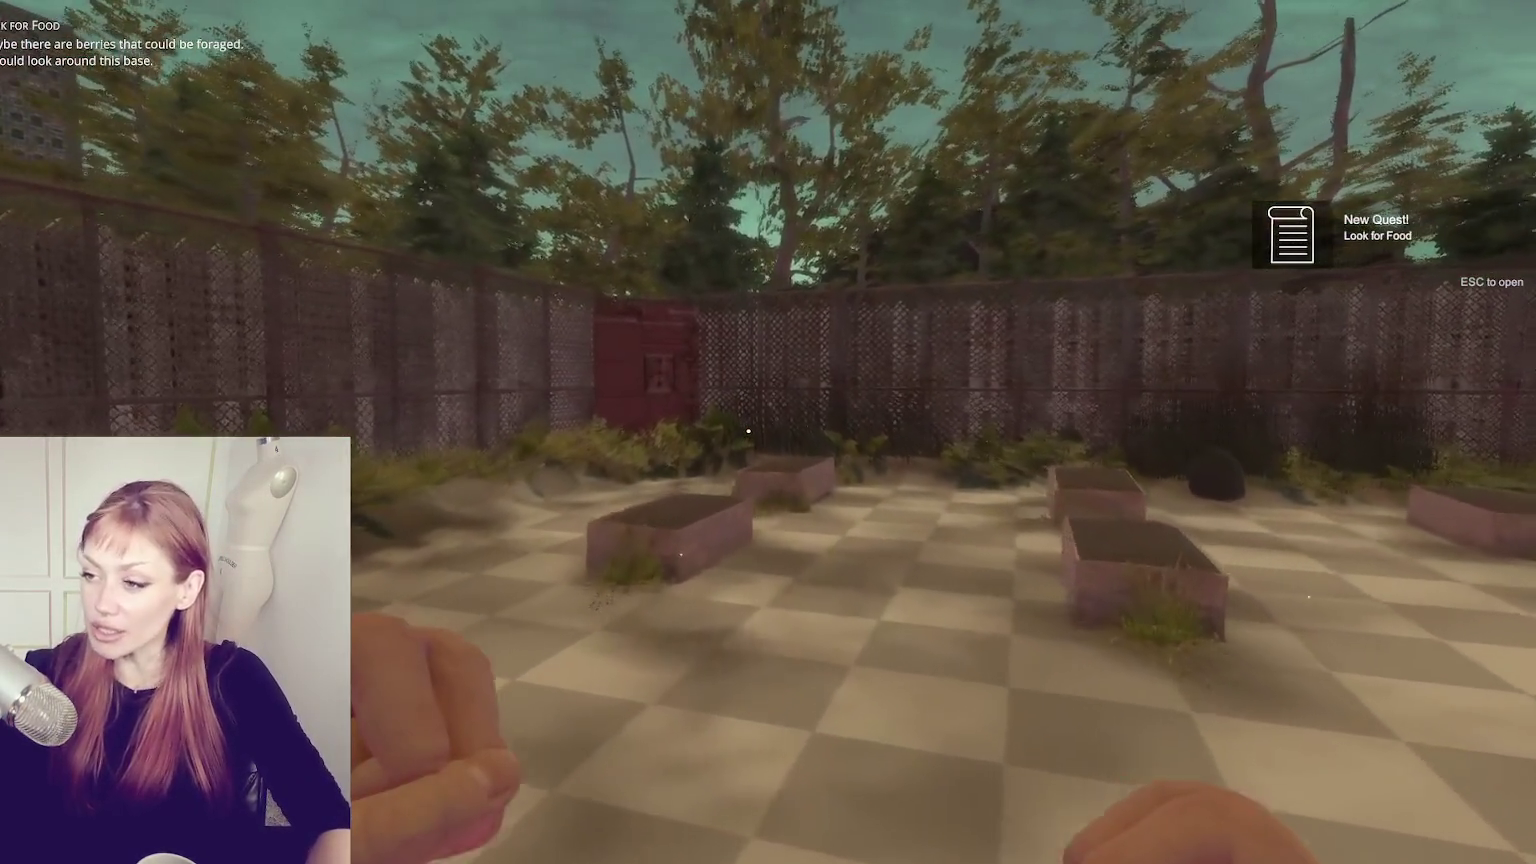
{"action": "key", "text": "w"}
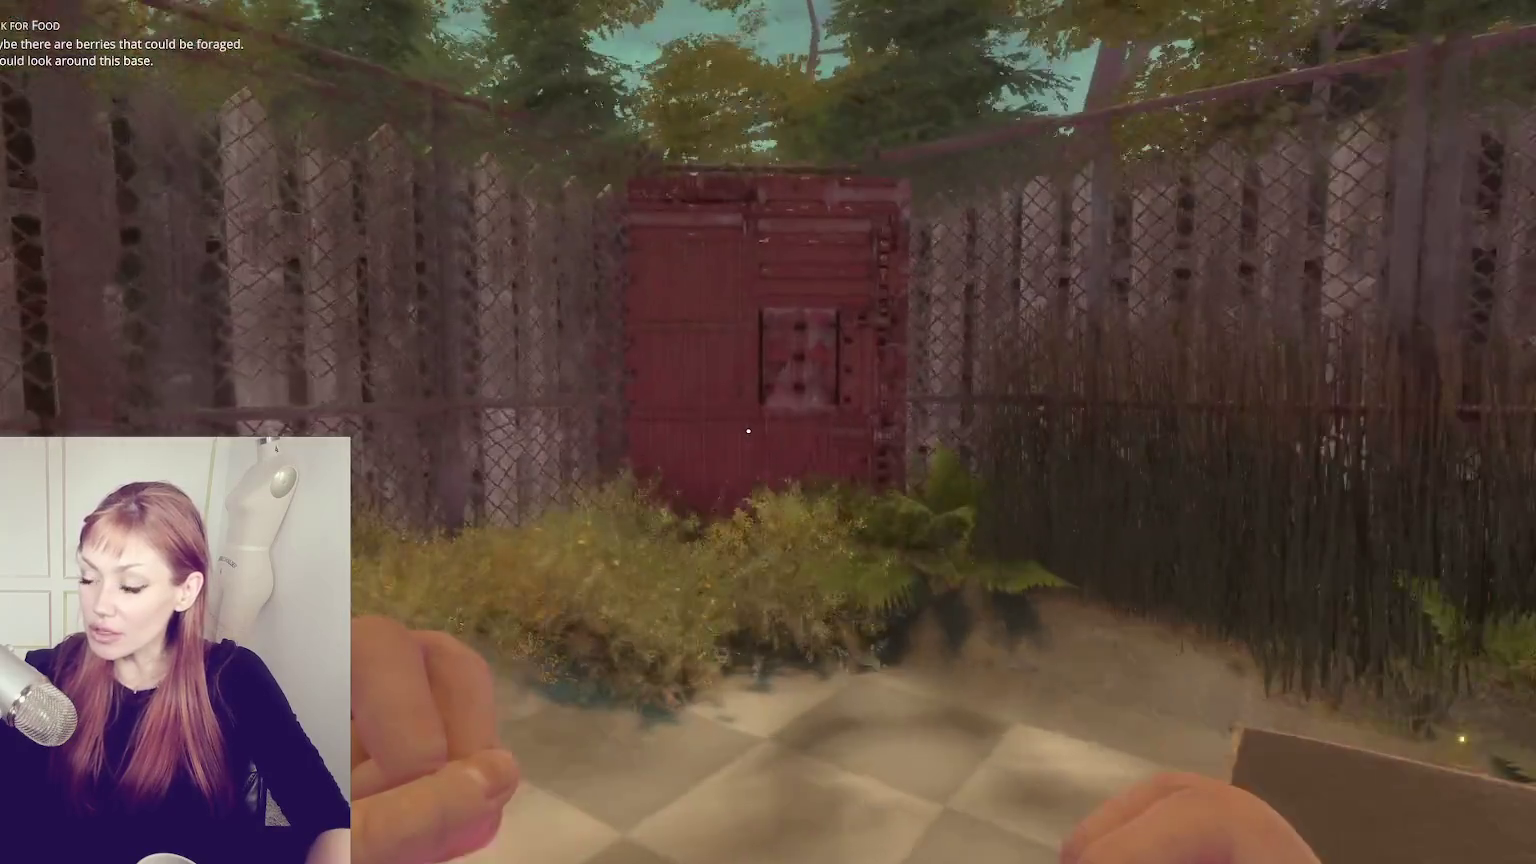
{"action": "key", "text": "w"}
{"action": "key", "text": "e"}
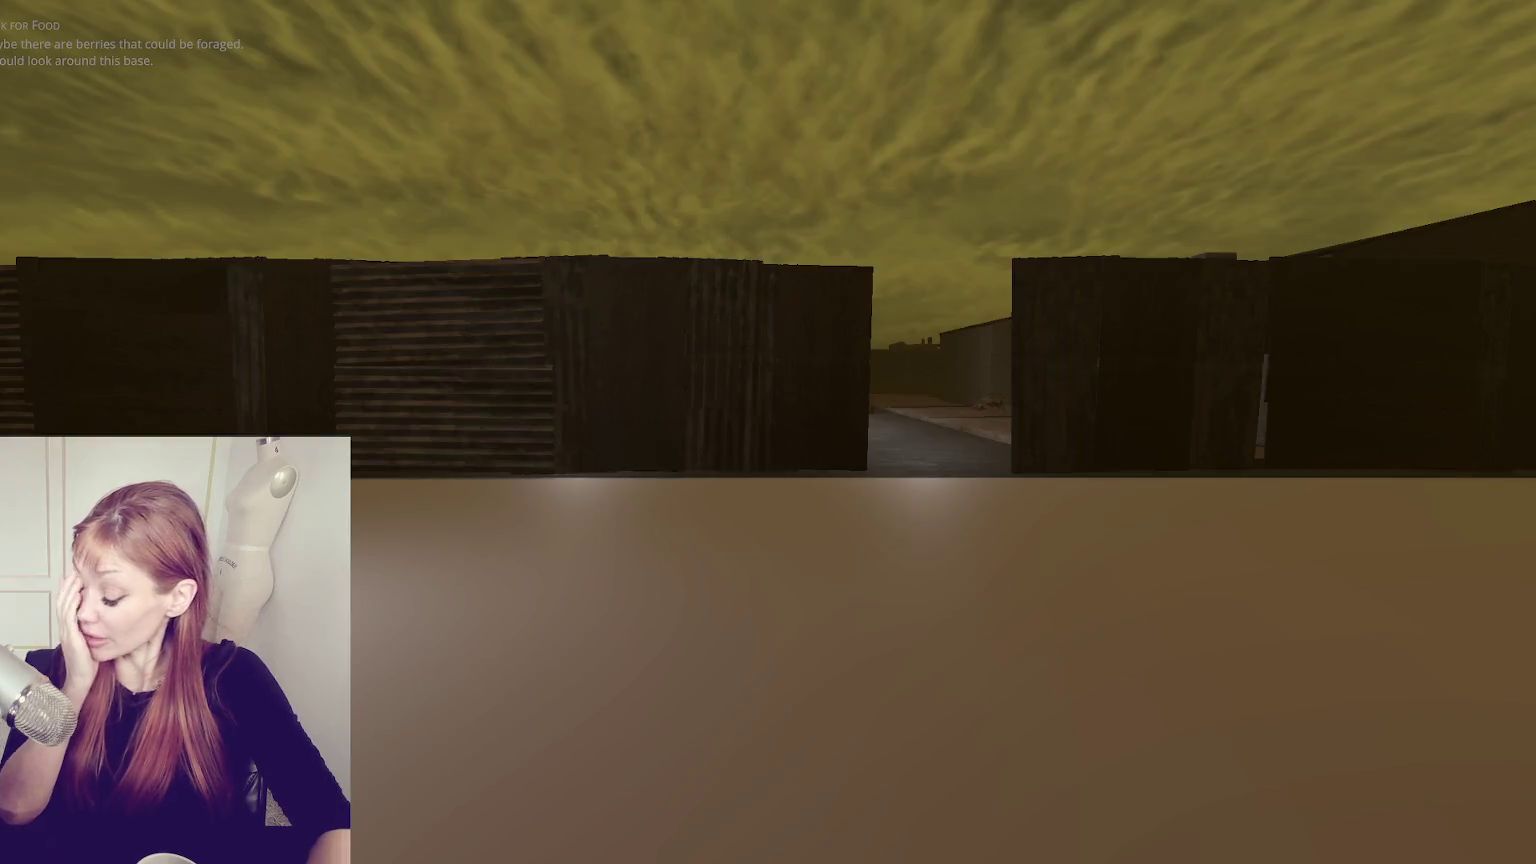
- Walk between the crates up to the warehouse's window panel and back off
{"action": "key", "text": "w"}
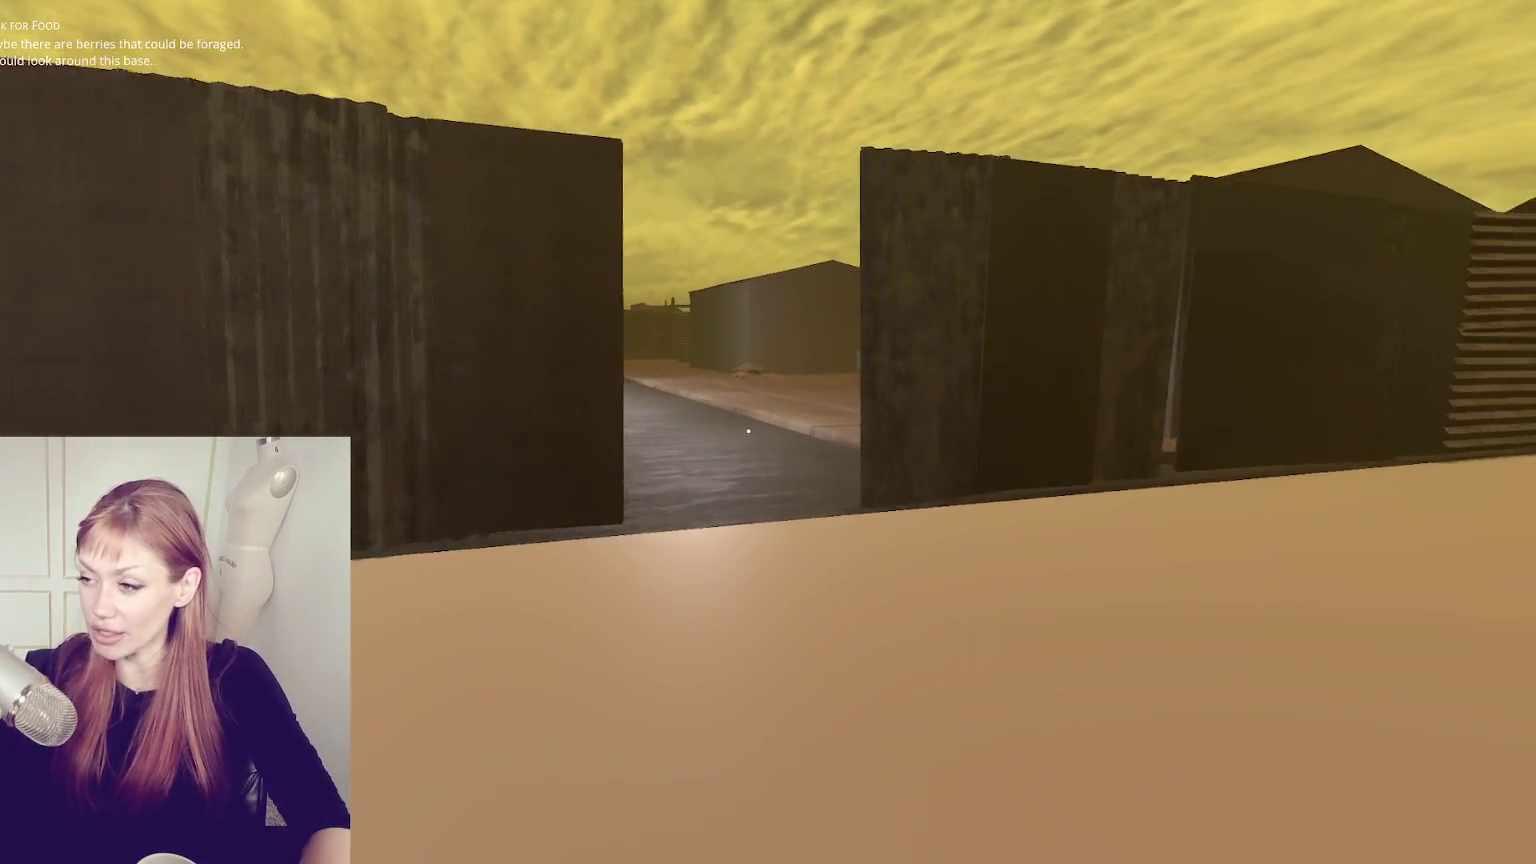
{"action": "key", "text": "w"}
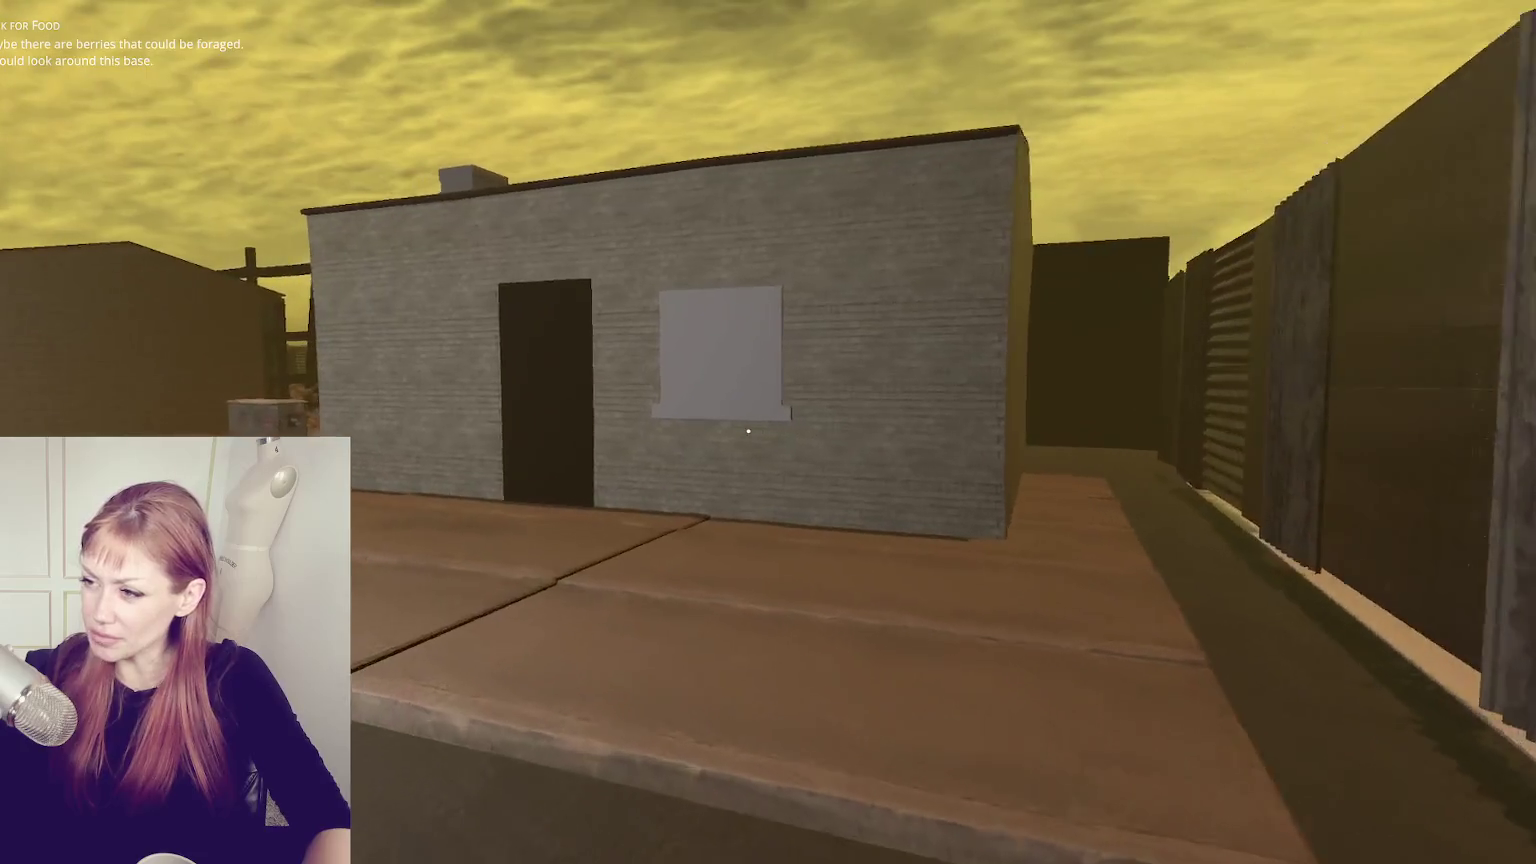
{"action": "key", "text": "w"}
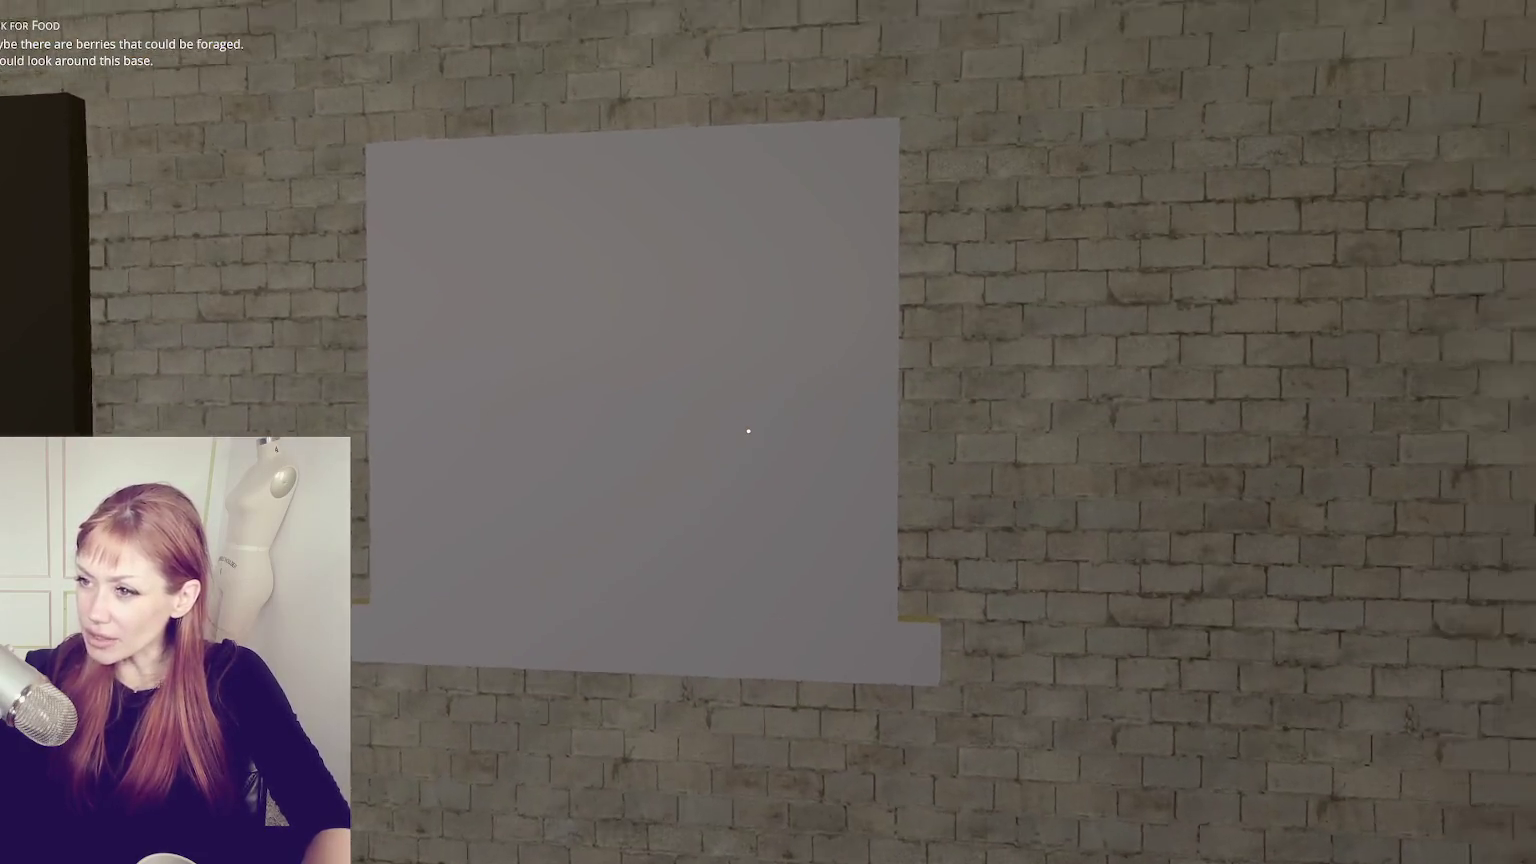
{"action": "key", "text": "w"}
{"action": "key", "text": "s"}
- Inspect the warehouse door and chimney side, then pause the game
{"action": "key", "text": "d"}
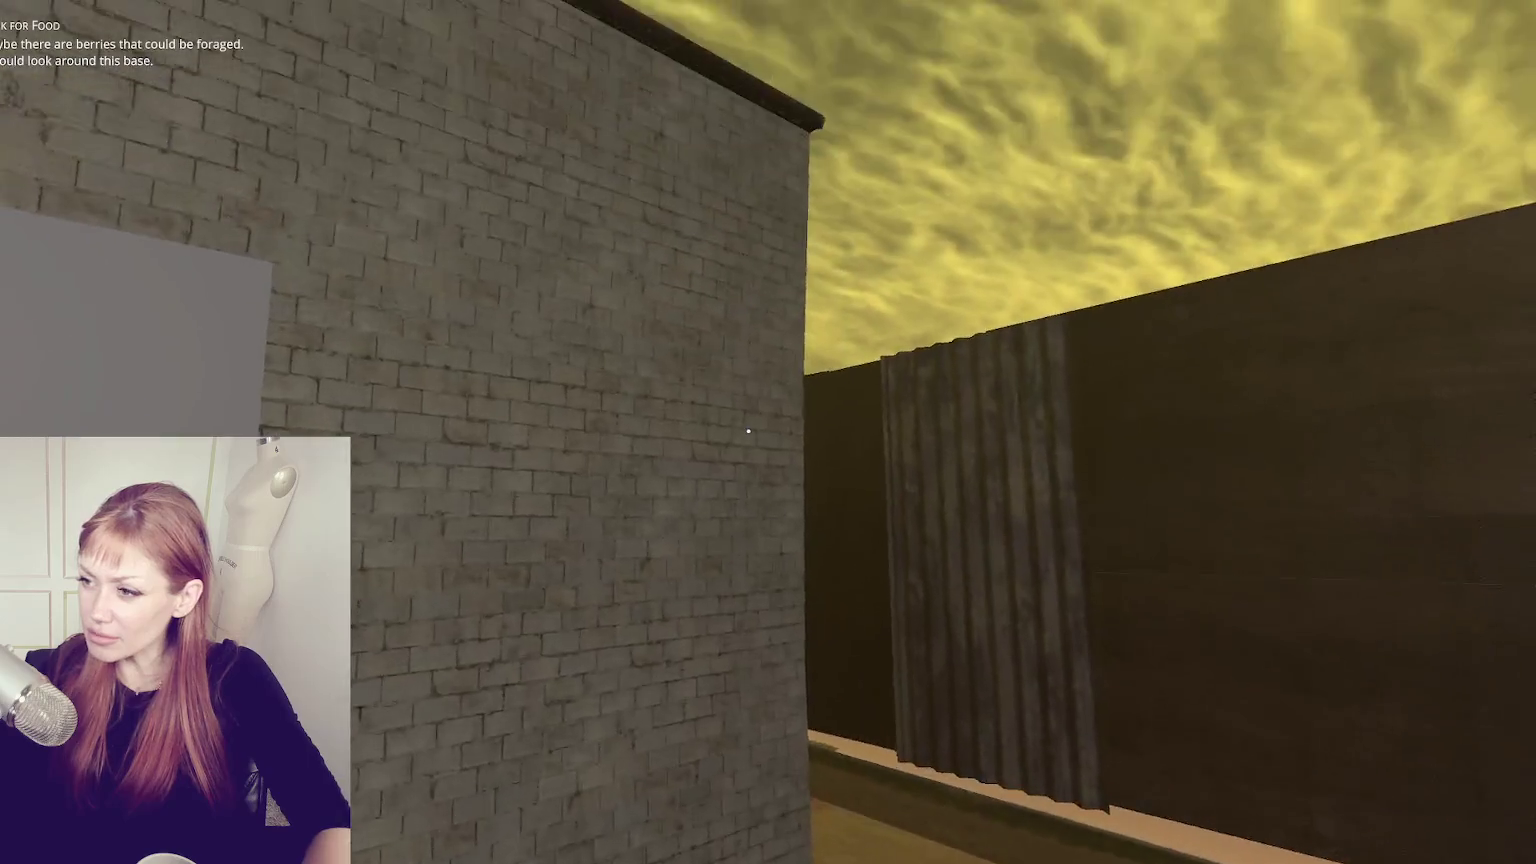
{"action": "key", "text": "a"}
{"action": "key", "text": "w"}
{"action": "key", "text": "s"}
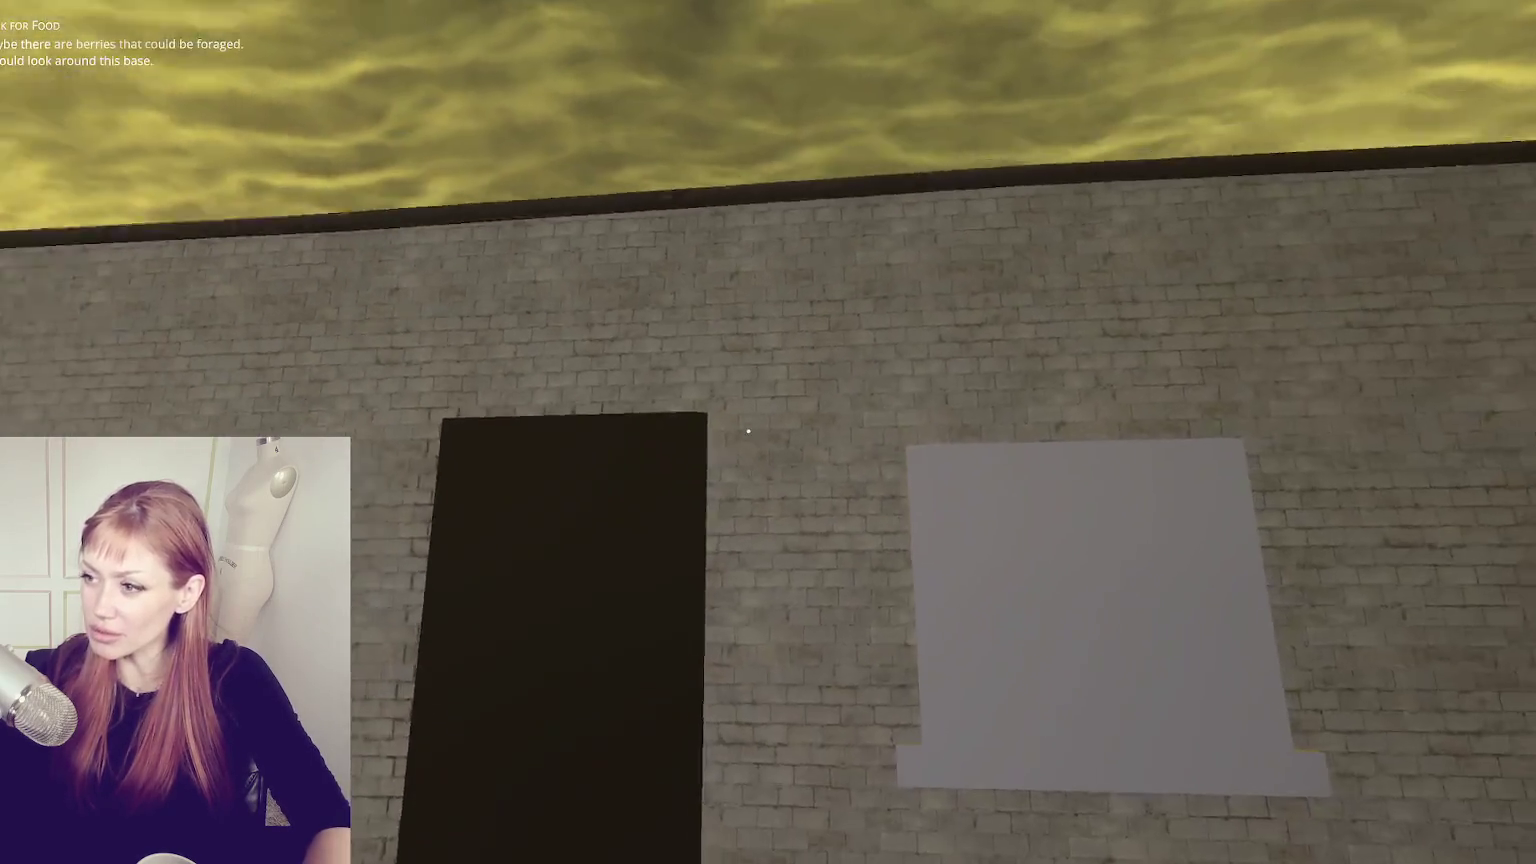
{"action": "key", "text": "s"}
{"action": "key", "text": "d"}
{"action": "key", "text": "a"}
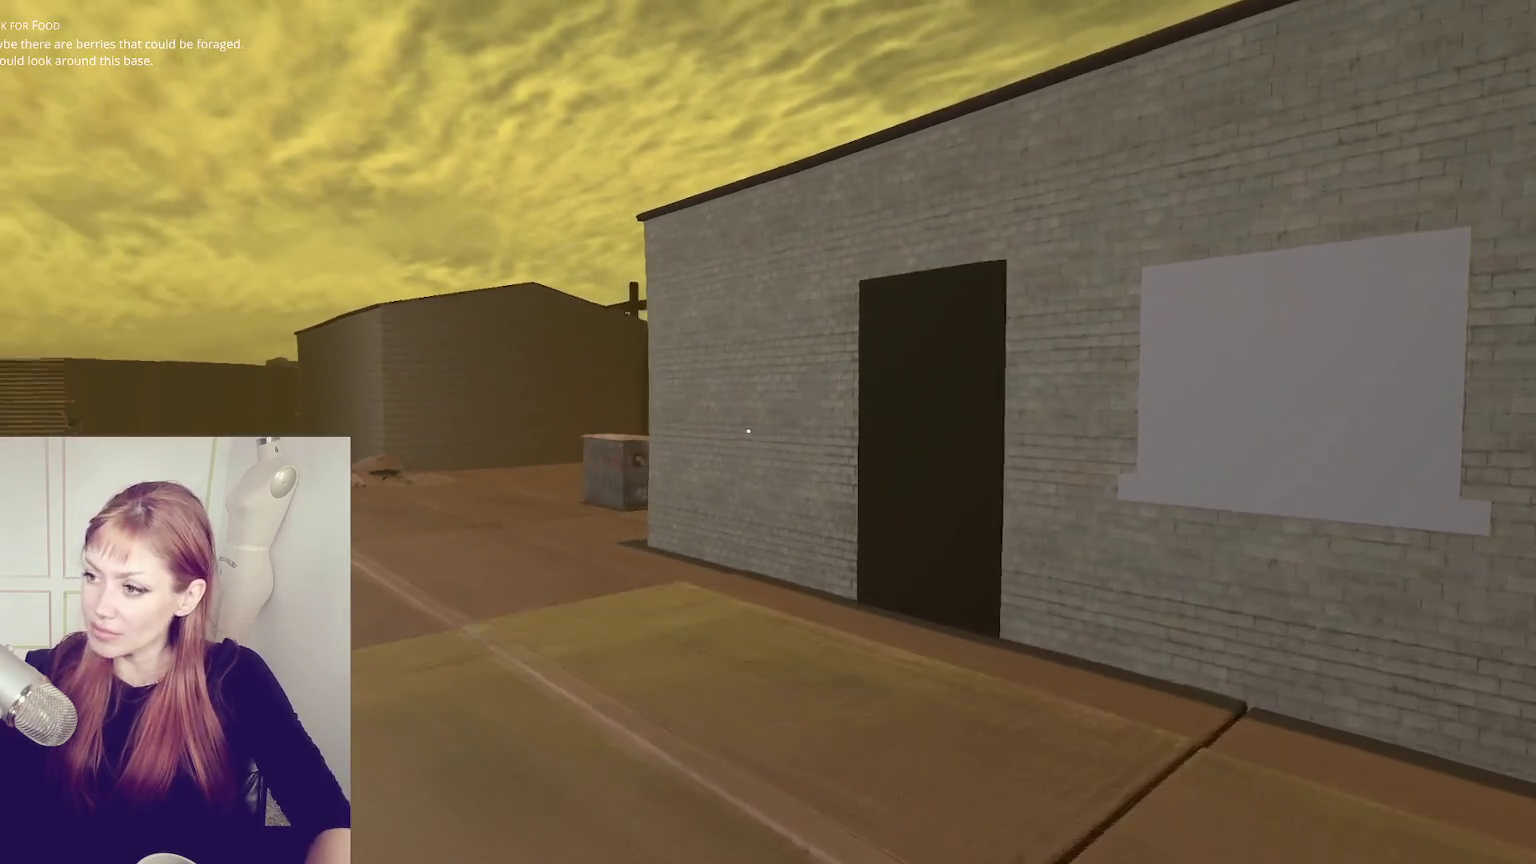
{"action": "key", "text": "a"}
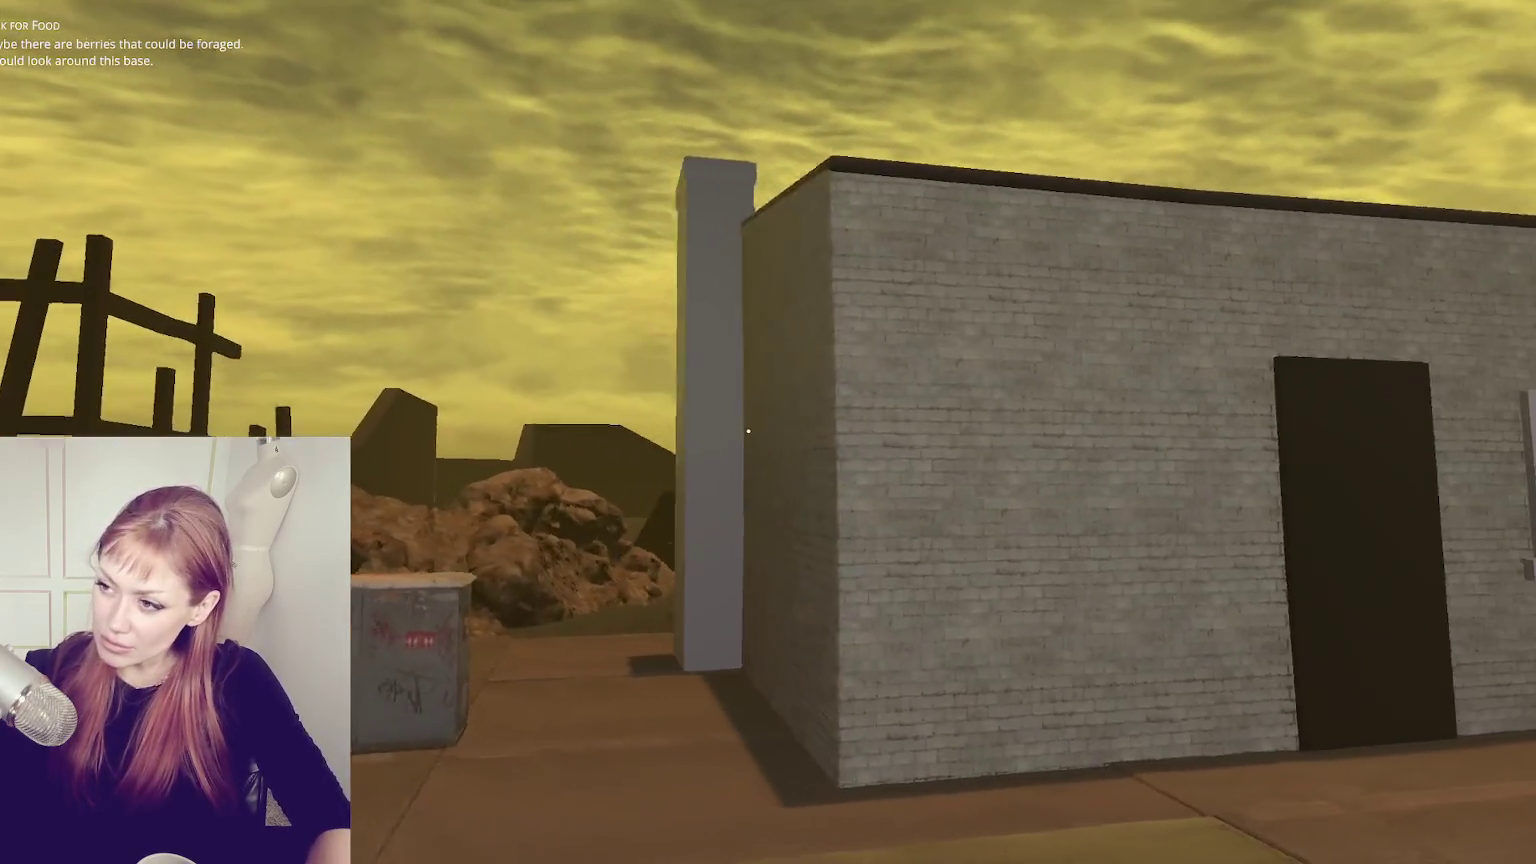
{"action": "key", "text": "Escape"}
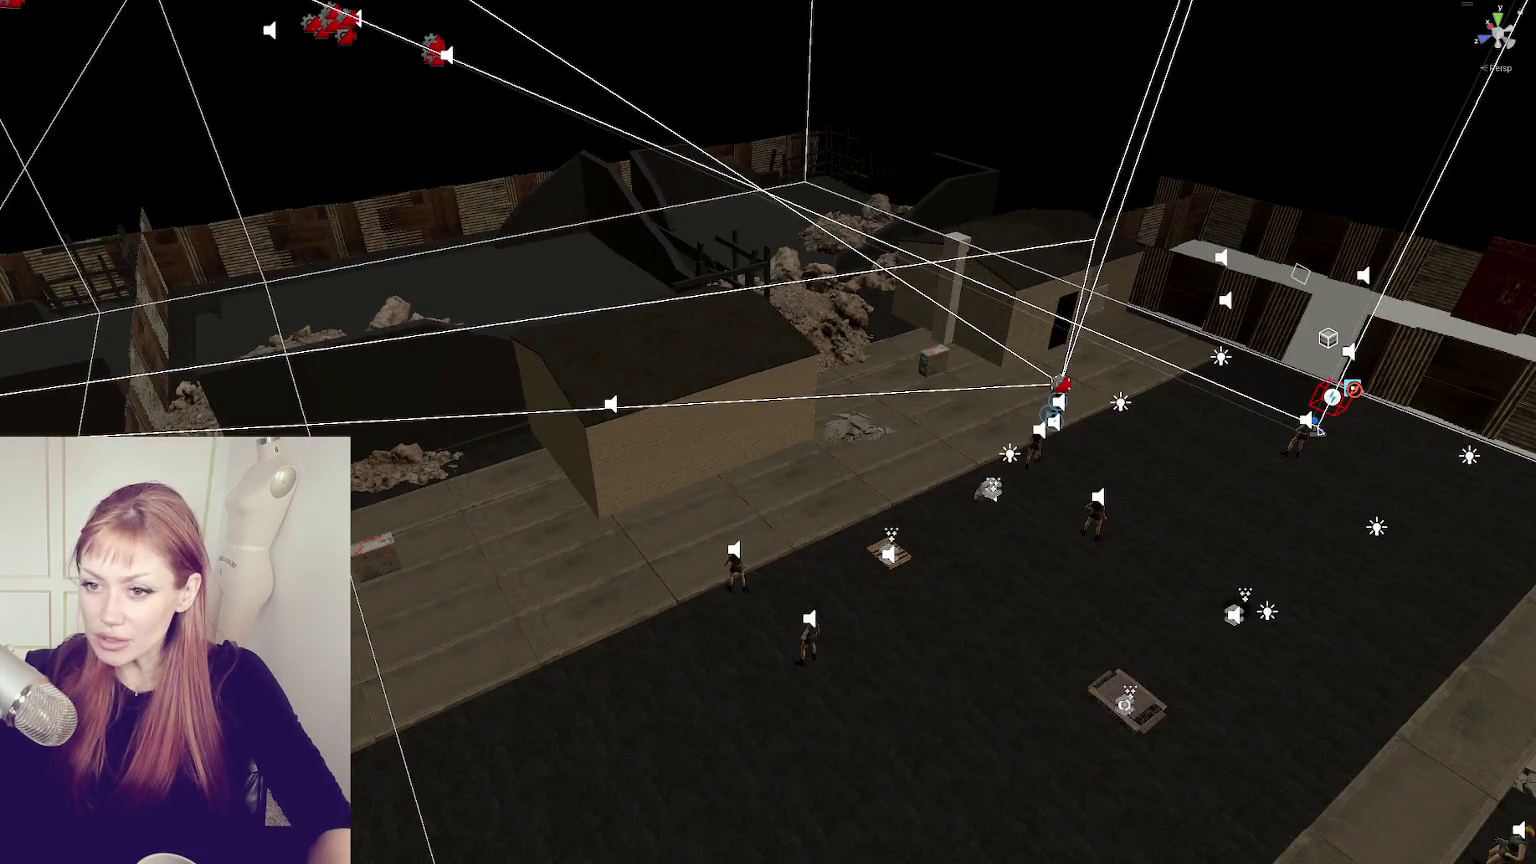
- Select the warehouse in the Scene view, then walk around its chimney side and front before pausing
{"action": "left_click", "coordinate": [1019, 316]}
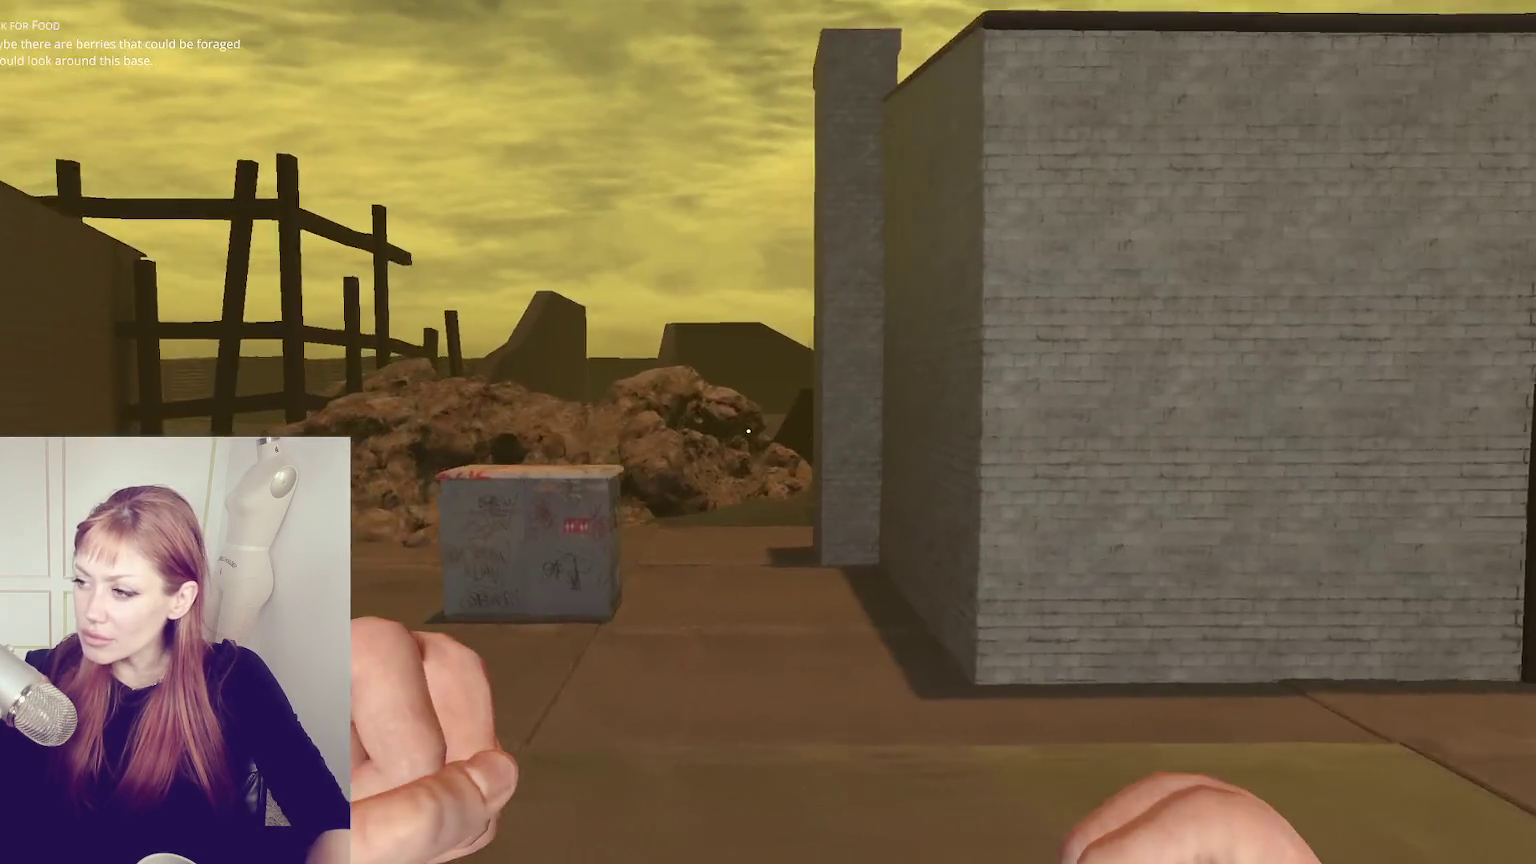
{"action": "key", "text": "w"}
{"action": "key", "text": "a"}
{"action": "key", "text": "w"}
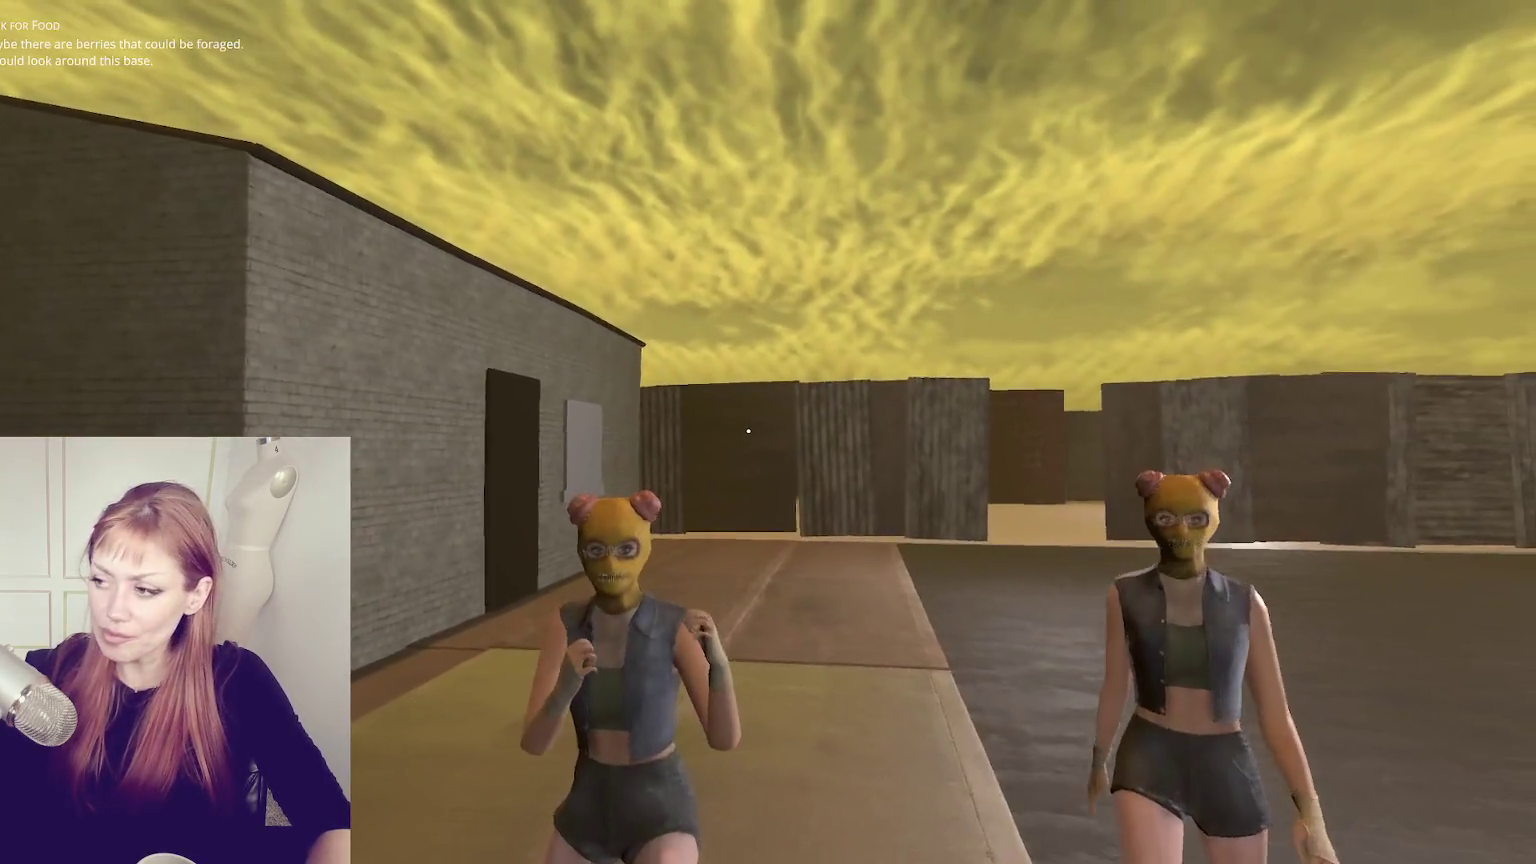
{"action": "key", "text": "w"}
{"action": "key", "text": "w"}
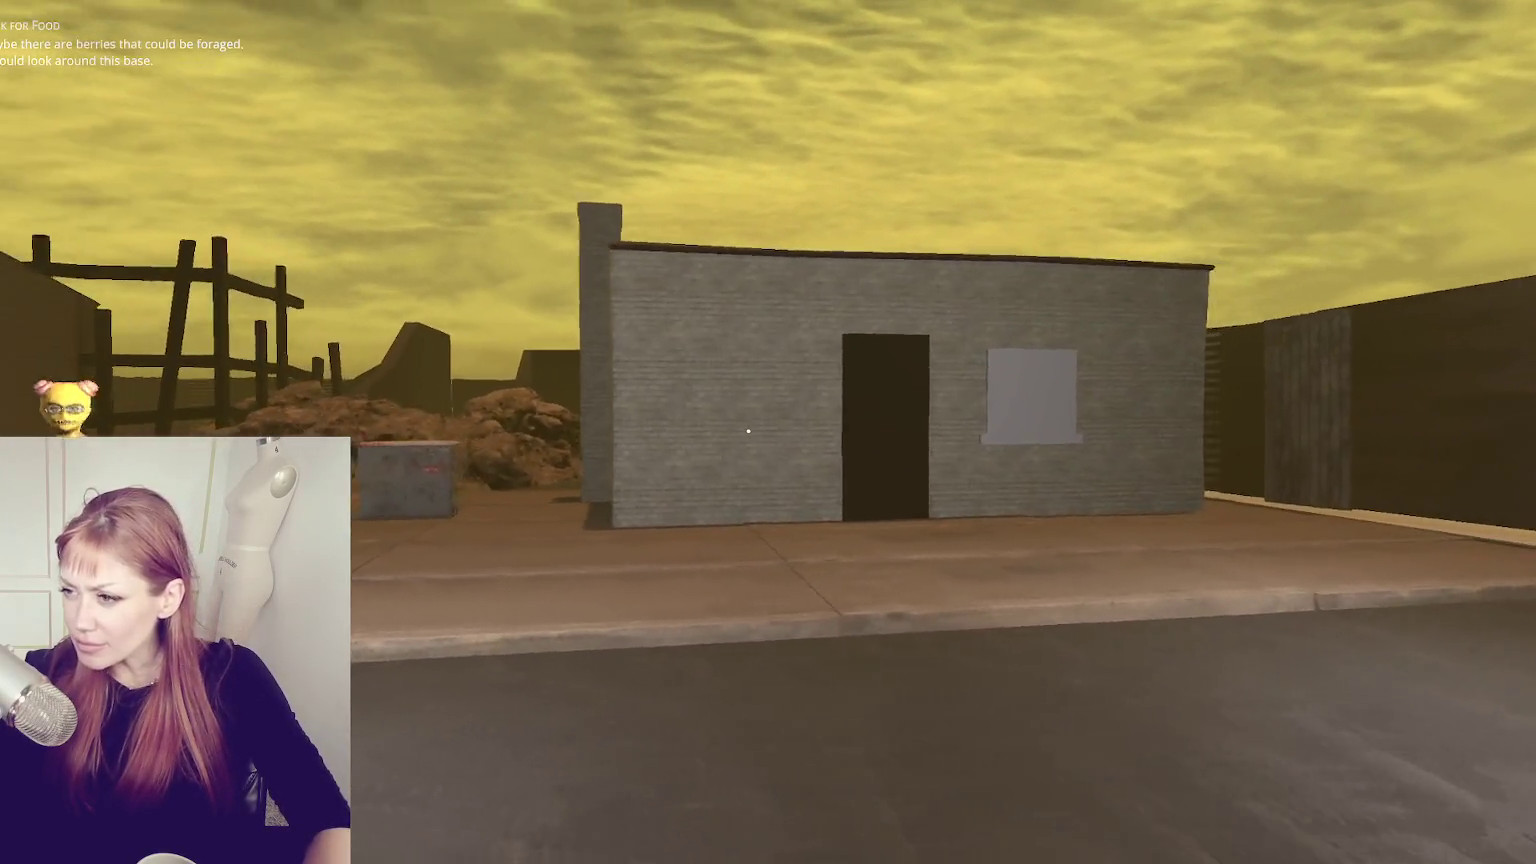
{"action": "key", "text": "w"}
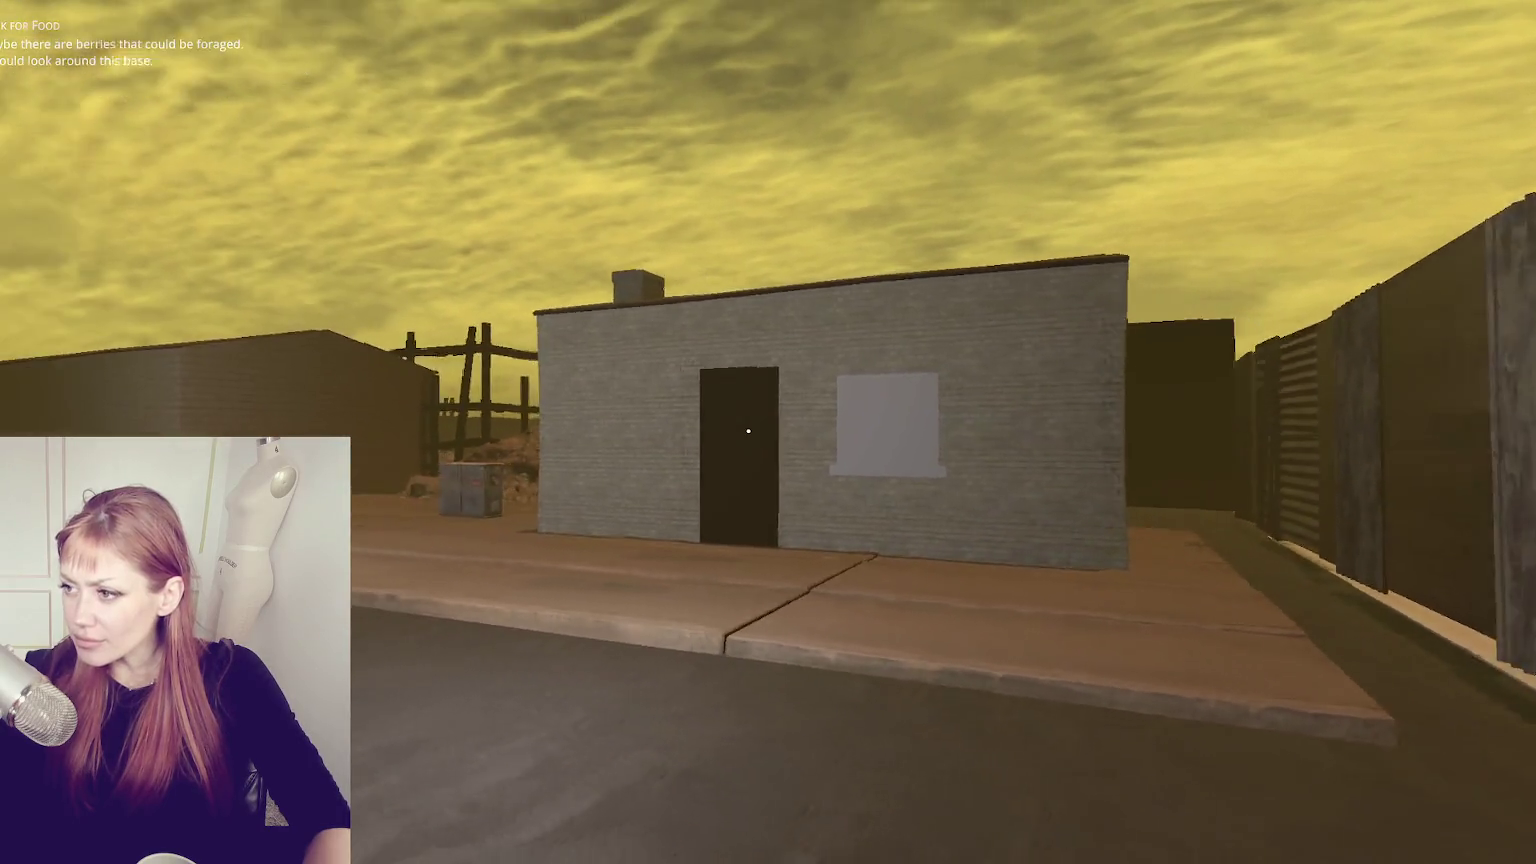
{"action": "key", "text": "s"}
{"action": "key", "text": "Escape"}
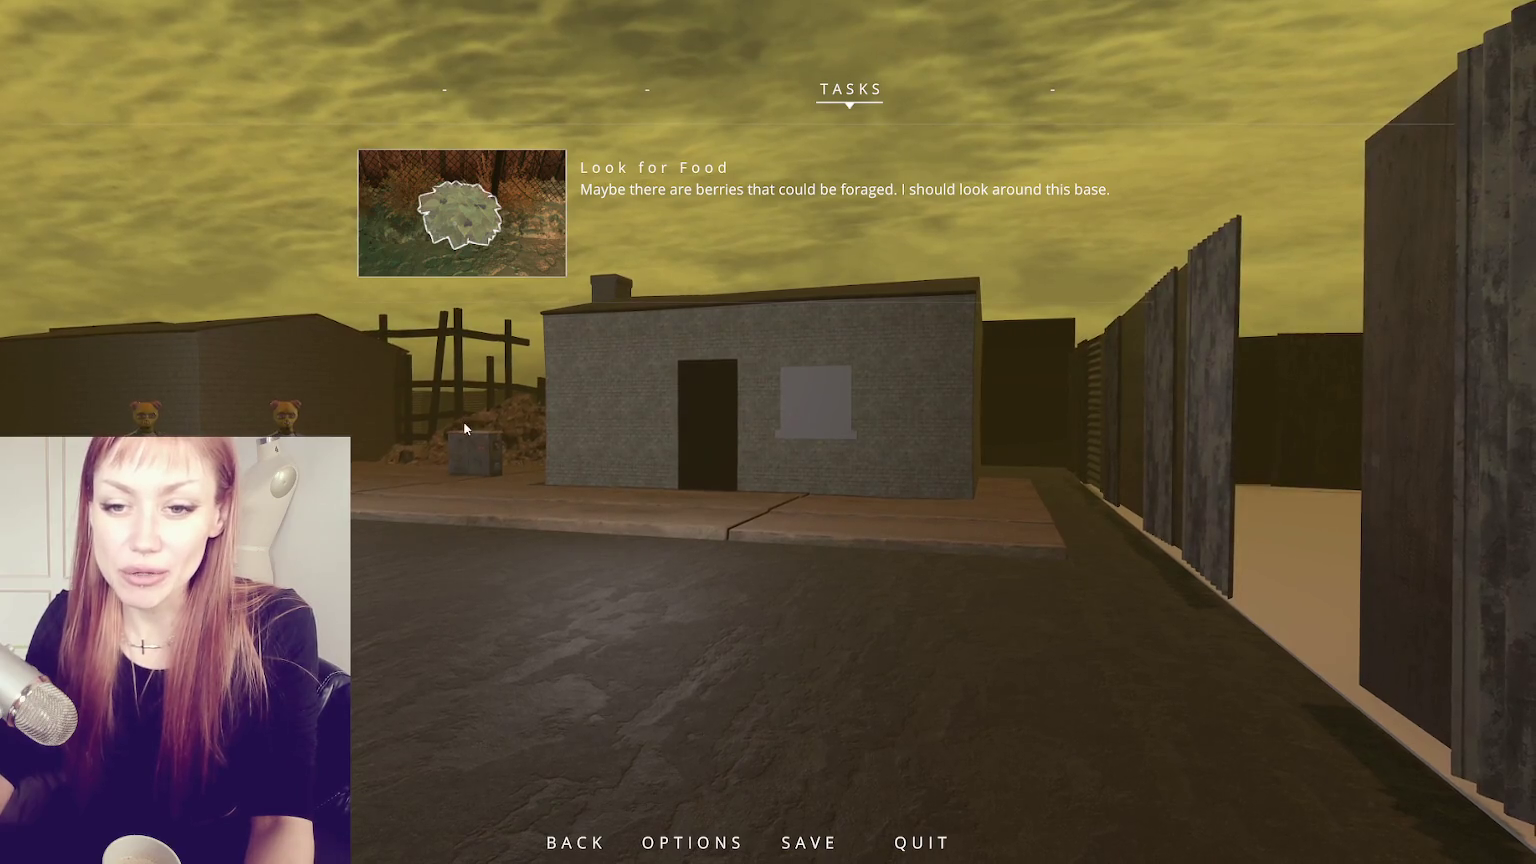
- Resume the game, then pause again to show the task list
{"action": "key", "text": "Escape"}
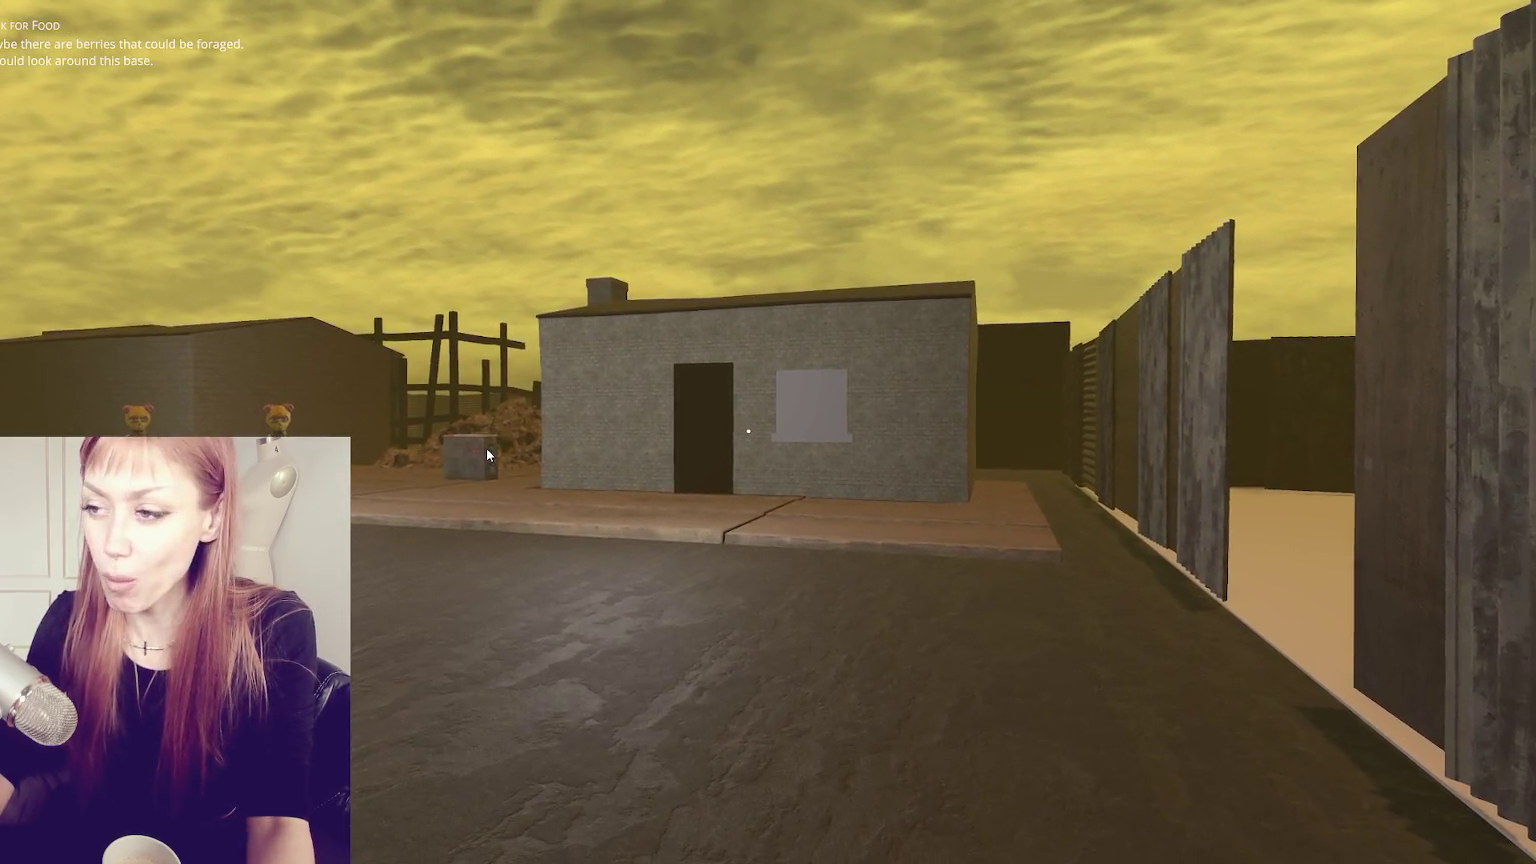
{"action": "key", "text": "Escape"}
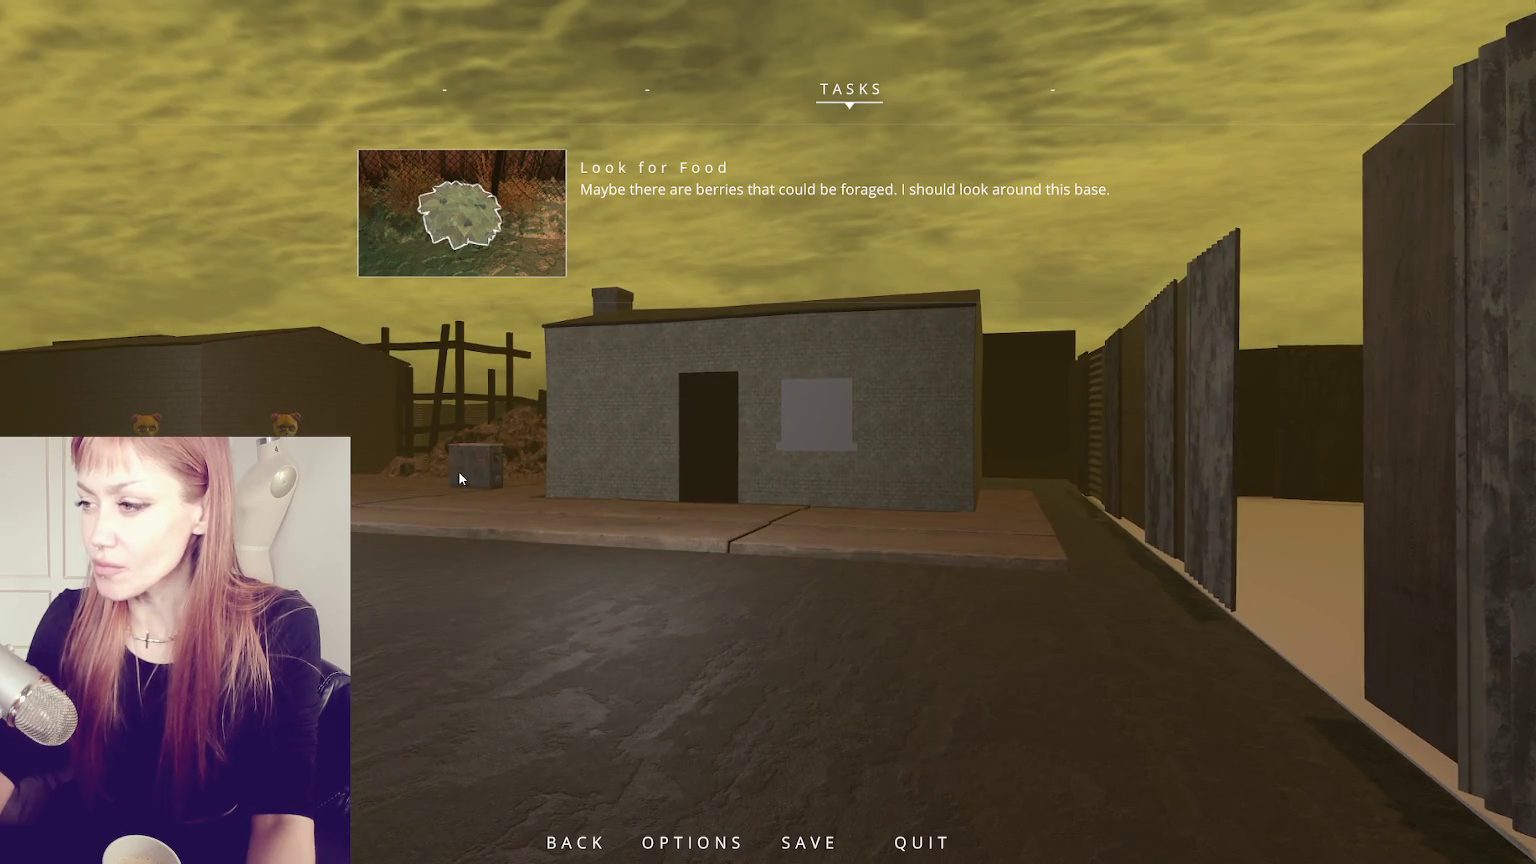